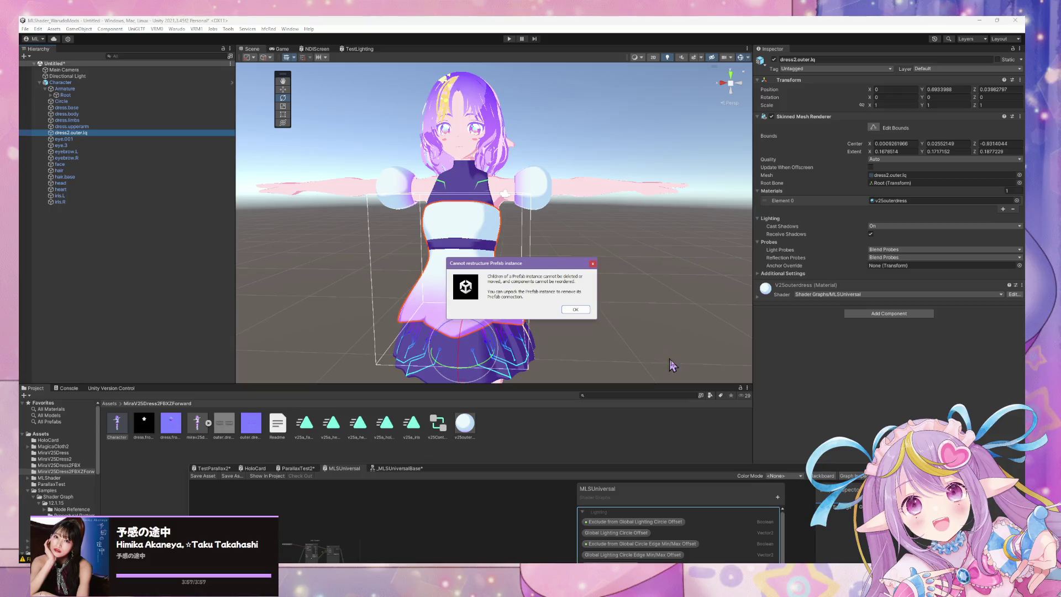
# - Dismiss Unity's 'Cannot restructure Prefab instance' warning so the mod build continues
pyautogui.click(577, 310)
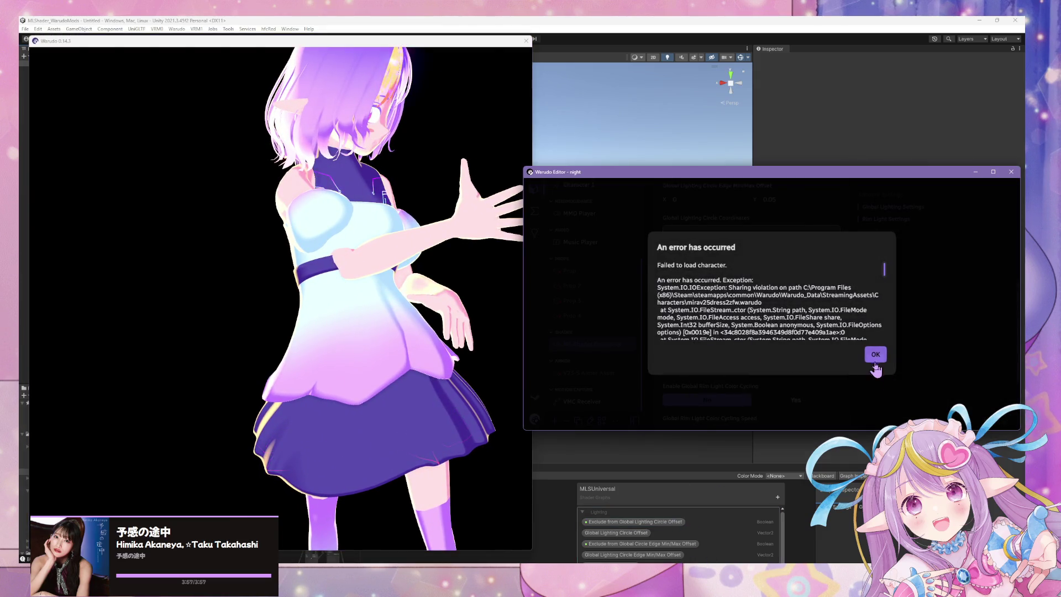
# - Dismiss the character load error and skip the MMD Player dance playback ahead past 00:25
pyautogui.click(878, 355)
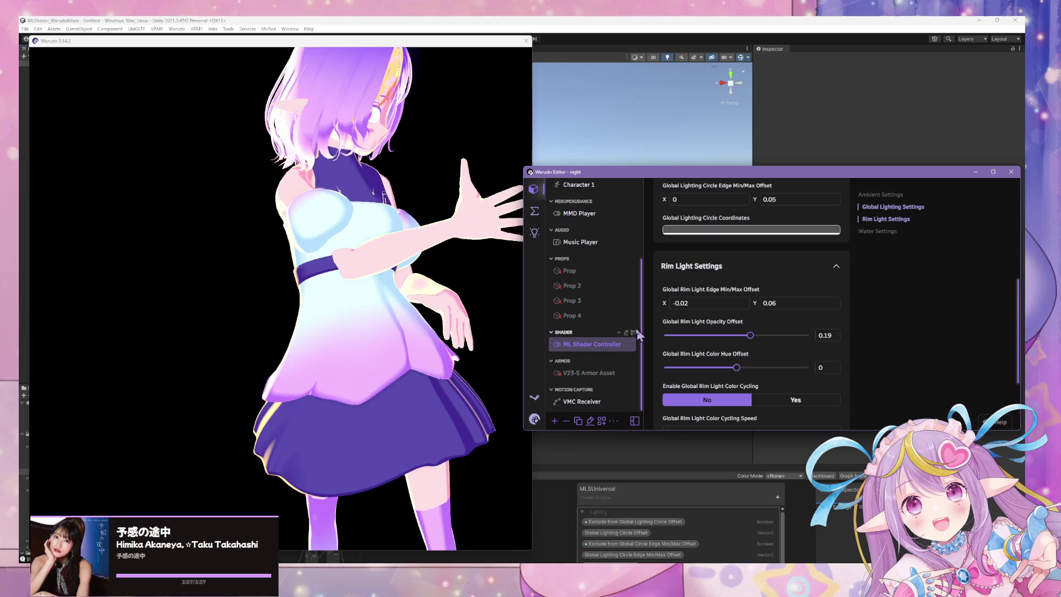
pyautogui.scroll(3, 619, 326)
pyautogui.click(619, 332)
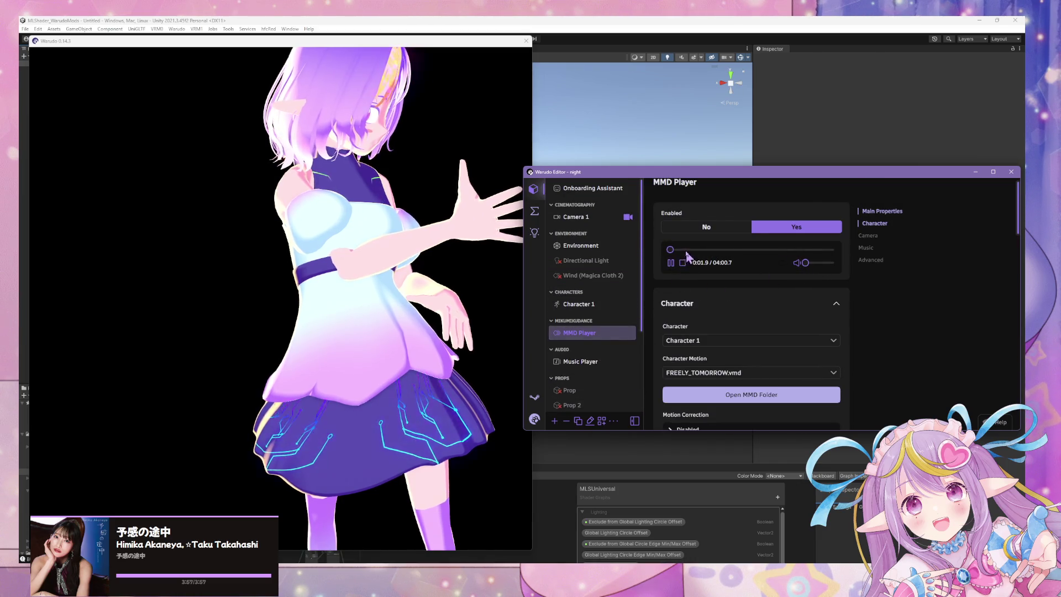
pyautogui.click(686, 249)
pyautogui.click(446, 251)
pyautogui.scroll(-5, 299, 271)
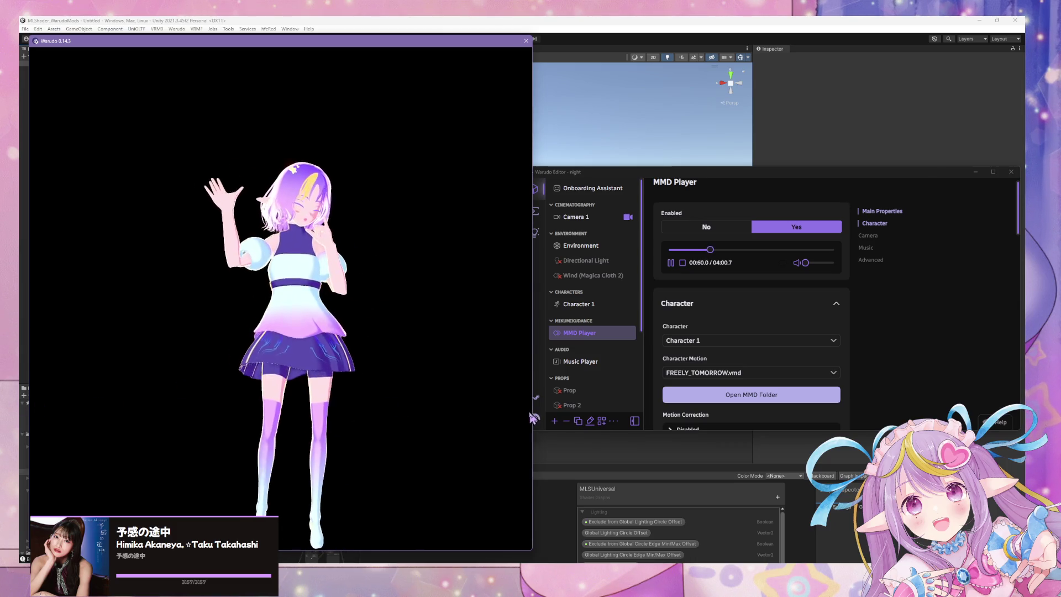
# - Set the ML Shader Controller's Ambient Color Opacity to 1 and its Ambient Color to red
pyautogui.click(598, 308)
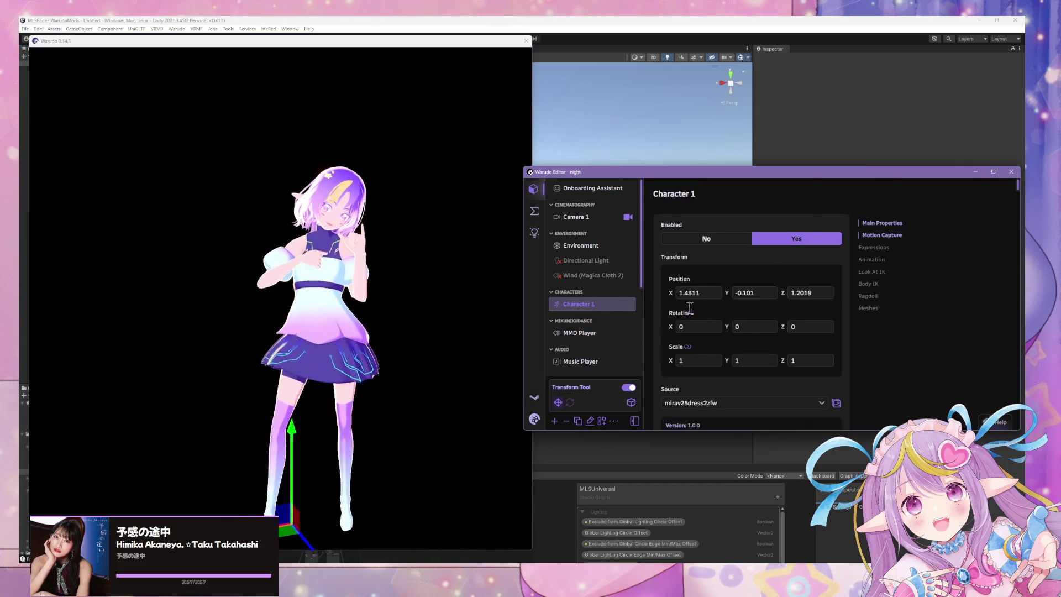
pyautogui.scroll(-5, 599, 311)
pyautogui.click(599, 311)
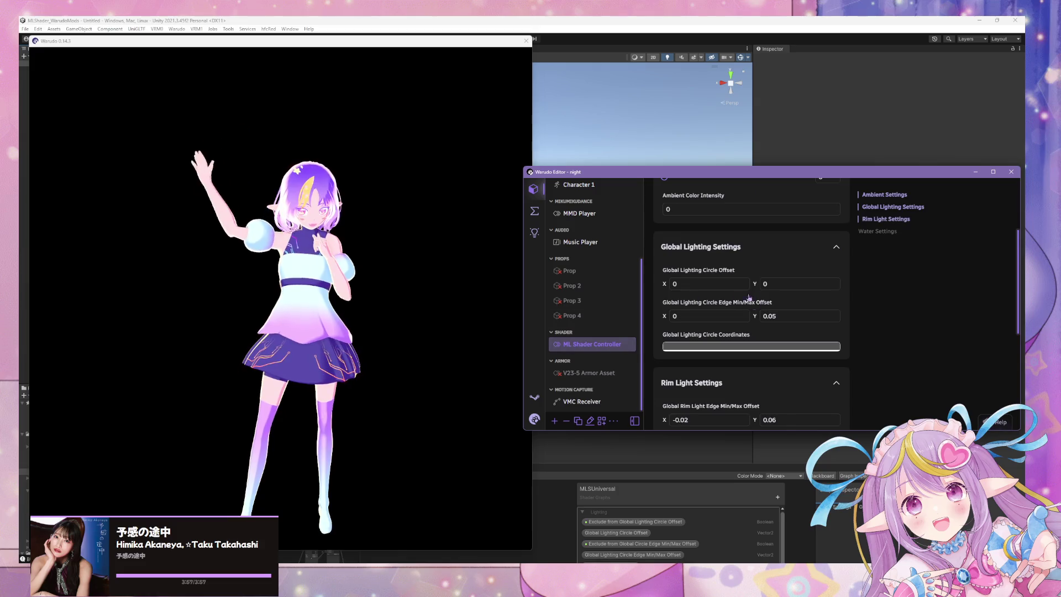
pyautogui.scroll(3, 758, 294)
pyautogui.moveTo(671, 299); pyautogui.dragTo(906, 291)
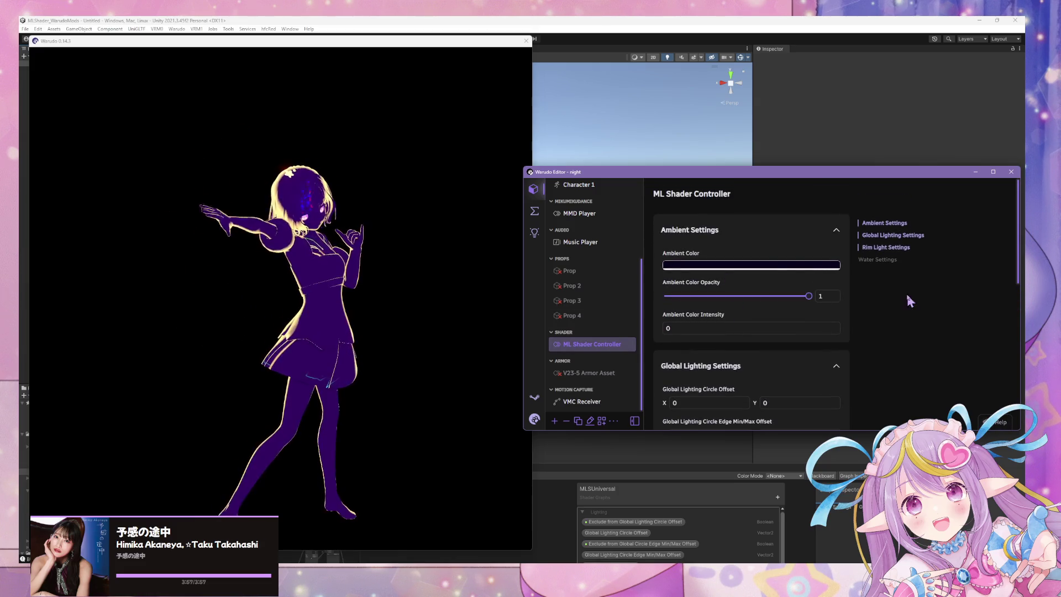
pyautogui.click(694, 265)
pyautogui.moveTo(781, 191)
pyautogui.mouseDown()
pyautogui.moveTo(765, 191)
pyautogui.moveTo(764, 205)
pyautogui.moveTo(763, 178)
pyautogui.mouseUp()
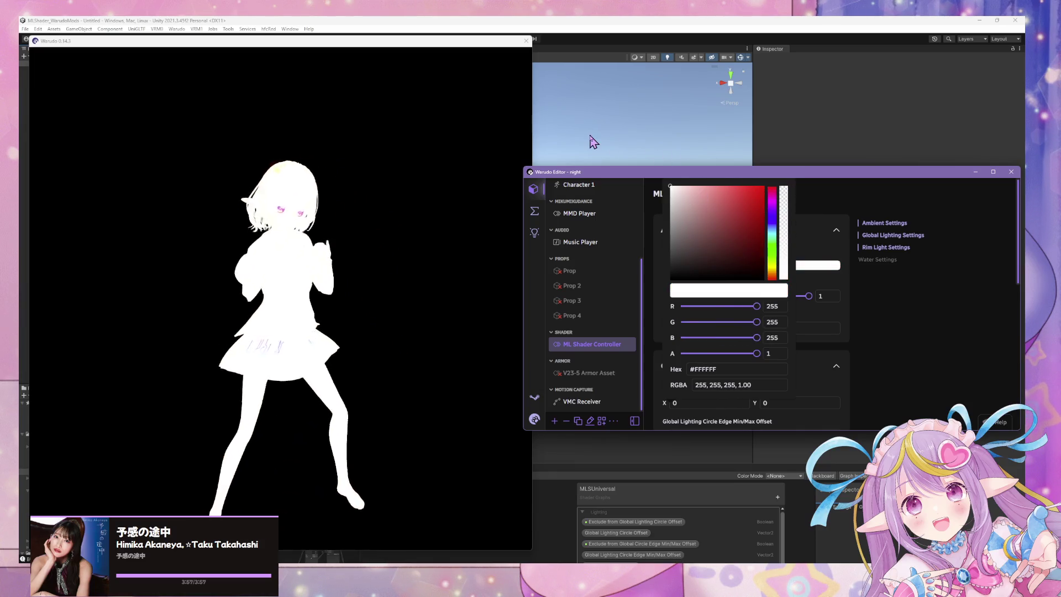
pyautogui.click(372, 256)
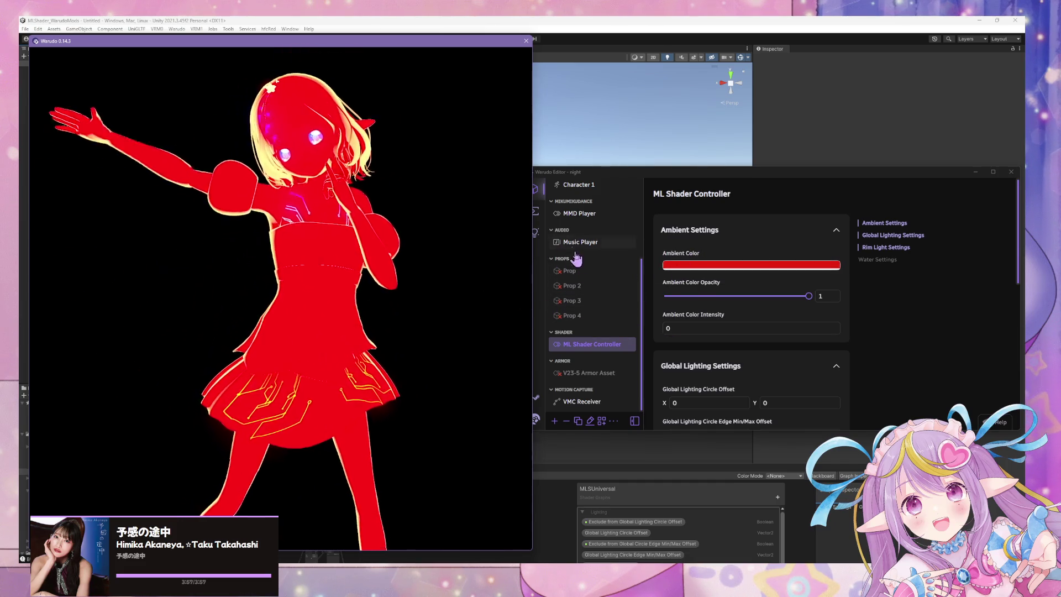
pyautogui.scroll(3, 575, 260)
pyautogui.click(587, 305)
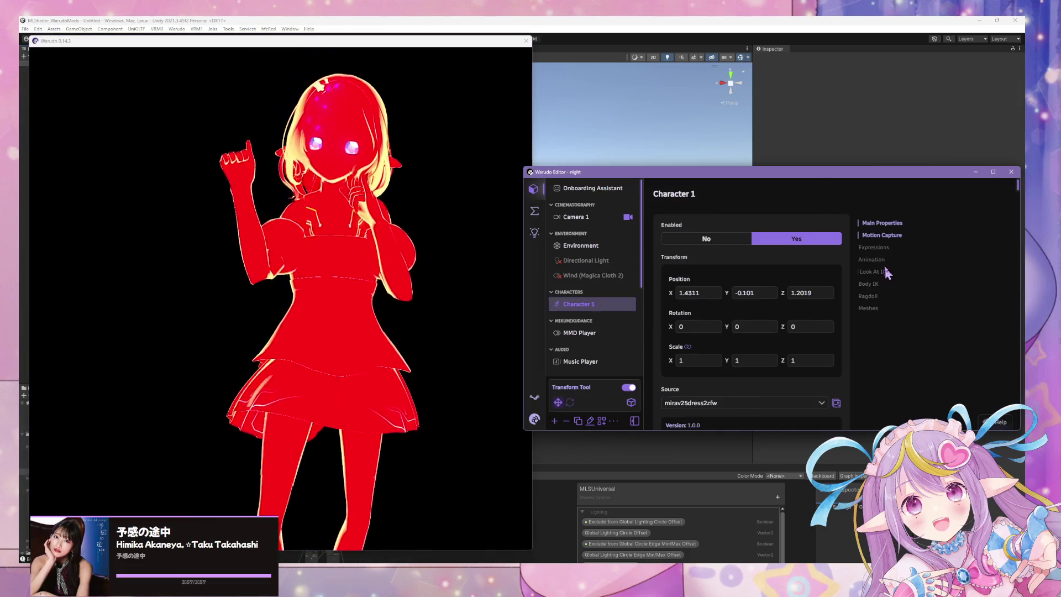
# - Hide Character 1's dress.base and dress2.outer.lq meshes to view the body underneath
pyautogui.scroll(-10, 834, 302)
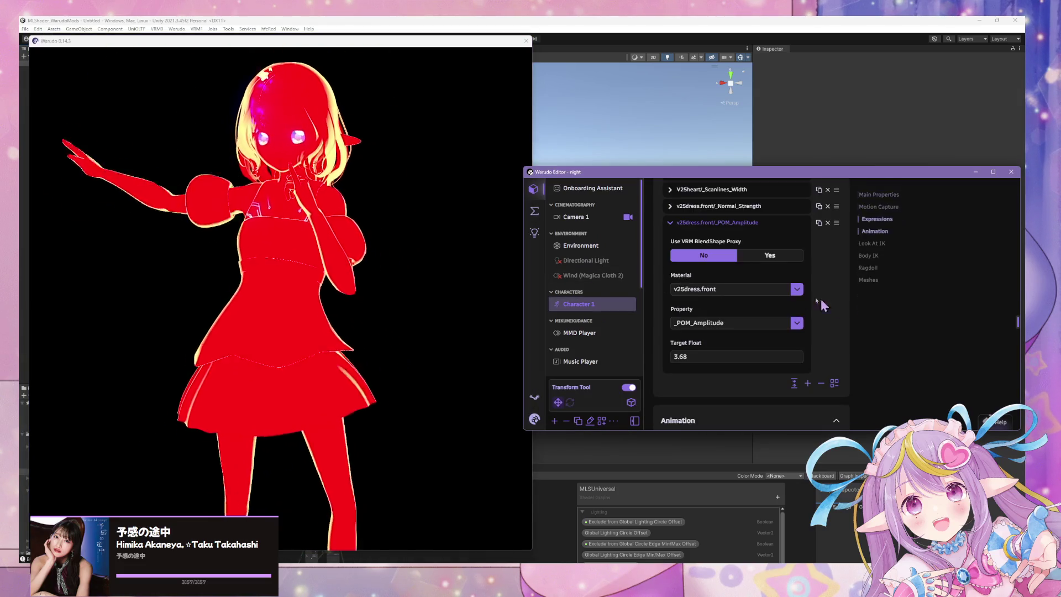
pyautogui.scroll(-10, 735, 280)
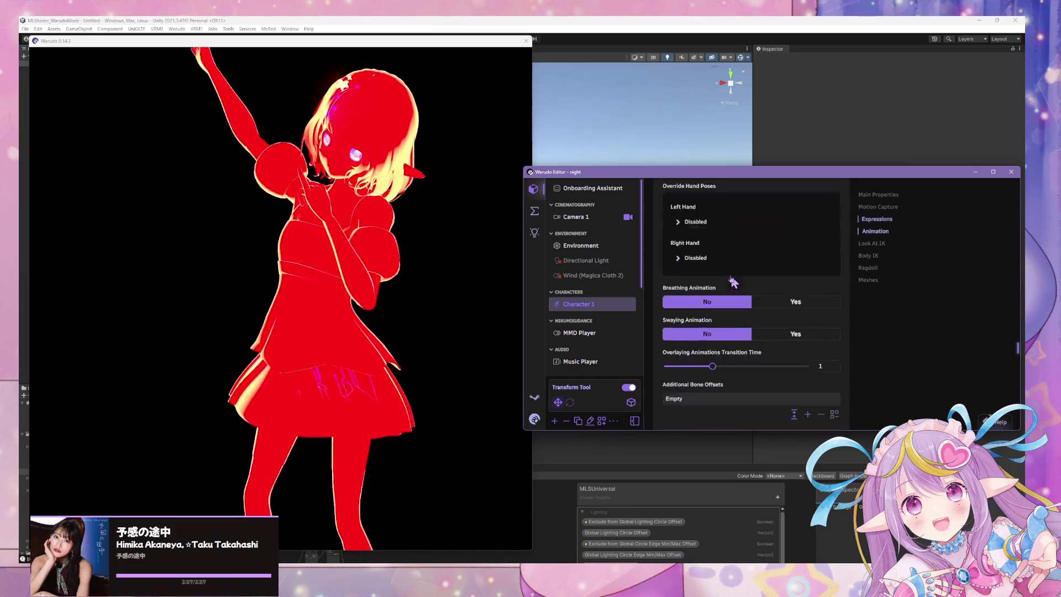
pyautogui.scroll(-1, 707, 293)
pyautogui.click(691, 211)
pyautogui.click(702, 276)
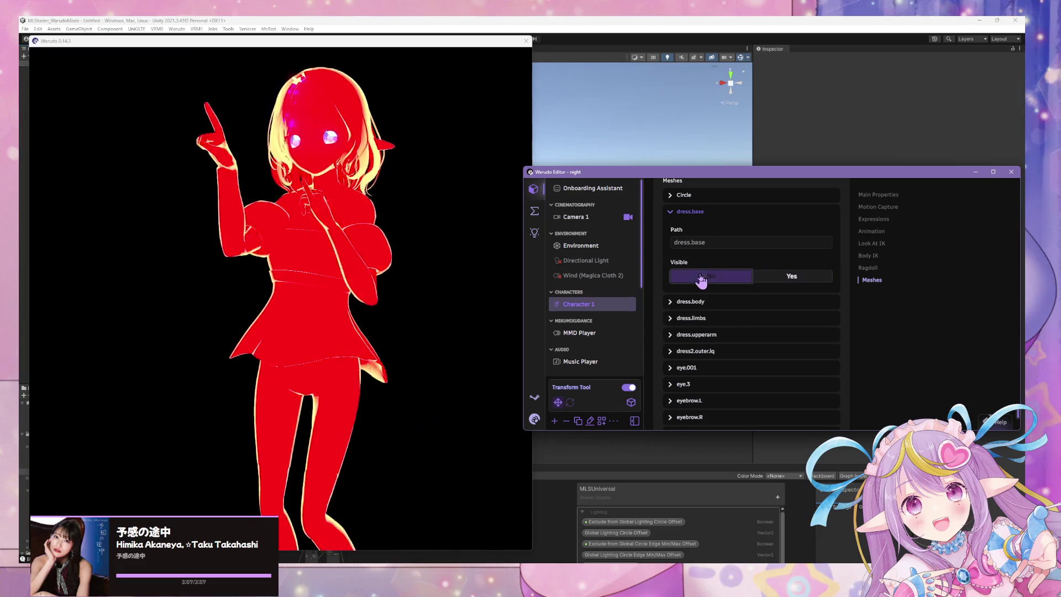
pyautogui.click(702, 303)
pyautogui.click(702, 304)
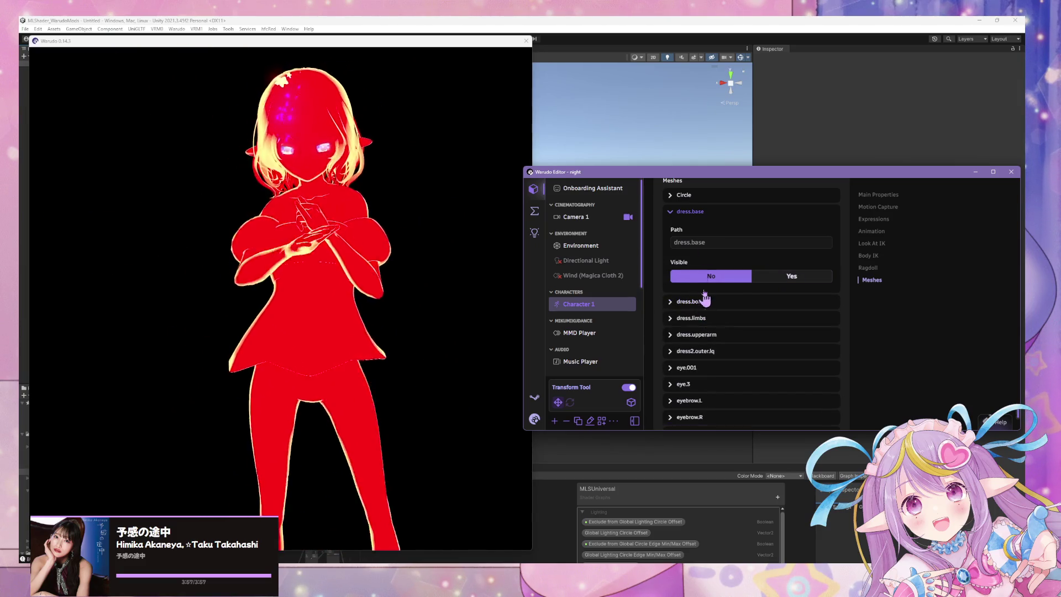
pyautogui.click(698, 213)
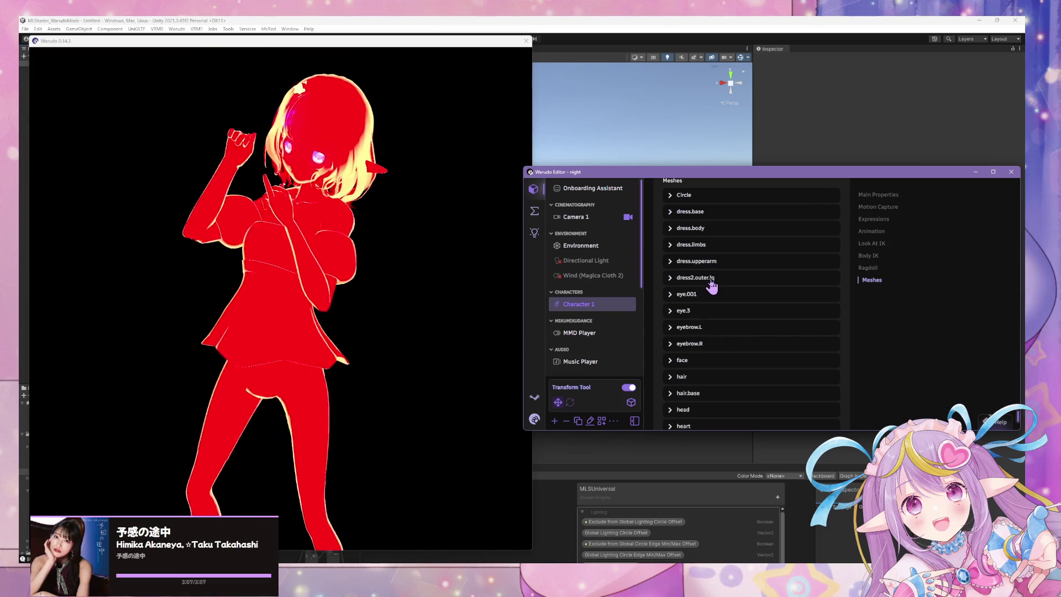
pyautogui.click(712, 278)
pyautogui.click(710, 342)
pyautogui.click(467, 284)
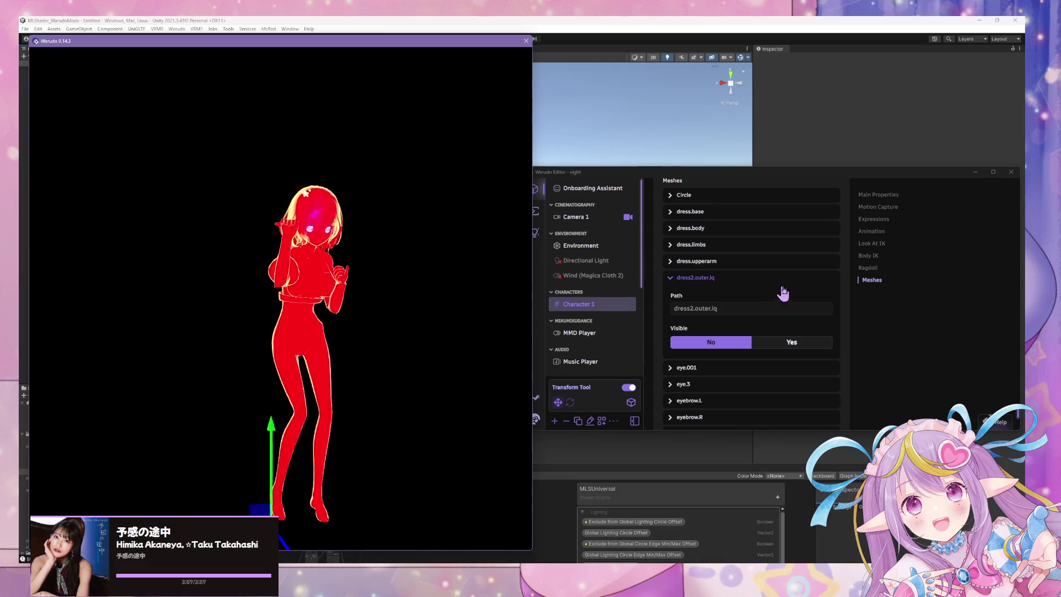
# - Make the dress2.outer.lq mesh visible again and check the character in the viewer
pyautogui.click(796, 343)
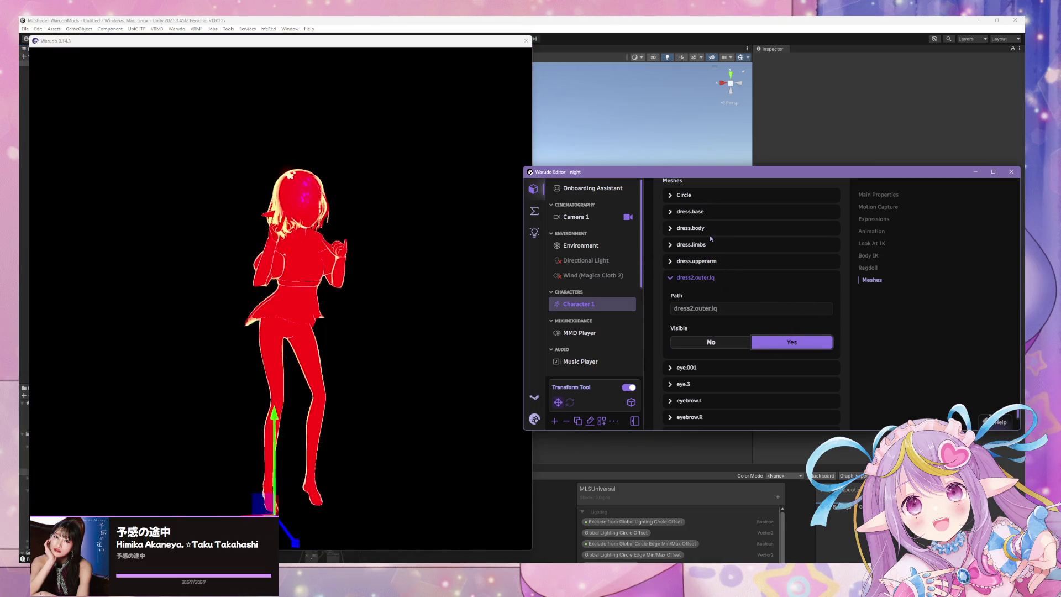
pyautogui.click(691, 228)
pyautogui.click(731, 214)
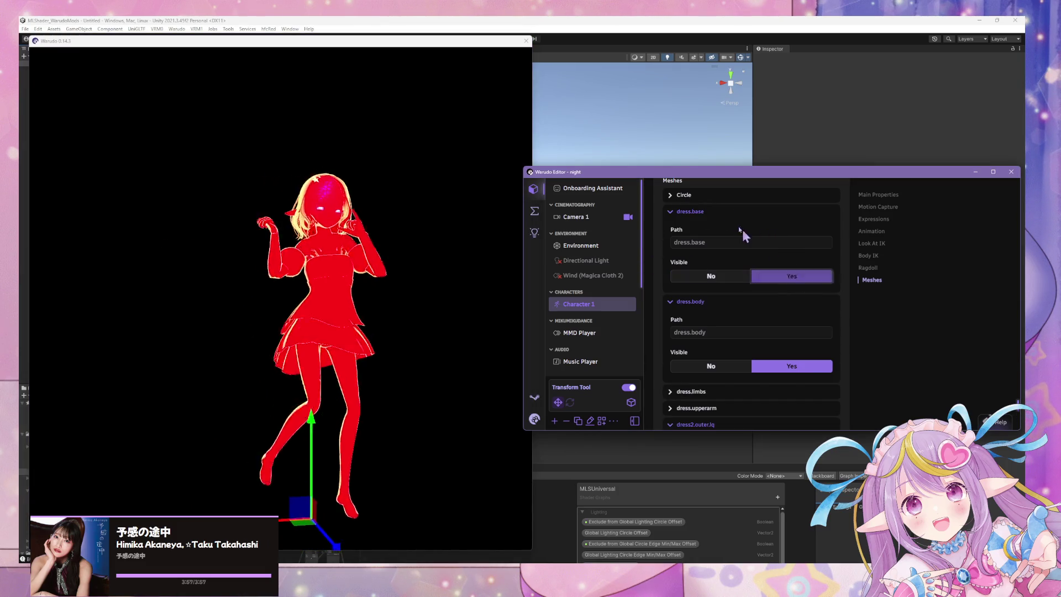
pyautogui.click(705, 214)
pyautogui.click(695, 229)
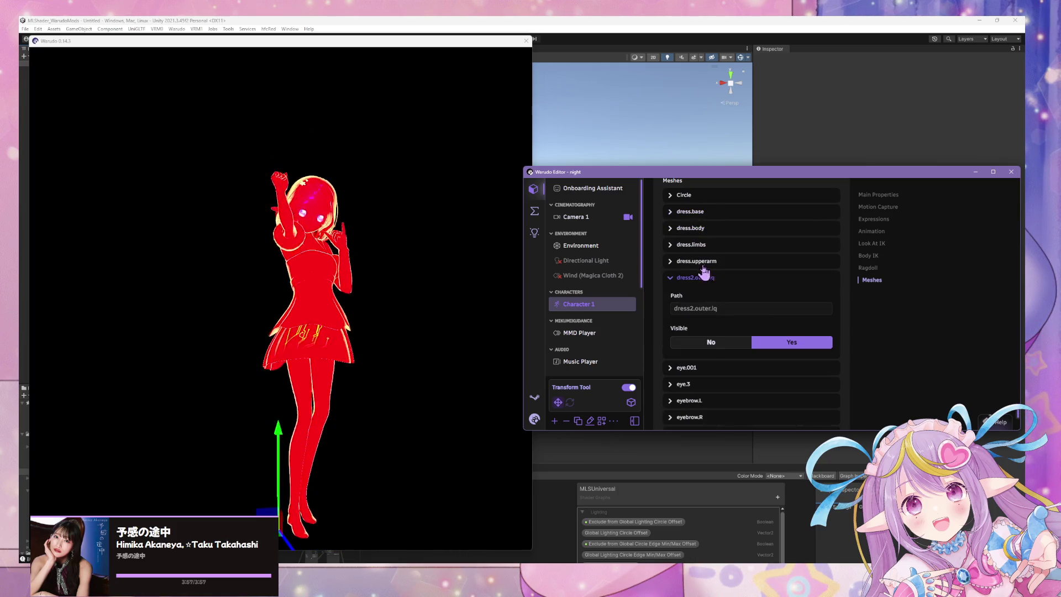
pyautogui.click(454, 256)
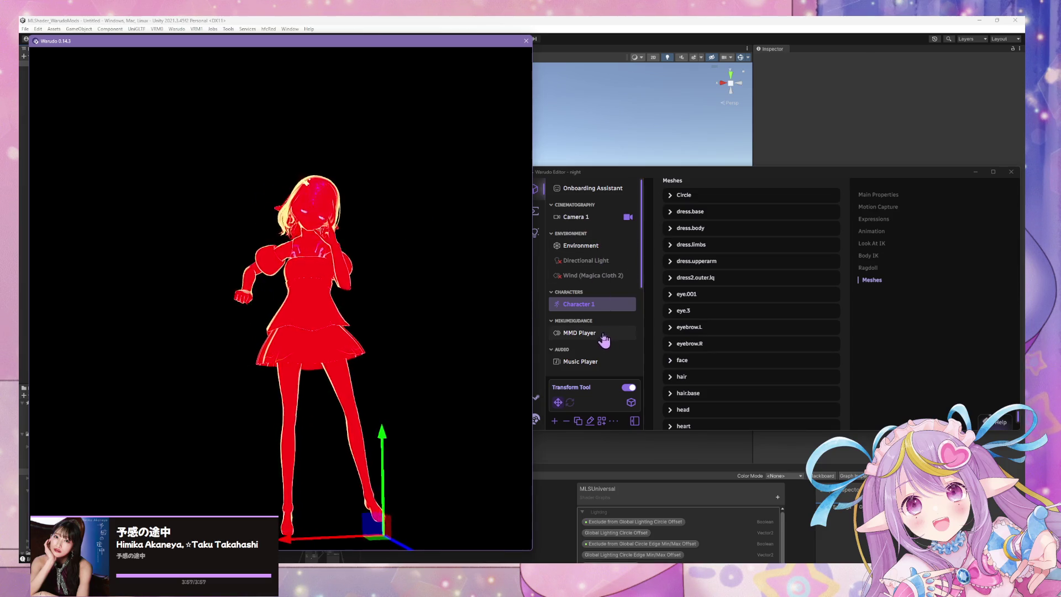
pyautogui.scroll(-3, 603, 331)
pyautogui.scroll(3, 592, 303)
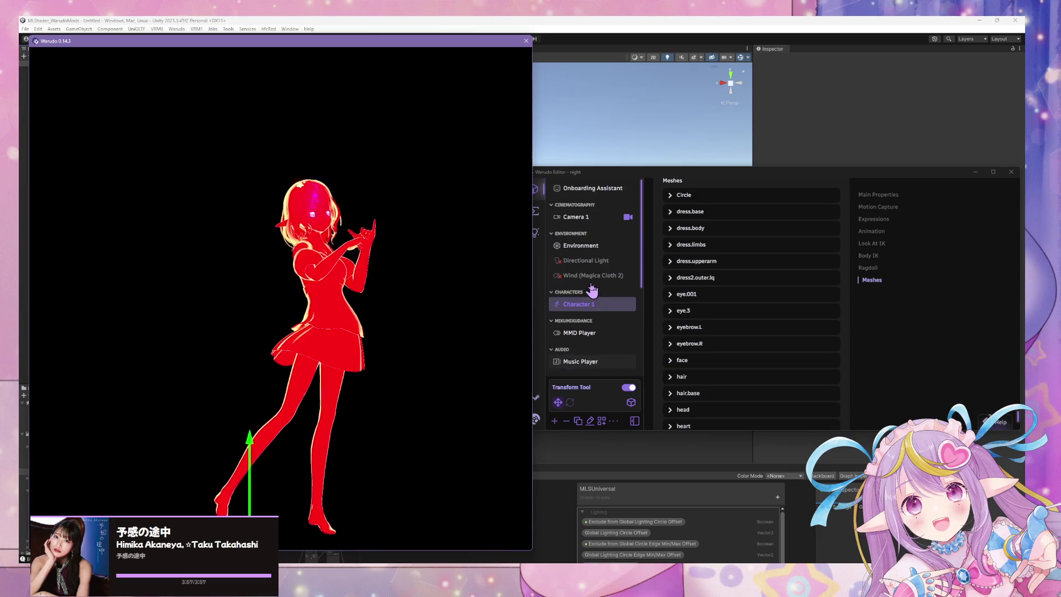
# - Set the ML Shader Controller's Ambient Color to black, leaving Ambient Color Opacity at 0
pyautogui.click(589, 309)
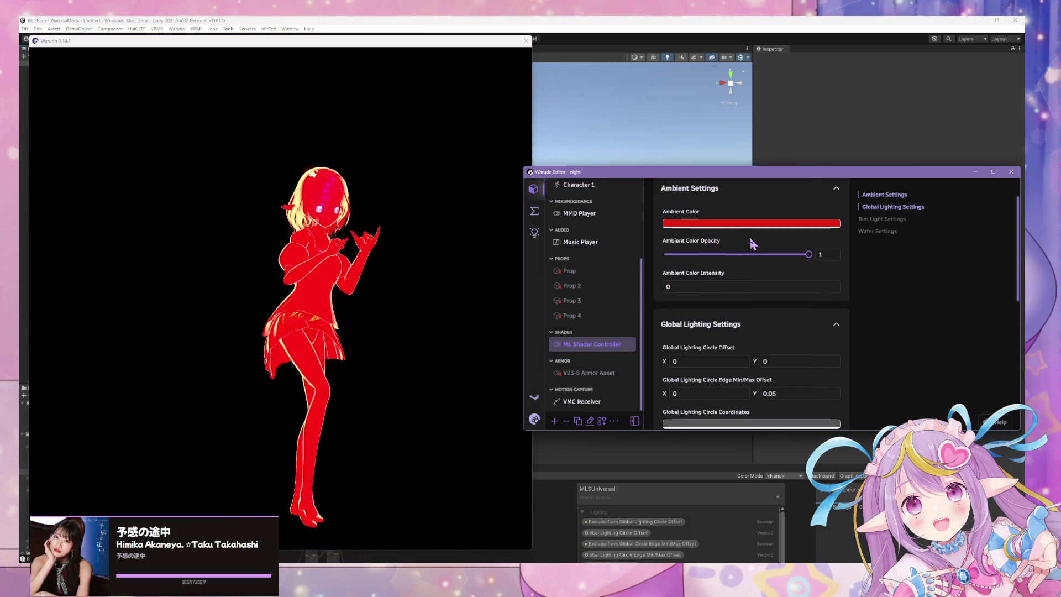
pyautogui.click(747, 267)
pyautogui.click(735, 236)
pyautogui.moveTo(734, 238)
pyautogui.mouseDown()
pyautogui.moveTo(636, 318)
pyautogui.moveTo(616, 194)
pyautogui.moveTo(572, 360)
pyautogui.mouseUp()
pyautogui.click(894, 374)
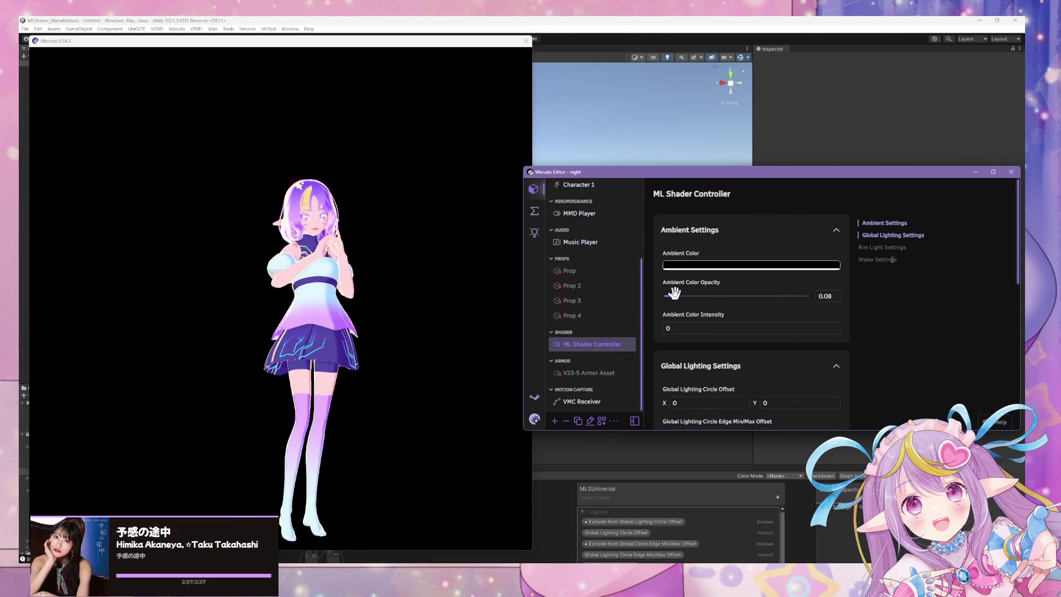
pyautogui.click(393, 272)
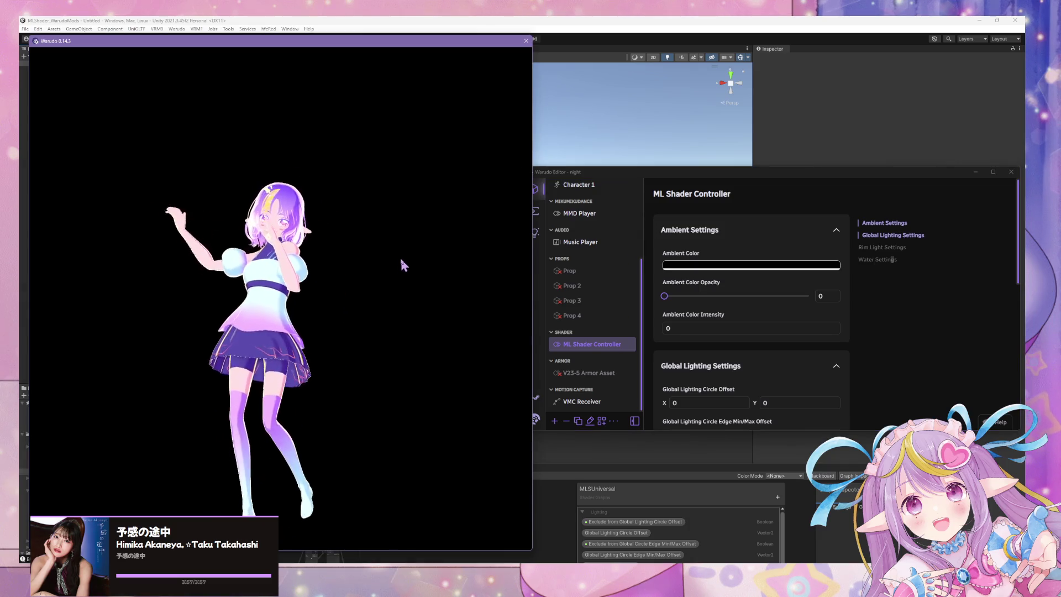
pyautogui.scroll(5, 404, 263)
pyautogui.scroll(-5, 415, 262)
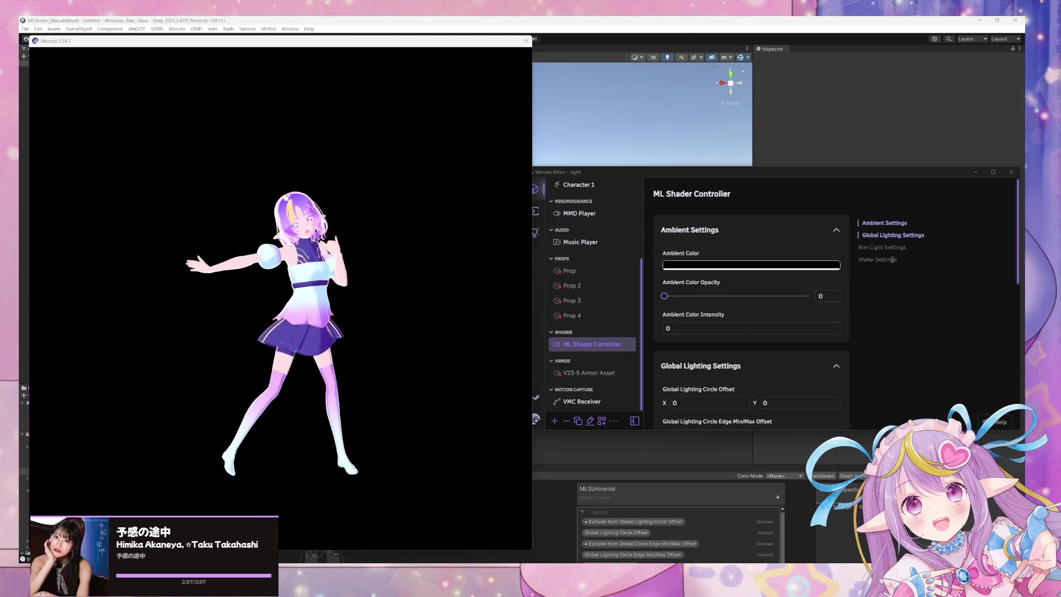
pyautogui.click(260, 286)
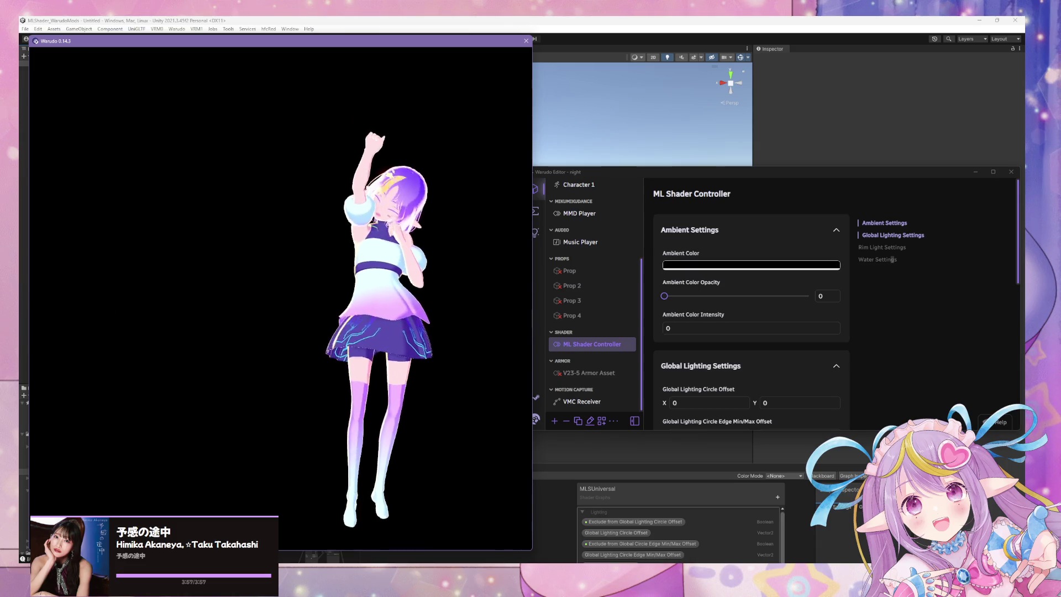
pyautogui.click(893, 260)
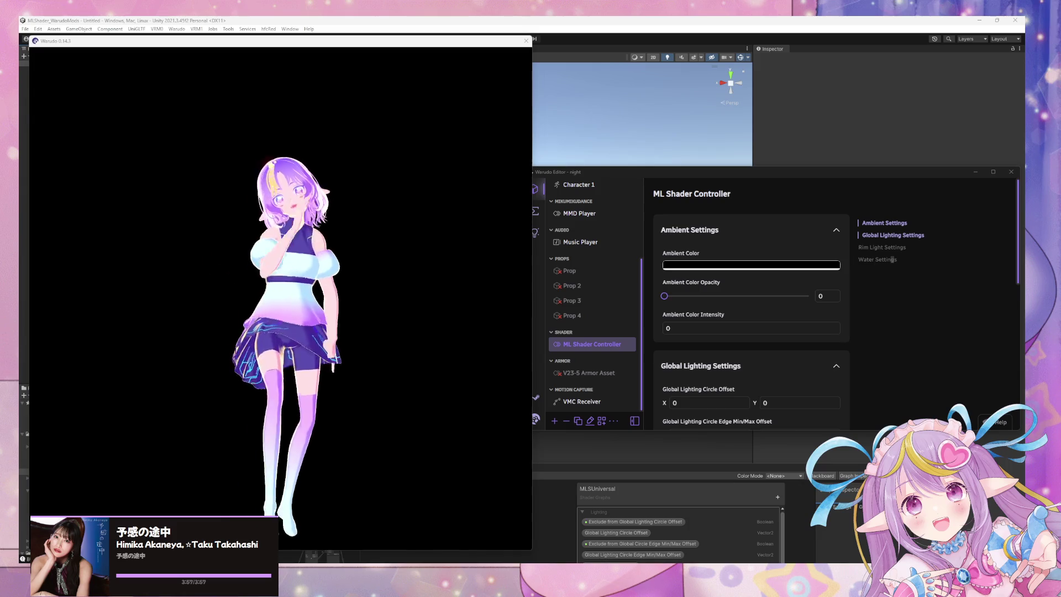
pyautogui.click(451, 294)
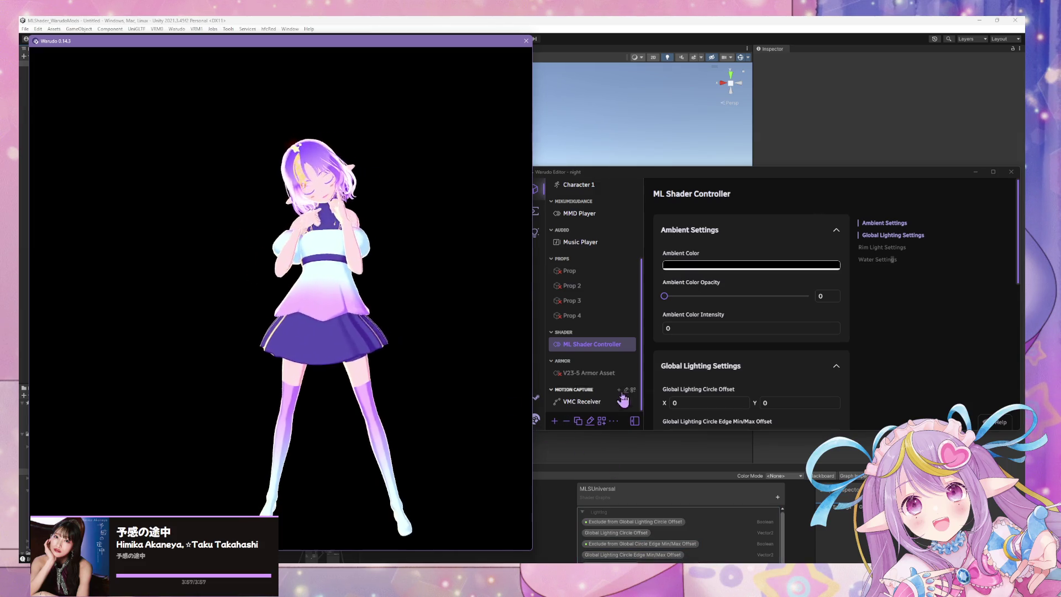
pyautogui.click(943, 328)
pyautogui.scroll(3, 564, 328)
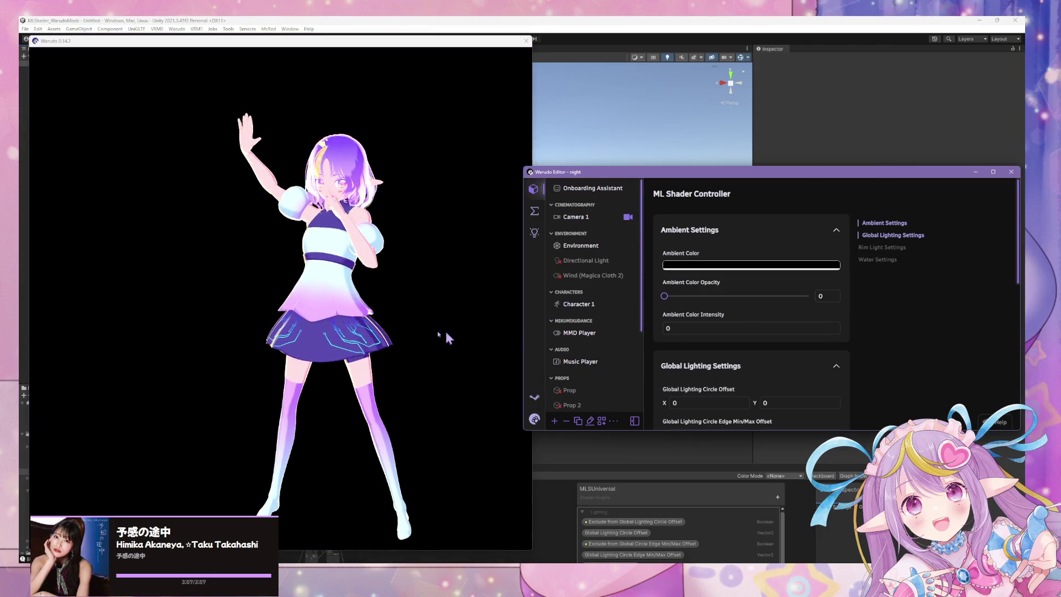
pyautogui.click(463, 338)
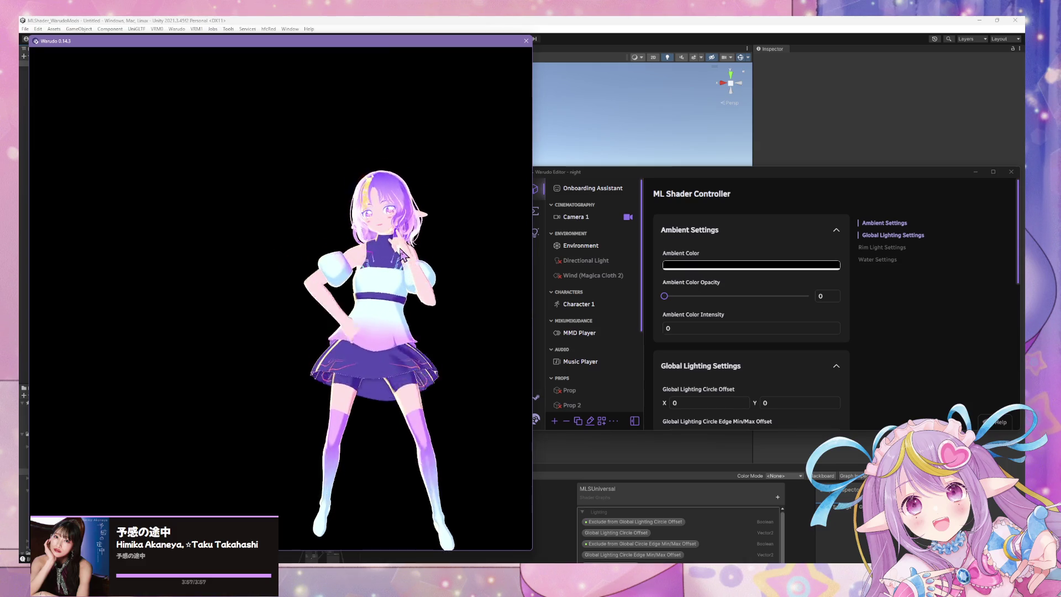
pyautogui.scroll(-1, 577, 332)
# - Bring the Warudo render window forward and zoom in on the dancing character
pyautogui.click(575, 265)
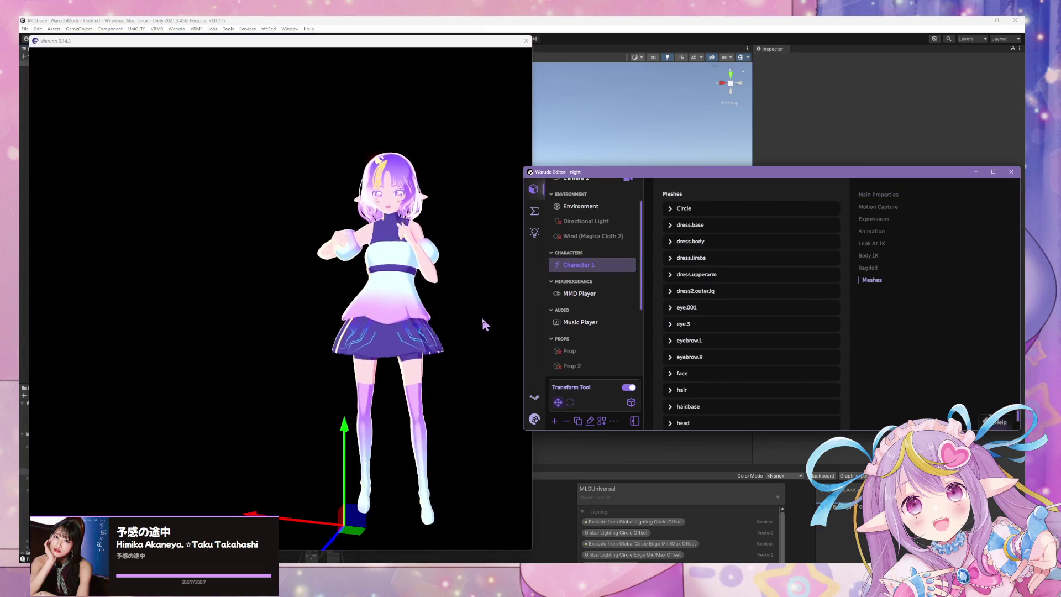
pyautogui.scroll(-3, 600, 308)
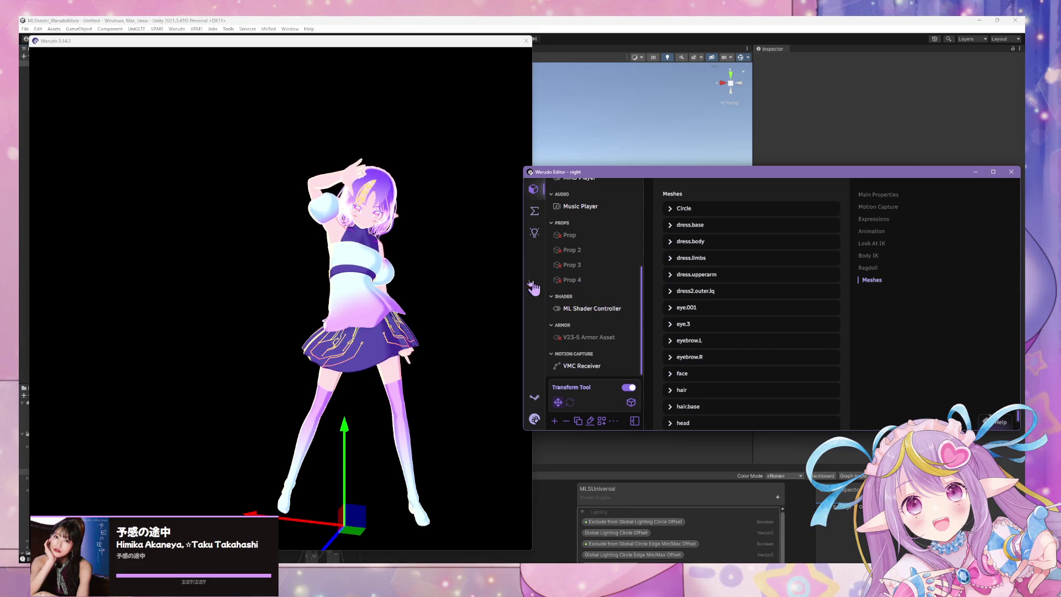
pyautogui.click(487, 265)
pyautogui.scroll(3, 420, 226)
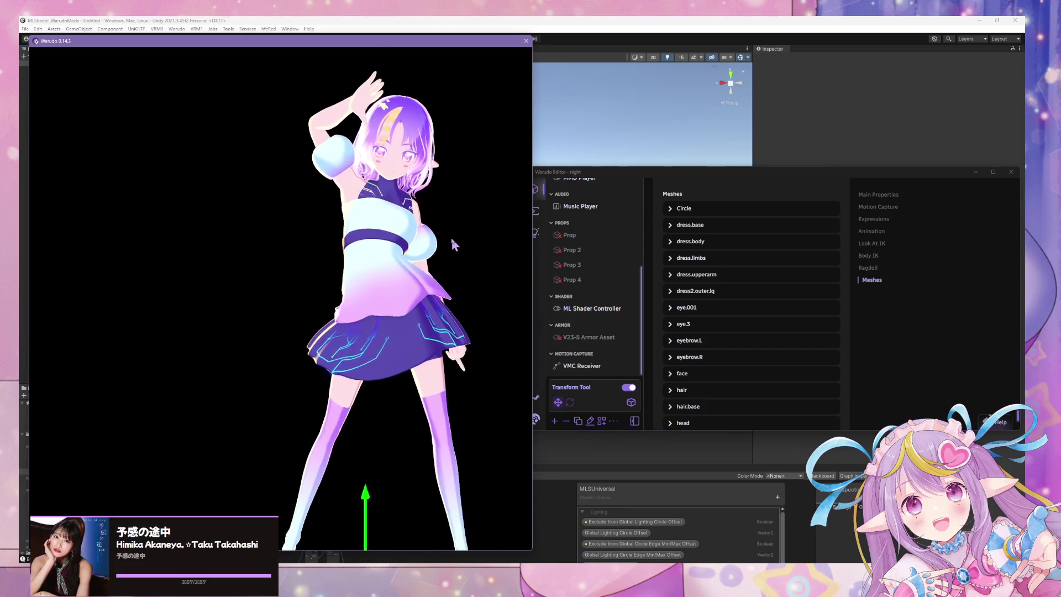
pyautogui.scroll(2, 431, 237)
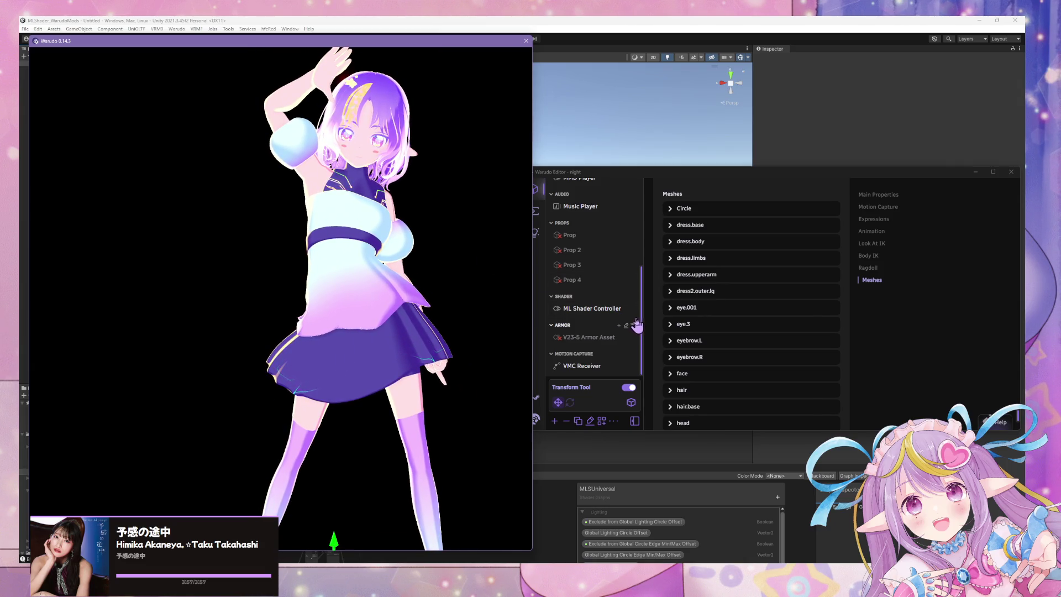
# - Set MMD Player Enabled to No to stop the dance, then scroll Character 1's settings to Motion Capture
pyautogui.click(603, 313)
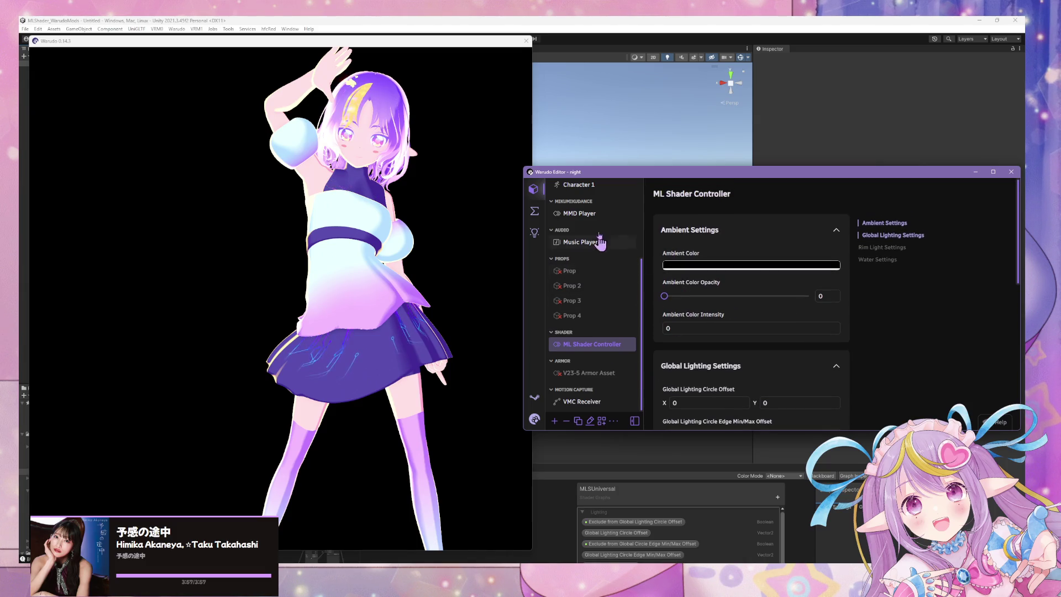
pyautogui.click(597, 213)
pyautogui.click(707, 227)
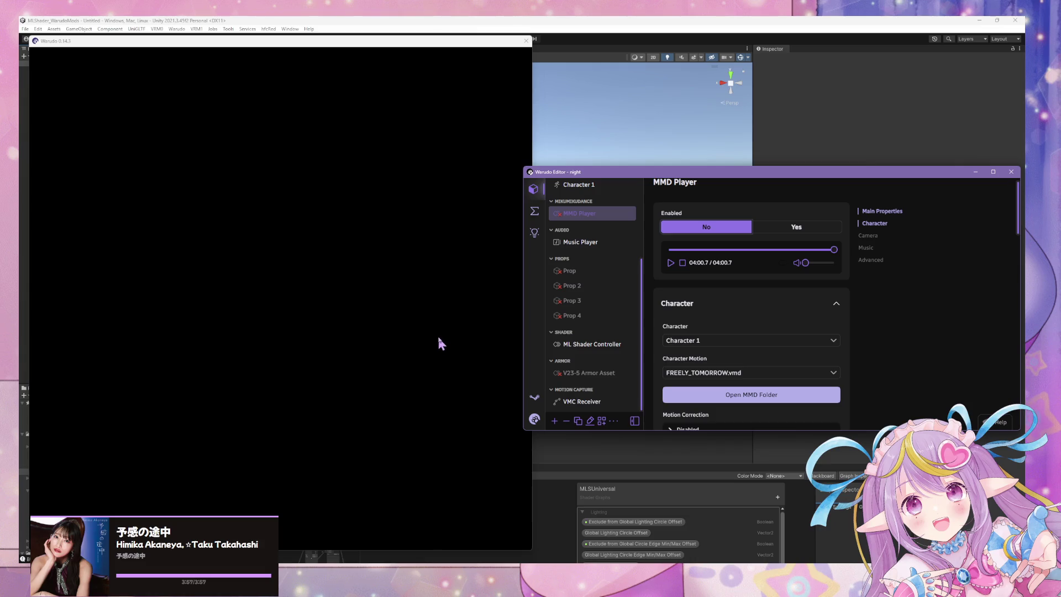
pyautogui.click(413, 302)
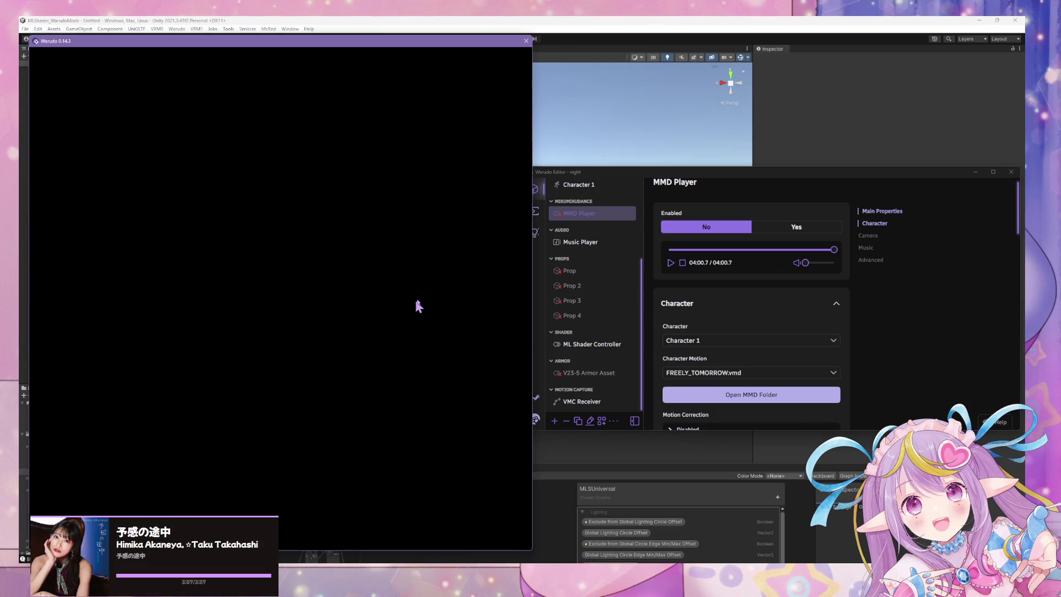
pyautogui.click(580, 306)
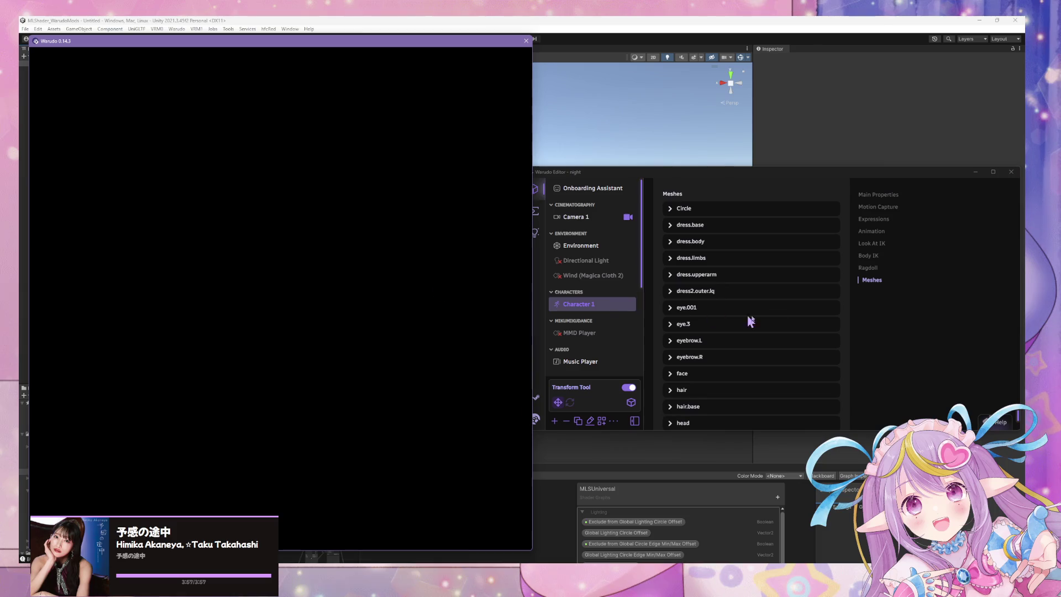
pyautogui.scroll(-3, 755, 307)
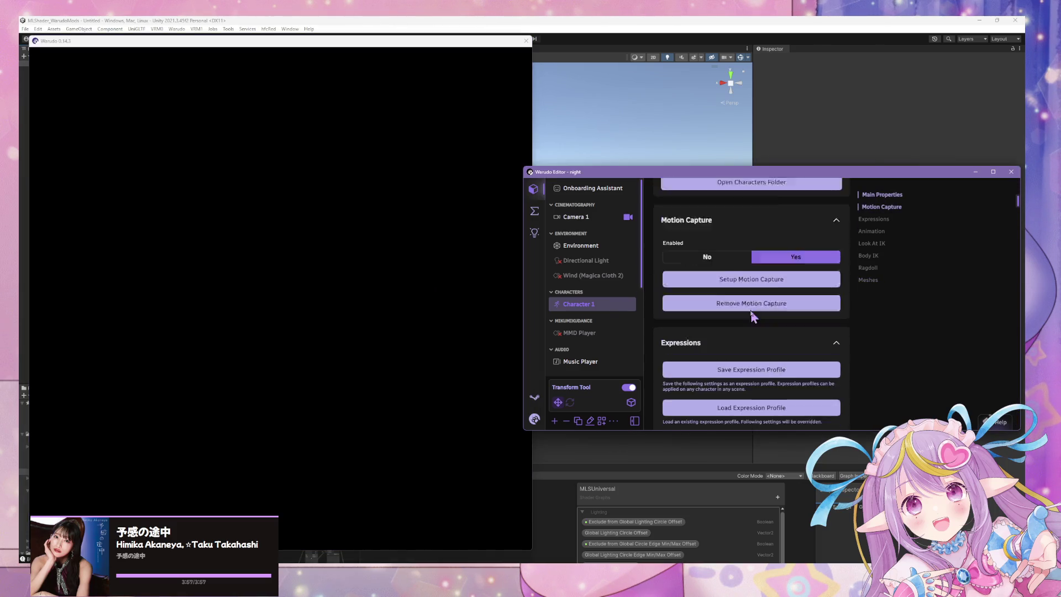
pyautogui.scroll(-2, 770, 376)
# - Select Camera 1 and browse its settings to the Controls section
pyautogui.scroll(-2, 767, 316)
pyautogui.scroll(2, 777, 339)
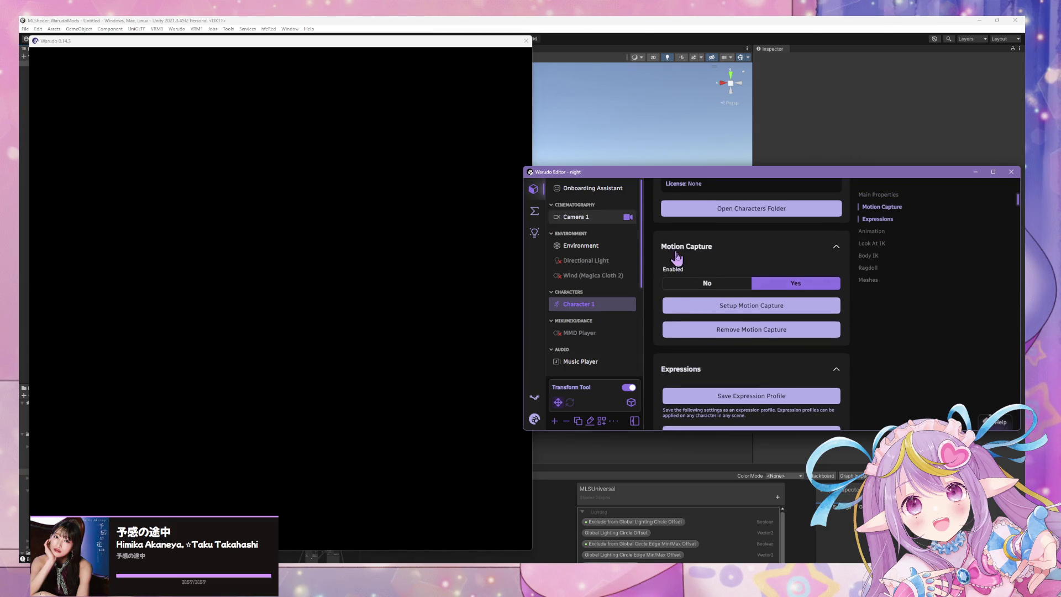
pyautogui.click(576, 217)
pyautogui.scroll(-10, 741, 288)
pyautogui.scroll(10, 721, 293)
pyautogui.scroll(10, 723, 298)
pyautogui.scroll(-3, 722, 299)
pyautogui.scroll(-6, 722, 299)
pyautogui.scroll(-6, 722, 293)
pyautogui.scroll(7, 722, 292)
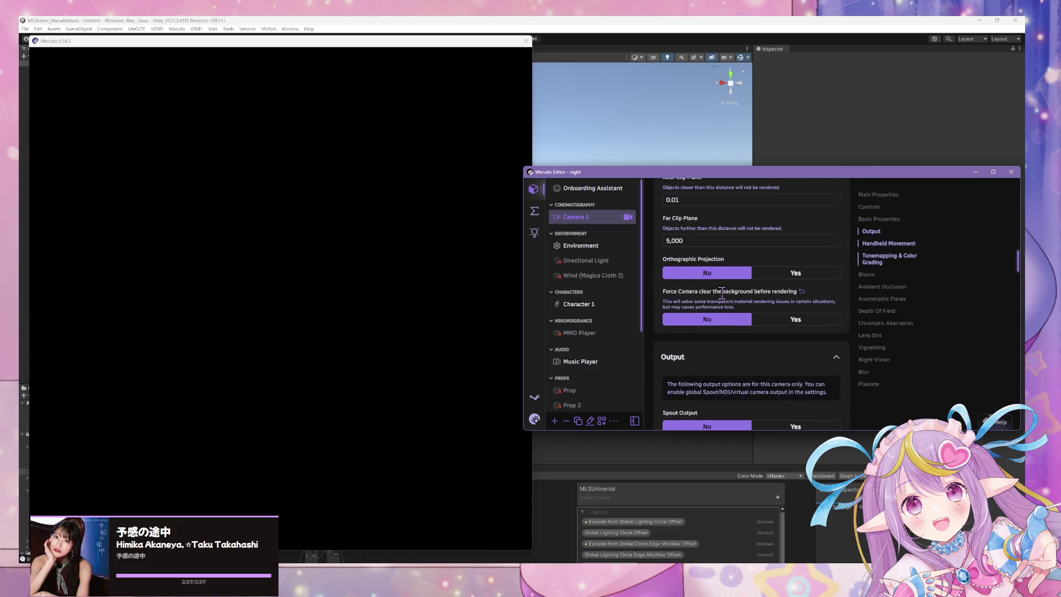
pyautogui.scroll(7, 722, 293)
pyautogui.scroll(3, 723, 298)
pyautogui.scroll(-10, 723, 298)
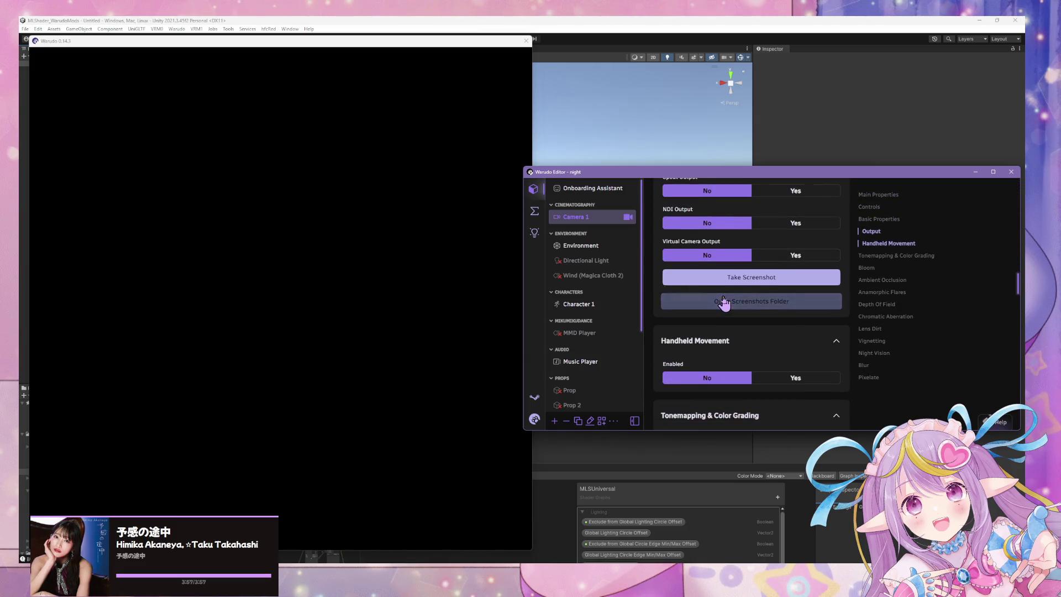
pyautogui.scroll(-7, 723, 303)
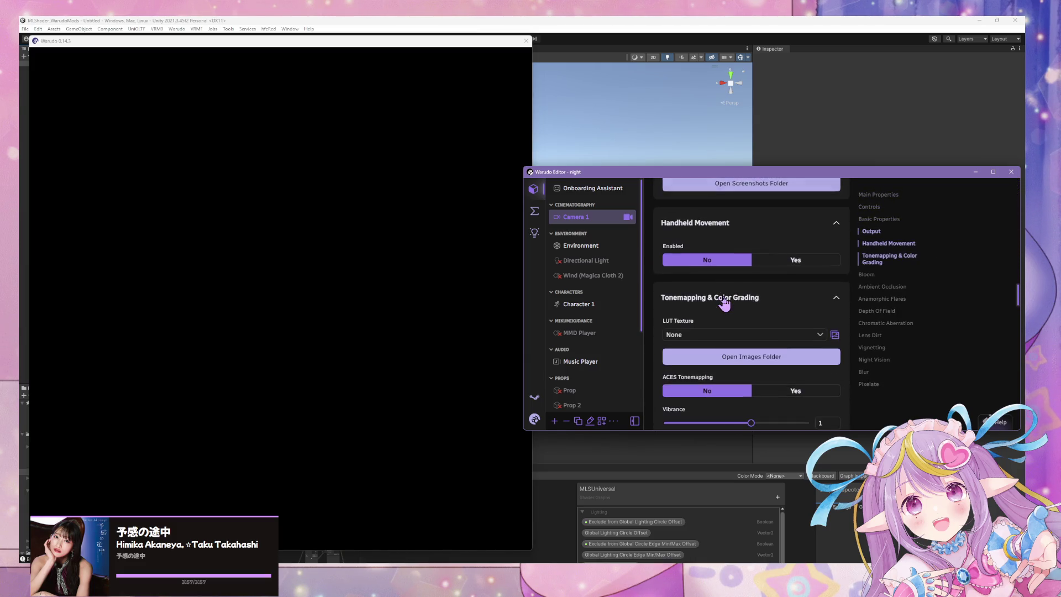
pyautogui.click(873, 206)
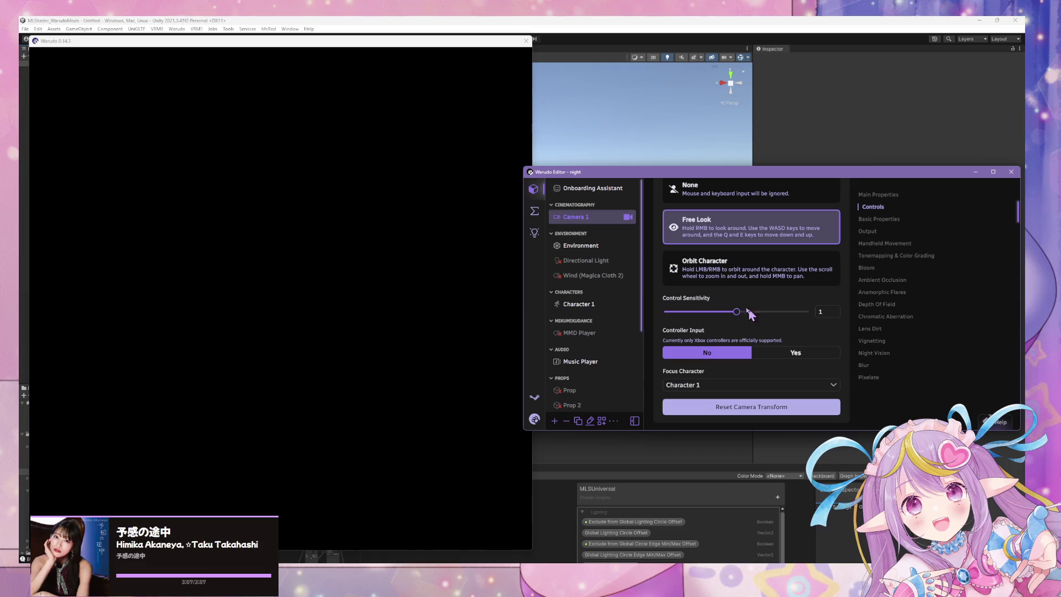
# - Set Camera 1 to Orbit Character mode and orbit, pan and zoom around the avatar
pyautogui.click(464, 275)
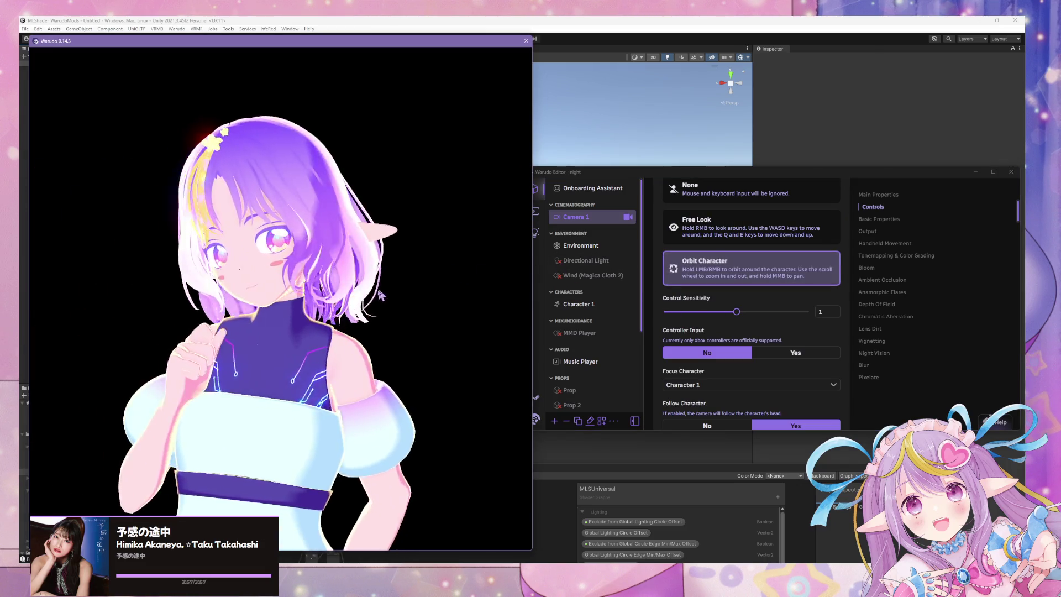
pyautogui.scroll(-5, 384, 271)
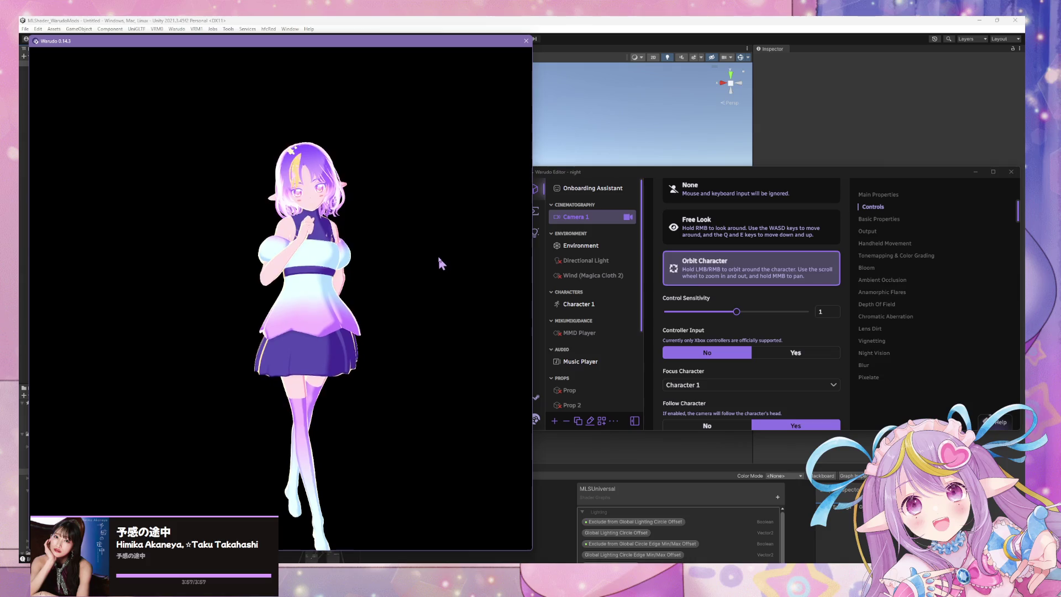
pyautogui.moveTo(440, 261); pyautogui.dragTo(421, 217, button='middle')
pyautogui.moveTo(385, 207)
pyautogui.mouseDown()
pyautogui.moveTo(115, 251)
pyautogui.moveTo(448, 239)
pyautogui.mouseUp()
pyautogui.scroll(5, 426, 221)
pyautogui.moveTo(398, 197)
pyautogui.mouseDown()
pyautogui.moveTo(421, 298)
pyautogui.moveTo(354, 265)
pyautogui.moveTo(284, 261)
pyautogui.moveTo(474, 277)
pyautogui.moveTo(372, 249)
pyautogui.moveTo(398, 226)
pyautogui.moveTo(626, 279)
pyautogui.moveTo(532, 263)
pyautogui.moveTo(341, 261)
pyautogui.mouseUp()
pyautogui.scroll(5, 421, 282)
pyautogui.scroll(-5, 440, 266)
pyautogui.scroll(-5, 373, 250)
pyautogui.hotkey('alt', 'Tab')
# - Launch VRM Posing Desktop from the Steam Library
pyautogui.rightClick(575, 514)
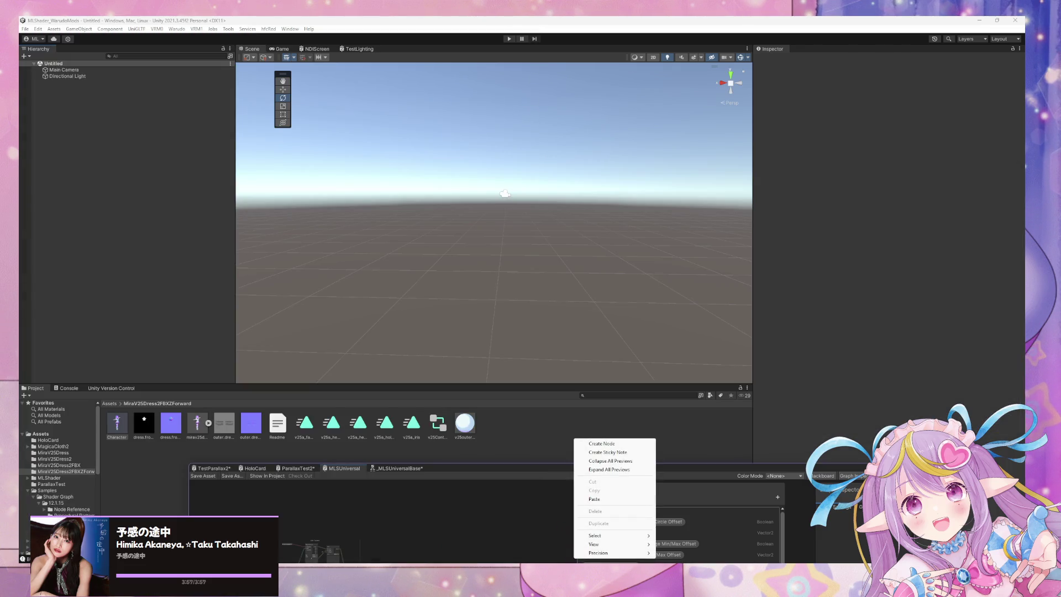
pyautogui.hotkey('alt', 'Tab')
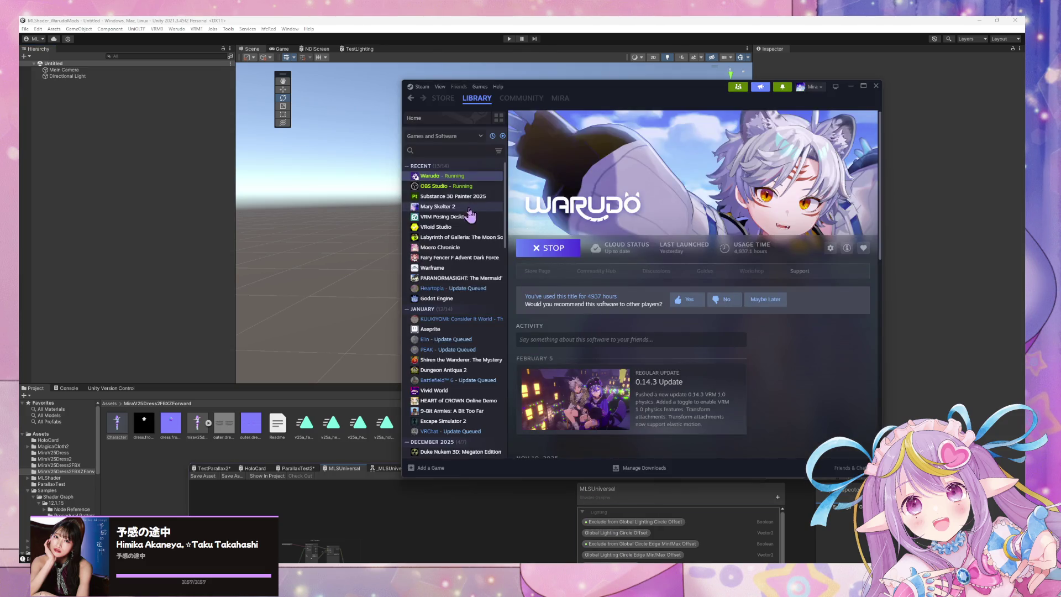
pyautogui.doubleClick(438, 219)
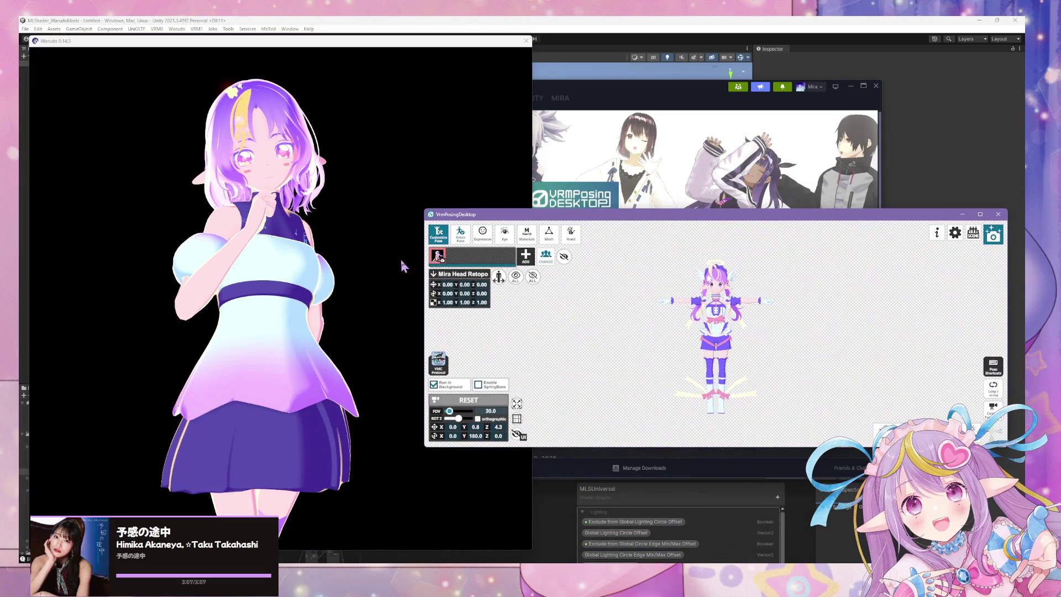
# - Start sending pose data from VRM Posing Desktop to Warudo
pyautogui.click(229, 282)
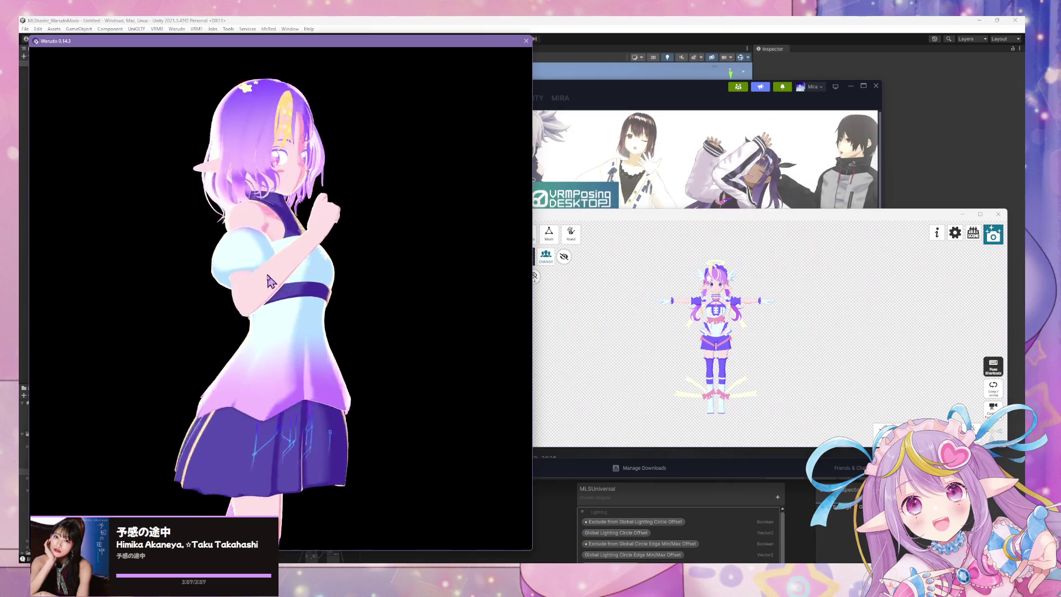
pyautogui.click(611, 332)
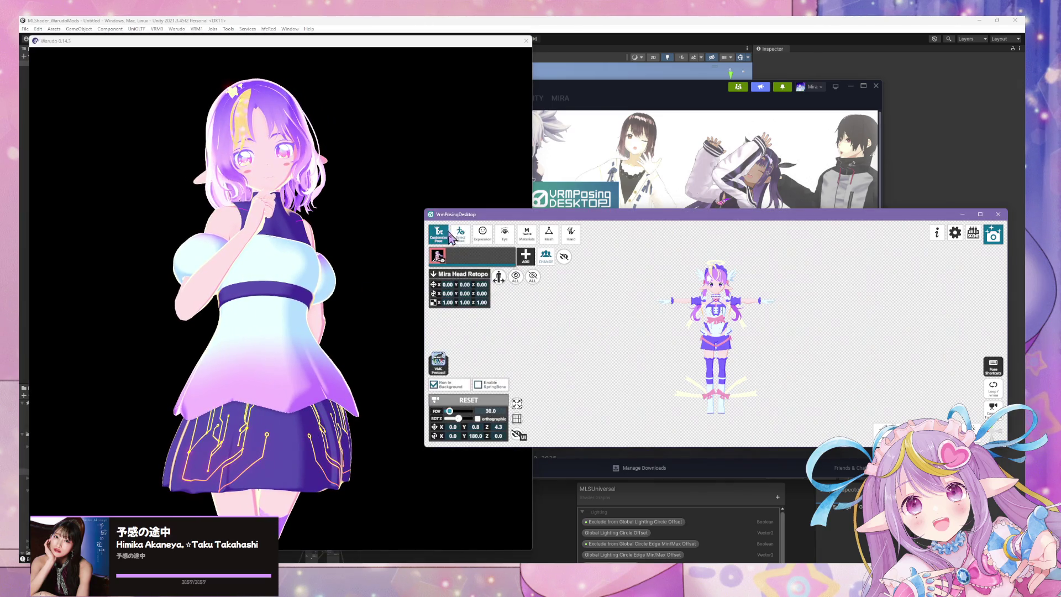
pyautogui.click(462, 237)
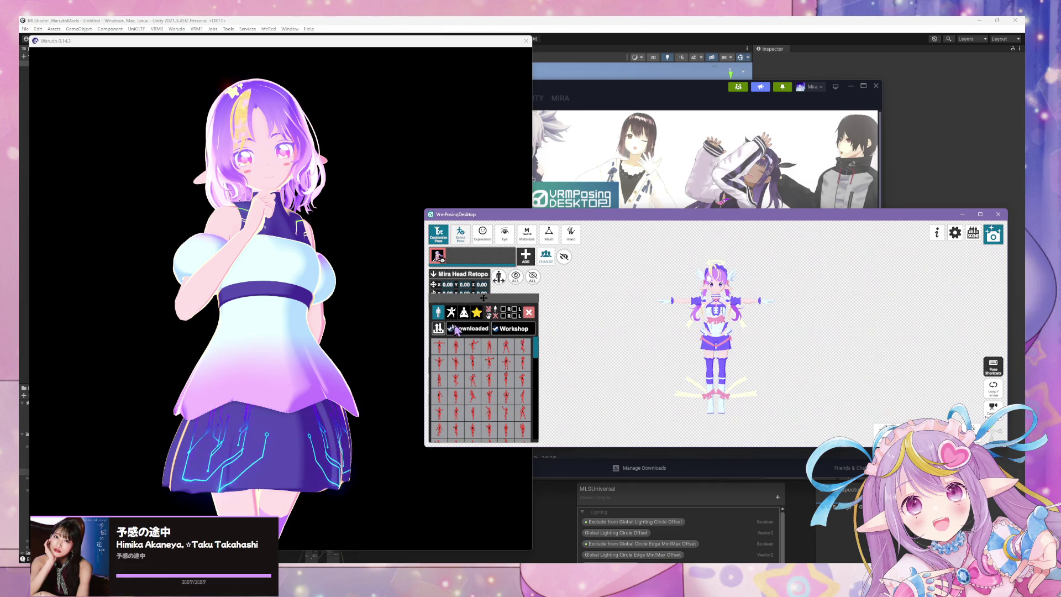
pyautogui.click(529, 313)
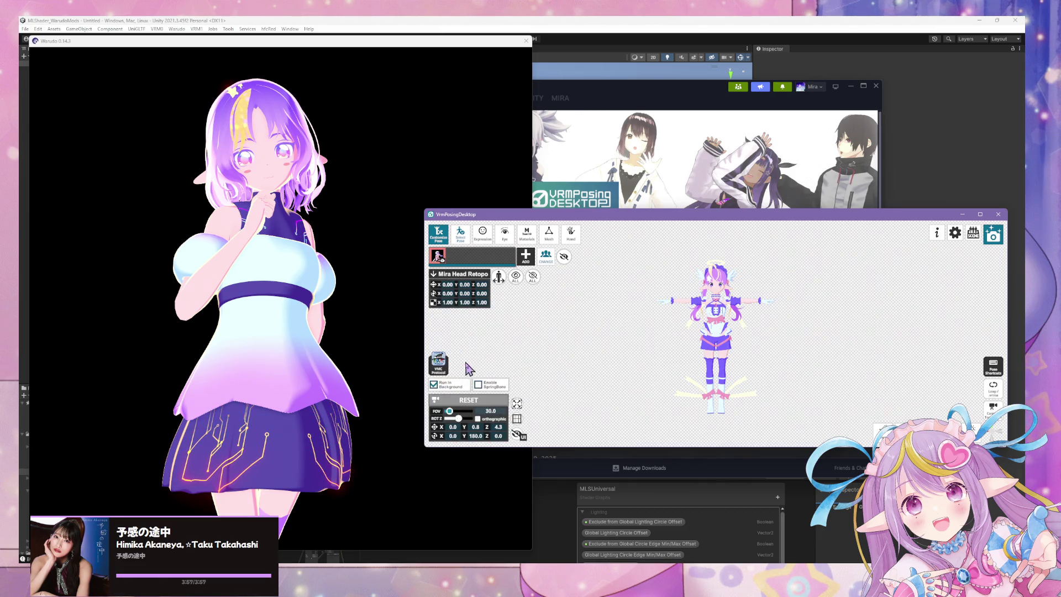
pyautogui.click(474, 368)
pyautogui.click(671, 385)
pyautogui.click(836, 263)
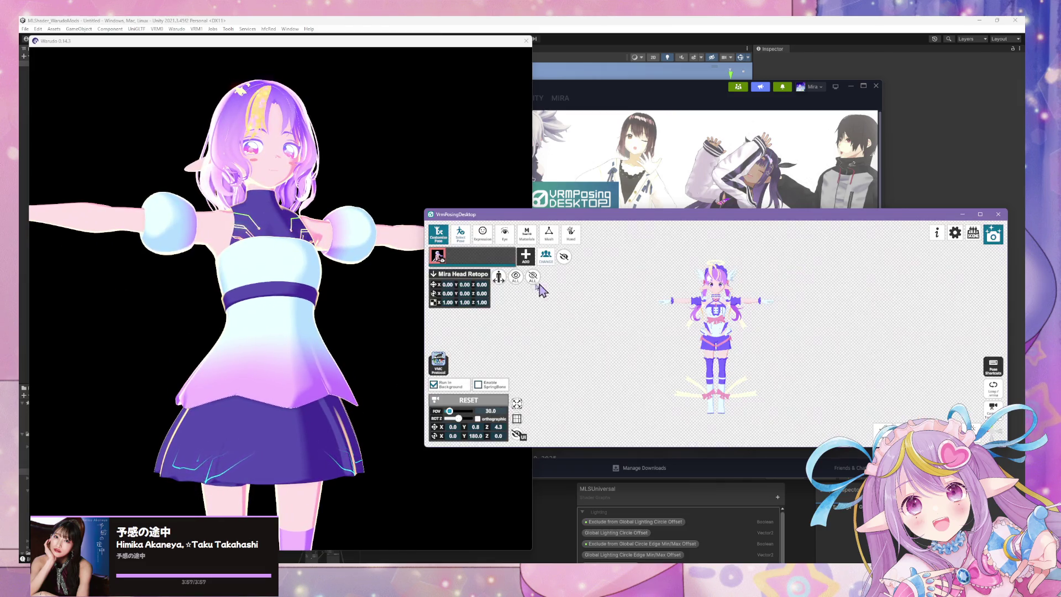
# - Apply a relaxed arms-down pose, check it in Warudo, then reset to T-pose
pyautogui.click(466, 237)
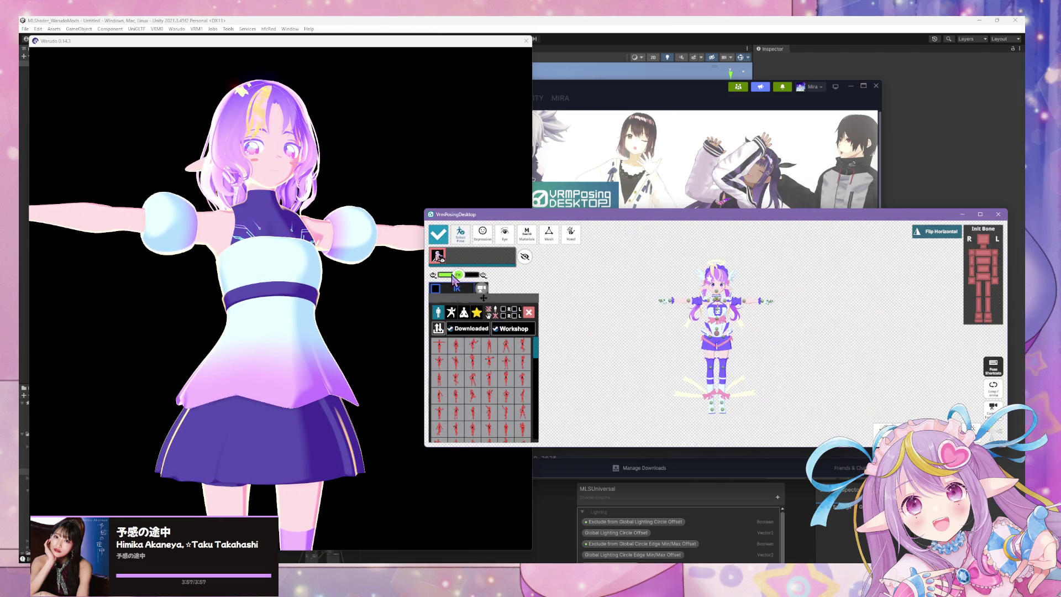
pyautogui.click(459, 354)
pyautogui.click(342, 307)
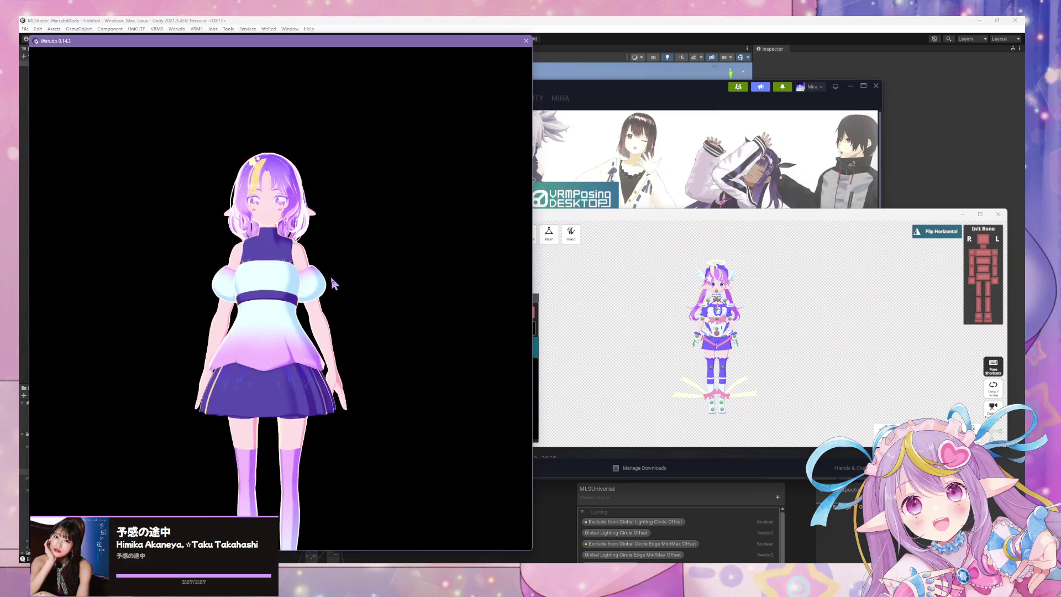
pyautogui.moveTo(286, 320)
pyautogui.mouseDown(button='right')
pyautogui.moveTo(254, 318)
pyautogui.moveTo(396, 313)
pyautogui.mouseUp(button='right')
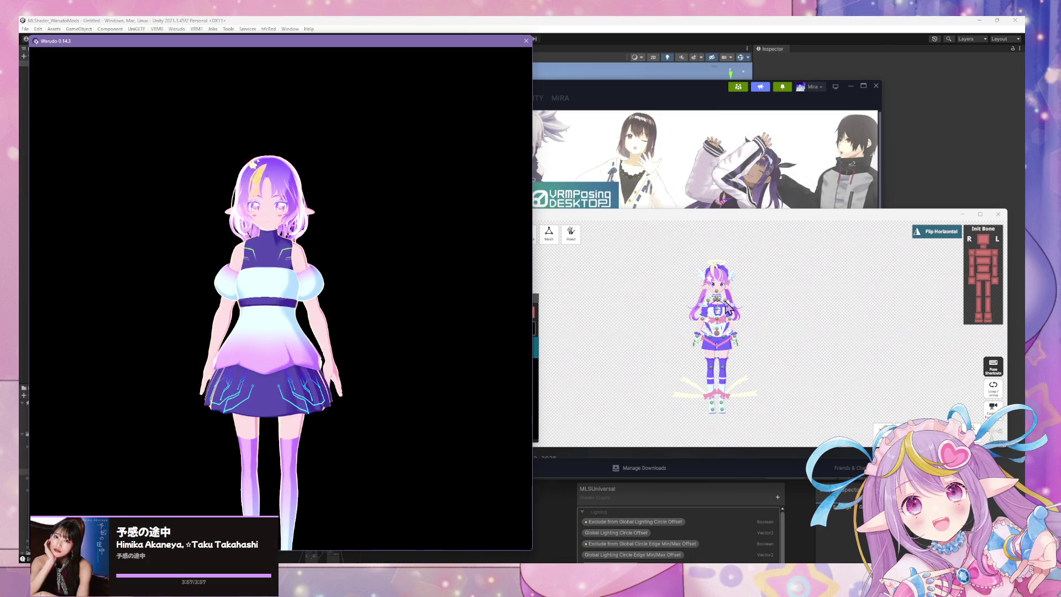
pyautogui.click(727, 306)
pyautogui.click(440, 346)
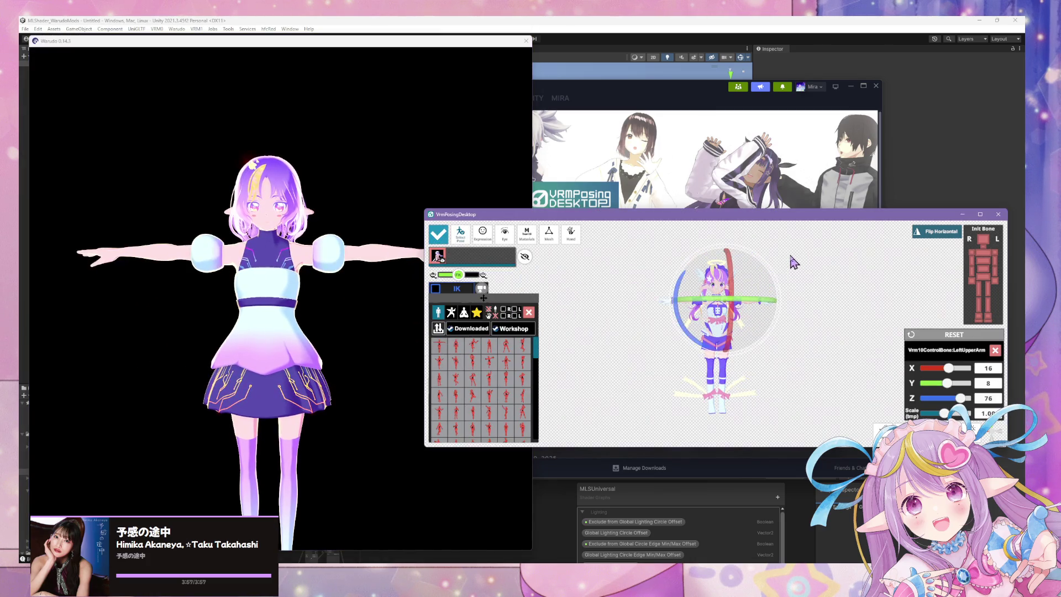
pyautogui.click(529, 312)
# - Enable Mirror and lower the left upper arm, mirrored on the right, then bring Chrome's search over
pyautogui.click(466, 316)
pyautogui.scroll(5, 453, 330)
pyautogui.click(804, 290)
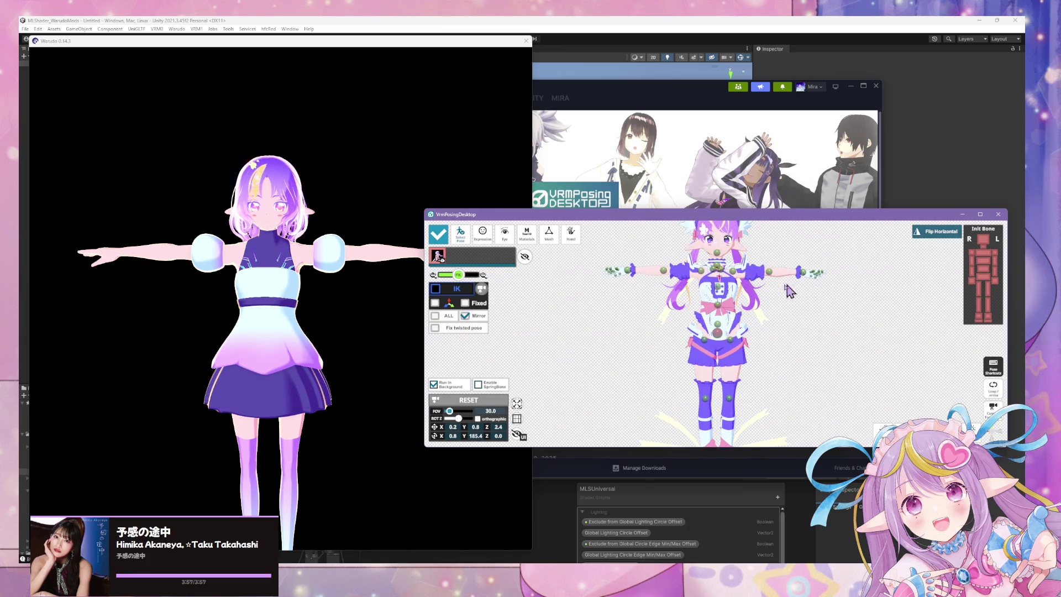
pyautogui.click(739, 276)
pyautogui.moveTo(740, 277); pyautogui.dragTo(665, 260)
pyautogui.moveTo(497, 282); pyautogui.dragTo(259, 288)
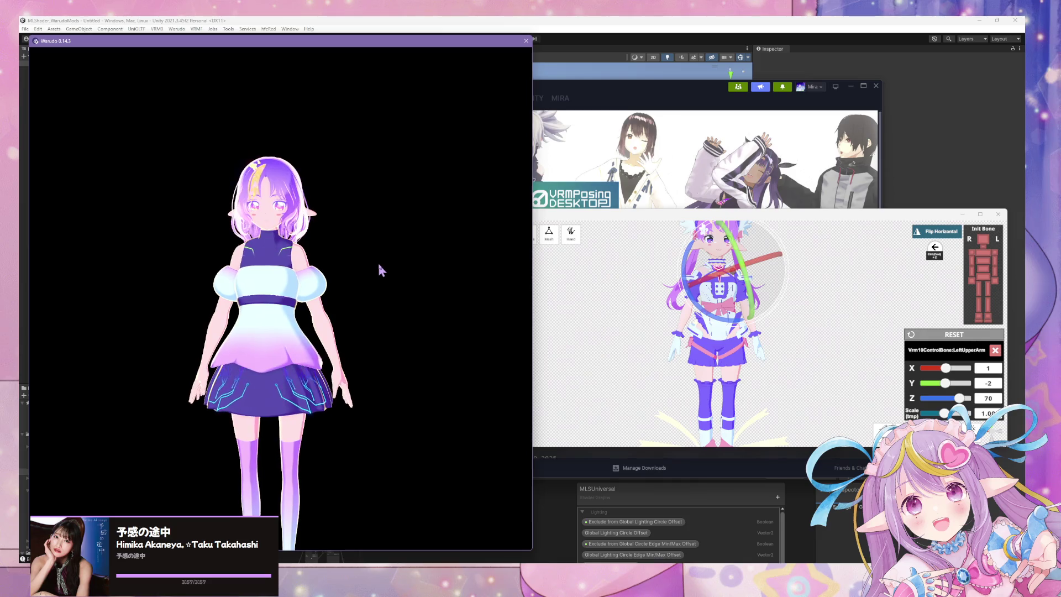
pyautogui.scroll(-3, 444, 446)
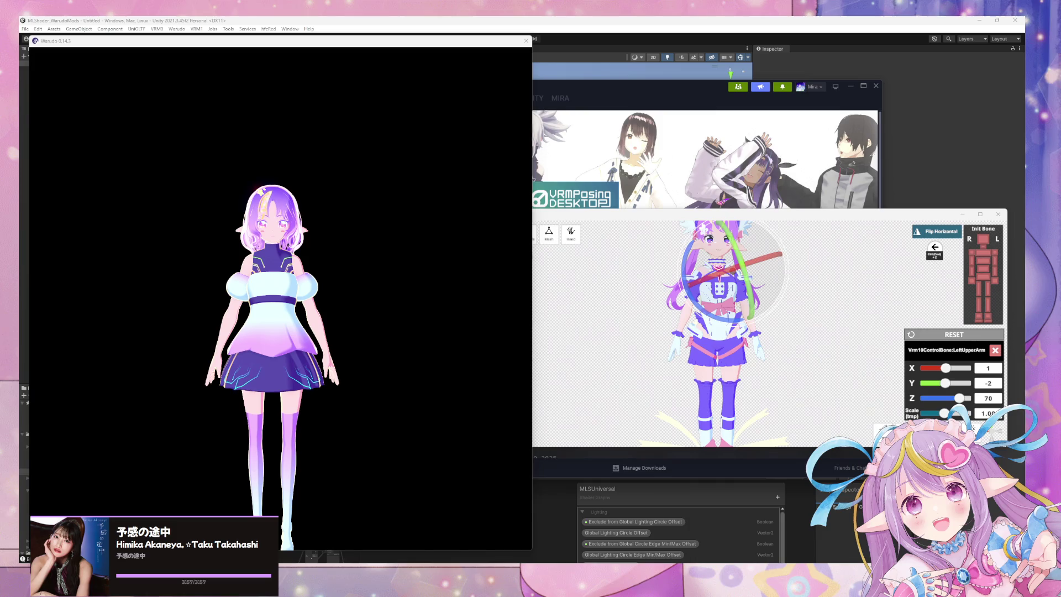
pyautogui.moveTo(383, 304)
pyautogui.mouseDown()
pyautogui.moveTo(702, 216)
pyautogui.moveTo(720, 179)
pyautogui.mouseUp()
pyautogui.click(650, 210)
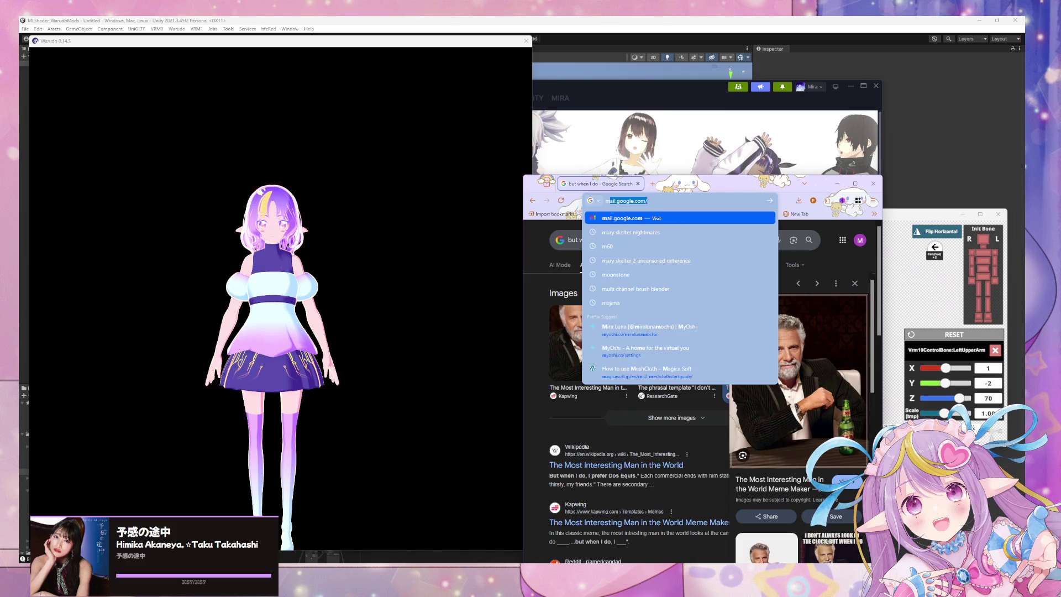
# - Search 'anatomy arm to body ratio' and preview the Human Anatomy Fundamentals reference image
pyautogui.write('anato')
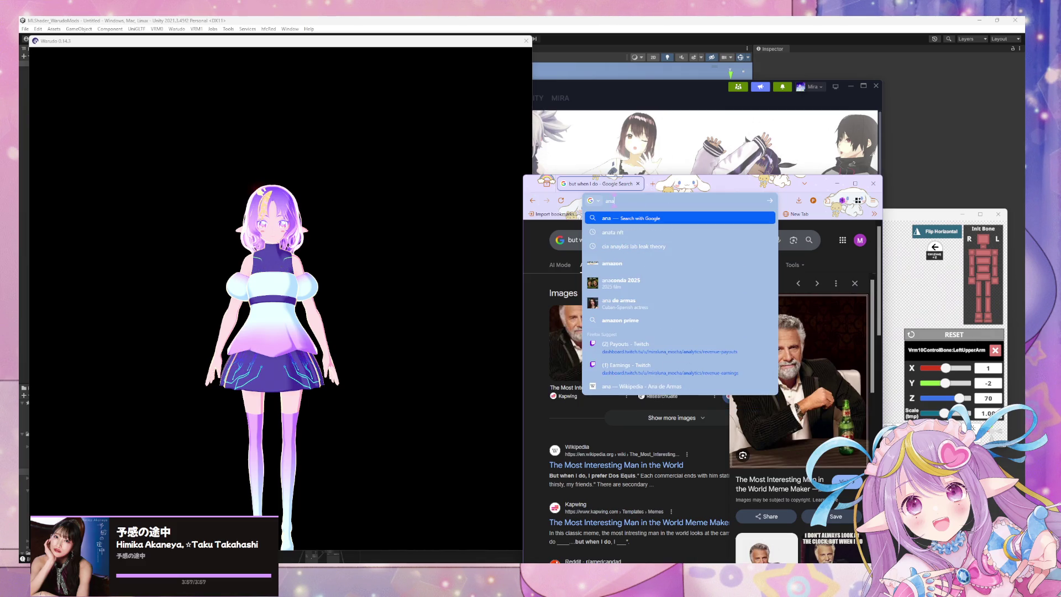
pyautogui.write('my arm to body ratio')
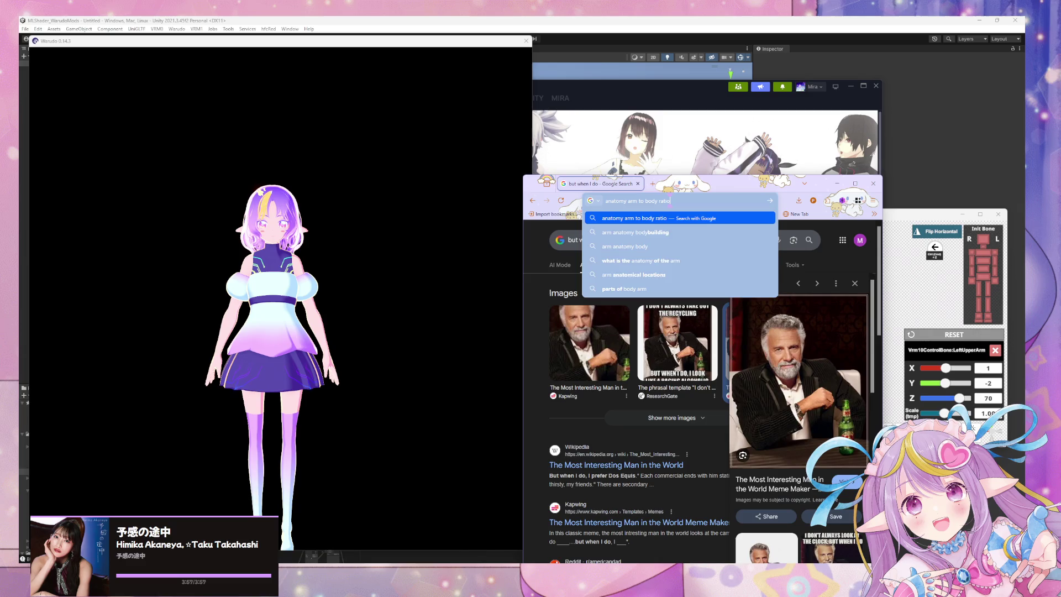
pyautogui.press('Return')
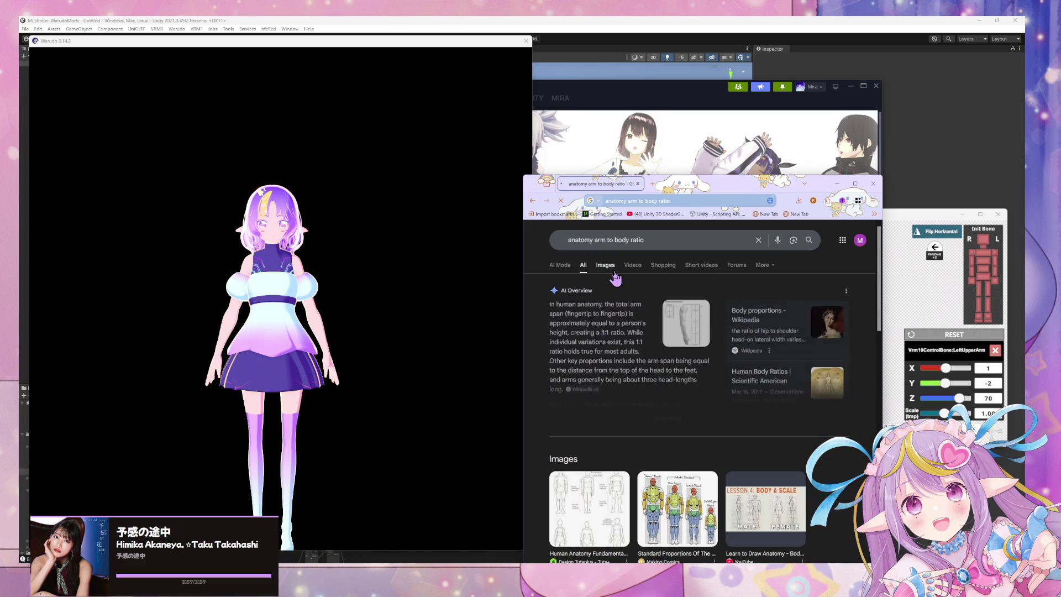
pyautogui.scroll(-2, 633, 354)
pyautogui.click(589, 426)
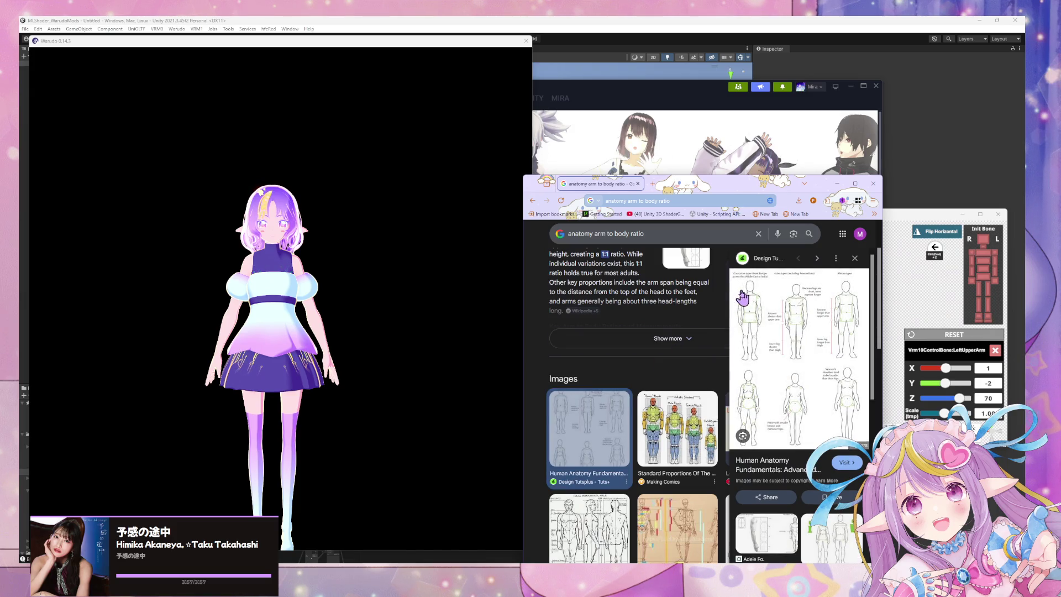
pyautogui.moveTo(271, 301)
pyautogui.mouseDown()
pyautogui.moveTo(502, 308)
pyautogui.moveTo(234, 294)
pyautogui.moveTo(245, 307)
pyautogui.moveTo(520, 299)
pyautogui.moveTo(367, 309)
pyautogui.moveTo(266, 301)
pyautogui.moveTo(313, 297)
pyautogui.mouseUp()
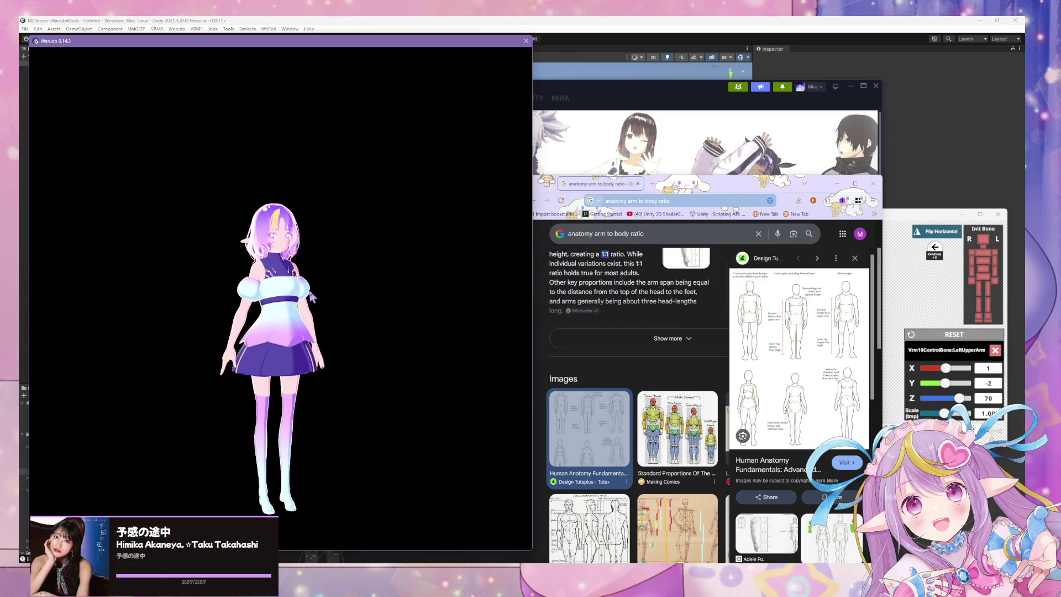
# - Orbit and zoom around the arms-down avatar in Warudo, then switch to the Warudo Editor
pyautogui.scroll(3, 313, 297)
pyautogui.scroll(-3, 298, 290)
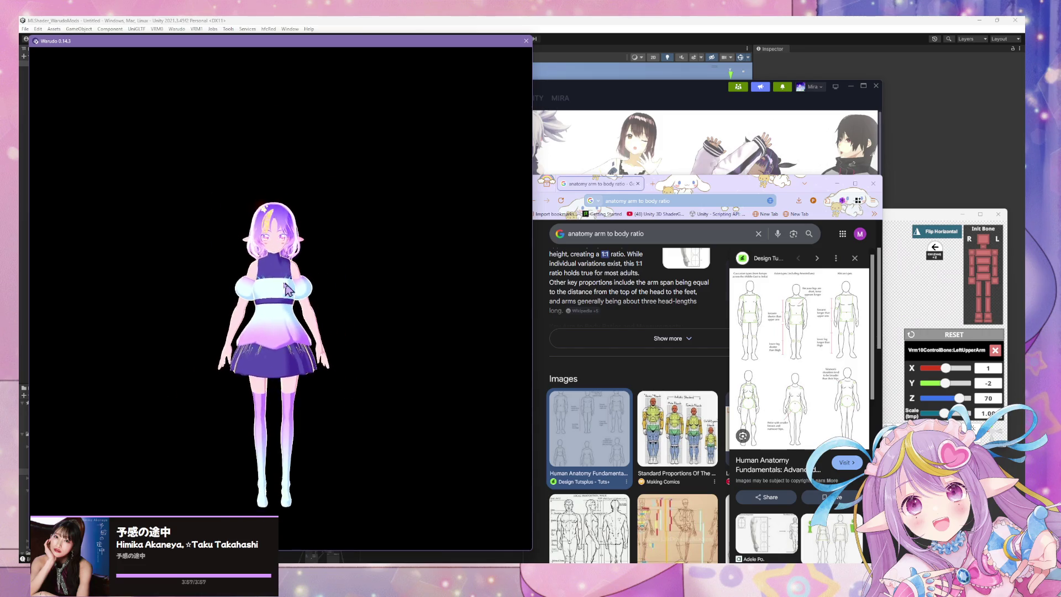
pyautogui.moveTo(362, 390)
pyautogui.mouseDown()
pyautogui.moveTo(387, 313)
pyautogui.moveTo(234, 289)
pyautogui.moveTo(92, 281)
pyautogui.moveTo(48, 291)
pyautogui.moveTo(369, 324)
pyautogui.mouseUp()
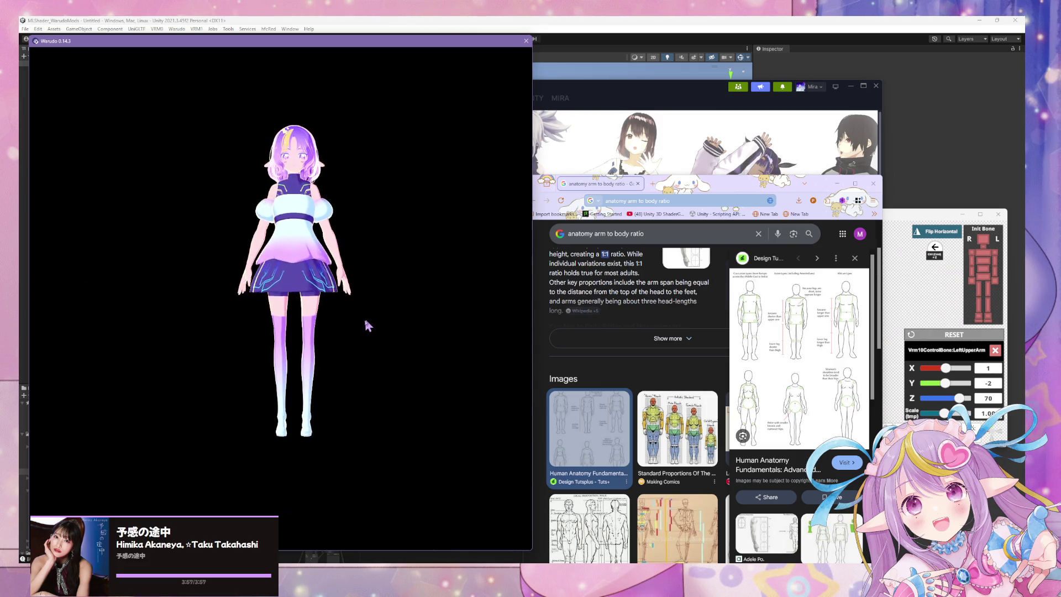
pyautogui.scroll(3, 357, 316)
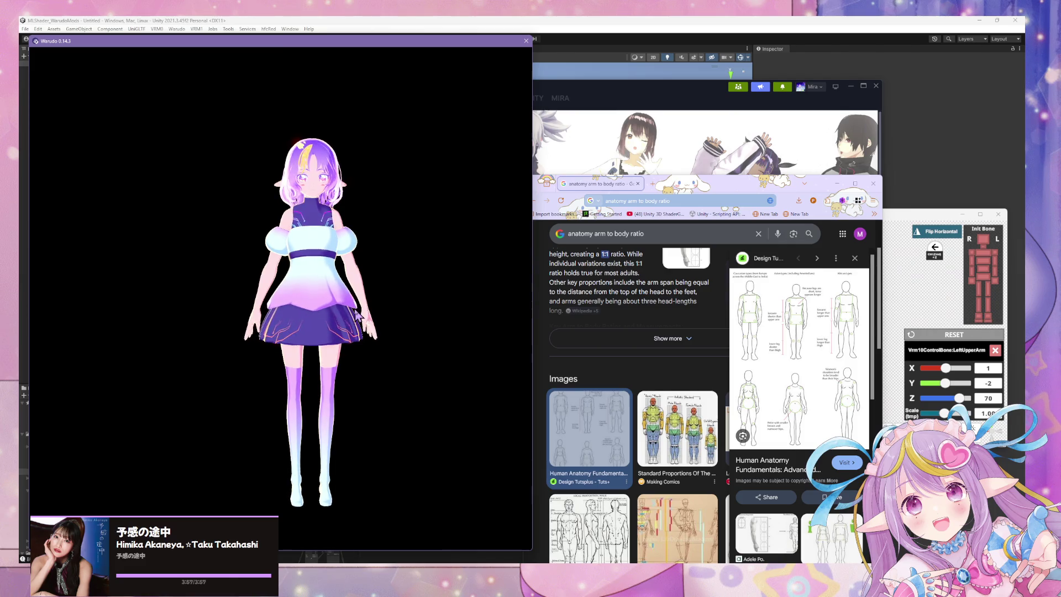
pyautogui.moveTo(358, 317)
pyautogui.mouseDown()
pyautogui.moveTo(147, 260)
pyautogui.moveTo(105, 267)
pyautogui.moveTo(379, 293)
pyautogui.moveTo(421, 331)
pyautogui.moveTo(249, 319)
pyautogui.moveTo(236, 334)
pyautogui.moveTo(317, 334)
pyautogui.moveTo(424, 315)
pyautogui.moveTo(413, 291)
pyautogui.moveTo(222, 305)
pyautogui.moveTo(245, 257)
pyautogui.mouseUp()
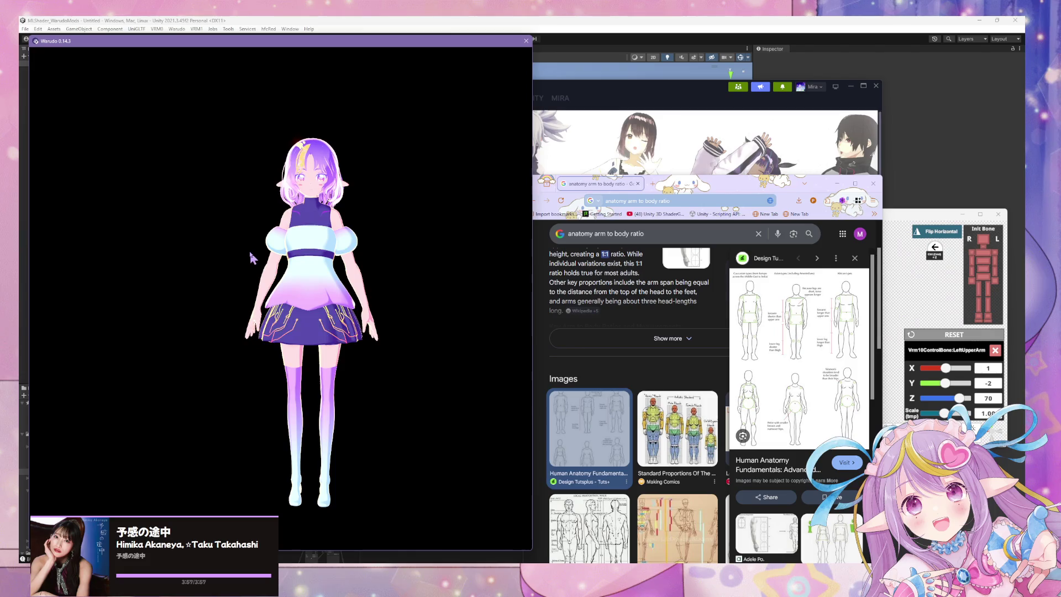
pyautogui.scroll(-2, 251, 258)
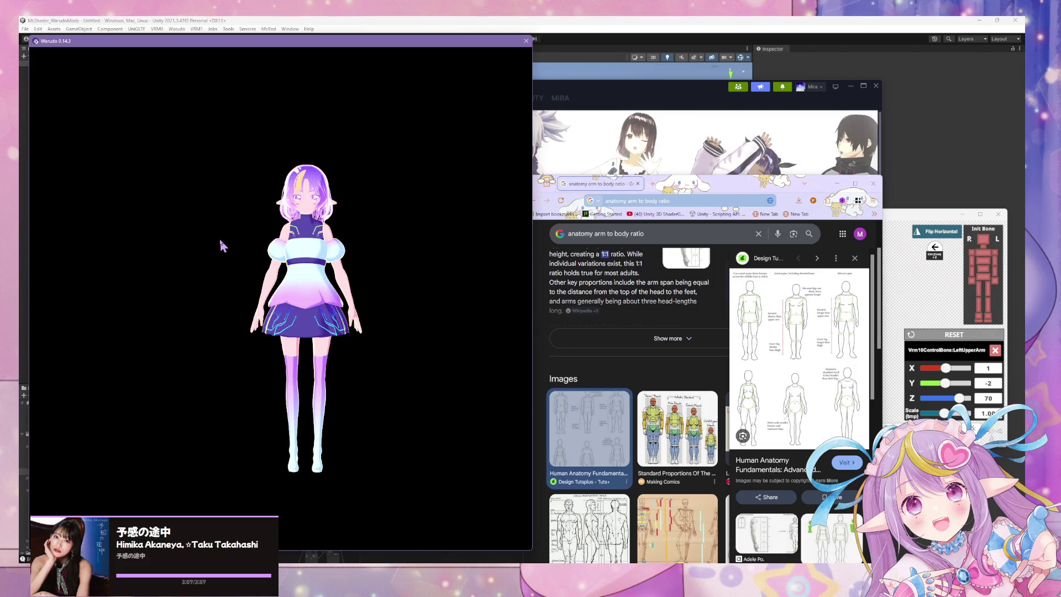
pyautogui.scroll(2, 226, 238)
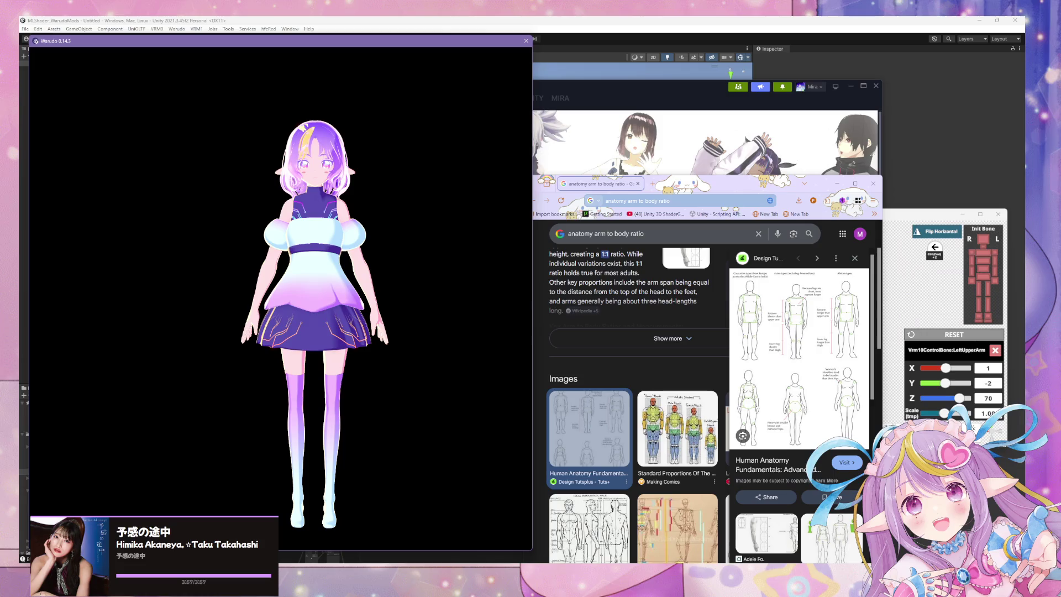
pyautogui.hotkey('alt', 'Tab')
pyautogui.scroll(-3, 569, 276)
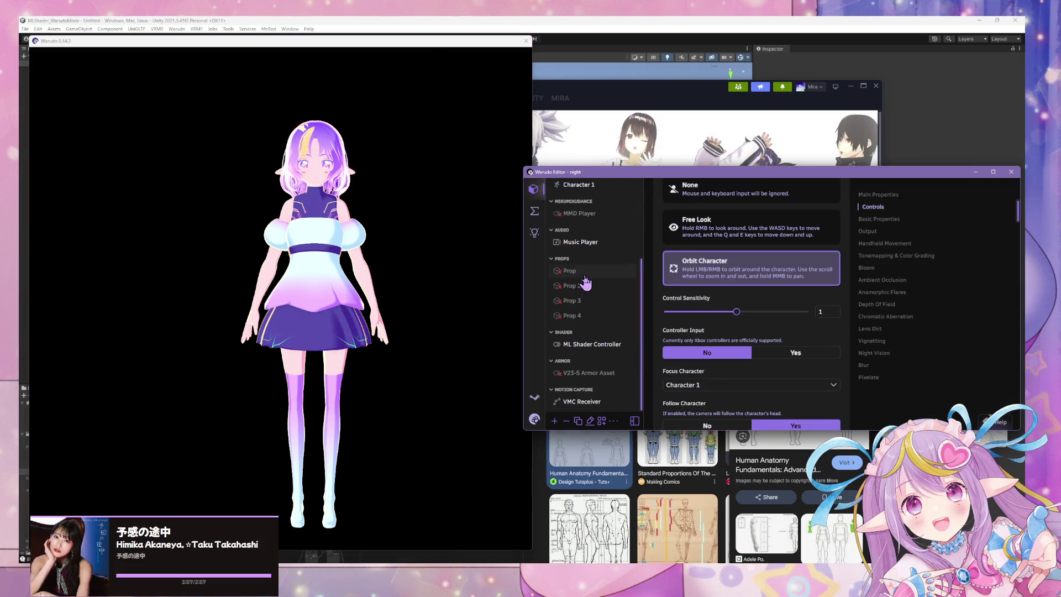
# - Set the ML Shader Controller's Ambient Color Opacity to 1 and Ambient Color to red
pyautogui.click(590, 346)
pyautogui.moveTo(664, 288); pyautogui.dragTo(809, 288)
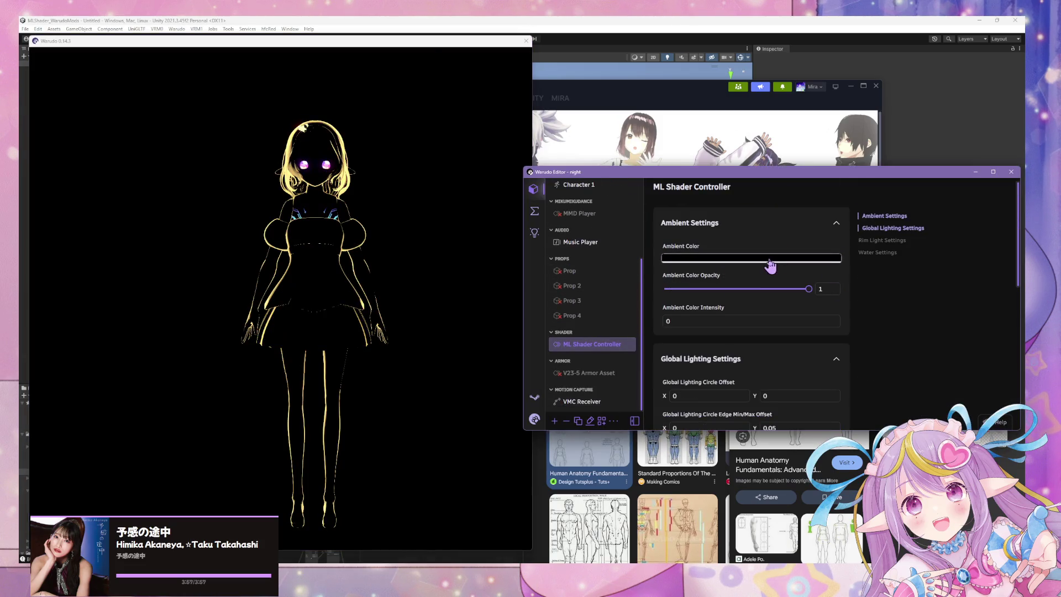
pyautogui.click(766, 258)
pyautogui.click(765, 189)
pyautogui.click(912, 308)
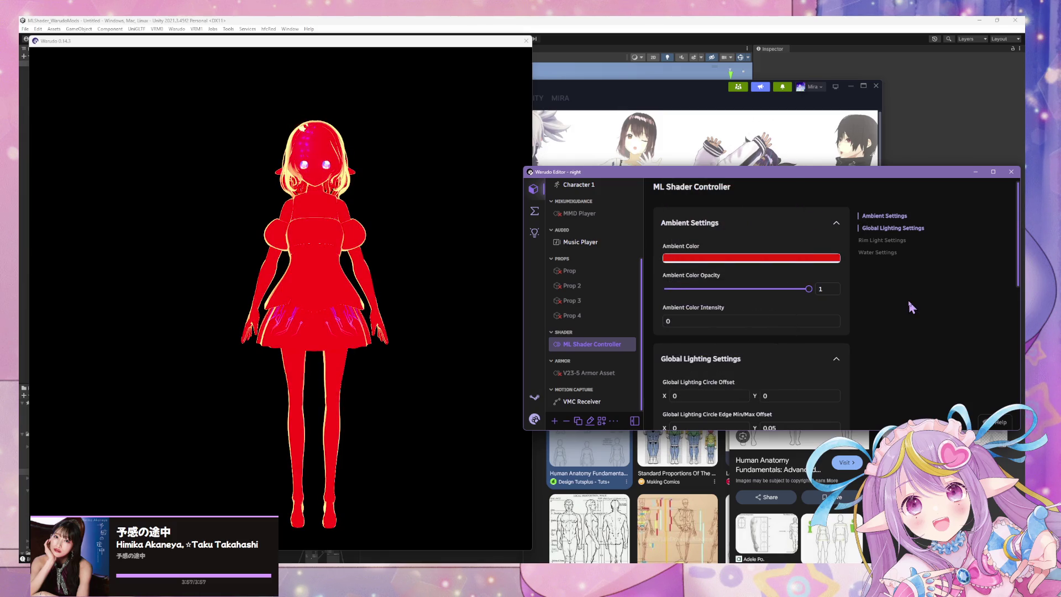
# - Hide the dress2.outer.lq and dress.base meshes in Character 1 and check the red avatar
pyautogui.click(605, 188)
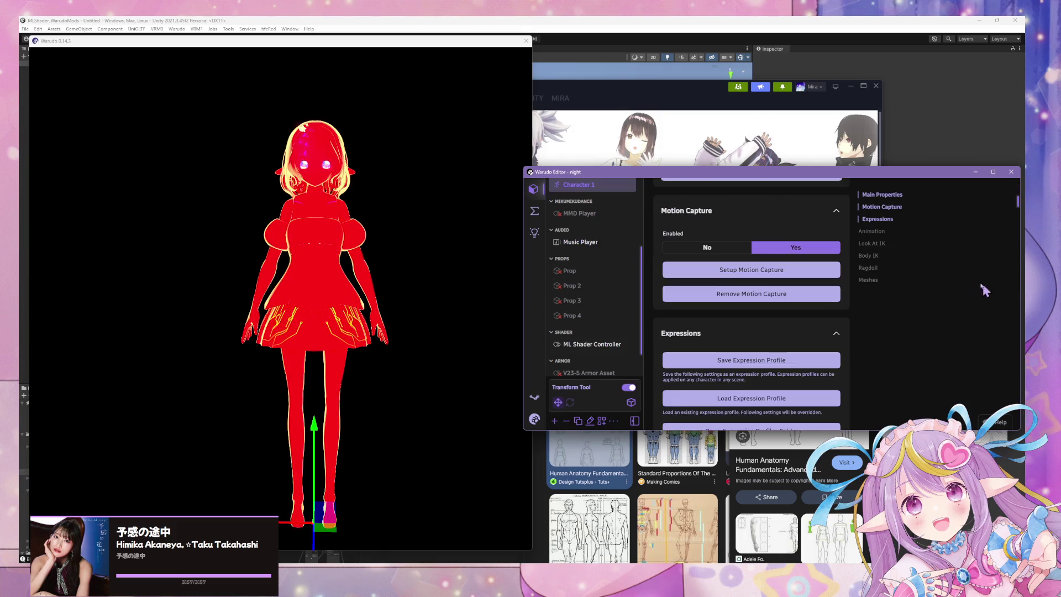
pyautogui.click(870, 282)
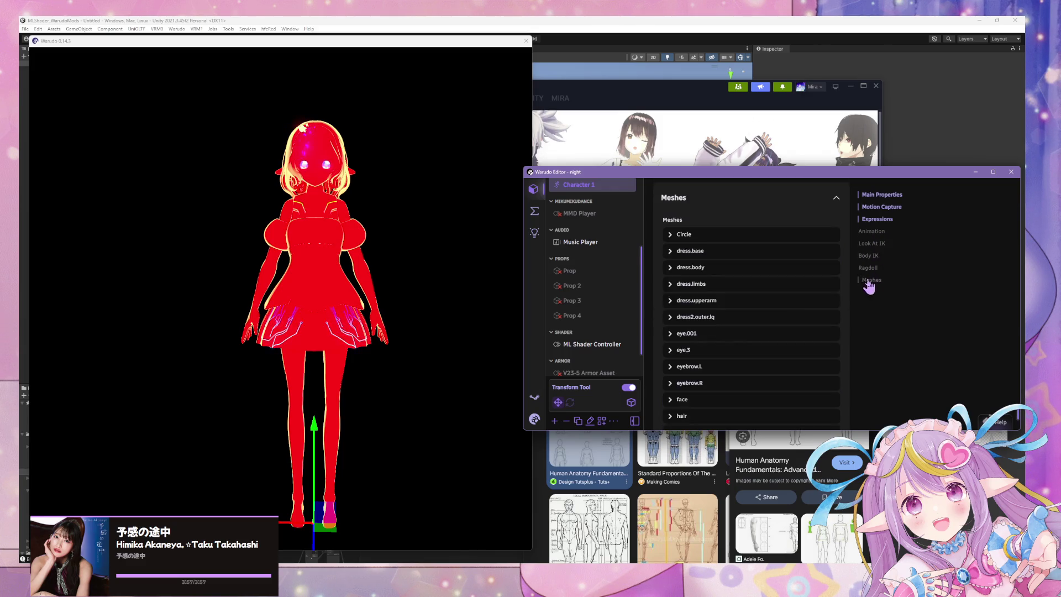
pyautogui.click(707, 318)
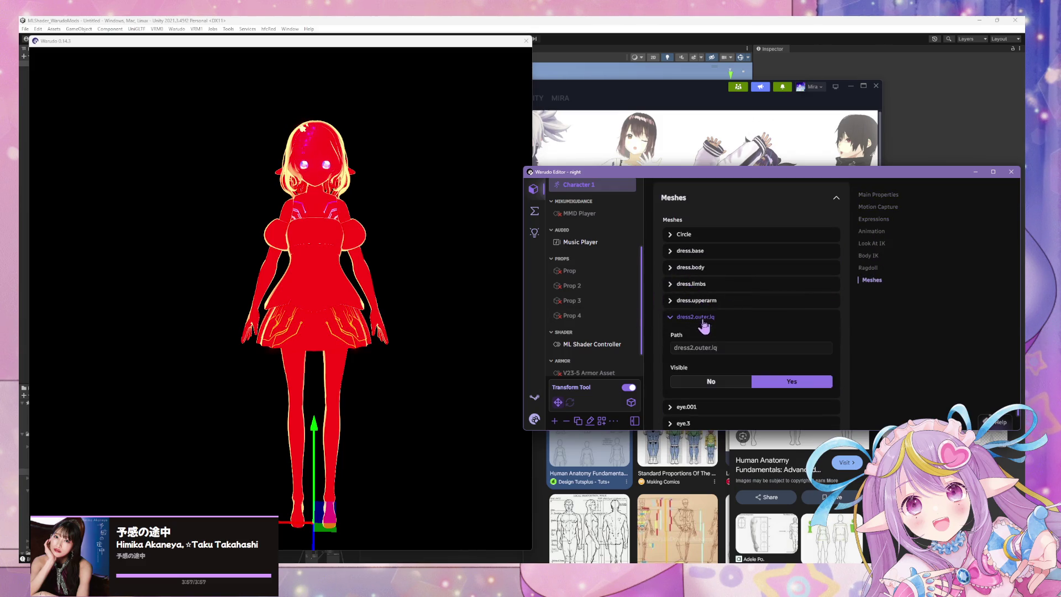
pyautogui.click(713, 384)
pyautogui.click(702, 254)
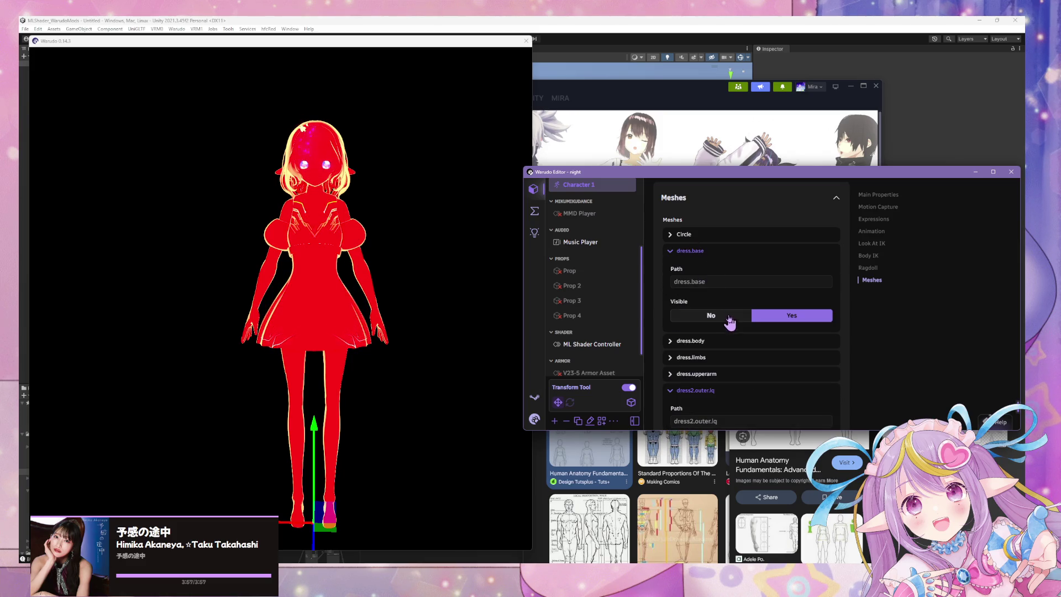
pyautogui.click(711, 315)
pyautogui.click(332, 322)
pyautogui.moveTo(322, 320)
pyautogui.mouseDown()
pyautogui.moveTo(468, 307)
pyautogui.moveTo(209, 315)
pyautogui.moveTo(511, 306)
pyautogui.moveTo(497, 308)
pyautogui.moveTo(352, 313)
pyautogui.moveTo(410, 294)
pyautogui.moveTo(514, 285)
pyautogui.moveTo(379, 313)
pyautogui.mouseUp()
pyautogui.moveTo(691, 178)
pyautogui.mouseDown()
pyautogui.moveTo(709, 216)
pyautogui.moveTo(869, 361)
pyautogui.moveTo(907, 467)
pyautogui.moveTo(840, 467)
pyautogui.mouseUp()
pyautogui.click(908, 221)
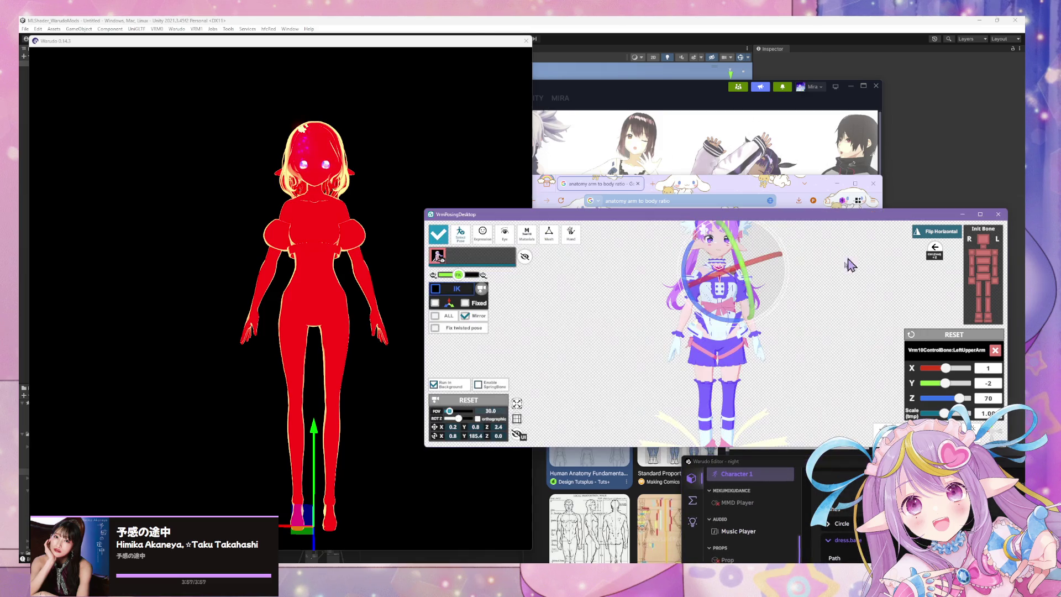
# - Lower the arms to left upper arm Z 80 and inspect the avatar closely in Warudo
pyautogui.moveTo(702, 312); pyautogui.dragTo(696, 307)
pyautogui.moveTo(514, 282)
pyautogui.mouseDown()
pyautogui.moveTo(445, 280)
pyautogui.moveTo(589, 280)
pyautogui.moveTo(518, 283)
pyautogui.moveTo(496, 296)
pyautogui.moveTo(409, 284)
pyautogui.moveTo(547, 284)
pyautogui.moveTo(154, 249)
pyautogui.mouseUp()
pyautogui.moveTo(440, 259)
pyautogui.mouseDown()
pyautogui.moveTo(396, 239)
pyautogui.moveTo(583, 260)
pyautogui.moveTo(384, 237)
pyautogui.moveTo(359, 249)
pyautogui.moveTo(388, 257)
pyautogui.moveTo(413, 242)
pyautogui.moveTo(440, 294)
pyautogui.moveTo(393, 280)
pyautogui.moveTo(454, 280)
pyautogui.moveTo(356, 266)
pyautogui.moveTo(431, 239)
pyautogui.mouseUp()
pyautogui.scroll(5, 374, 246)
pyautogui.scroll(-5, 414, 243)
pyautogui.scroll(-4, 379, 234)
pyautogui.scroll(3, 432, 239)
pyautogui.moveTo(367, 230)
pyautogui.mouseDown()
pyautogui.moveTo(514, 243)
pyautogui.moveTo(269, 253)
pyautogui.moveTo(270, 268)
pyautogui.mouseUp()
# - Lower the arms further to left upper arm Z 74, then switch to Blender
pyautogui.click(270, 269)
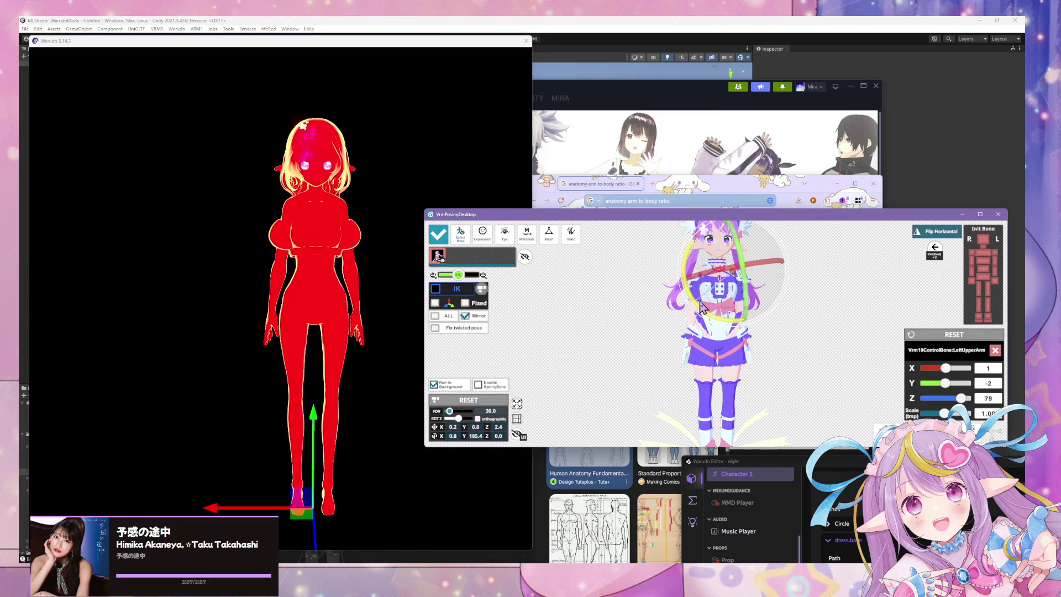
pyautogui.moveTo(696, 302); pyautogui.dragTo(694, 313)
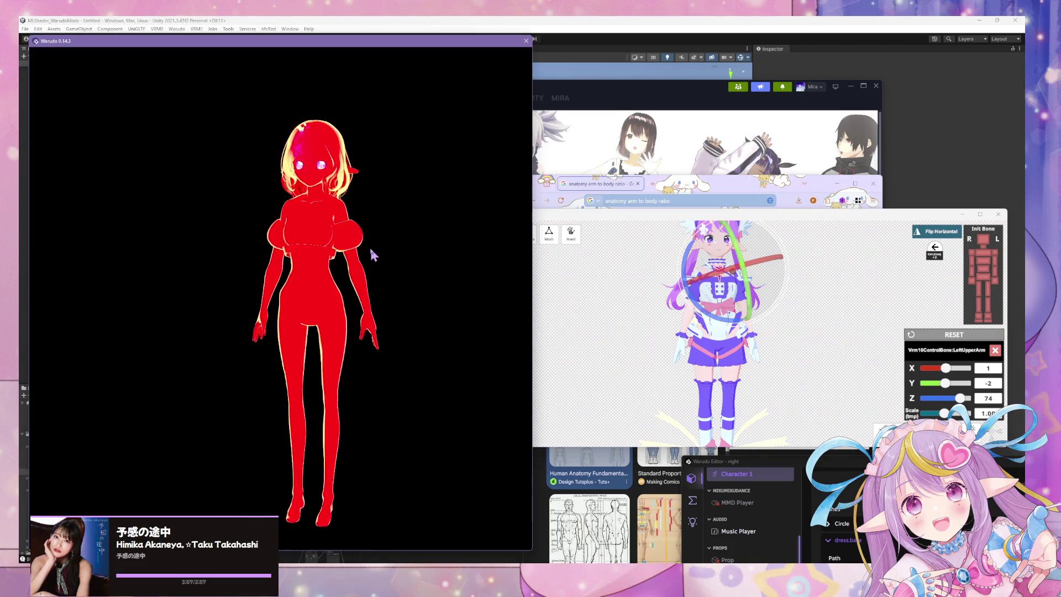
pyautogui.click(503, 577)
pyautogui.click(501, 530)
# - Isolate the dress.body mesh in local view and enter Edit Mode
pyautogui.moveTo(442, 332)
pyautogui.mouseDown(button='middle')
pyautogui.moveTo(470, 293)
pyautogui.moveTo(499, 313)
pyautogui.mouseUp(button='middle')
pyautogui.click(499, 313)
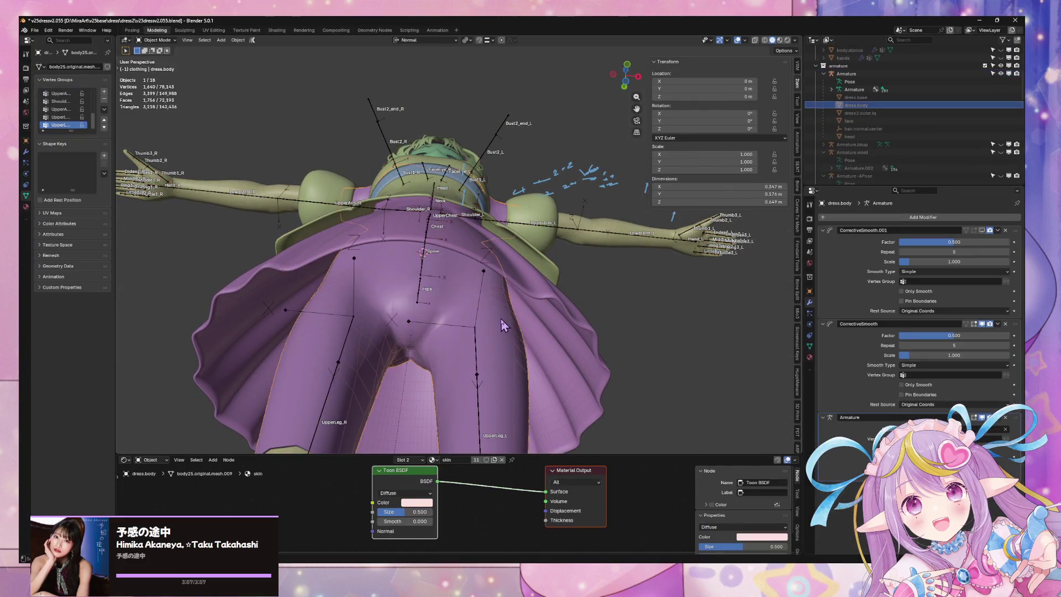
pyautogui.press('KP_Divide')
pyautogui.press('Tab')
pyautogui.scroll(3, 505, 291)
pyautogui.moveTo(505, 291)
pyautogui.mouseDown(button='middle')
pyautogui.moveTo(535, 275)
pyautogui.moveTo(438, 275)
pyautogui.mouseUp(button='middle')
# - Select the face loops across the hips and belly, the strip above, and the right-hip faces
pyautogui.keyDown('alt'); pyautogui.click(411, 280); pyautogui.keyUp('alt')
pyautogui.keyDown('alt'); pyautogui.keyDown('shift'); pyautogui.click(469, 270); pyautogui.keyUp('shift'); pyautogui.keyUp('alt')
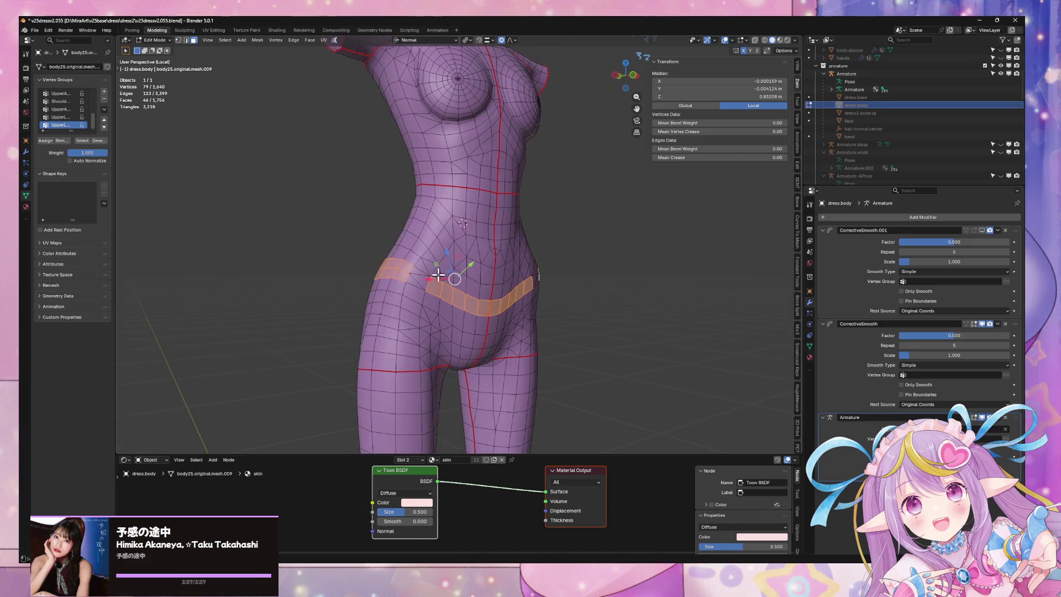
pyautogui.keyDown('shift'); pyautogui.click(418, 280); pyautogui.keyUp('shift')
pyautogui.keyDown('shift'); pyautogui.click(414, 255); pyautogui.keyUp('shift')
pyautogui.moveTo(421, 249); pyautogui.dragTo(427, 268, button='middle')
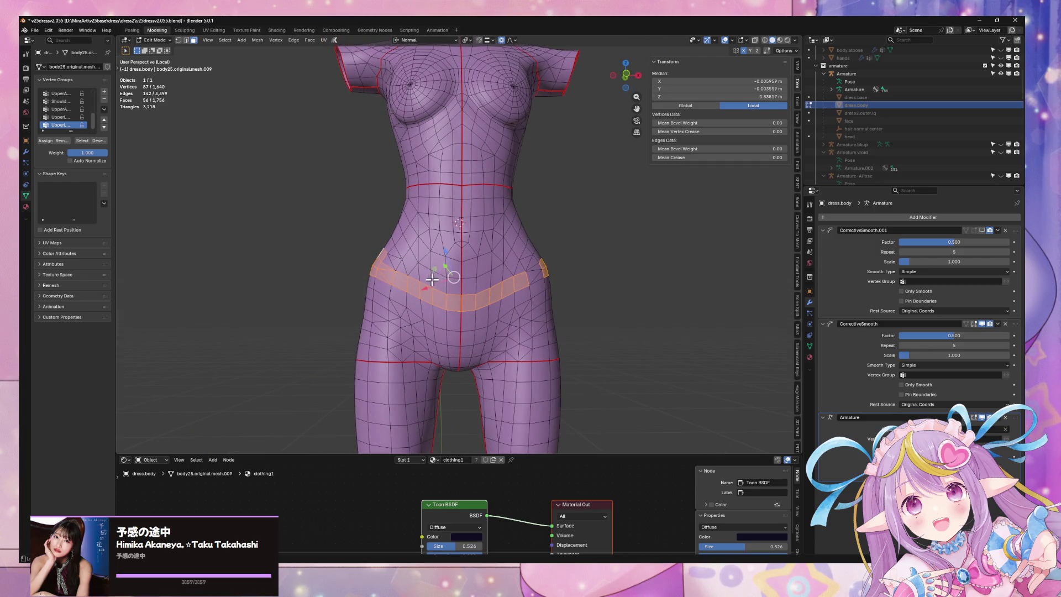
pyautogui.keyDown('ctrl'); pyautogui.click(429, 276); pyautogui.keyUp('ctrl')
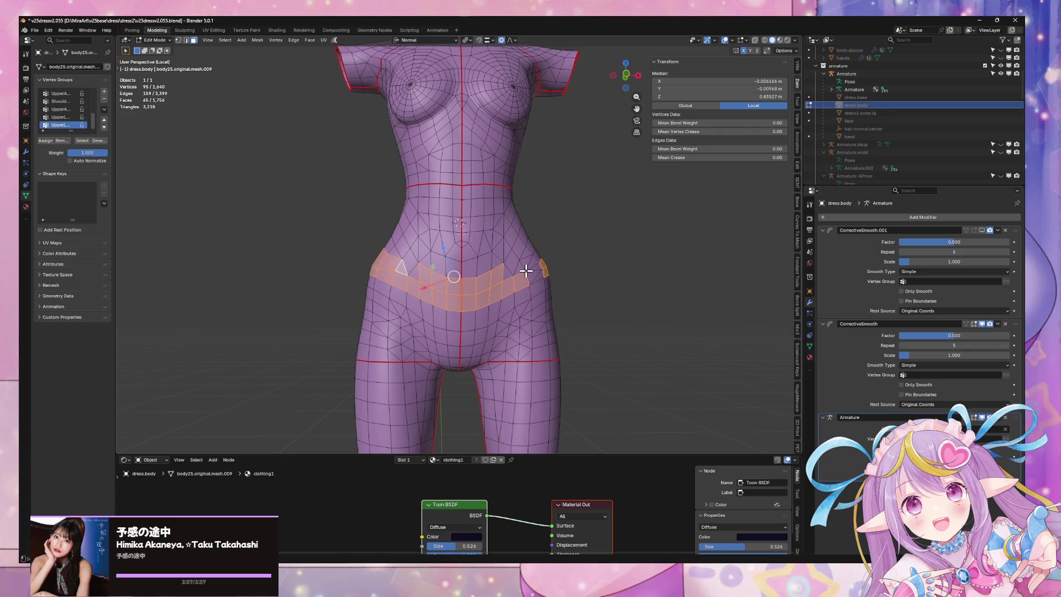
pyautogui.moveTo(543, 269)
pyautogui.mouseDown(button='middle')
pyautogui.moveTo(478, 272)
pyautogui.moveTo(534, 270)
pyautogui.moveTo(525, 280)
pyautogui.moveTo(431, 273)
pyautogui.mouseUp(button='middle')
pyautogui.keyDown('ctrl'); pyautogui.click(478, 272); pyautogui.keyUp('ctrl')
pyautogui.keyDown('ctrl'); pyautogui.click(531, 274); pyautogui.keyUp('ctrl')
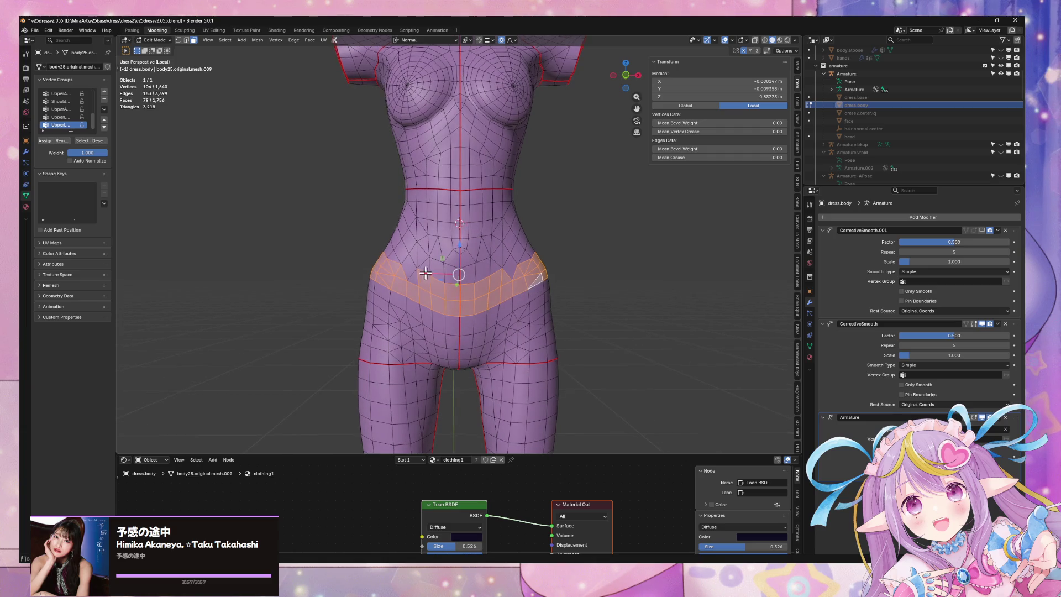
pyautogui.scroll(2, 492, 281)
pyautogui.keyDown('ctrl'); pyautogui.click(533, 277); pyautogui.keyUp('ctrl')
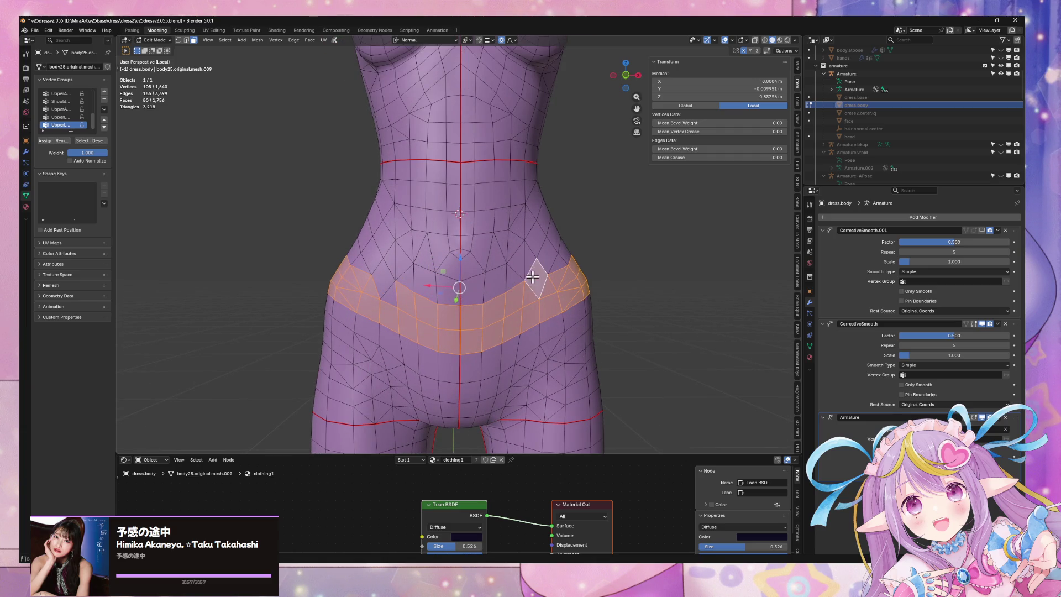
# - Extend the face selection around the left hip, crotch and back to complete the hip band
pyautogui.keyDown('ctrl'); pyautogui.click(391, 279); pyautogui.keyUp('ctrl')
pyautogui.keyDown('ctrl'); pyautogui.click(403, 289); pyautogui.keyUp('ctrl')
pyautogui.moveTo(403, 289)
pyautogui.mouseDown(button='middle')
pyautogui.moveTo(466, 282)
pyautogui.moveTo(418, 285)
pyautogui.mouseUp(button='middle')
pyautogui.keyDown('ctrl'); pyautogui.click(400, 280); pyautogui.keyUp('ctrl')
pyautogui.moveTo(522, 292); pyautogui.dragTo(487, 294, button='middle')
pyautogui.keyDown('ctrl'); pyautogui.click(454, 335); pyautogui.keyUp('ctrl')
pyautogui.moveTo(485, 330); pyautogui.dragTo(500, 322, button='middle')
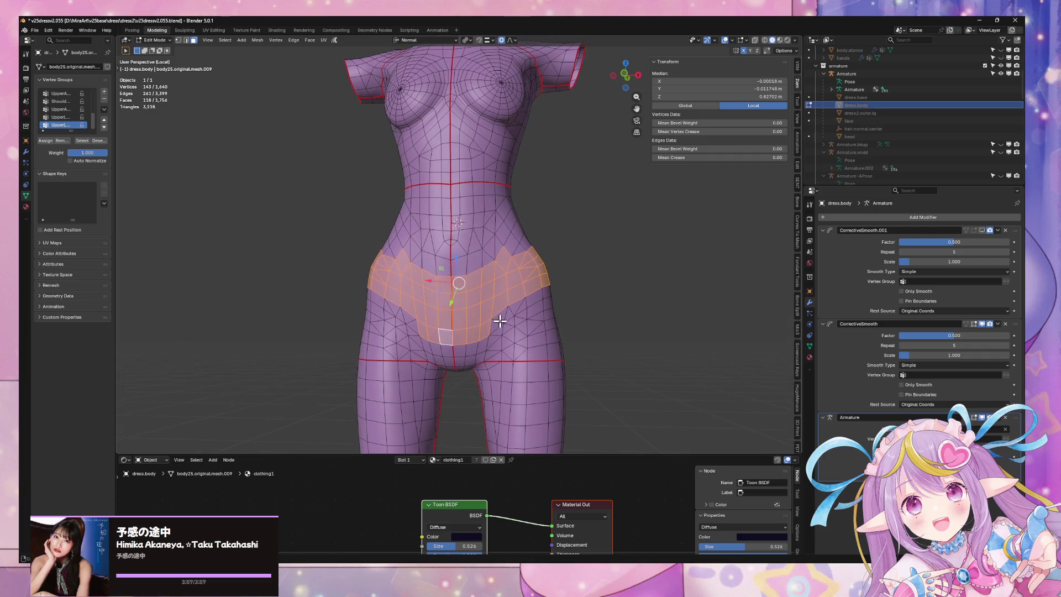
pyautogui.keyDown('ctrl'); pyautogui.click(373, 297); pyautogui.keyUp('ctrl')
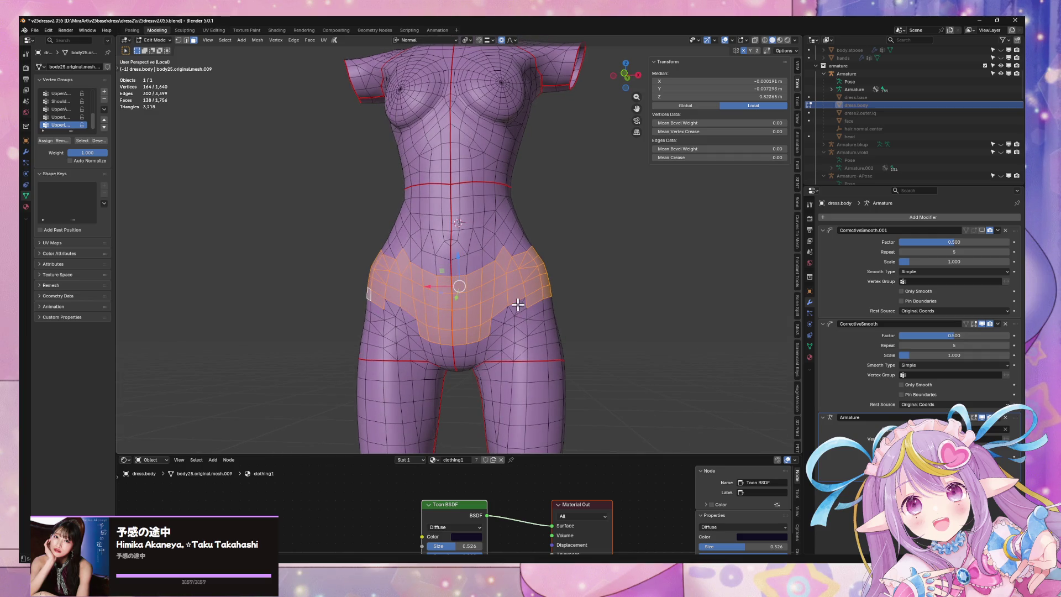
pyautogui.keyDown('ctrl'); pyautogui.click(503, 315); pyautogui.keyUp('ctrl')
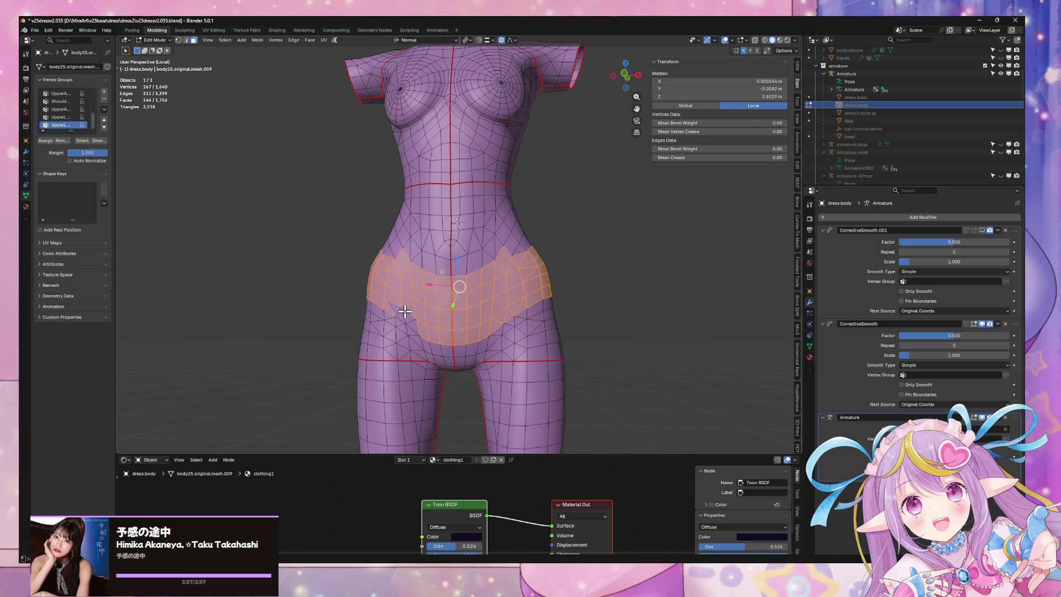
pyautogui.keyDown('ctrl'); pyautogui.click(538, 308); pyautogui.keyUp('ctrl')
pyautogui.moveTo(538, 310)
pyautogui.mouseDown(button='middle')
pyautogui.moveTo(542, 324)
pyautogui.moveTo(463, 310)
pyautogui.mouseUp(button='middle')
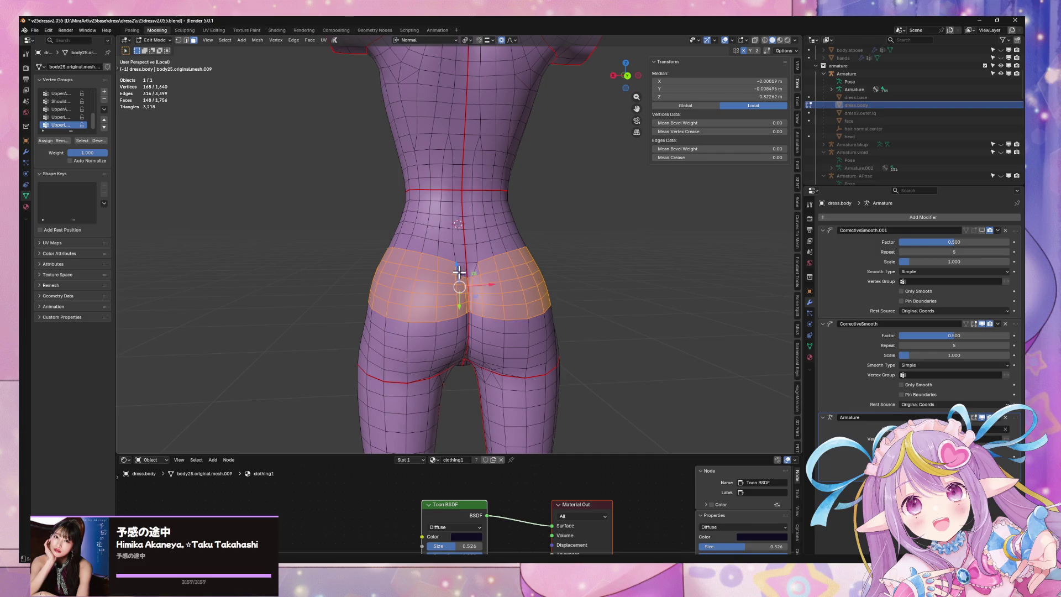
pyautogui.keyDown('ctrl'); pyautogui.click(478, 272); pyautogui.keyUp('ctrl')
pyautogui.moveTo(477, 272)
pyautogui.mouseDown(button='middle')
pyautogui.moveTo(595, 280)
pyautogui.moveTo(602, 268)
pyautogui.moveTo(567, 301)
pyautogui.mouseUp(button='middle')
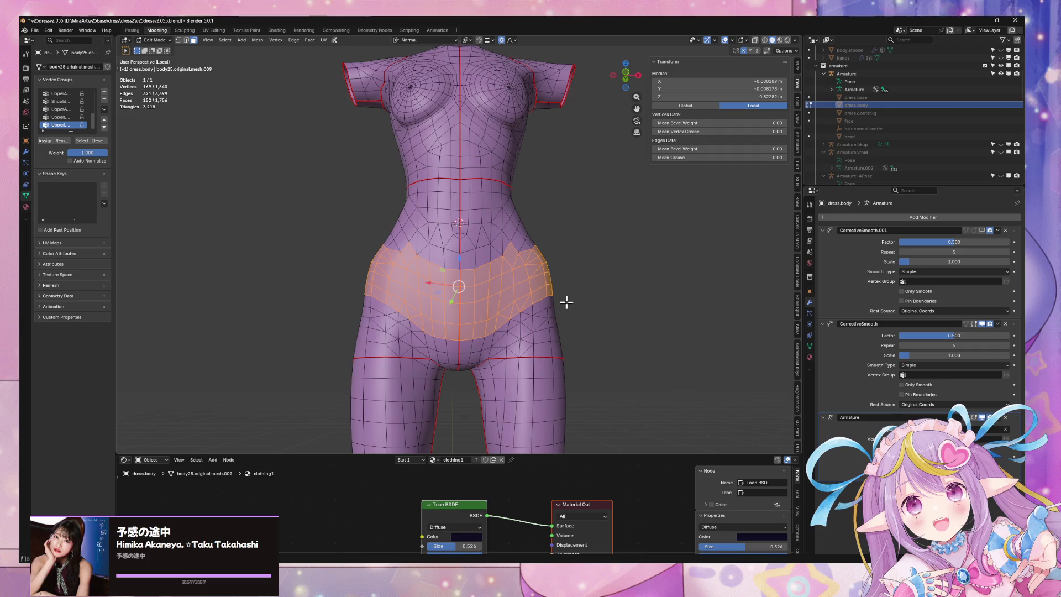
# - Run Smooth Vertices on the selected hip faces and preview the result in Object Mode
pyautogui.press('F3')
pyautogui.click(609, 318)
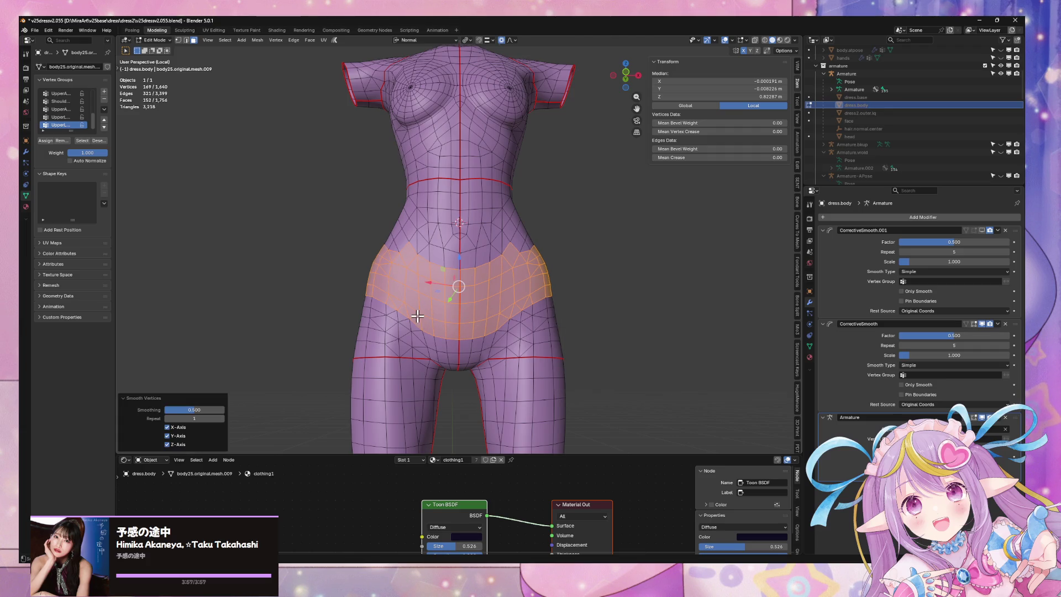
pyautogui.moveTo(361, 348); pyautogui.dragTo(365, 365, button='middle')
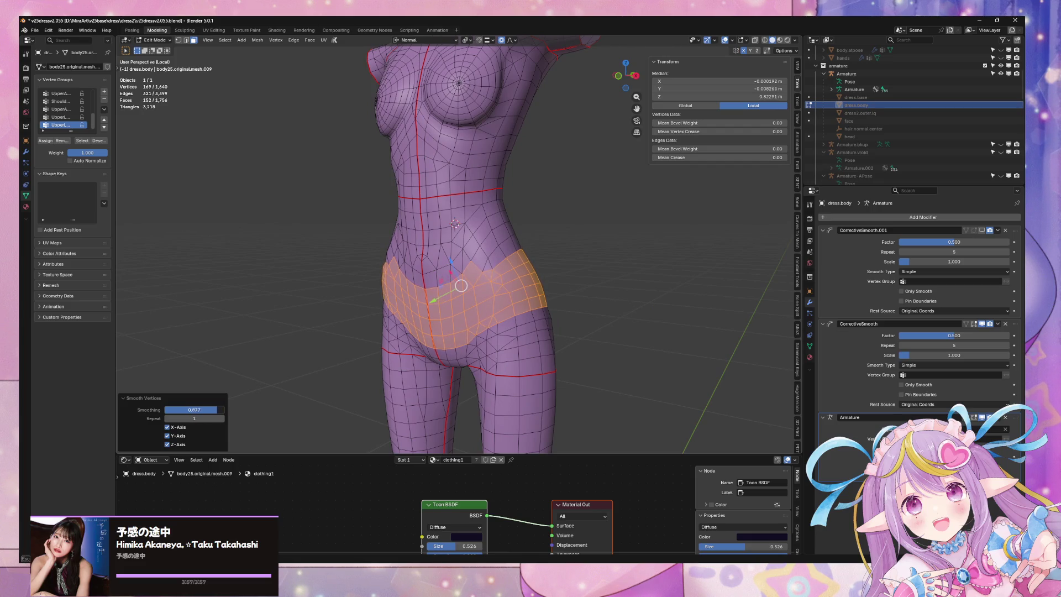
pyautogui.moveTo(401, 316)
pyautogui.mouseDown(button='middle')
pyautogui.moveTo(540, 296)
pyautogui.moveTo(483, 313)
pyautogui.moveTo(450, 303)
pyautogui.moveTo(516, 308)
pyautogui.moveTo(527, 327)
pyautogui.moveTo(602, 315)
pyautogui.moveTo(536, 304)
pyautogui.mouseUp(button='middle')
pyautogui.press('Tab')
pyautogui.press('Tab')
pyautogui.scroll(4, 523, 313)
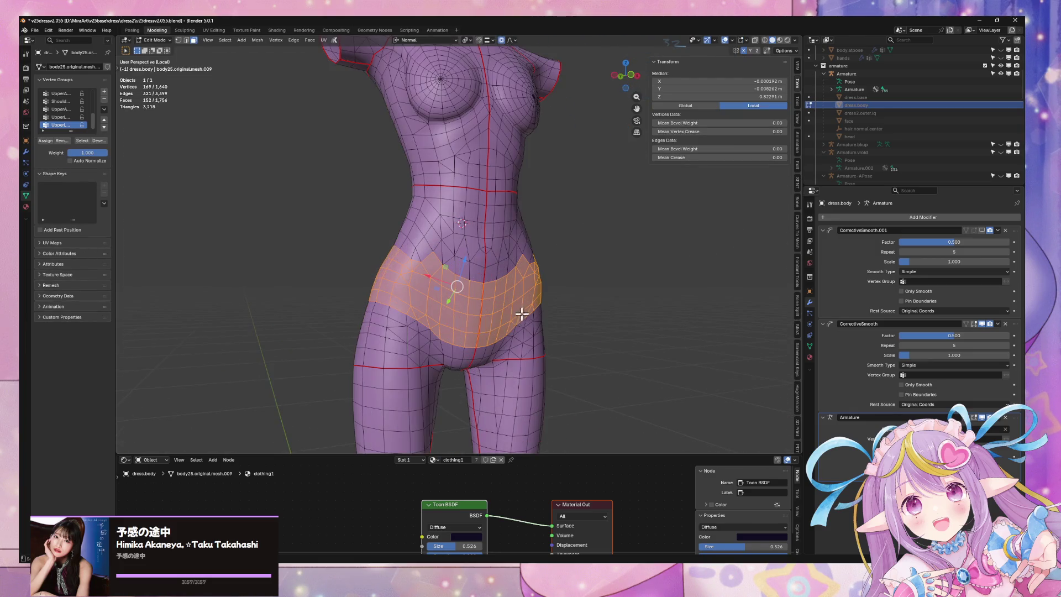
pyautogui.press('Tab')
pyautogui.press('Tab')
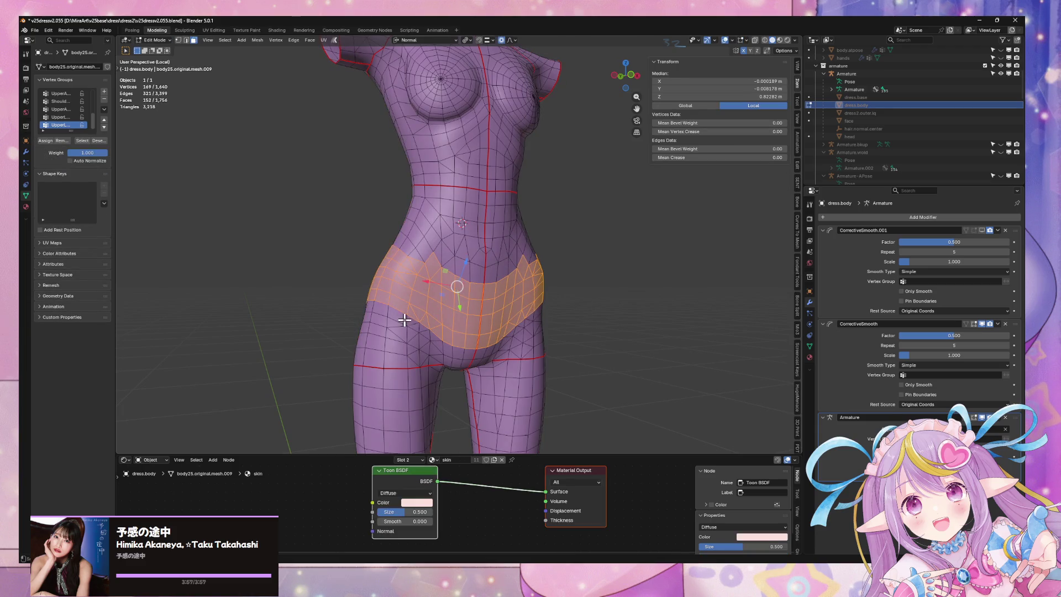
# - Extend the selection across the belly band and its lower centre and left edge
pyautogui.keyDown('ctrl'); pyautogui.click(391, 312); pyautogui.keyUp('ctrl')
pyautogui.moveTo(535, 327); pyautogui.dragTo(511, 323, button='middle')
pyautogui.keyDown('shift'); pyautogui.click(525, 321); pyautogui.keyUp('shift')
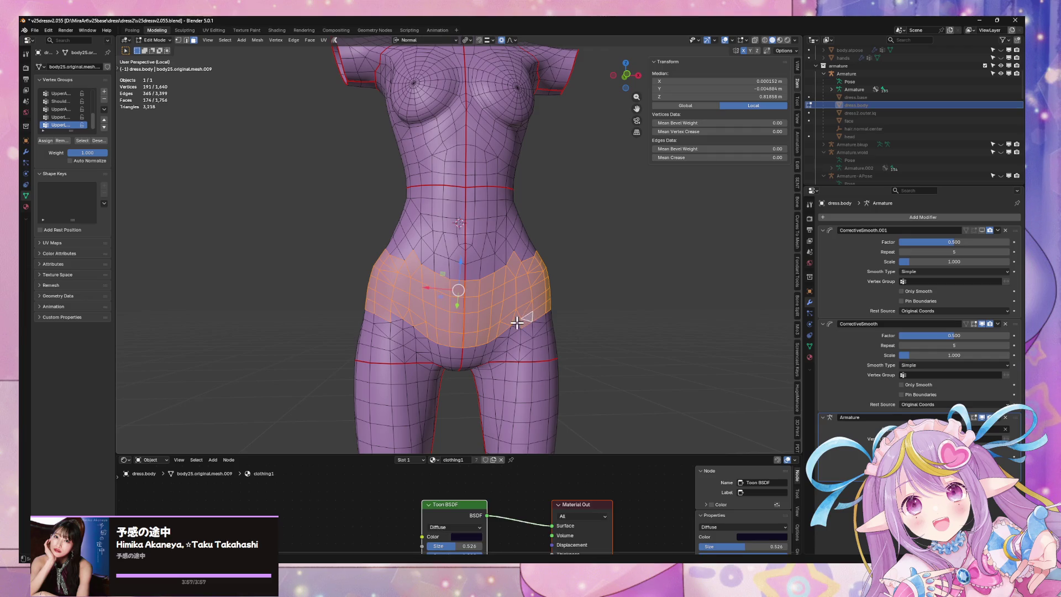
pyautogui.keyDown('ctrl'); pyautogui.click(471, 350); pyautogui.keyUp('ctrl')
pyautogui.keyDown('ctrl'); pyautogui.click(425, 341); pyautogui.keyUp('ctrl')
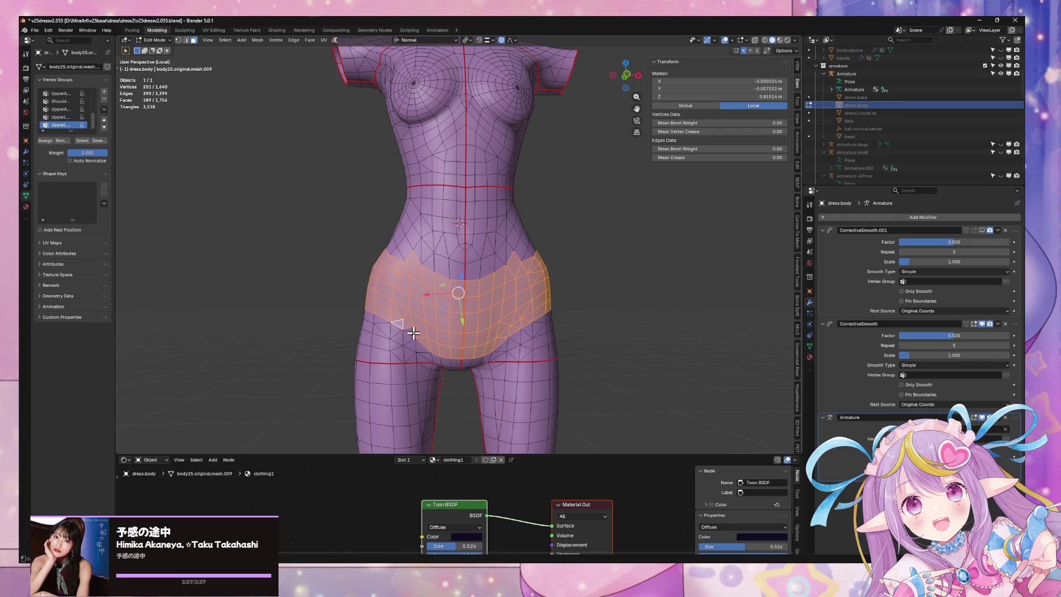
pyautogui.moveTo(535, 331)
pyautogui.mouseDown(button='middle')
pyautogui.moveTo(464, 310)
pyautogui.moveTo(609, 329)
pyautogui.mouseUp(button='middle')
# - Smooth the vertices again with Repeat set to 7 and review the body in Object Mode
pyautogui.press('F3')
pyautogui.press('Return')
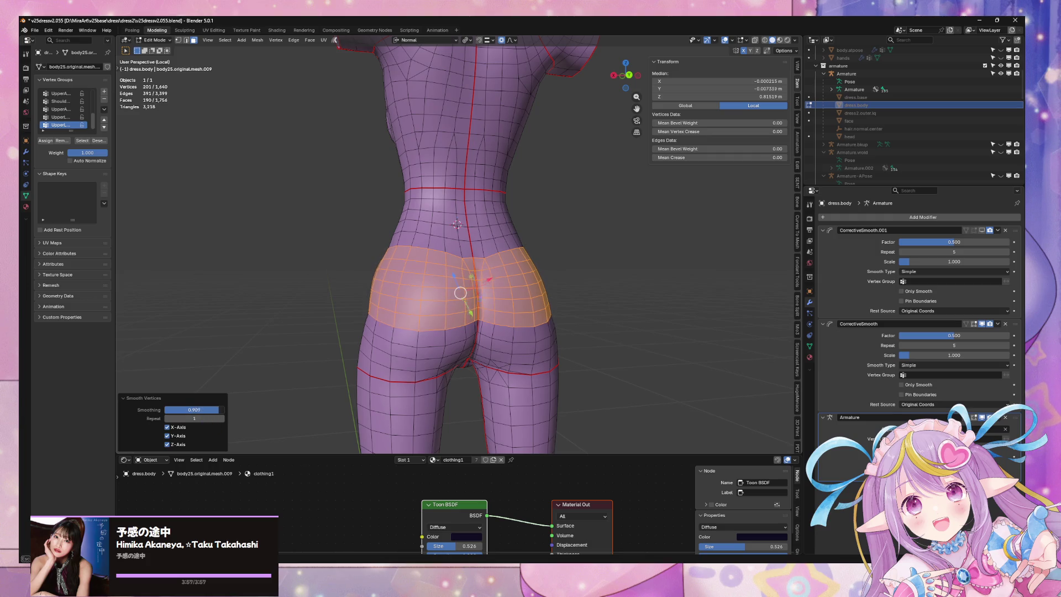
pyautogui.moveTo(371, 346)
pyautogui.mouseDown(button='middle')
pyautogui.moveTo(542, 327)
pyautogui.moveTo(268, 429)
pyautogui.mouseUp(button='middle')
pyautogui.moveTo(194, 418)
pyautogui.mouseDown()
pyautogui.moveTo(226, 418)
pyautogui.moveTo(193, 419)
pyautogui.moveTo(196, 410)
pyautogui.mouseUp()
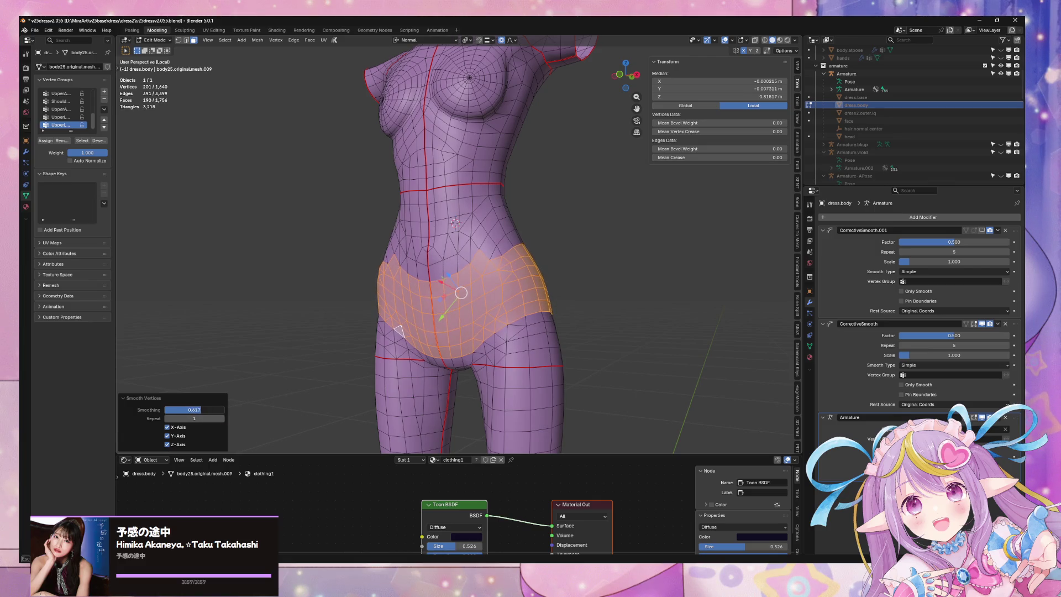
pyautogui.press('Tab')
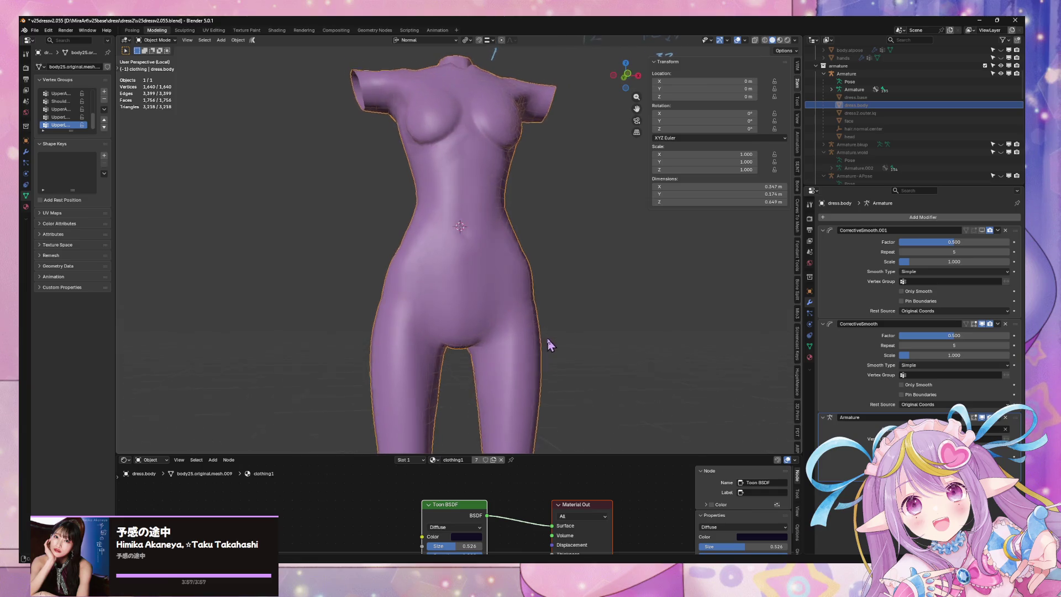
pyautogui.press('Tab')
pyautogui.scroll(3, 512, 293)
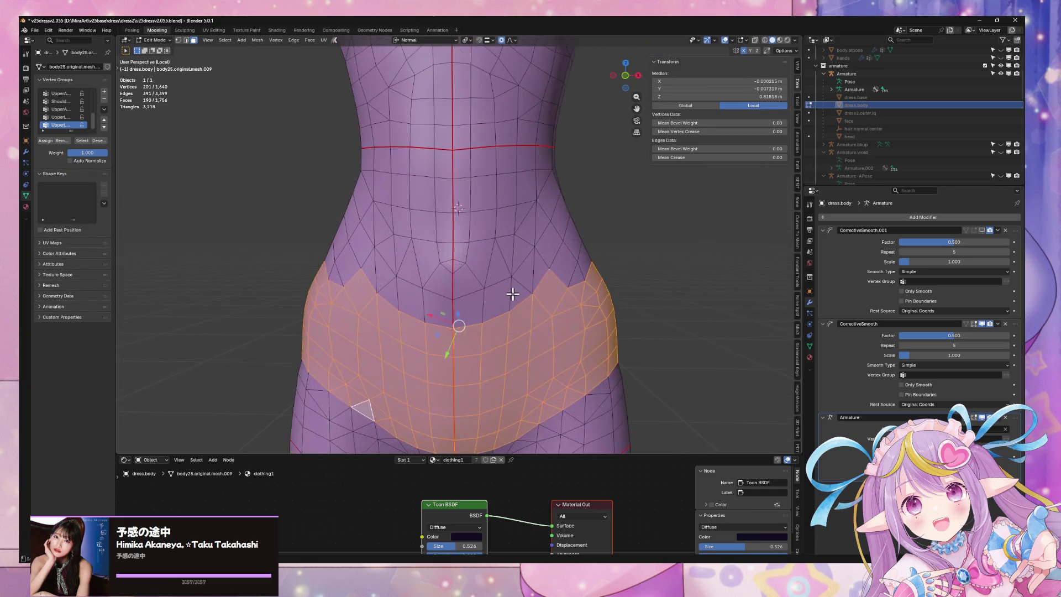
pyautogui.scroll(-4, 483, 292)
pyautogui.moveTo(533, 291)
pyautogui.mouseDown(button='middle')
pyautogui.moveTo(626, 308)
pyautogui.moveTo(588, 374)
pyautogui.moveTo(571, 353)
pyautogui.moveTo(564, 364)
pyautogui.moveTo(567, 347)
pyautogui.moveTo(486, 339)
pyautogui.moveTo(528, 345)
pyautogui.moveTo(556, 277)
pyautogui.mouseUp(button='middle')
pyautogui.press('Tab')
pyautogui.click(648, 325)
pyautogui.press('Tab')
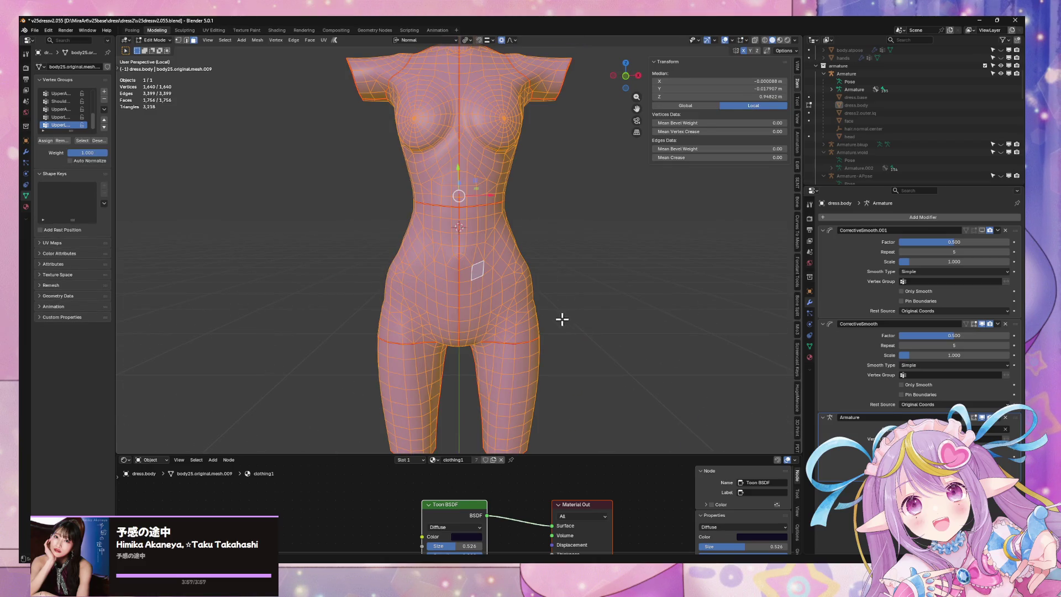
# - Recalculate the normals across the whole body mesh
pyautogui.scroll(-2, 563, 318)
pyautogui.rightClick(563, 326)
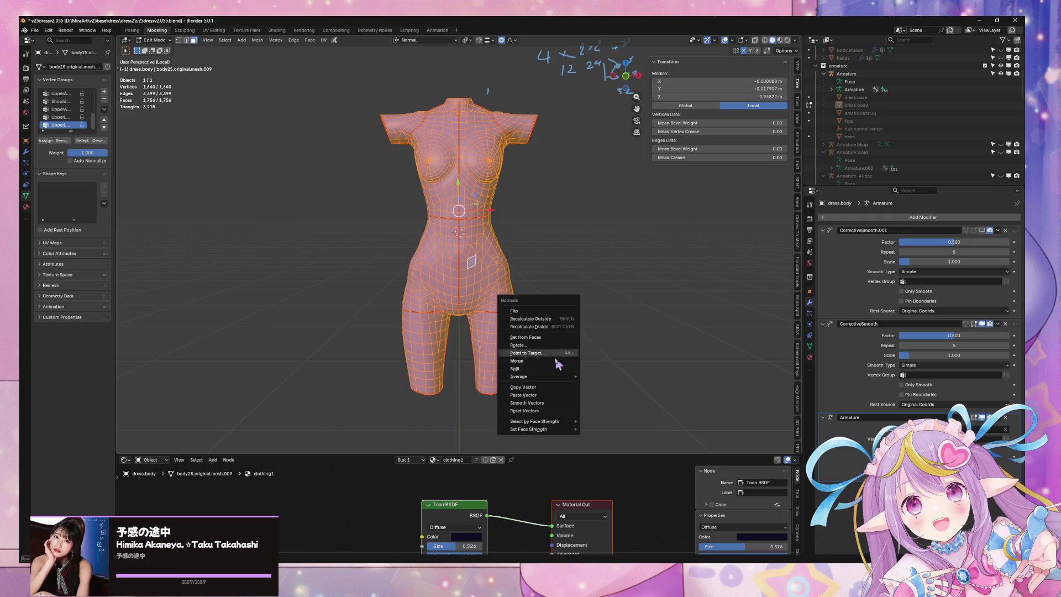
pyautogui.click(548, 409)
# - Widen the waist band slightly by scaling along its normals with proportional falloff
pyautogui.moveTo(563, 364); pyautogui.dragTo(461, 248, button='middle')
pyautogui.press('Tab')
pyautogui.scroll(3, 516, 315)
pyautogui.keyDown('alt'); pyautogui.click(461, 249); pyautogui.keyUp('alt')
pyautogui.scroll(-2, 462, 248)
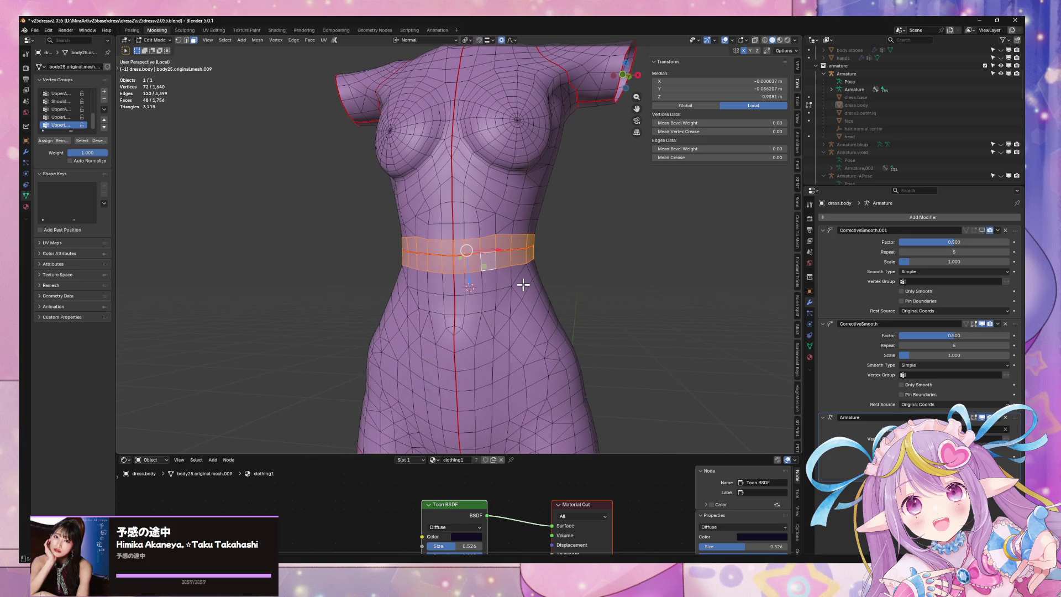
pyautogui.press('s')
pyautogui.hotkey('shift', 'z')
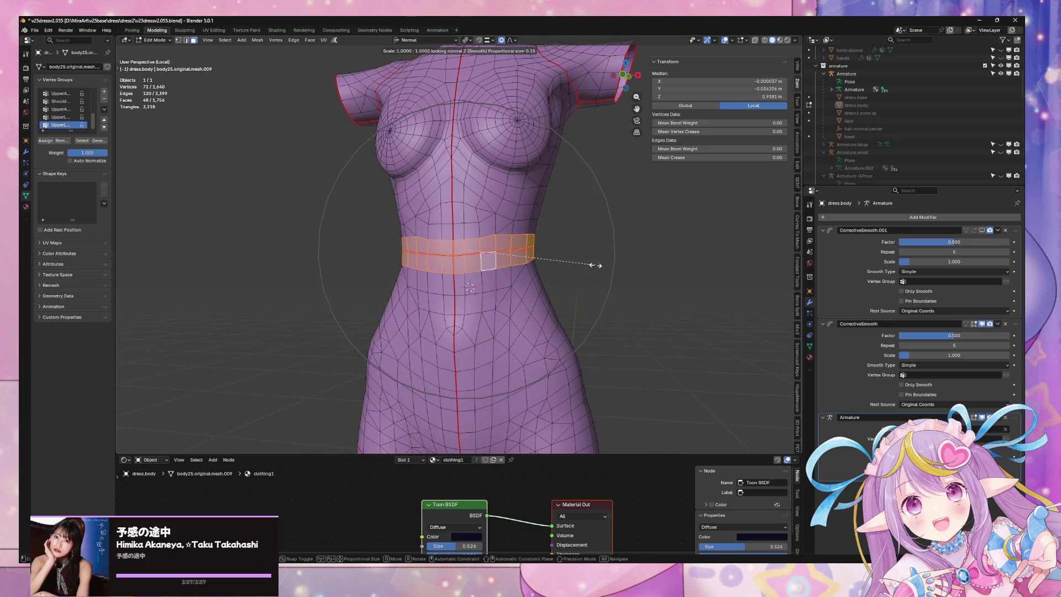
pyautogui.keyDown('alt'); pyautogui.scroll(1, 597, 266); pyautogui.keyUp('alt')
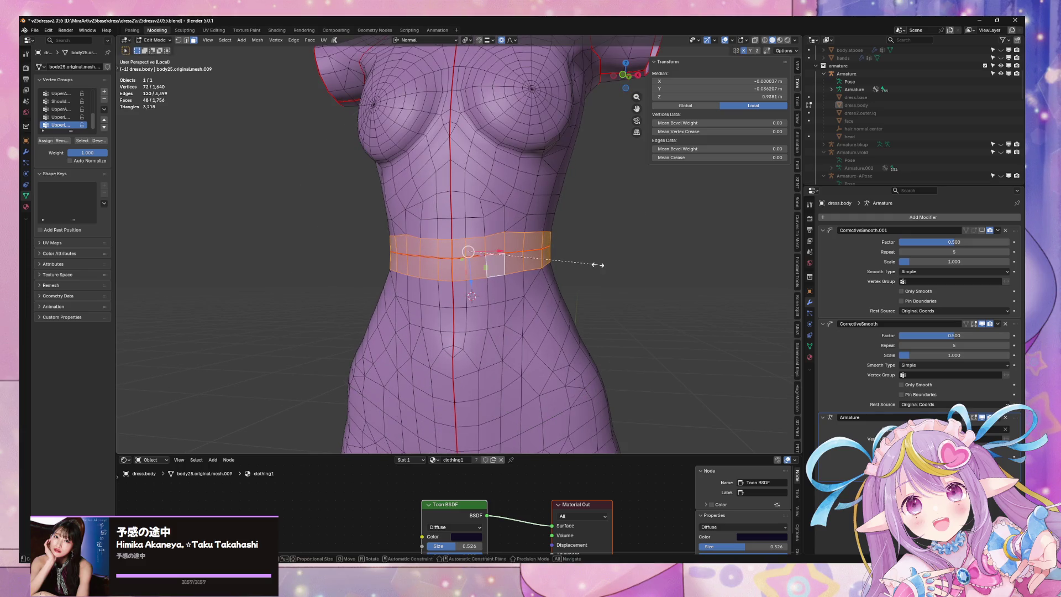
pyautogui.scroll(4, 597, 265)
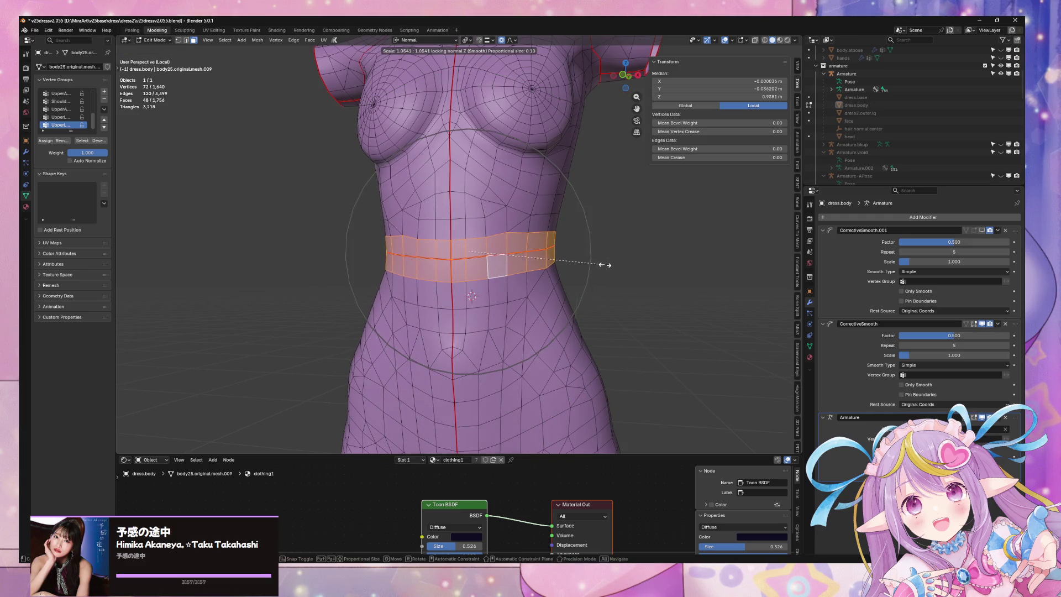
pyautogui.click(605, 265)
# - Review the reshaped torso, then exit local view to show the full dressed character
pyautogui.scroll(-2, 602, 266)
pyautogui.moveTo(601, 265)
pyautogui.mouseDown(button='middle')
pyautogui.moveTo(663, 294)
pyautogui.moveTo(679, 325)
pyautogui.moveTo(628, 294)
pyautogui.moveTo(542, 273)
pyautogui.moveTo(496, 287)
pyautogui.mouseUp(button='middle')
pyautogui.press('Tab')
pyautogui.scroll(-2, 628, 294)
pyautogui.press('Tab')
pyautogui.scroll(4, 500, 293)
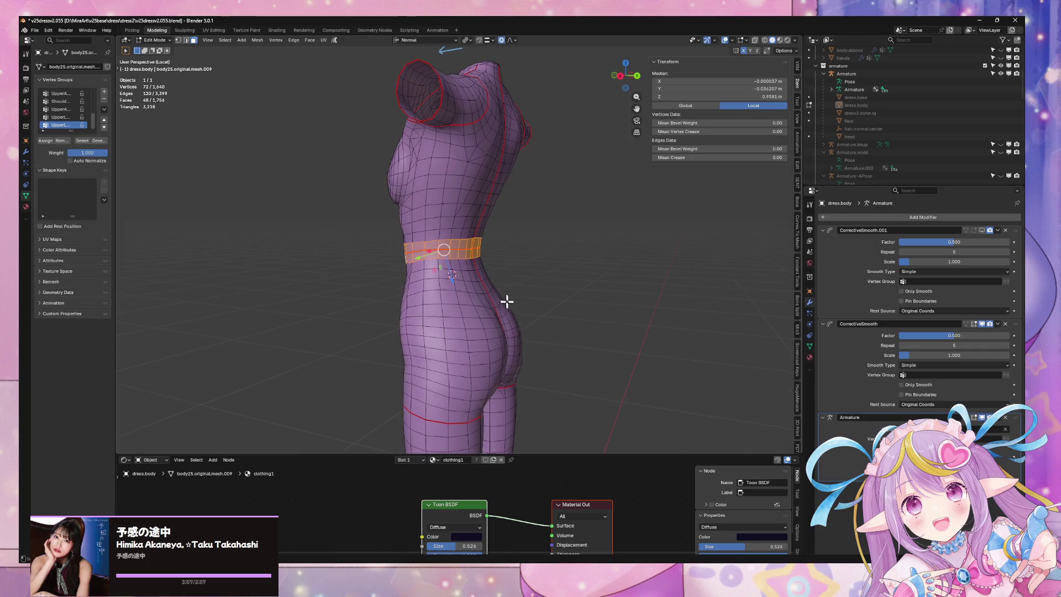
pyautogui.press('Tab')
pyautogui.moveTo(540, 316)
pyautogui.mouseDown(button='middle')
pyautogui.moveTo(600, 307)
pyautogui.moveTo(587, 301)
pyautogui.moveTo(557, 325)
pyautogui.moveTo(542, 313)
pyautogui.moveTo(594, 329)
pyautogui.moveTo(554, 329)
pyautogui.mouseUp(button='middle')
pyautogui.scroll(-3, 569, 310)
pyautogui.scroll(3, 587, 301)
pyautogui.scroll(-3, 543, 313)
pyautogui.press('KP_Divide')
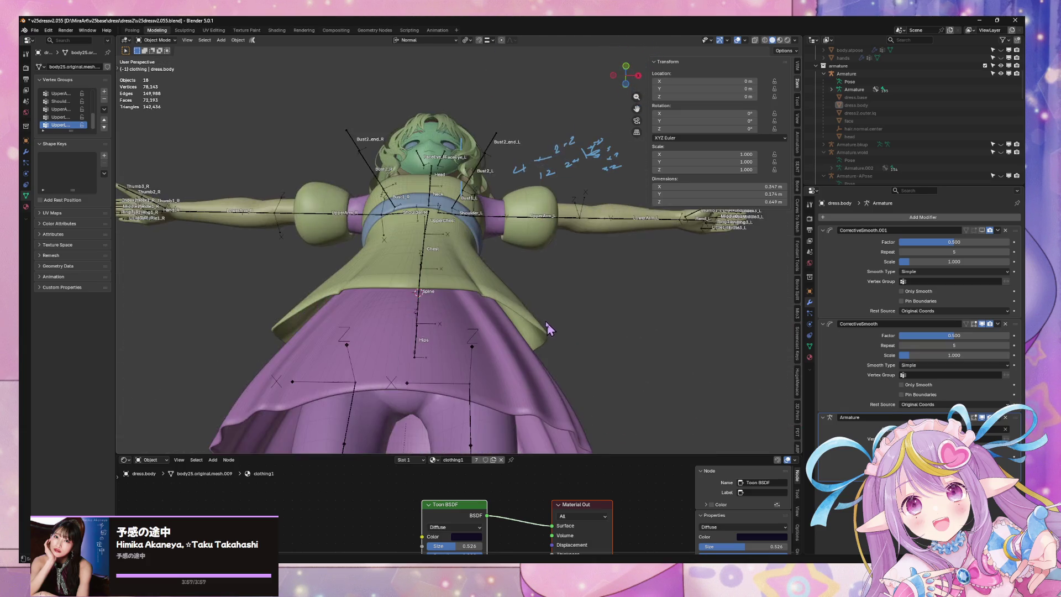
# - Delete the ring of faces at the top of the left boot
pyautogui.moveTo(529, 365)
pyautogui.mouseDown(button='middle')
pyautogui.moveTo(486, 276)
pyautogui.moveTo(515, 309)
pyautogui.moveTo(522, 375)
pyautogui.moveTo(444, 299)
pyautogui.moveTo(492, 291)
pyautogui.mouseUp(button='middle')
pyautogui.click(415, 298)
pyautogui.press('Tab')
pyautogui.keyDown('alt'); pyautogui.click(556, 272); pyautogui.keyUp('alt')
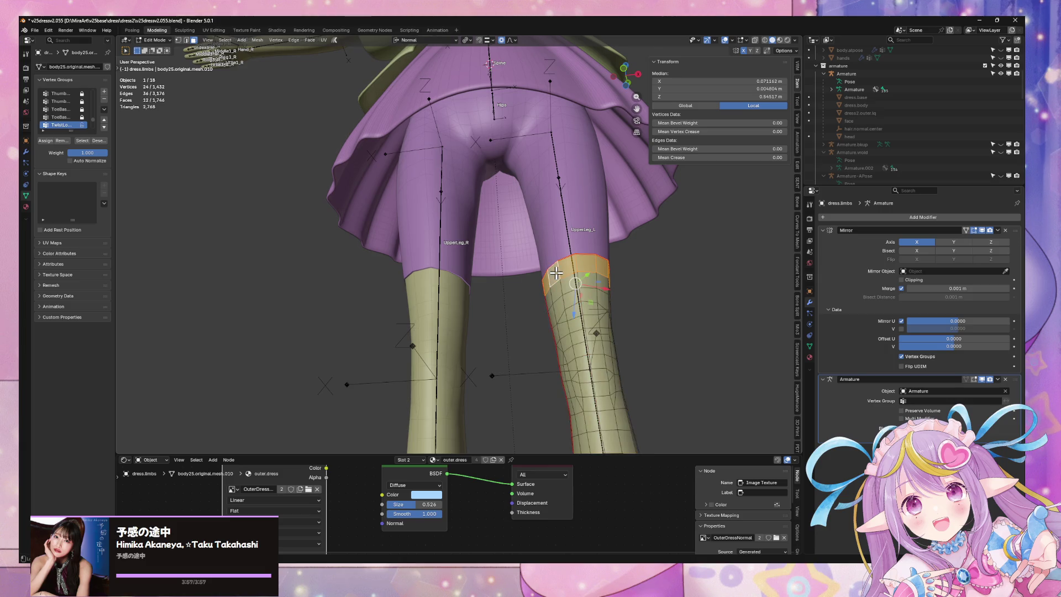
pyautogui.press('x')
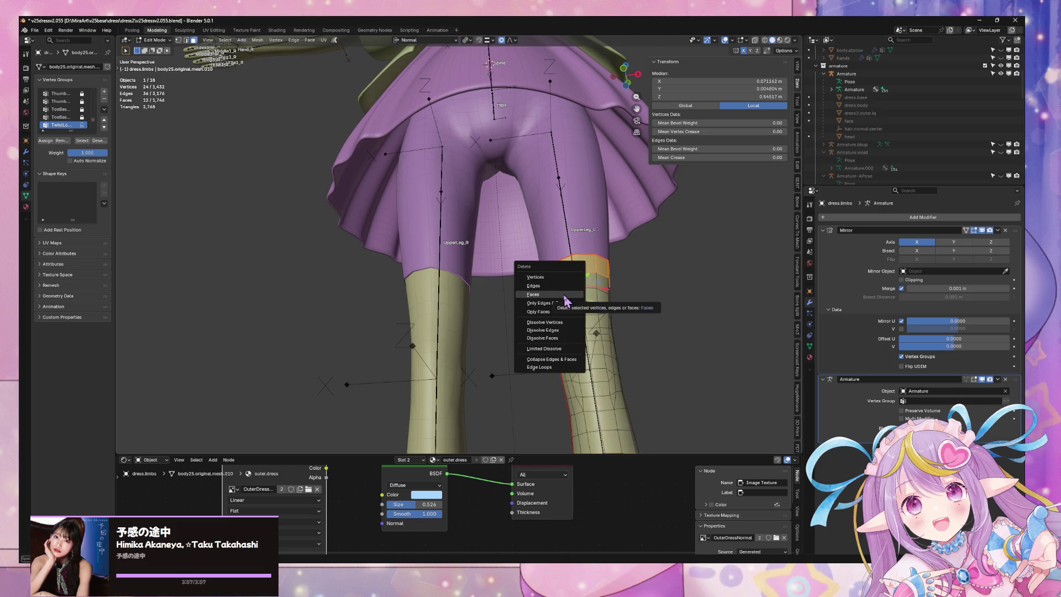
pyautogui.click(564, 295)
pyautogui.press('Tab')
# - Select the body's left leg-end loop and scale it in slightly
pyautogui.click(601, 259)
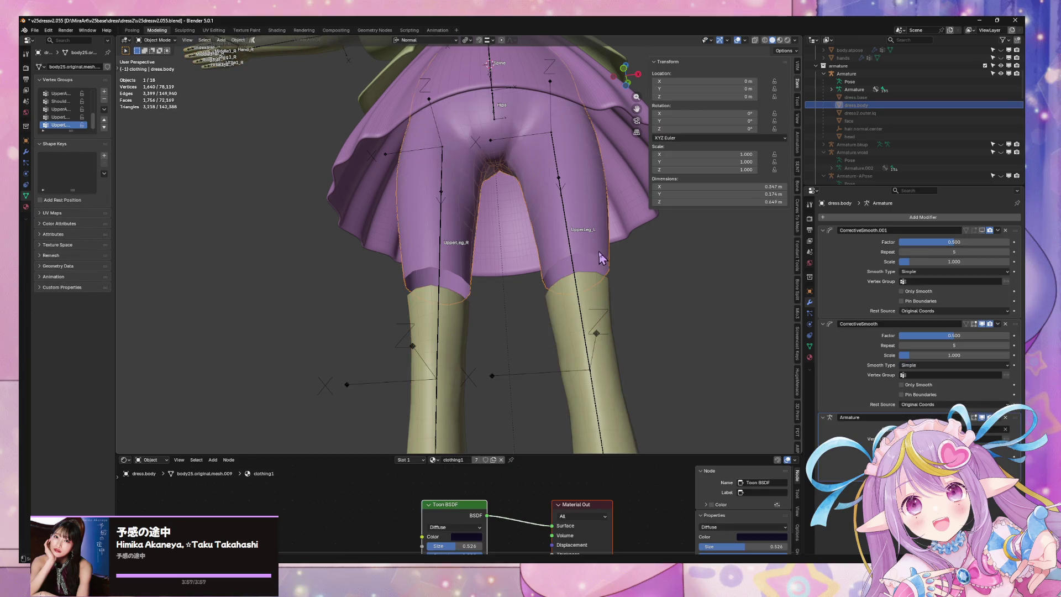
pyautogui.press('Tab')
pyautogui.keyDown('alt'); pyautogui.click(594, 258); pyautogui.keyUp('alt')
pyautogui.press('s')
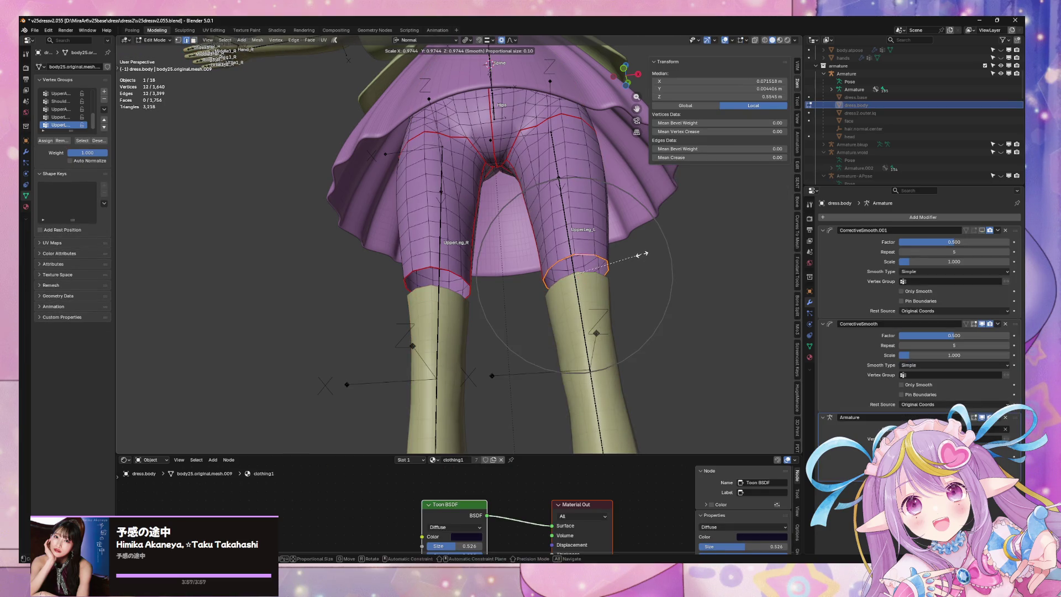
pyautogui.click(644, 253)
pyautogui.press('s')
pyautogui.press('Escape')
# - Scale both leg openings to 0.984 on X and Y, using Global orientation without proportional editing
pyautogui.keyDown('alt'); pyautogui.keyDown('shift'); pyautogui.click(443, 269); pyautogui.keyUp('shift'); pyautogui.keyUp('alt')
pyautogui.moveTo(632, 245); pyautogui.dragTo(640, 284, button='middle')
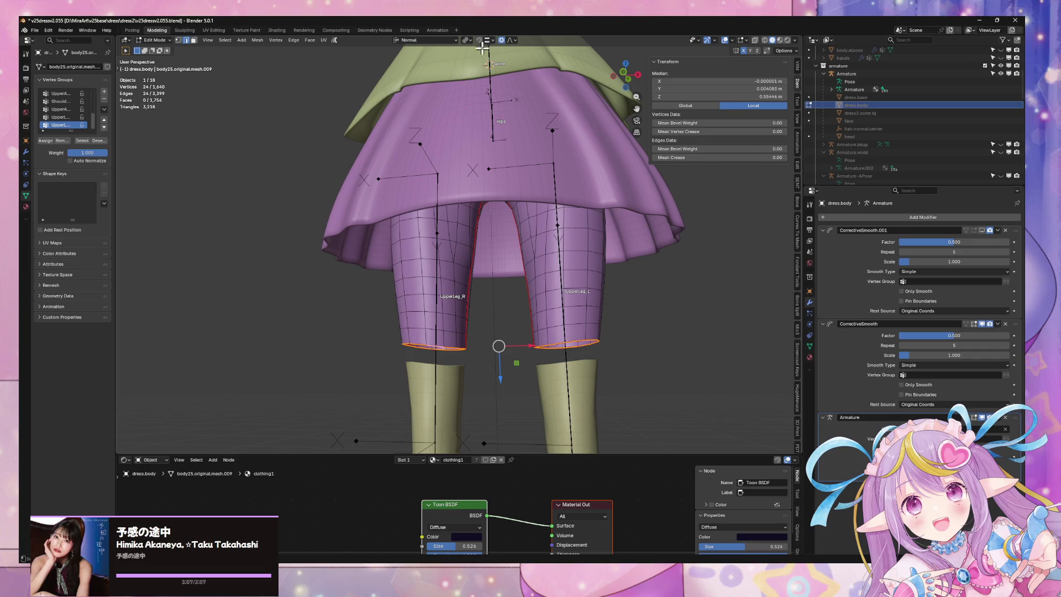
pyautogui.click(449, 45)
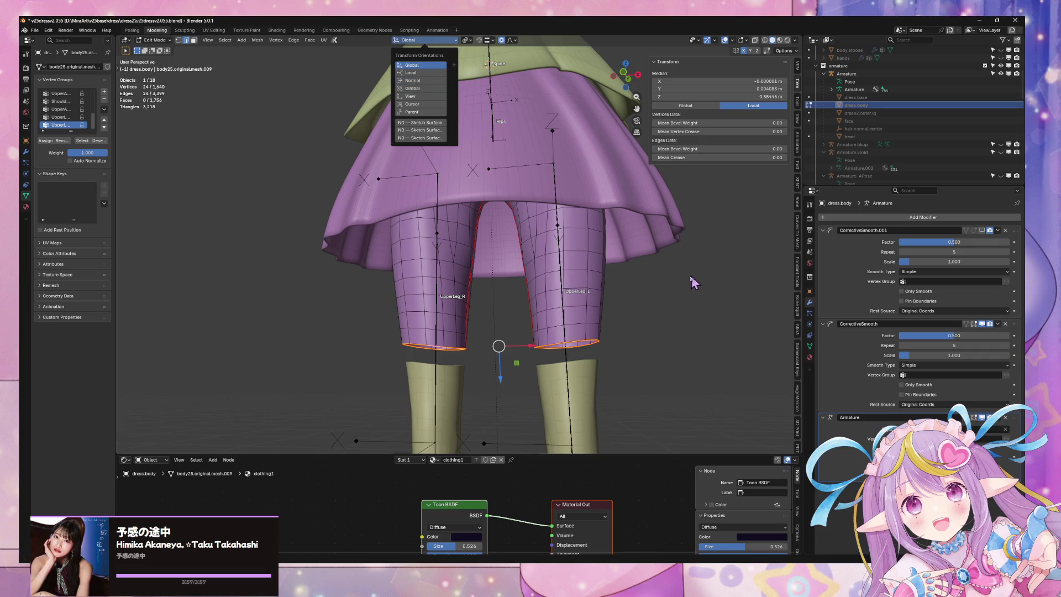
pyautogui.press('g')
pyautogui.click(502, 39)
pyautogui.press('s')
pyautogui.hotkey('shift', 'z')
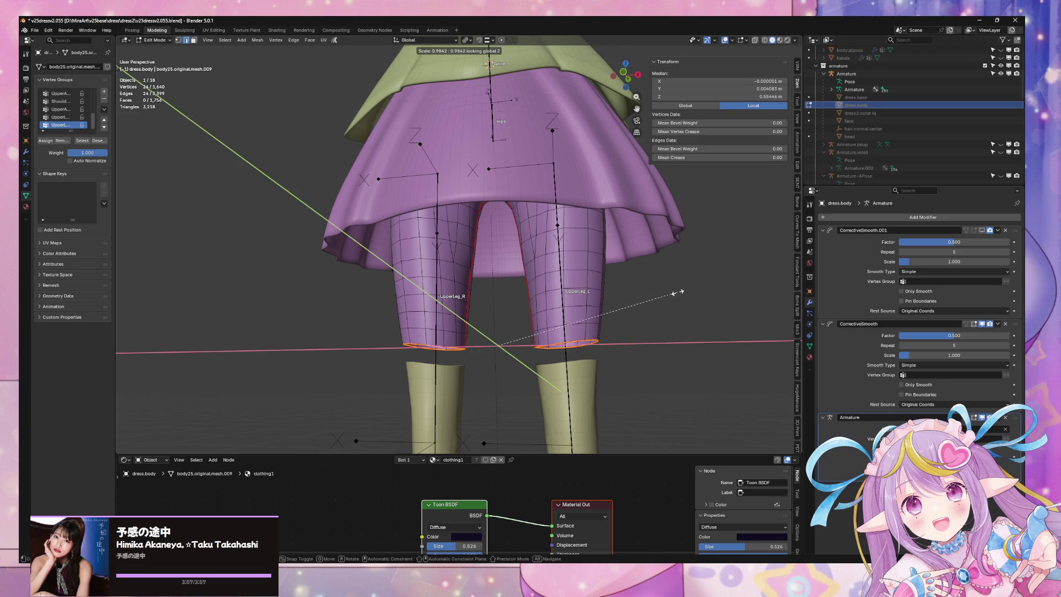
pyautogui.click(675, 292)
pyautogui.press('Tab')
pyautogui.click(594, 376)
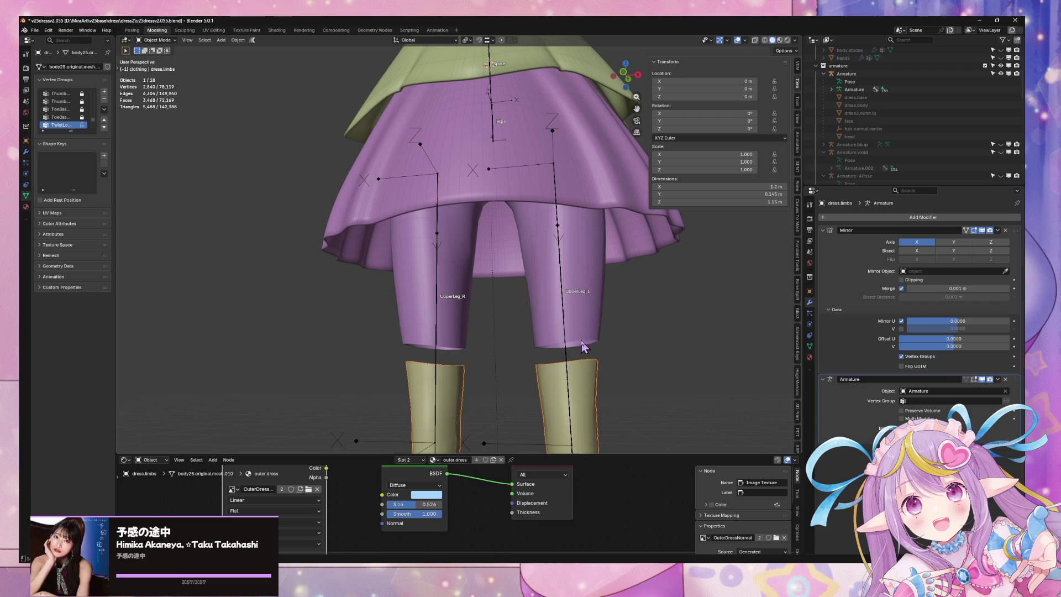
# - Separate the selected leg hem loop of the body into its own object
pyautogui.click(583, 339)
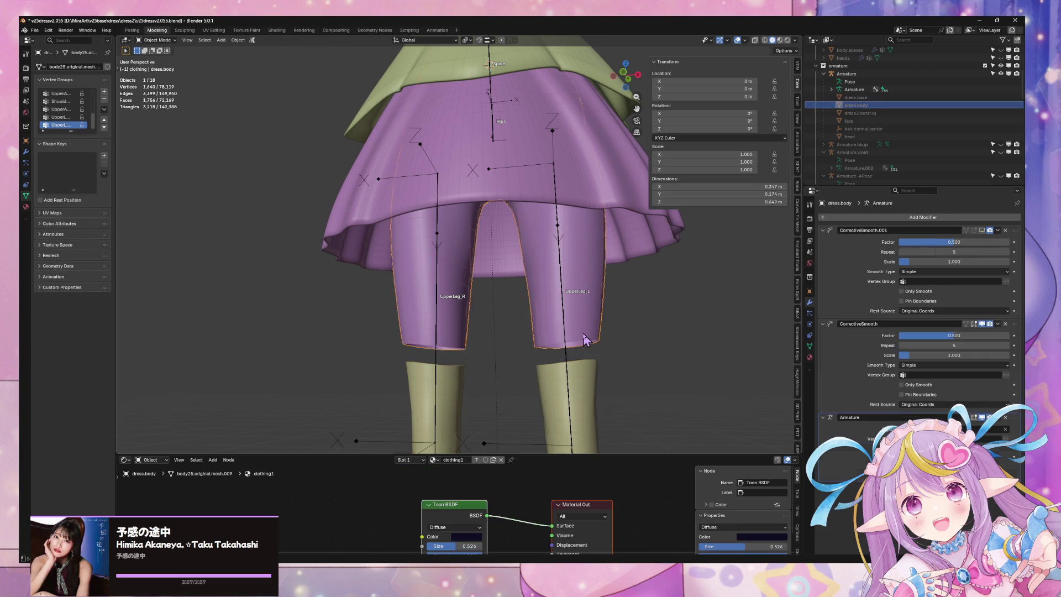
pyautogui.press('Tab')
pyautogui.press('p')
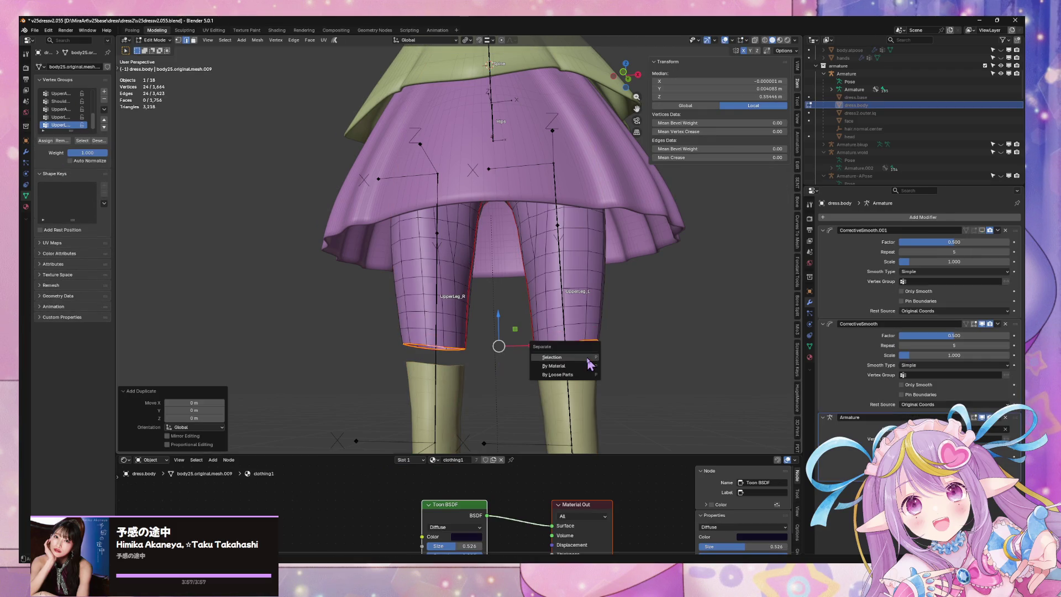
pyautogui.click(583, 349)
pyautogui.press('Tab')
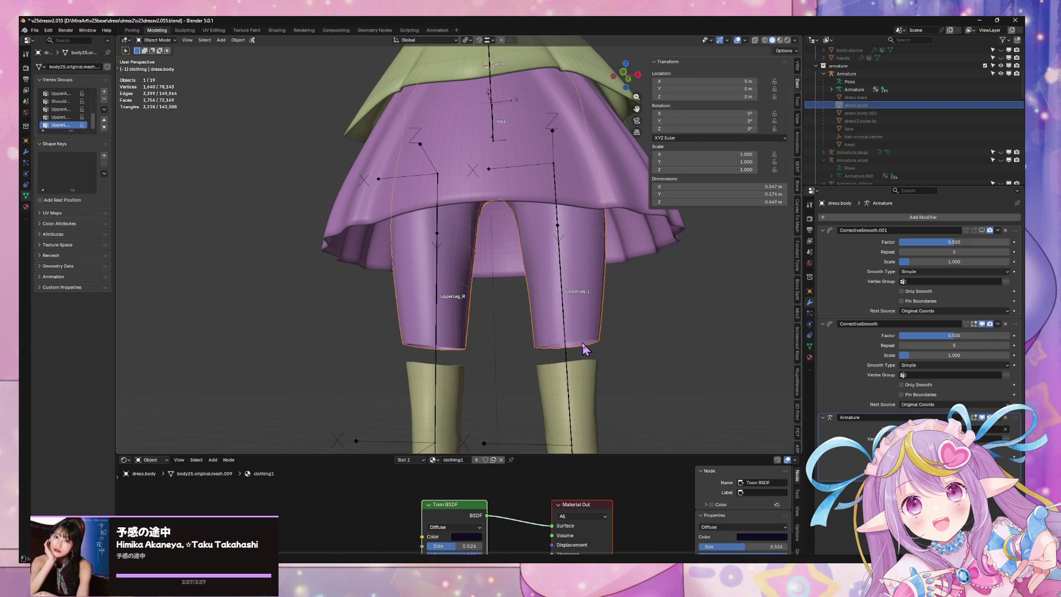
# - Bridge the open leg-bottom edge loops of the separated hem and the boots
pyautogui.click(861, 112)
pyautogui.scroll(-8, 890, 166)
pyautogui.scroll(-4, 890, 166)
pyautogui.keyDown('shift'); pyautogui.click(594, 381); pyautogui.keyUp('shift')
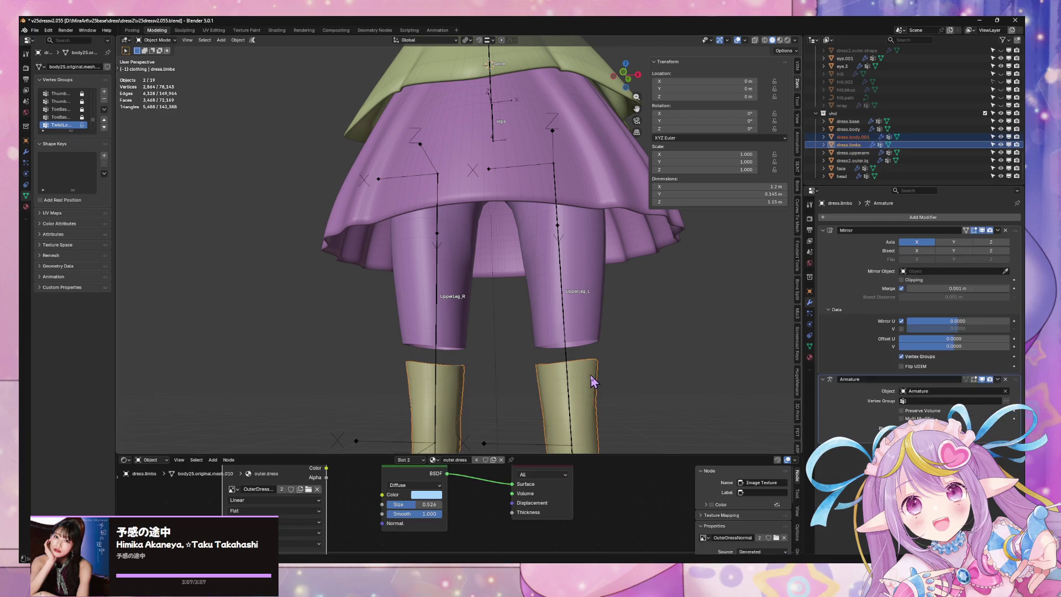
pyautogui.press('Tab')
pyautogui.keyDown('alt'); pyautogui.click(581, 349); pyautogui.keyUp('alt')
pyautogui.hotkey('ctrl', 'e')
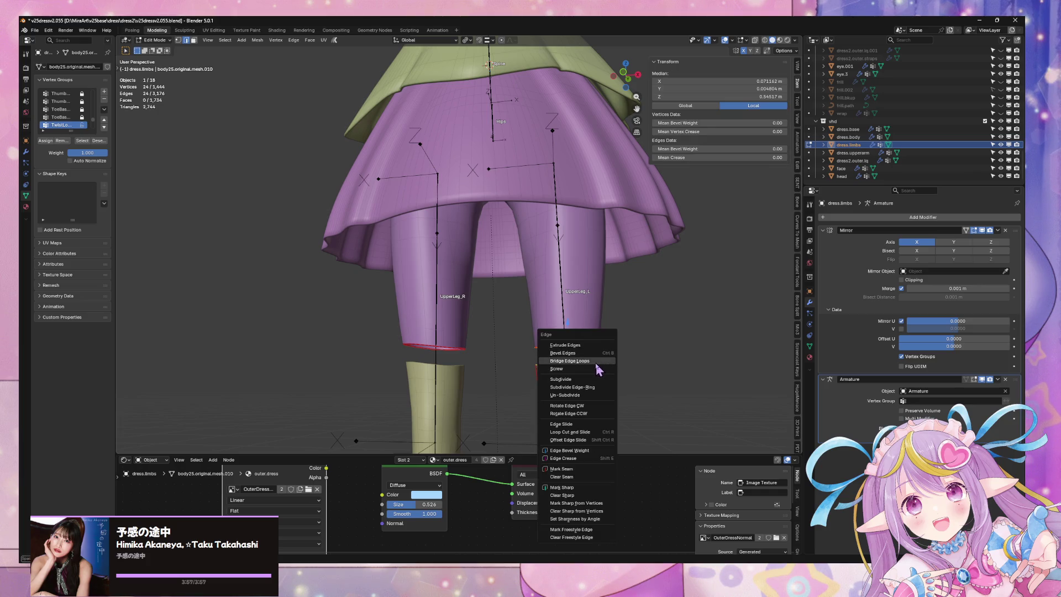
pyautogui.click(603, 361)
pyautogui.press('Tab')
# - Remove the duplicate CorrectiveSmooth.001 modifier from dress.body
pyautogui.scroll(-5, 664, 351)
pyautogui.scroll(4, 661, 346)
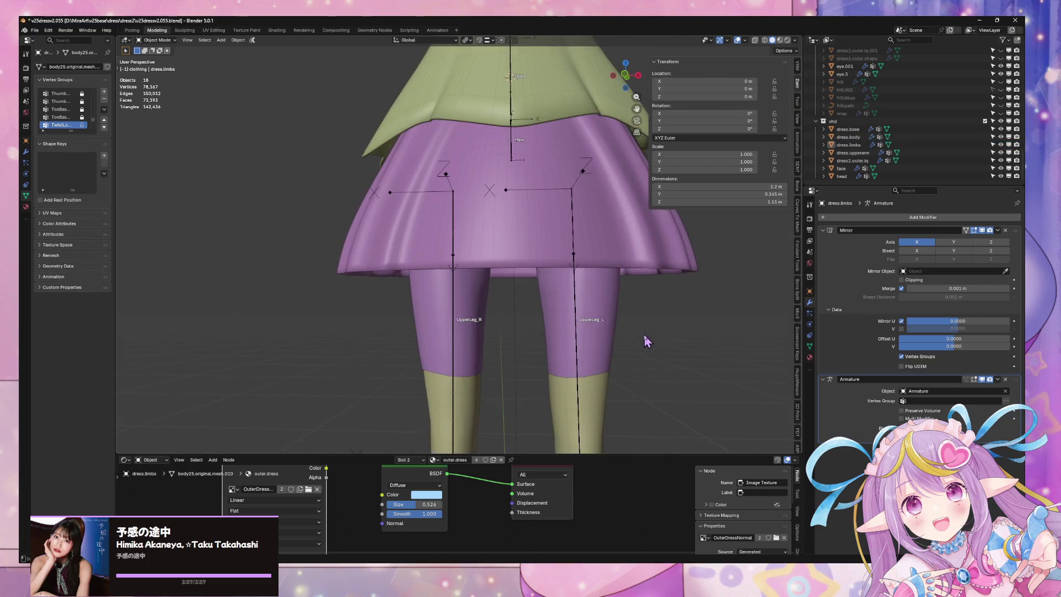
pyautogui.scroll(4, 655, 344)
pyautogui.moveTo(654, 343)
pyautogui.mouseDown(button='middle')
pyautogui.moveTo(642, 299)
pyautogui.moveTo(657, 290)
pyautogui.mouseUp(button='middle')
pyautogui.click(657, 289)
pyautogui.click(656, 278)
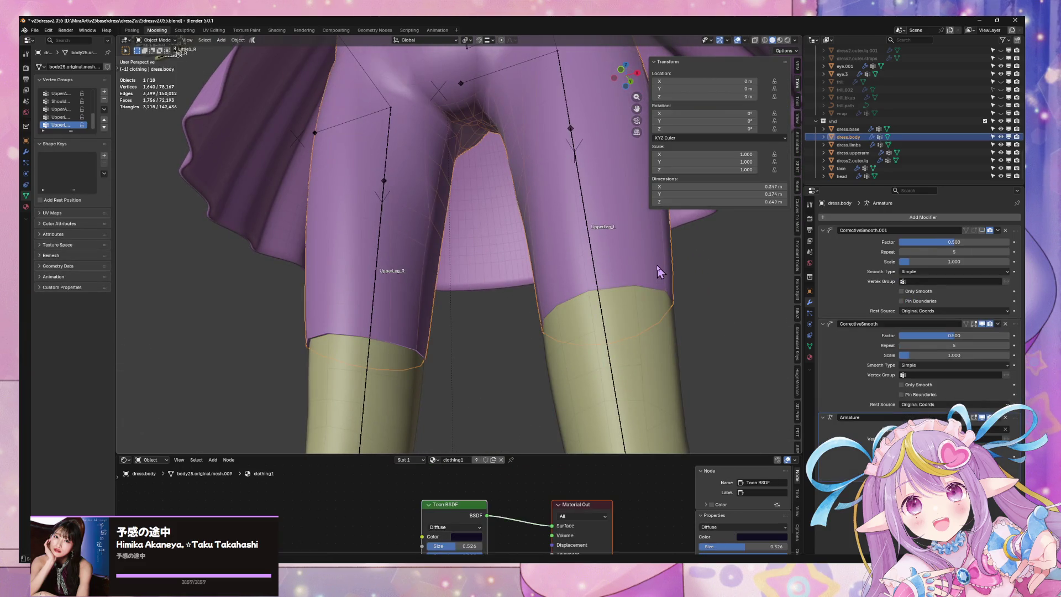
pyautogui.click(1005, 231)
# - Inspect a hem loop on dress.limbs, then select dress.limbs and dress.body from the front
pyautogui.click(640, 319)
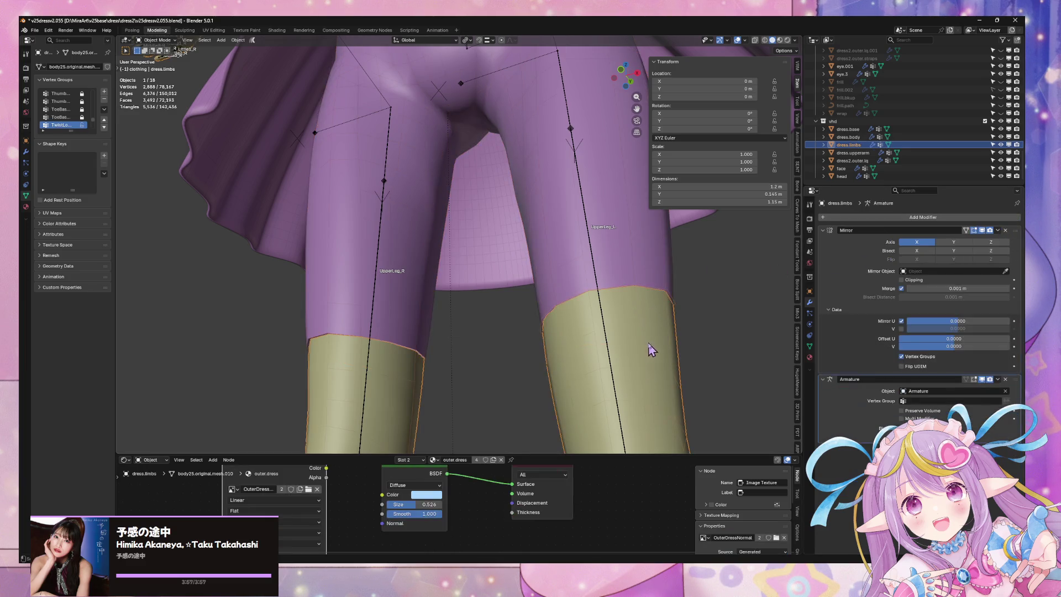
pyautogui.press('Tab')
pyautogui.keyDown('alt'); pyautogui.click(618, 289); pyautogui.keyUp('alt')
pyautogui.scroll(-5, 628, 285)
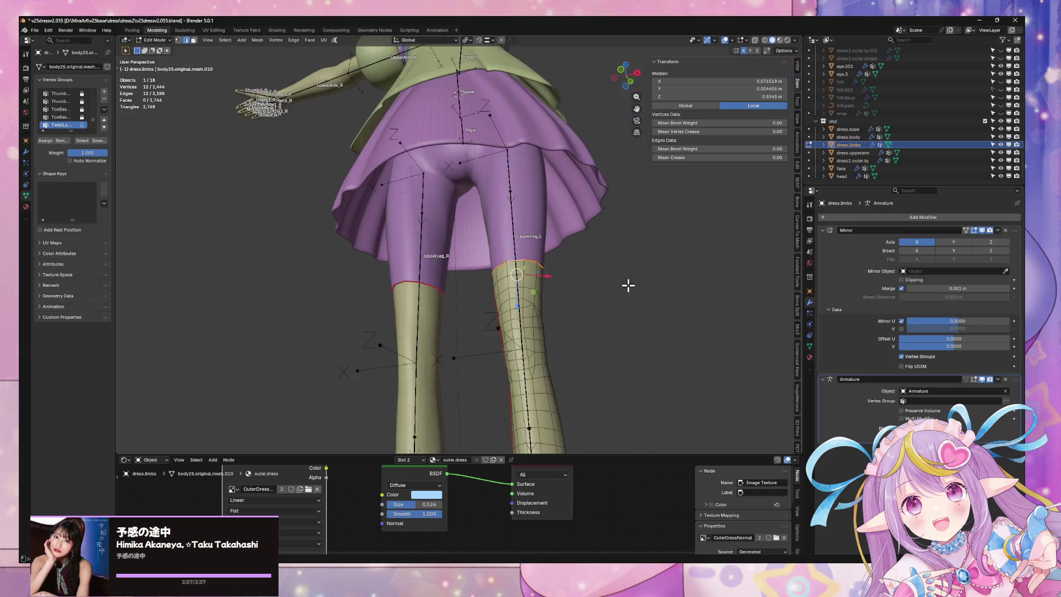
pyautogui.scroll(2, 644, 279)
pyautogui.scroll(3, 631, 303)
pyautogui.press('Tab')
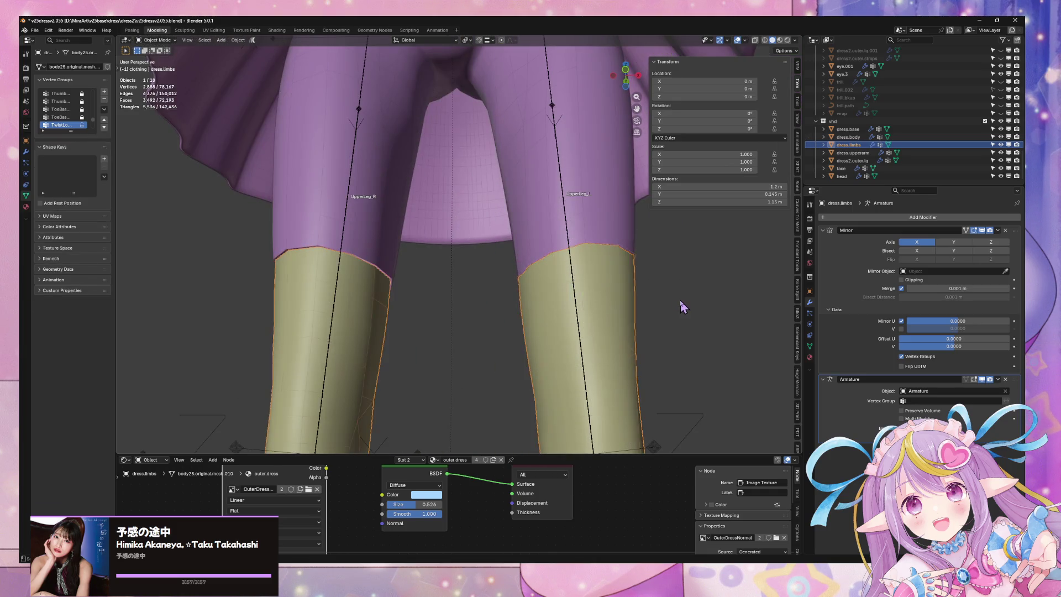
pyautogui.click(681, 301)
pyautogui.moveTo(652, 275); pyautogui.dragTo(609, 258, button='middle')
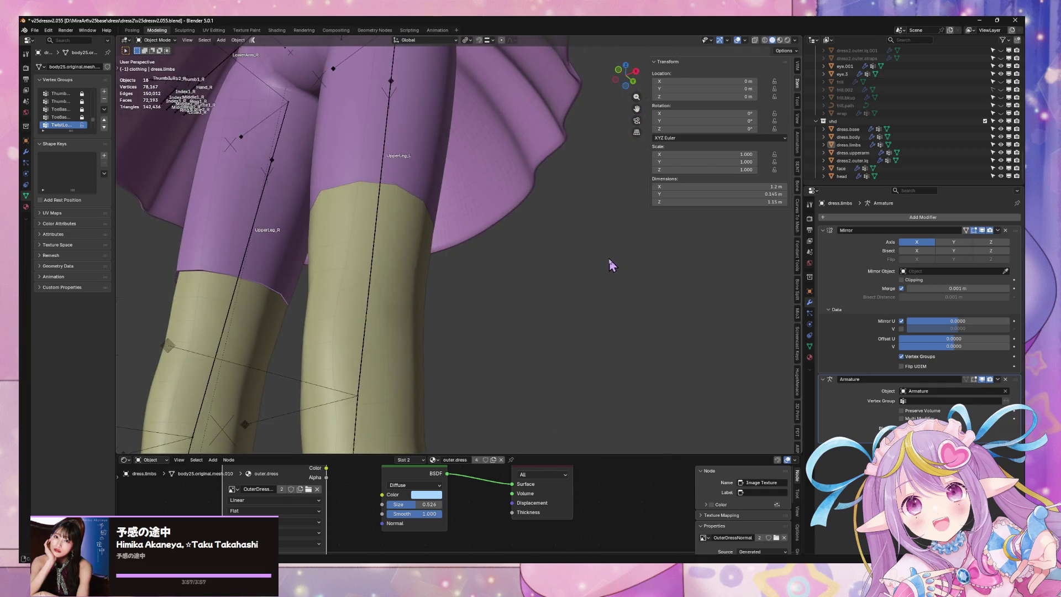
pyautogui.click(400, 195)
pyautogui.click(426, 185)
pyautogui.moveTo(429, 199); pyautogui.dragTo(509, 288, button='middle')
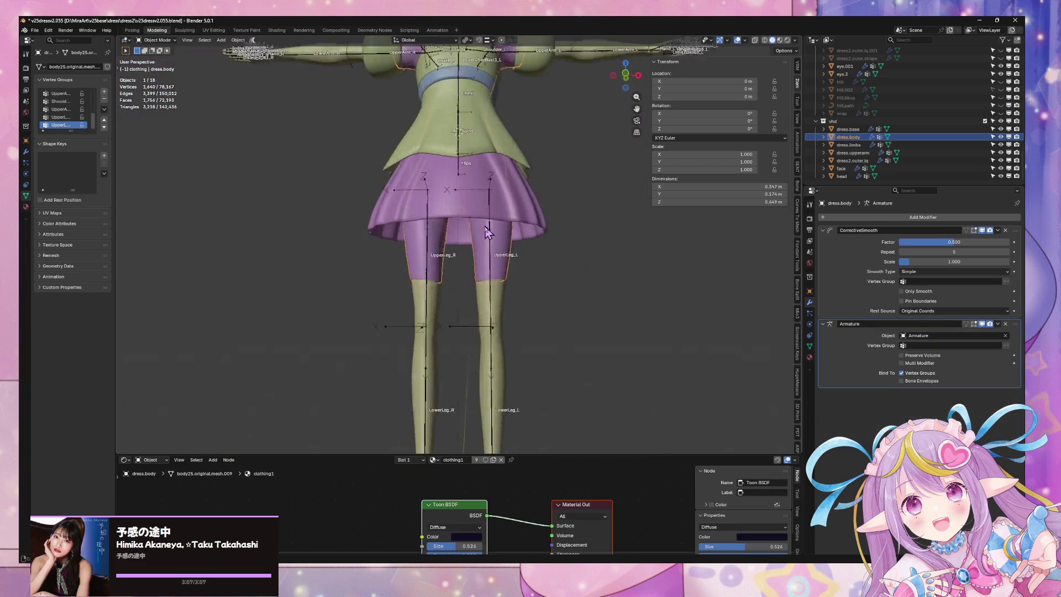
# - Delete the knee seam loop from the dress.limbs leg mesh
pyautogui.scroll(4, 509, 288)
pyautogui.click(445, 253)
pyautogui.press('Tab')
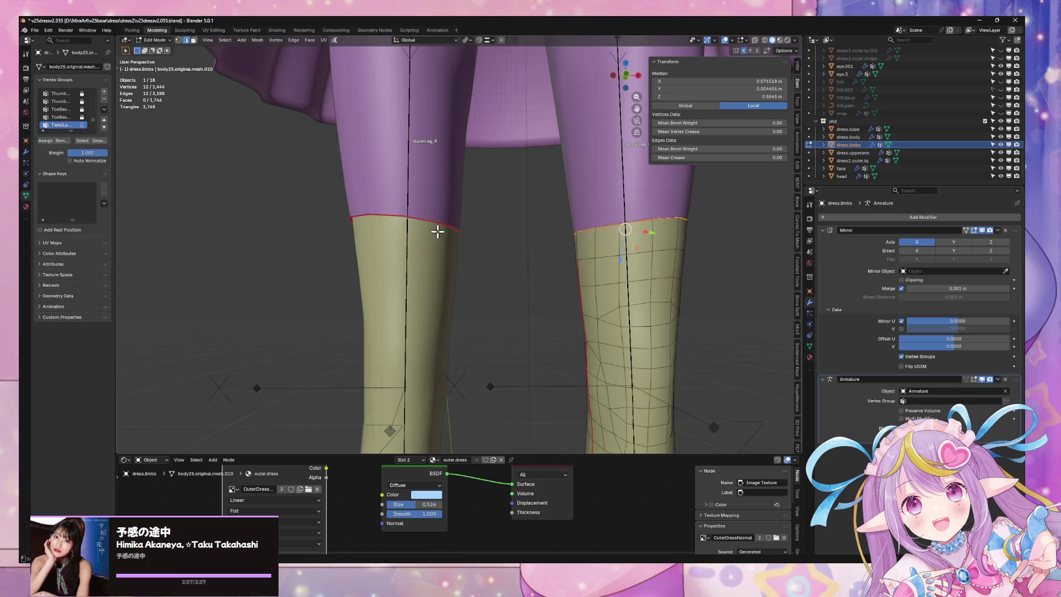
pyautogui.click(441, 223)
pyautogui.rightClick(440, 224)
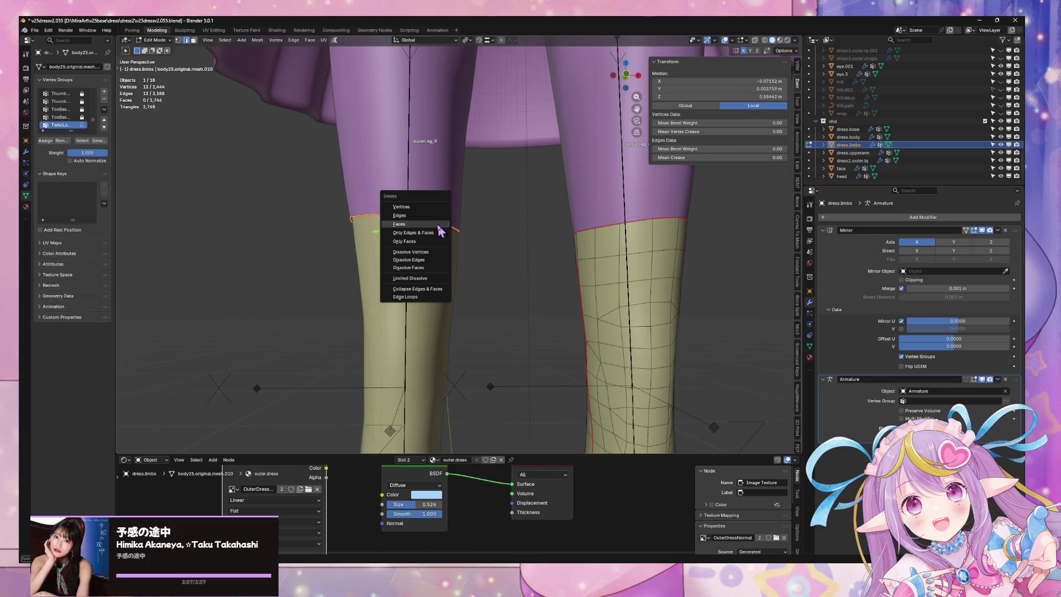
pyautogui.click(441, 214)
pyautogui.click(756, 261)
pyautogui.click(450, 256)
pyautogui.press('Tab')
pyautogui.press('Tab')
# - Check the left and right leg hem loops on dress.body, then re-enter editing on dress.limbs
pyautogui.click(608, 215)
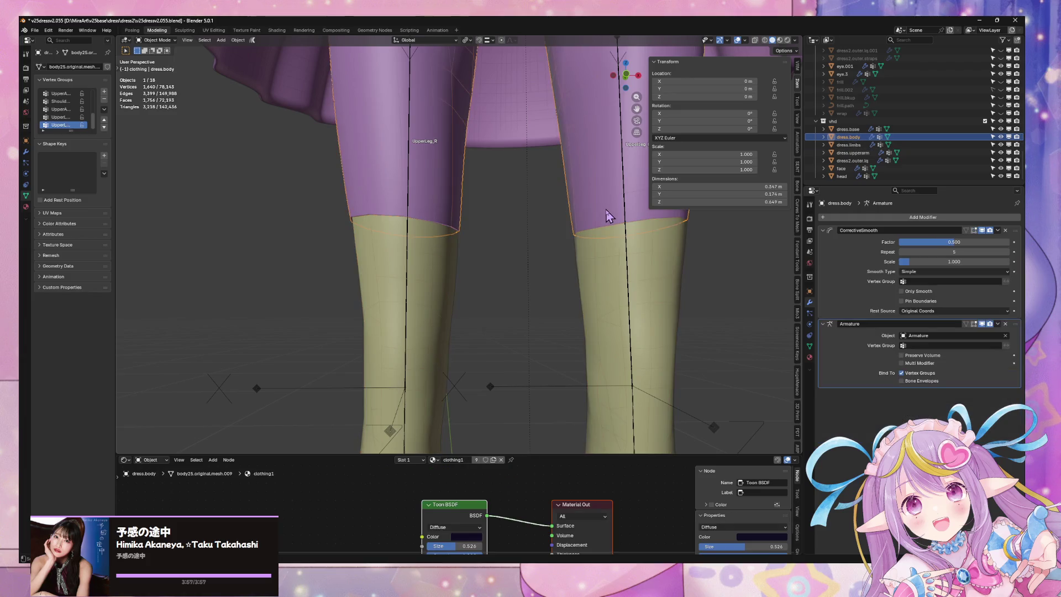
pyautogui.press('Tab')
pyautogui.keyDown('alt'); pyautogui.click(434, 220); pyautogui.keyUp('alt')
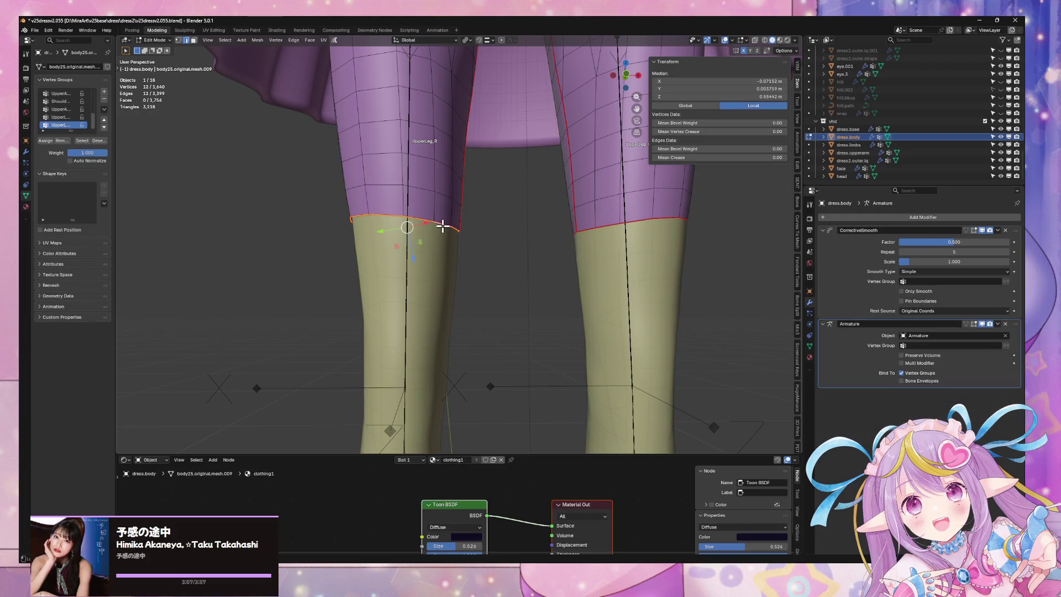
pyautogui.press('Tab')
pyautogui.keyDown('alt'); pyautogui.click(609, 226); pyautogui.keyUp('alt')
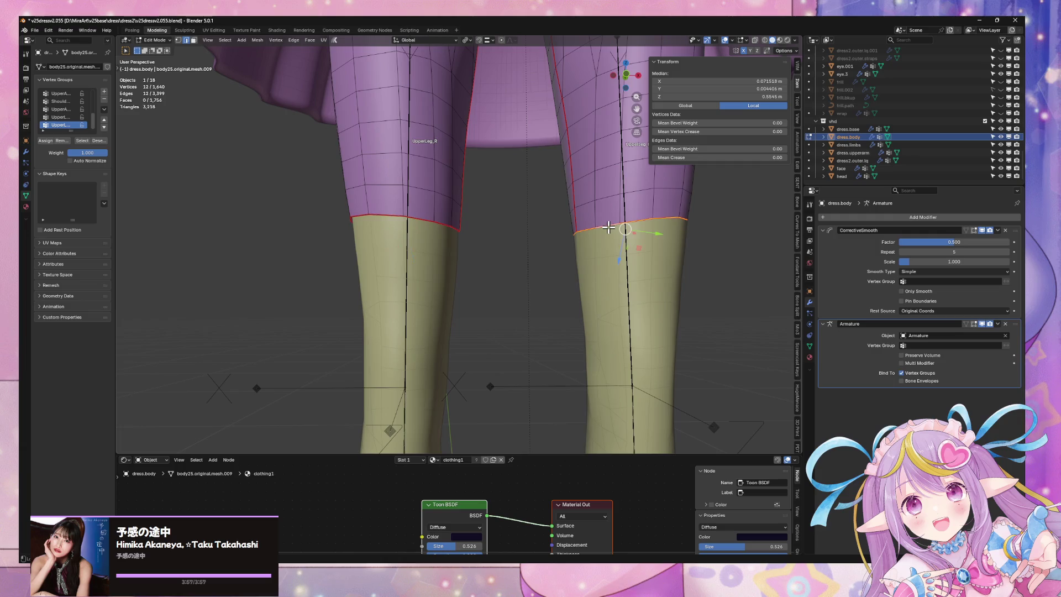
pyautogui.press('Tab')
pyautogui.scroll(-2, 445, 254)
pyautogui.click(450, 251)
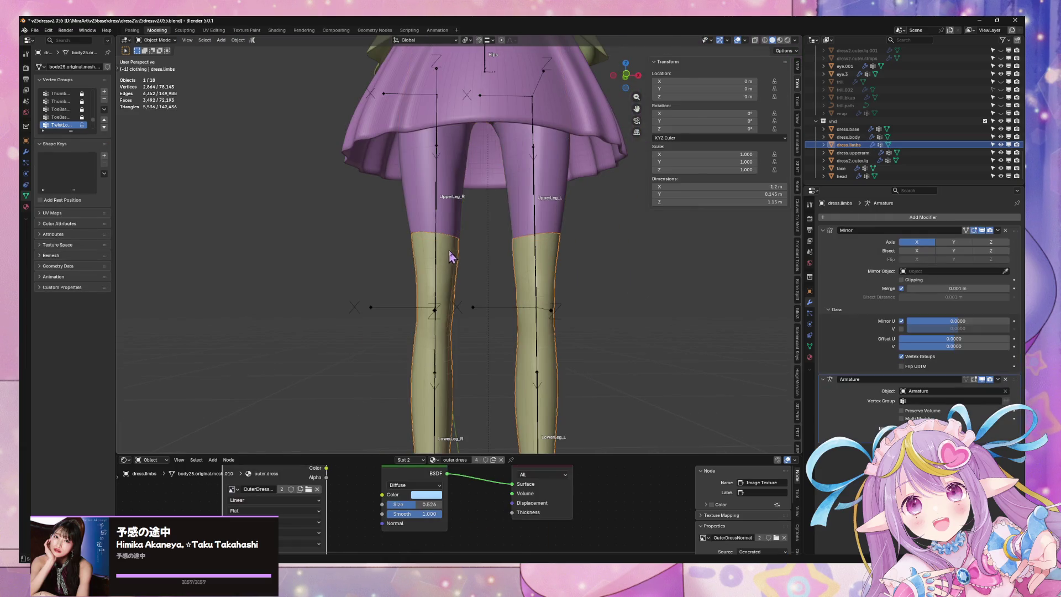
pyautogui.scroll(1, 471, 249)
pyautogui.press('Tab')
pyautogui.moveTo(470, 239)
pyautogui.mouseDown(button='middle')
pyautogui.moveTo(486, 213)
pyautogui.moveTo(460, 178)
pyautogui.moveTo(468, 204)
pyautogui.mouseUp(button='middle')
pyautogui.scroll(-3, 515, 225)
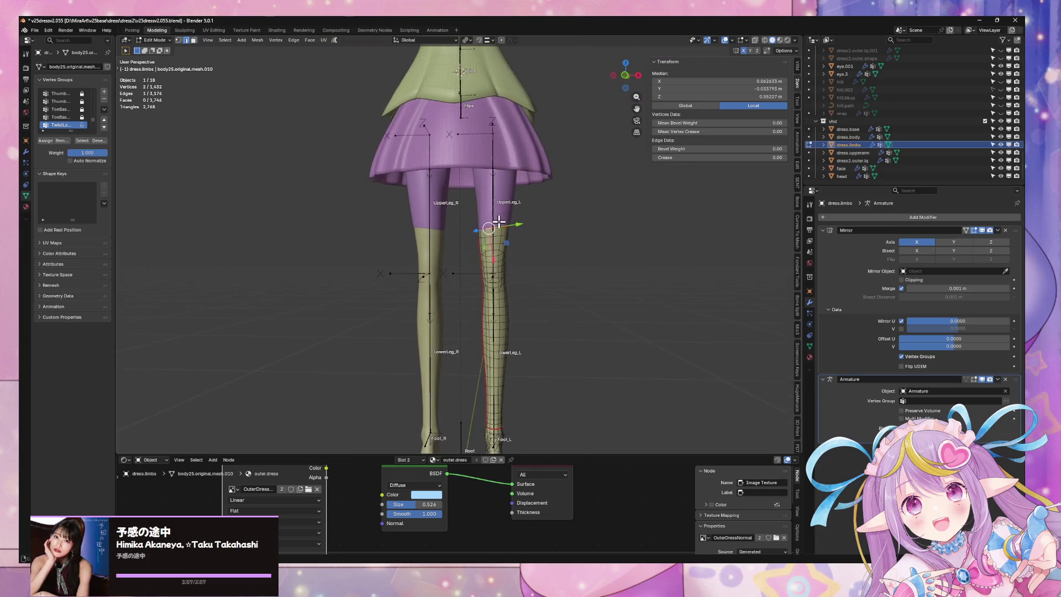
pyautogui.scroll(3, 551, 225)
# - Scale the dress body's right thigh hem loop down to about 0.97
pyautogui.hotkey('alt', 'q')
pyautogui.keyDown('alt'); pyautogui.click(402, 205); pyautogui.keyUp('alt')
pyautogui.moveTo(403, 201); pyautogui.dragTo(438, 206, button='middle')
pyautogui.press('s')
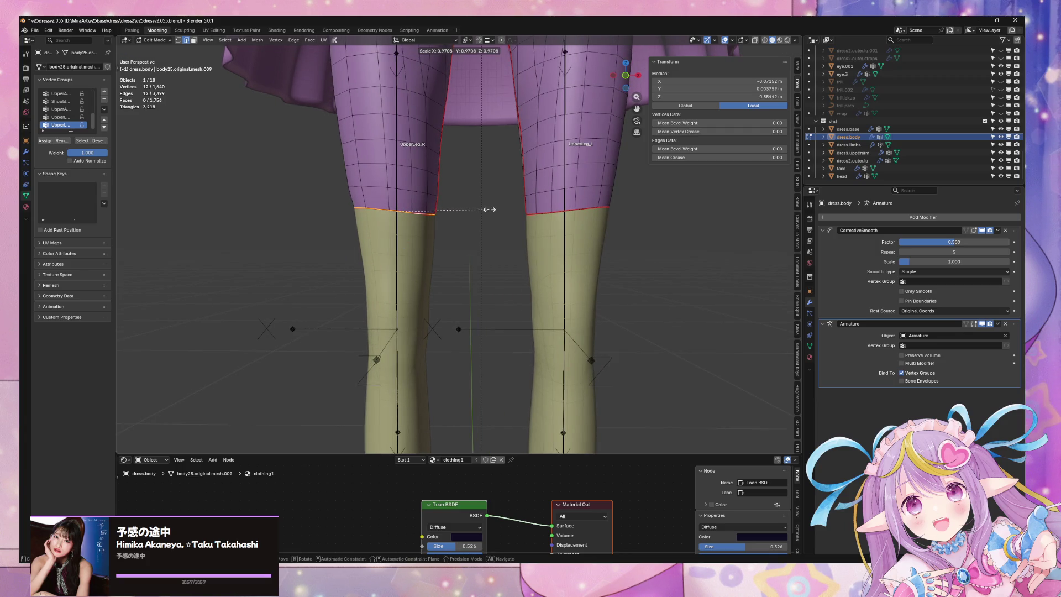
pyautogui.click(489, 210)
pyautogui.scroll(-3, 497, 208)
pyautogui.scroll(3, 498, 194)
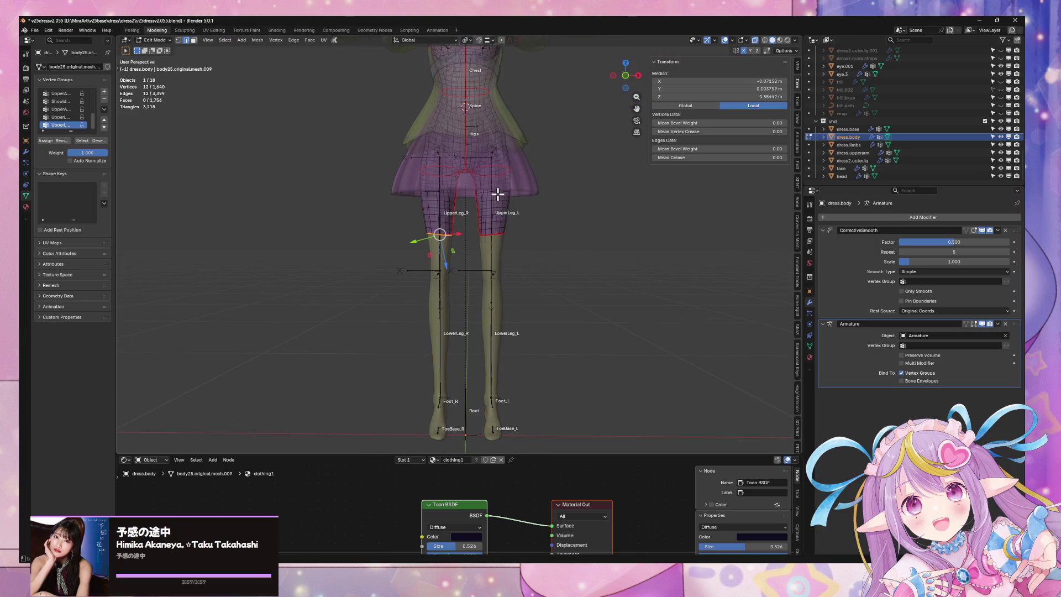
# - In front orthographic view, box-select the right half of the body mesh including the stray shoulder vertex
pyautogui.click(626, 75)
pyautogui.scroll(-2, 557, 175)
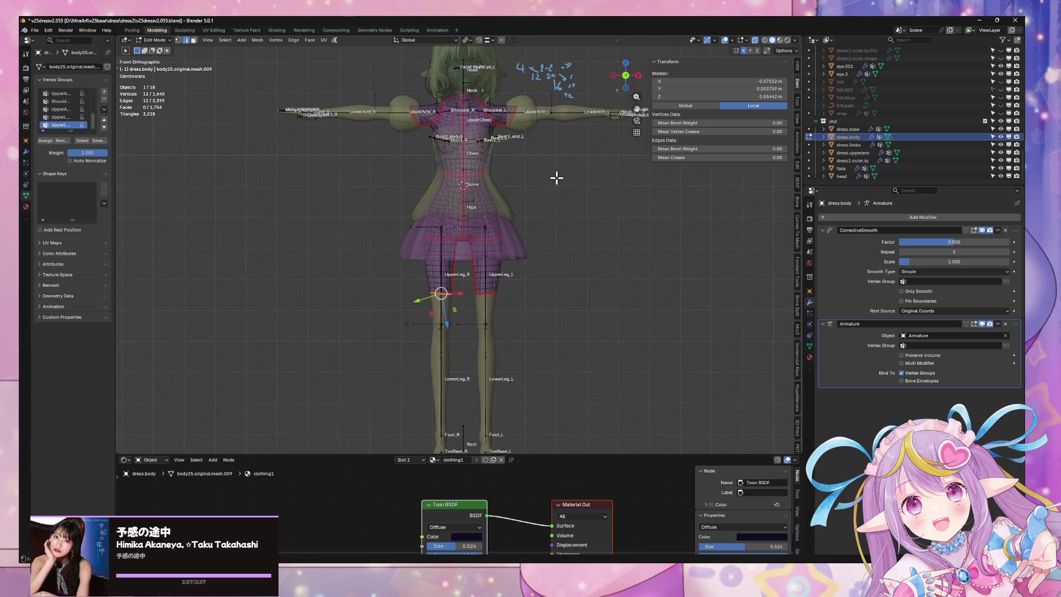
pyautogui.hotkey('alt', 'a')
pyautogui.moveTo(358, 60); pyautogui.dragTo(469, 319)
pyautogui.scroll(2, 522, 236)
pyautogui.scroll(4, 518, 280)
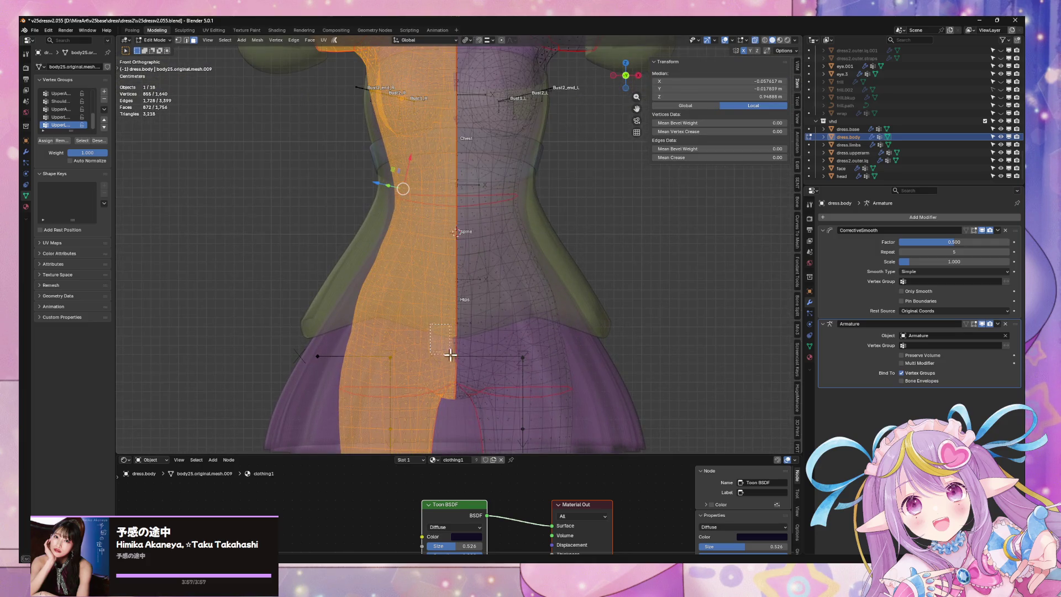
pyautogui.moveTo(456, 370); pyautogui.dragTo(455, 370)
pyautogui.keyDown('shift'); pyautogui.scroll(5, 467, 299); pyautogui.keyUp('shift')
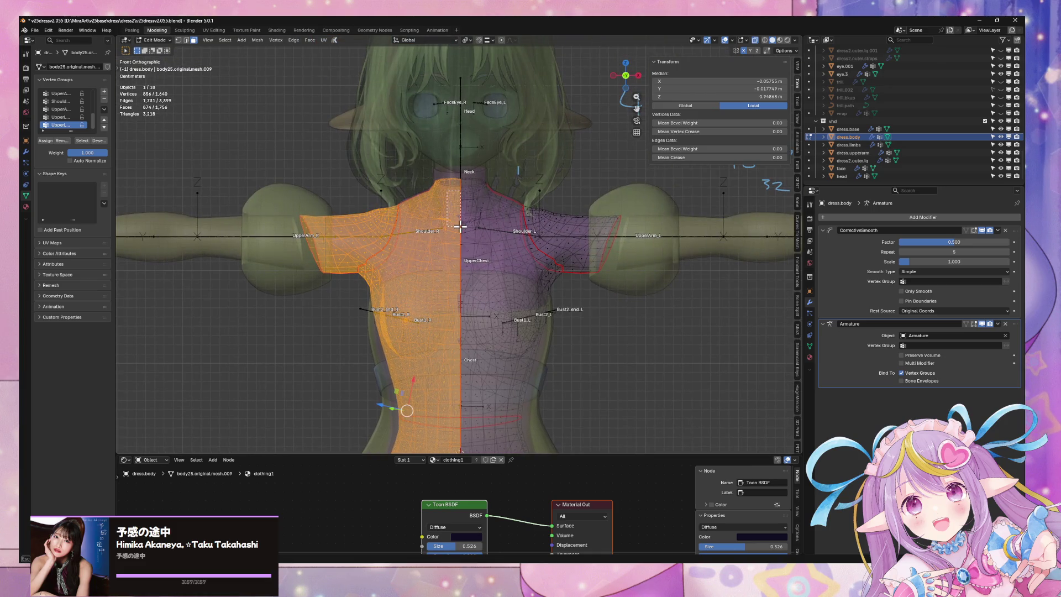
# - Delete the selected right-half faces and select the vertical centre seam loop
pyautogui.press('x')
pyautogui.click(485, 238)
pyautogui.scroll(-3, 555, 265)
pyautogui.keyDown('shift'); pyautogui.scroll(-5, 562, 310); pyautogui.keyUp('shift')
pyautogui.scroll(4, 544, 216)
pyautogui.scroll(-5, 543, 215)
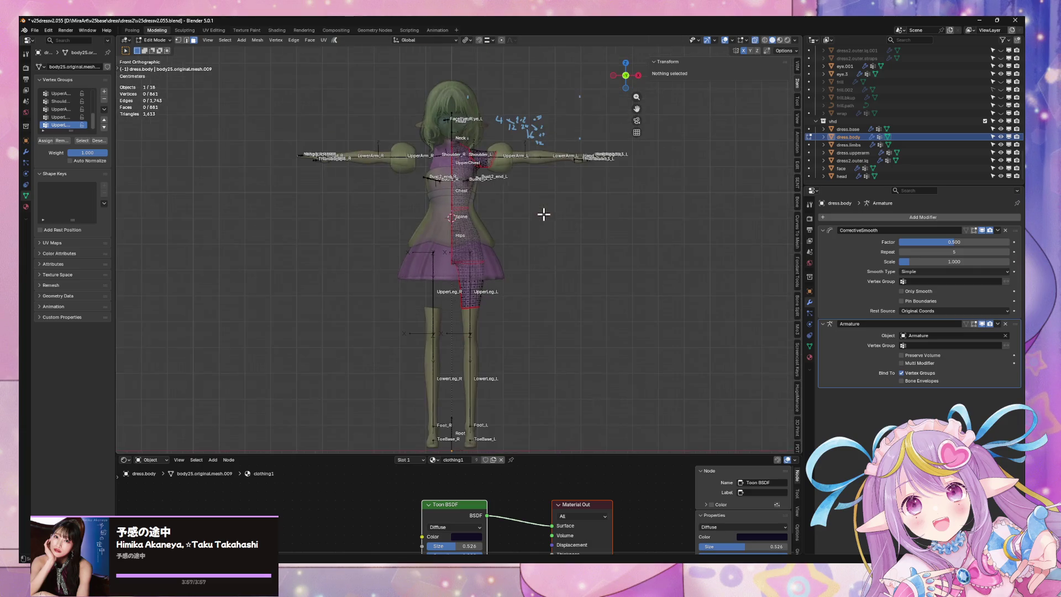
pyautogui.scroll(4, 531, 199)
pyautogui.keyDown('alt'); pyautogui.click(438, 225); pyautogui.keyUp('alt')
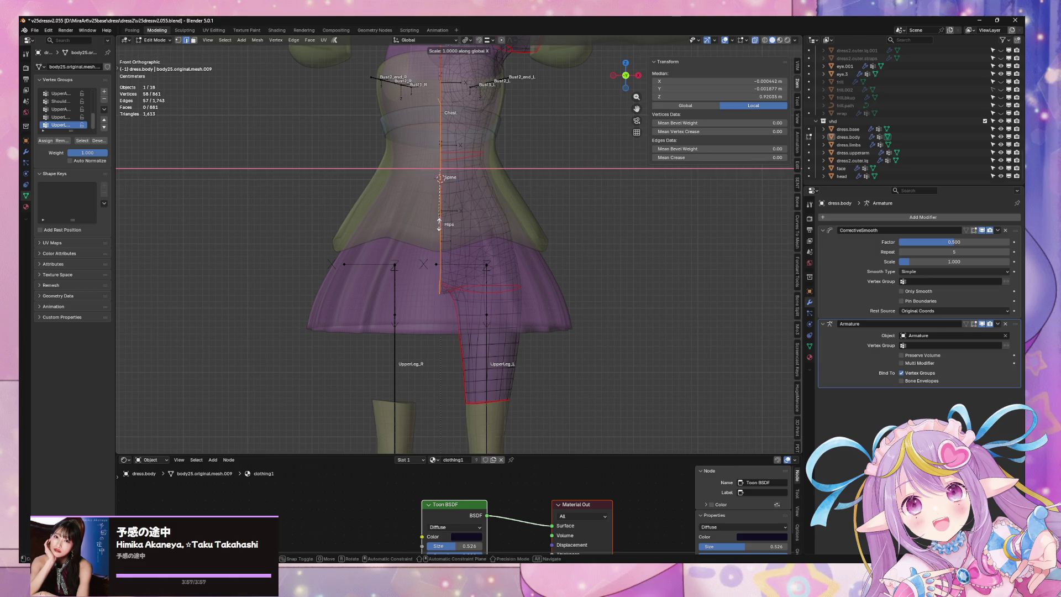
# - Add a Mirror modifier to dress.body and move it to the top of the stack
pyautogui.click(920, 218)
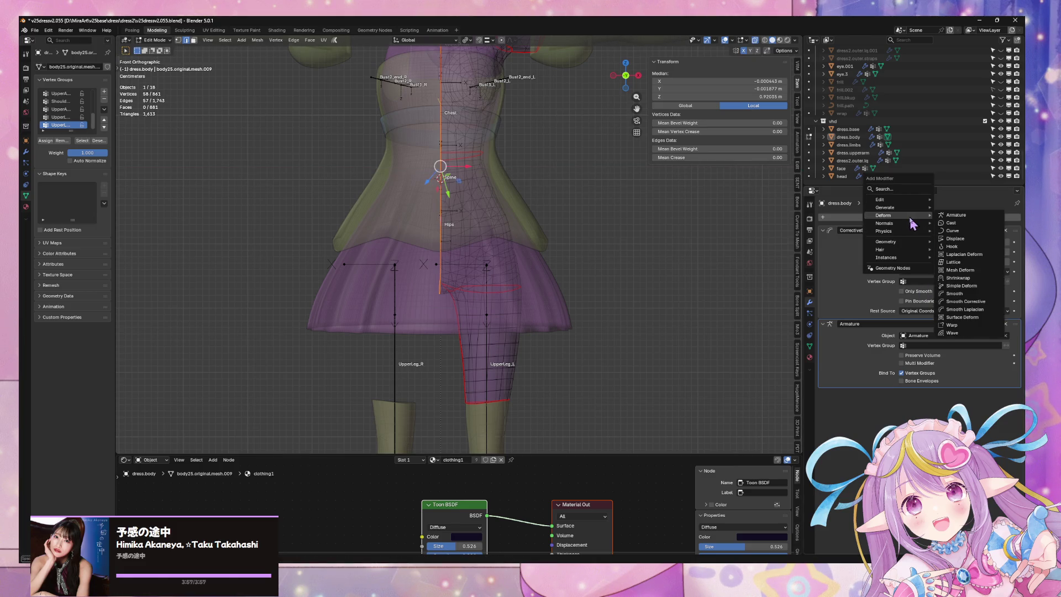
pyautogui.moveTo(896, 207)
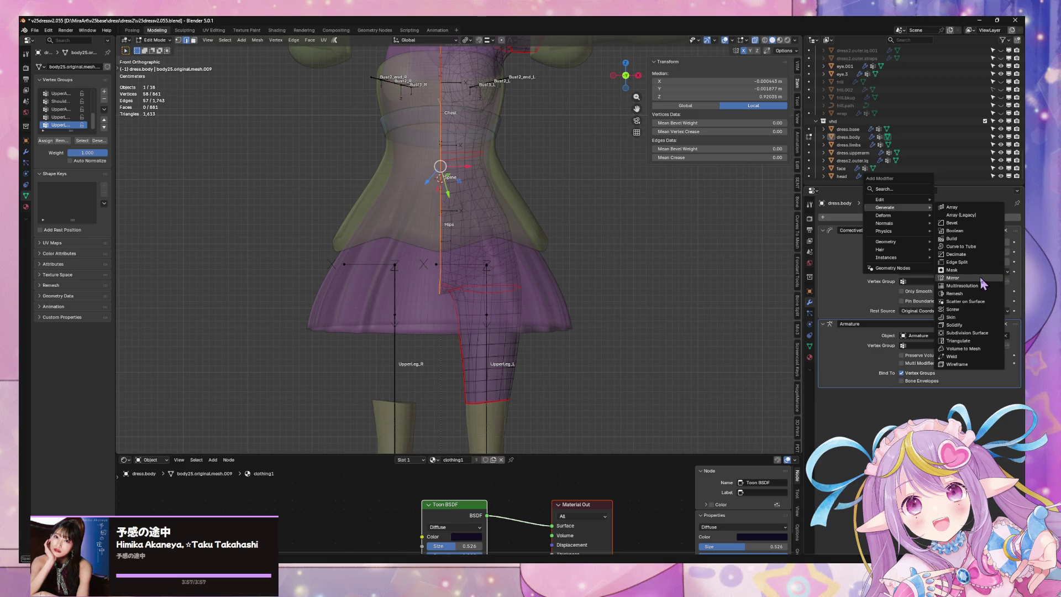
pyautogui.click(957, 277)
pyautogui.moveTo(1019, 381); pyautogui.dragTo(1019, 228)
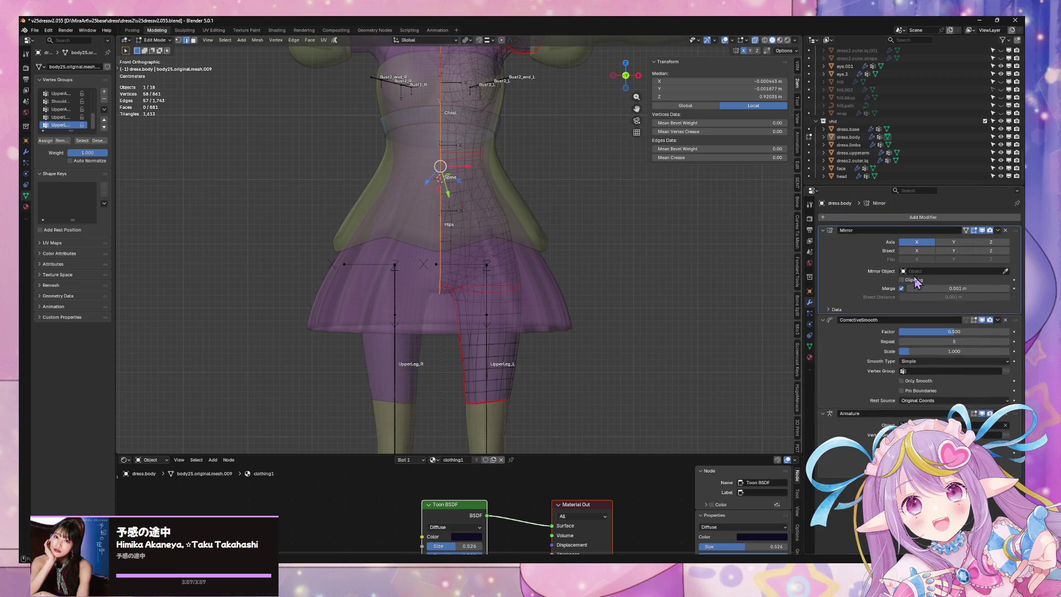
# - Flatten the centre seam to zero on X, enable mirror clipping and Mirror U, then leave edit mode
pyautogui.press('s')
pyautogui.press('x')
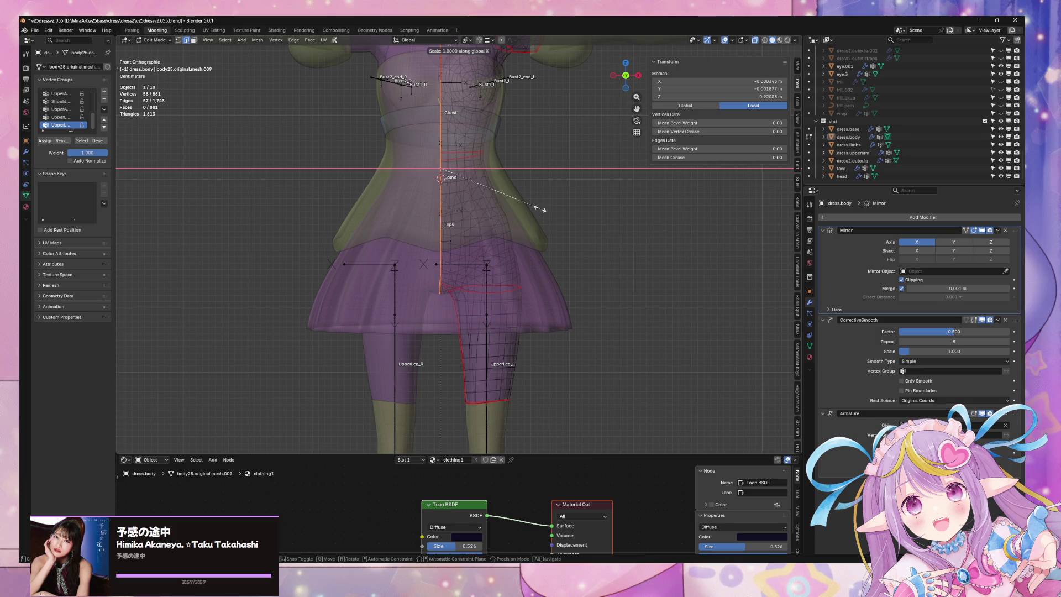
pyautogui.press('Return')
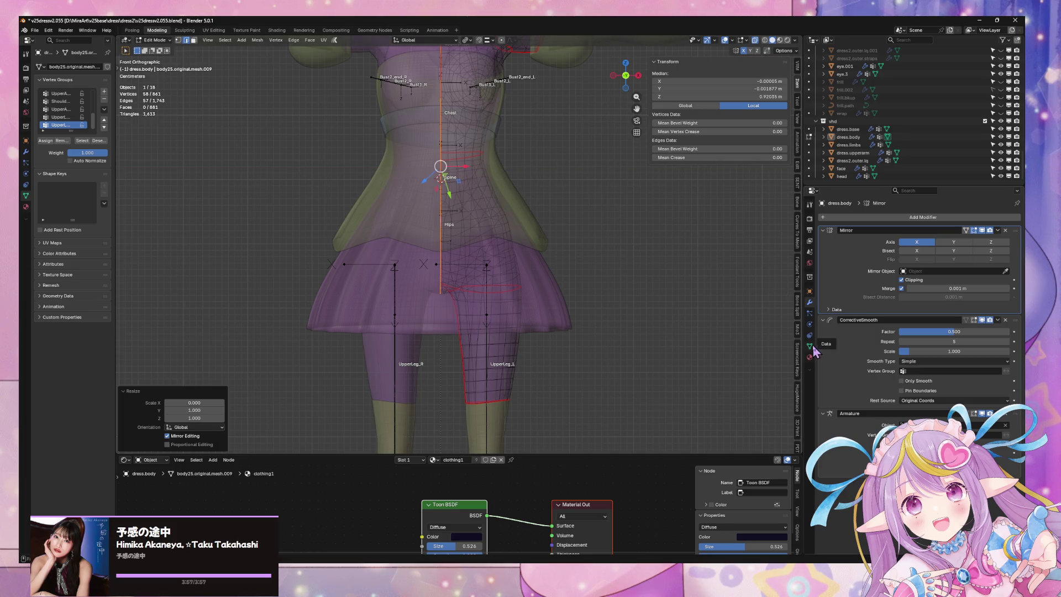
pyautogui.click(811, 346)
pyautogui.click(810, 303)
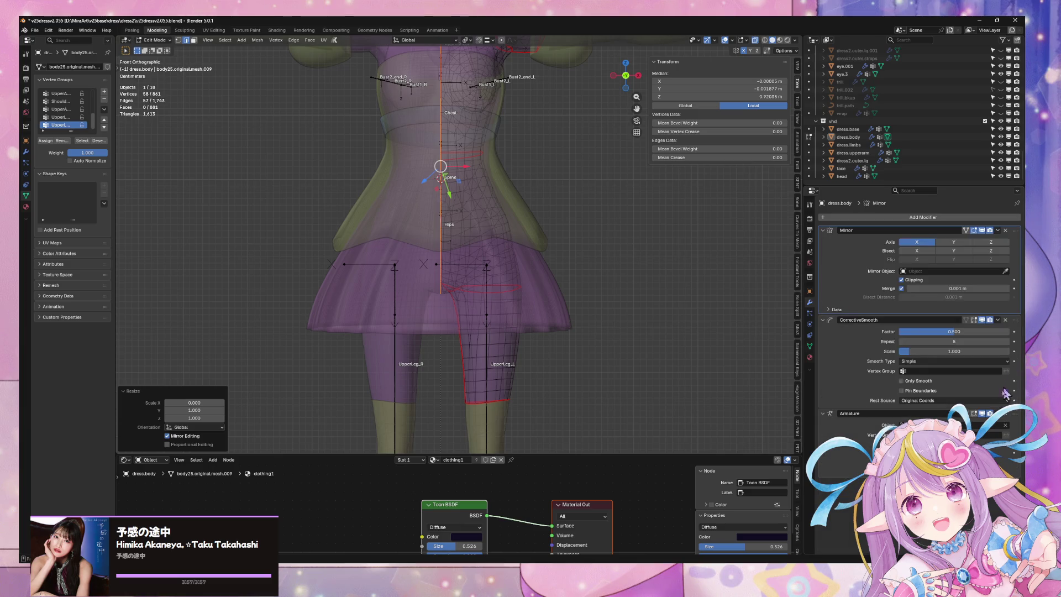
pyautogui.click(835, 310)
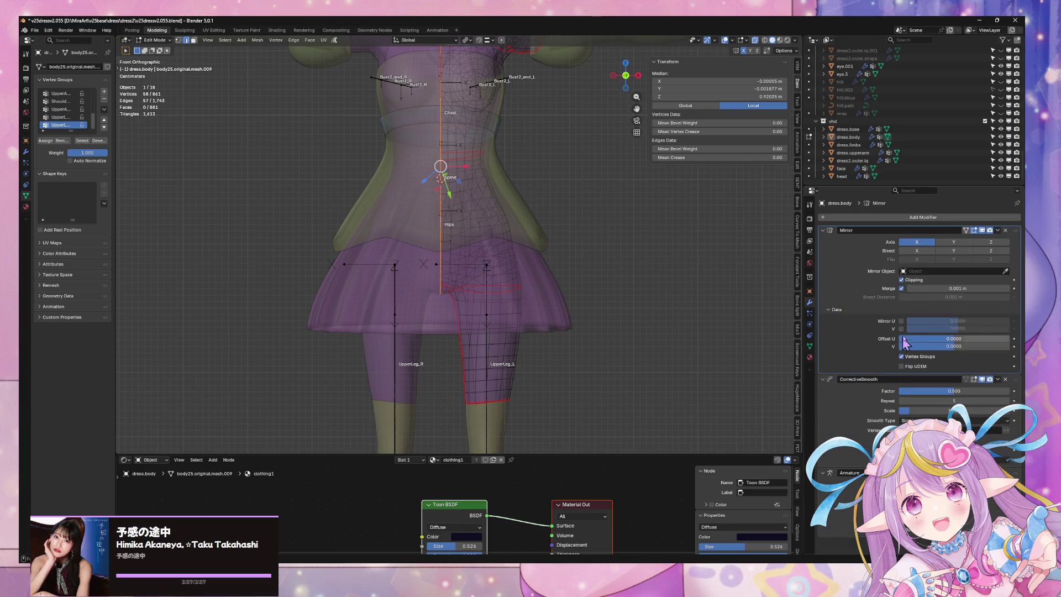
pyautogui.press('Tab')
pyautogui.scroll(3, 611, 303)
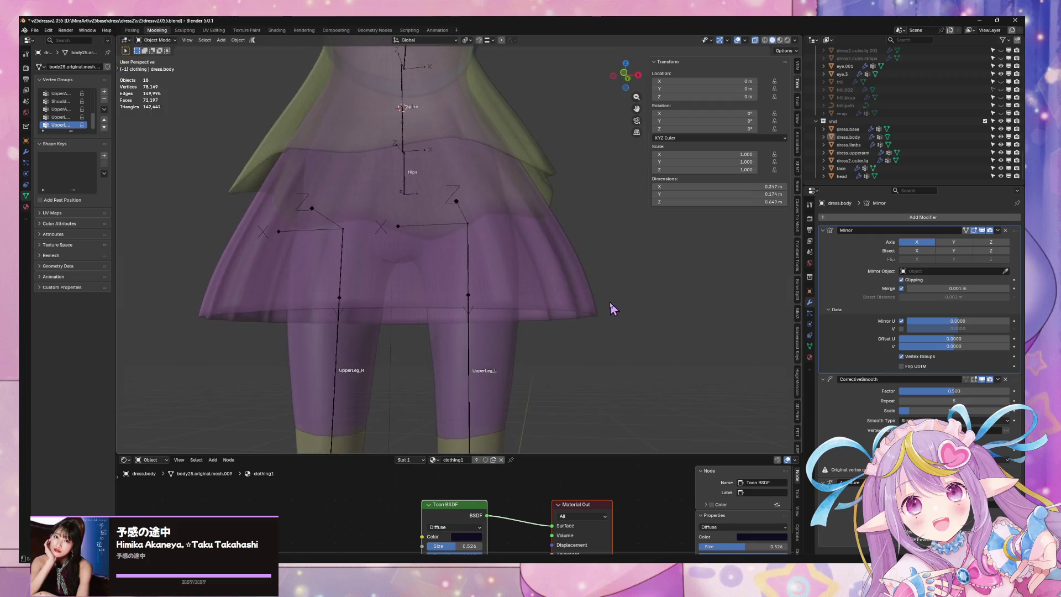
# - Turn off X-ray, select the Armature and switch it into Pose Mode
pyautogui.hotkey('alt', 'z')
pyautogui.moveTo(610, 303); pyautogui.dragTo(616, 278, button='middle')
pyautogui.scroll(3, 500, 348)
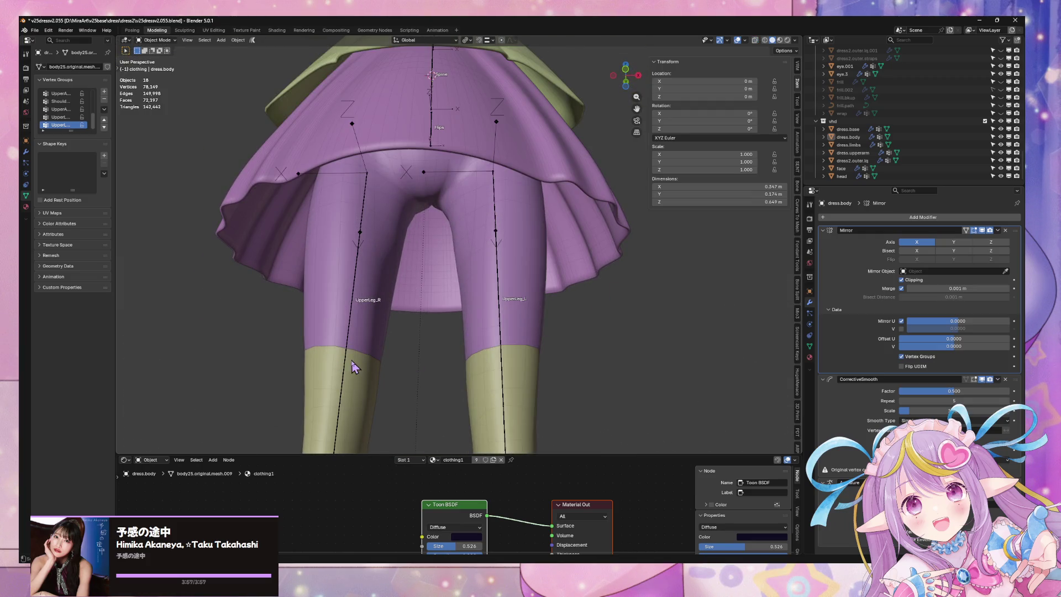
pyautogui.click(354, 368)
pyautogui.press('KP_Decimal')
pyautogui.scroll(3, 495, 248)
pyautogui.scroll(4, 481, 351)
pyautogui.click(491, 345)
pyautogui.moveTo(491, 345)
pyautogui.mouseDown(button='middle')
pyautogui.moveTo(492, 332)
pyautogui.moveTo(540, 367)
pyautogui.moveTo(553, 298)
pyautogui.moveTo(597, 287)
pyautogui.moveTo(569, 232)
pyautogui.moveTo(506, 344)
pyautogui.moveTo(525, 224)
pyautogui.moveTo(418, 317)
pyautogui.mouseUp(button='middle')
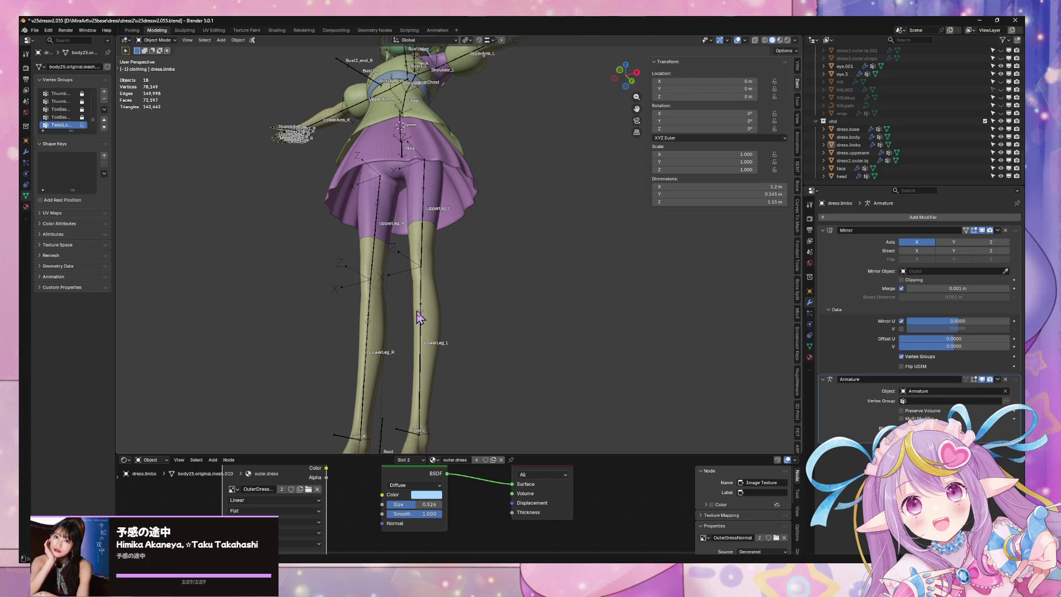
pyautogui.click(418, 314)
pyautogui.click(140, 44)
pyautogui.click(160, 71)
# - Trial-scale the LowerLeg_L bone in X and Y, undoing and rescaling it once
pyautogui.click(423, 315)
pyautogui.moveTo(423, 315)
pyautogui.mouseDown(button='middle')
pyautogui.moveTo(442, 313)
pyautogui.moveTo(471, 252)
pyautogui.moveTo(480, 315)
pyautogui.mouseUp(button='middle')
pyautogui.press('s')
pyautogui.hotkey('shift', 'z')
pyautogui.click(458, 318)
pyautogui.hotkey('ctrl', 'z')
pyautogui.press('s')
pyautogui.hotkey('shift', 'z')
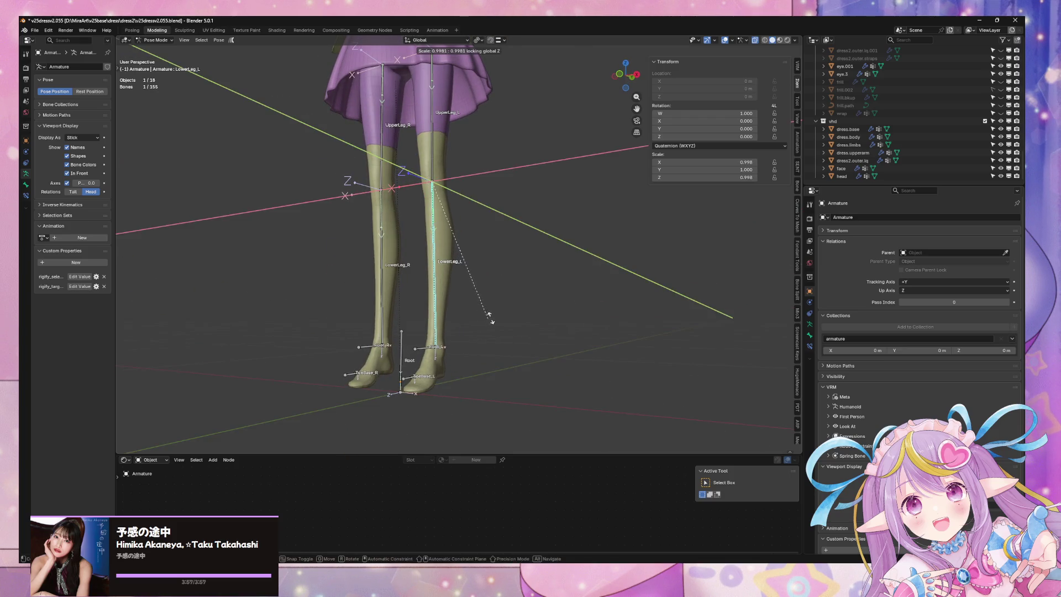
pyautogui.click(605, 251)
pyautogui.moveTo(604, 251); pyautogui.dragTo(465, 193, button='middle')
# - Try an X/Y scale on UpperLeg_L, cancel it, deselect the bones and toggle into Edit Mode
pyautogui.click(457, 184)
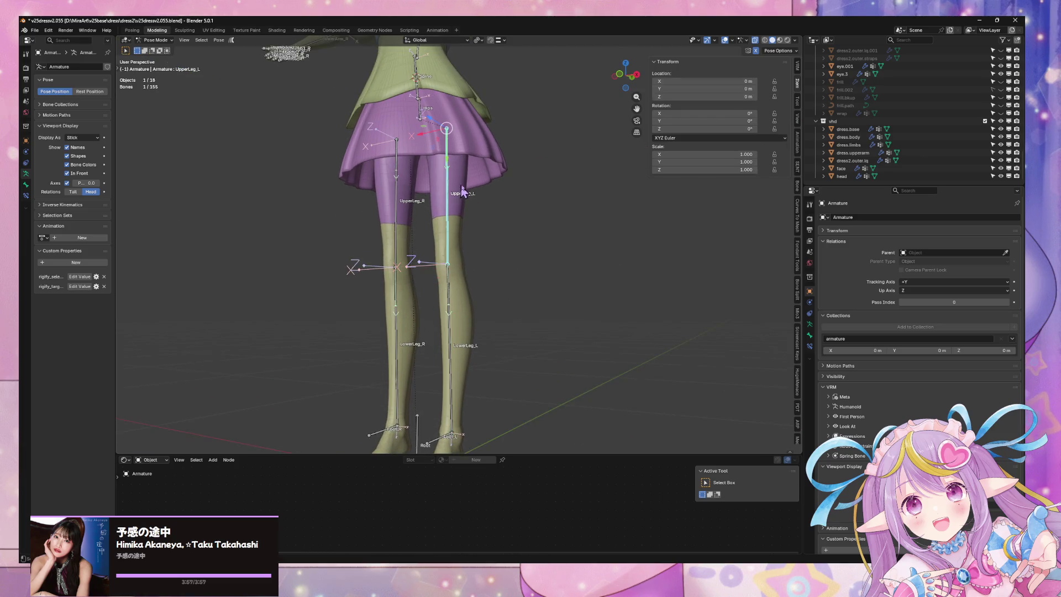
pyautogui.press('s')
pyautogui.hotkey('shift', 'z')
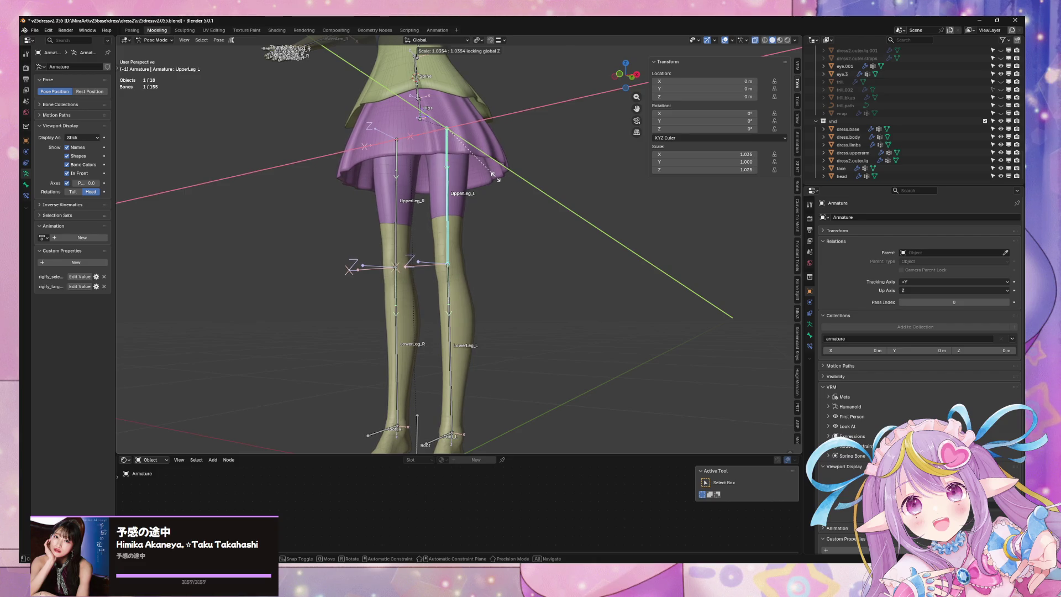
pyautogui.rightClick(493, 178)
pyautogui.moveTo(493, 178); pyautogui.dragTo(496, 184, button='middle')
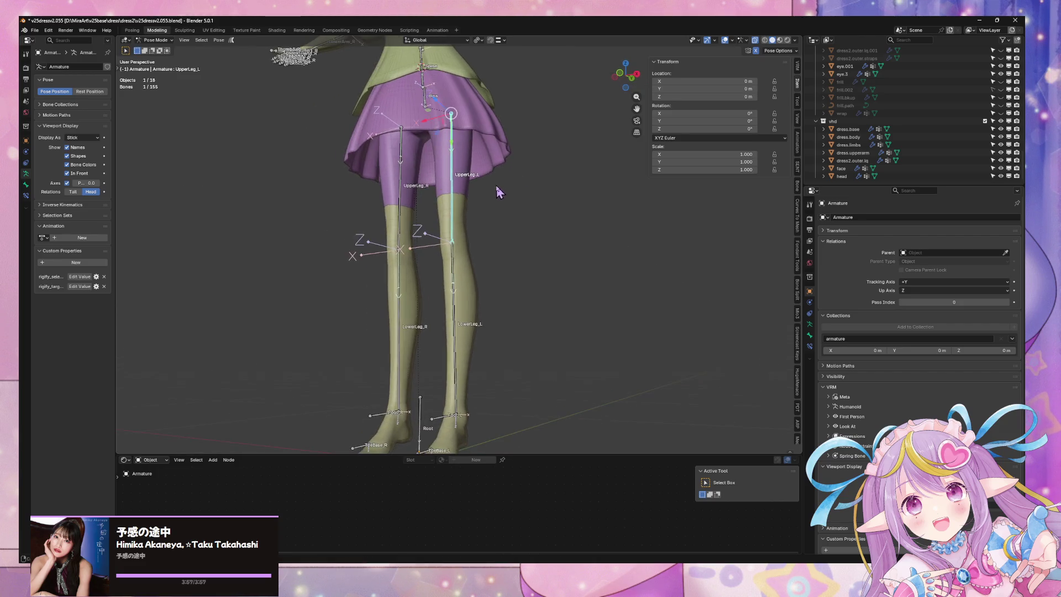
pyautogui.click(496, 185)
pyautogui.moveTo(547, 246)
pyautogui.mouseDown(button='middle')
pyautogui.moveTo(548, 260)
pyautogui.moveTo(567, 246)
pyautogui.moveTo(600, 294)
pyautogui.moveTo(571, 182)
pyautogui.mouseUp(button='middle')
pyautogui.press('Tab')
pyautogui.press('Tab')
pyautogui.press('Tab')
pyautogui.press('Tab')
pyautogui.moveTo(574, 195); pyautogui.dragTo(543, 208, button='middle')
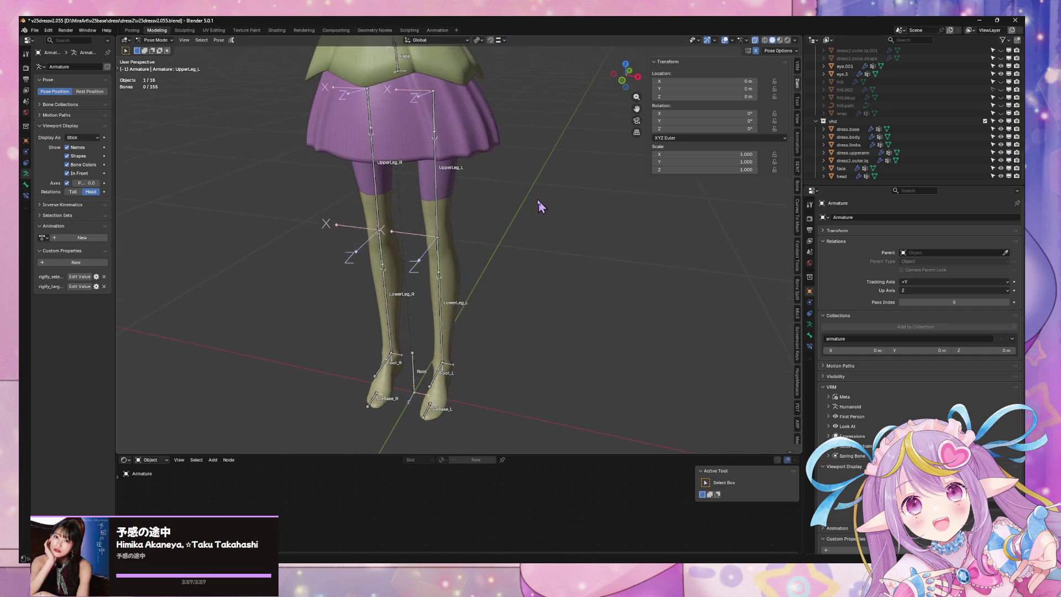
pyautogui.scroll(-8, 543, 209)
pyautogui.scroll(8, 545, 268)
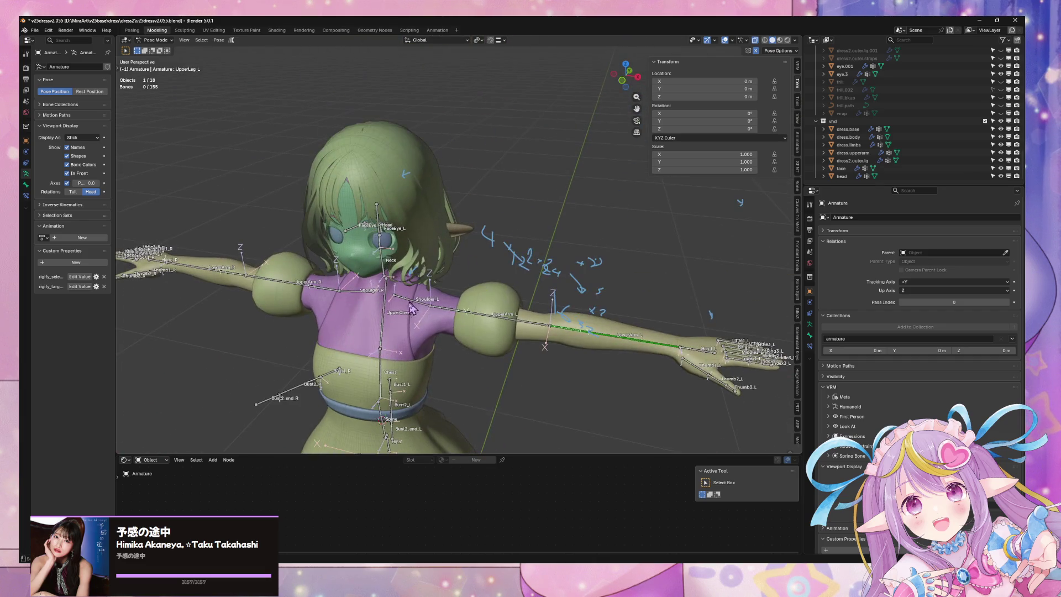
# - Set transform orientation to Normal while test-scaling Shoulder_L, cancelling each attempt
pyautogui.click(410, 302)
pyautogui.press('s')
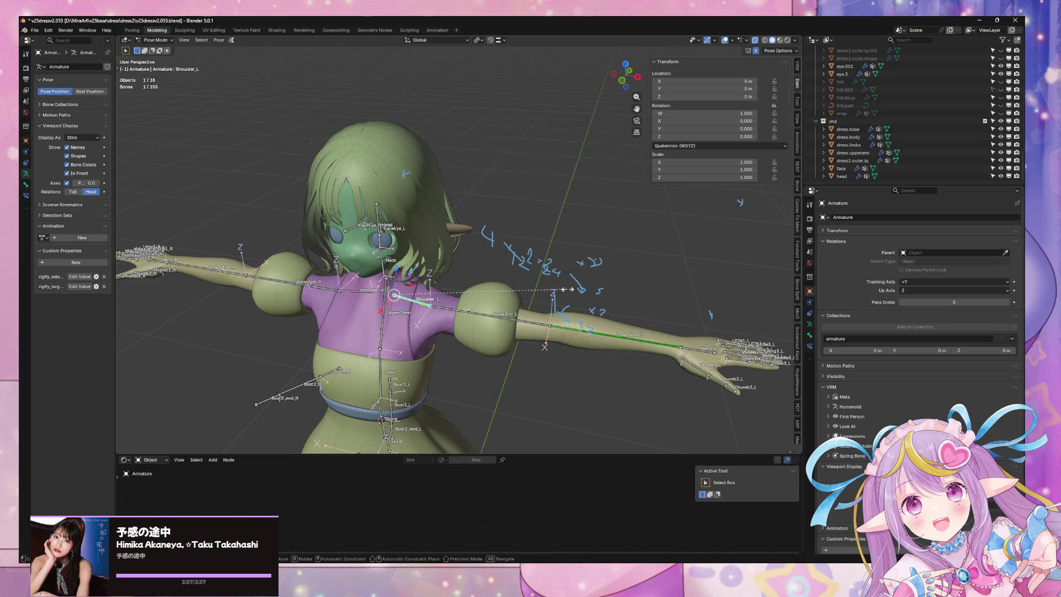
pyautogui.hotkey('shift', 'z')
pyautogui.press('Escape')
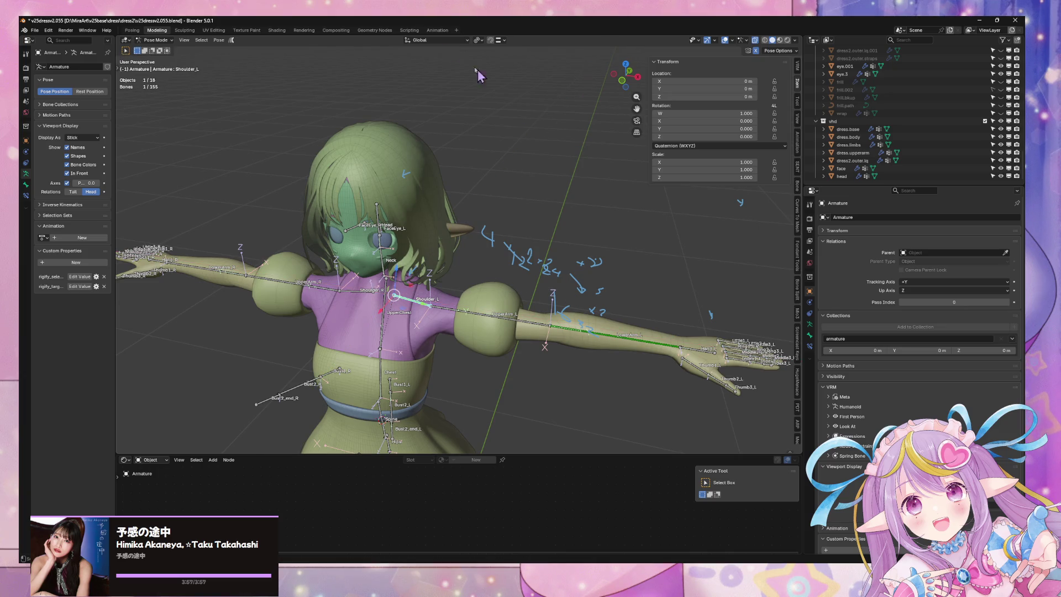
pyautogui.click(441, 40)
pyautogui.click(437, 84)
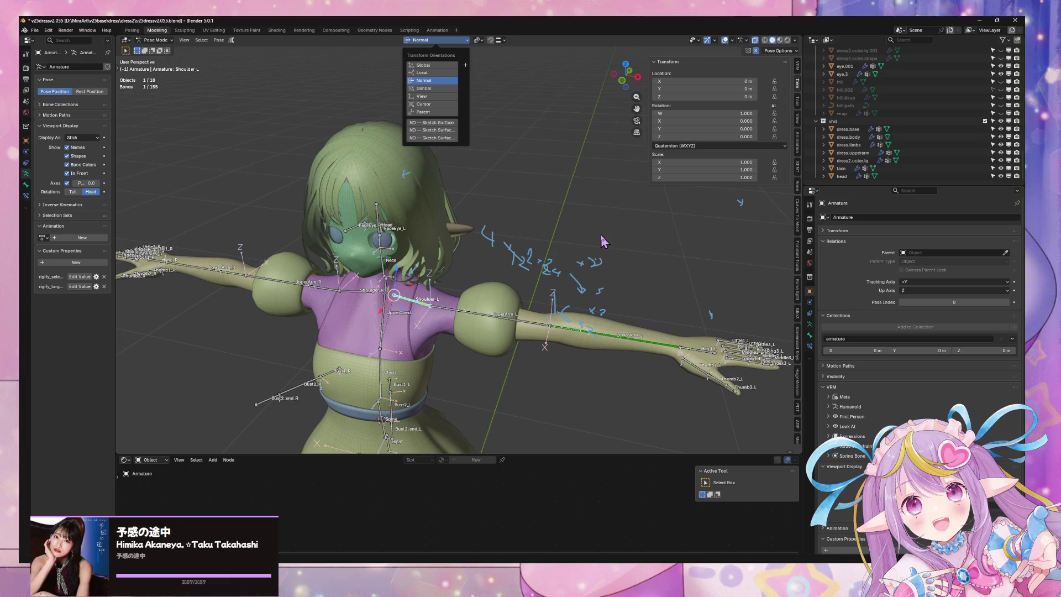
pyautogui.press('s')
pyautogui.hotkey('shift', 'y')
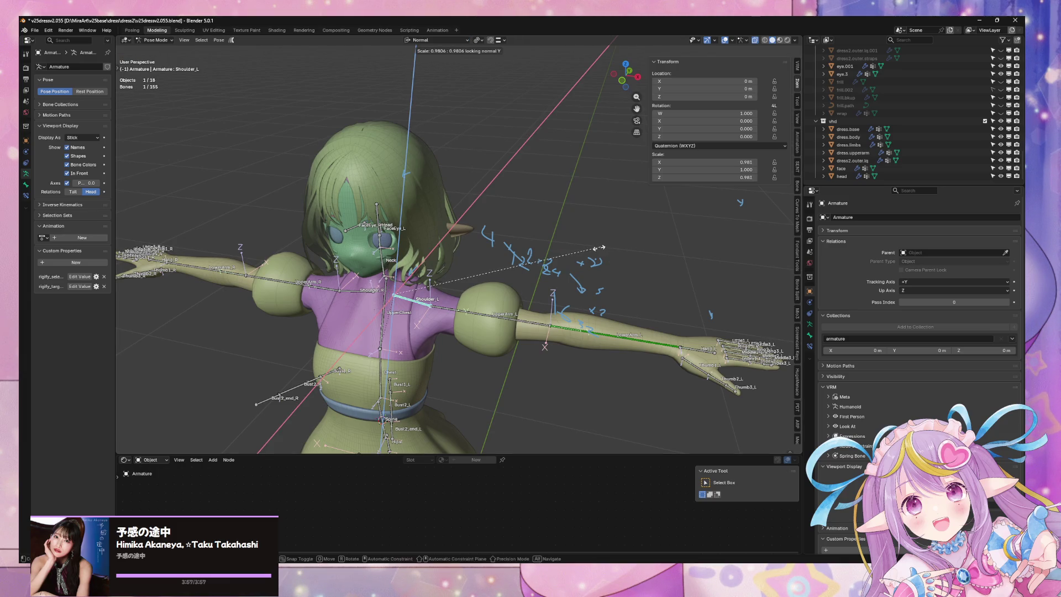
pyautogui.press('Escape')
# - Scale UpperArm_L to 0.861, undo, then rescale it to 0.930
pyautogui.click(483, 318)
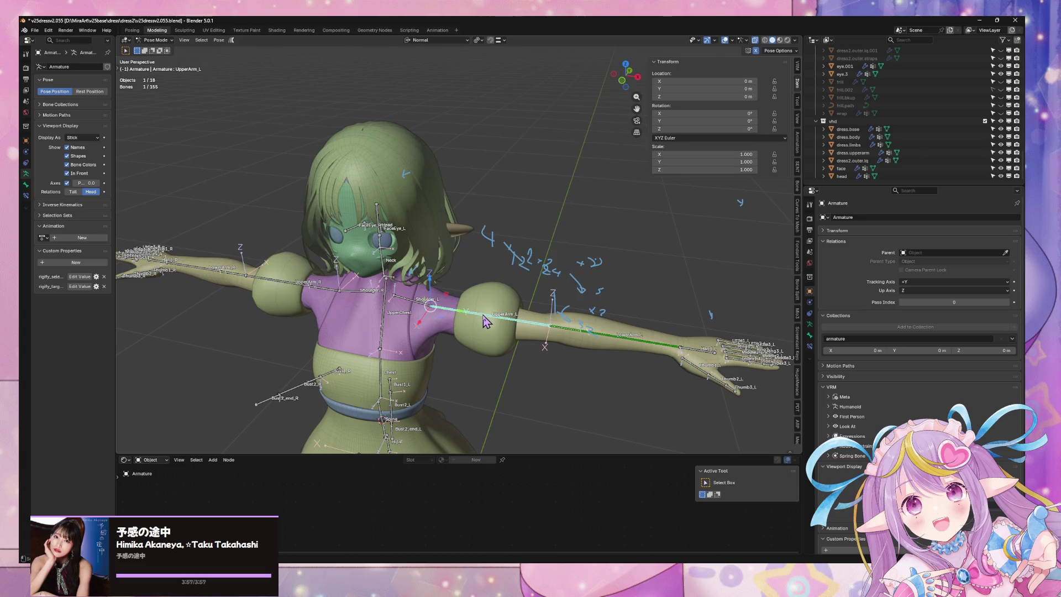
pyautogui.press('s')
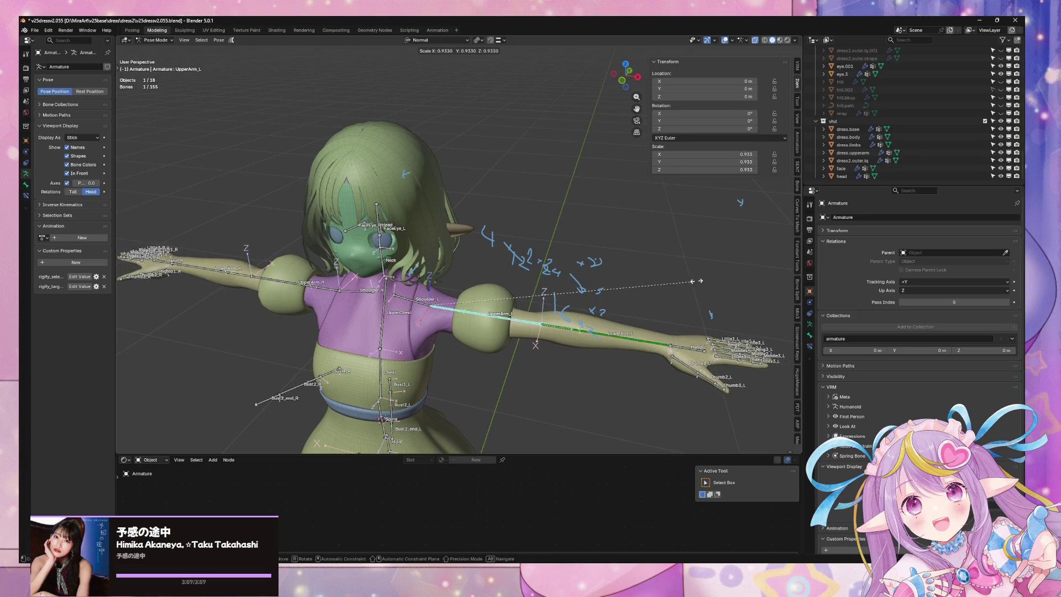
pyautogui.click(676, 301)
pyautogui.moveTo(675, 301); pyautogui.dragTo(682, 276, button='middle')
pyautogui.scroll(2, 686, 262)
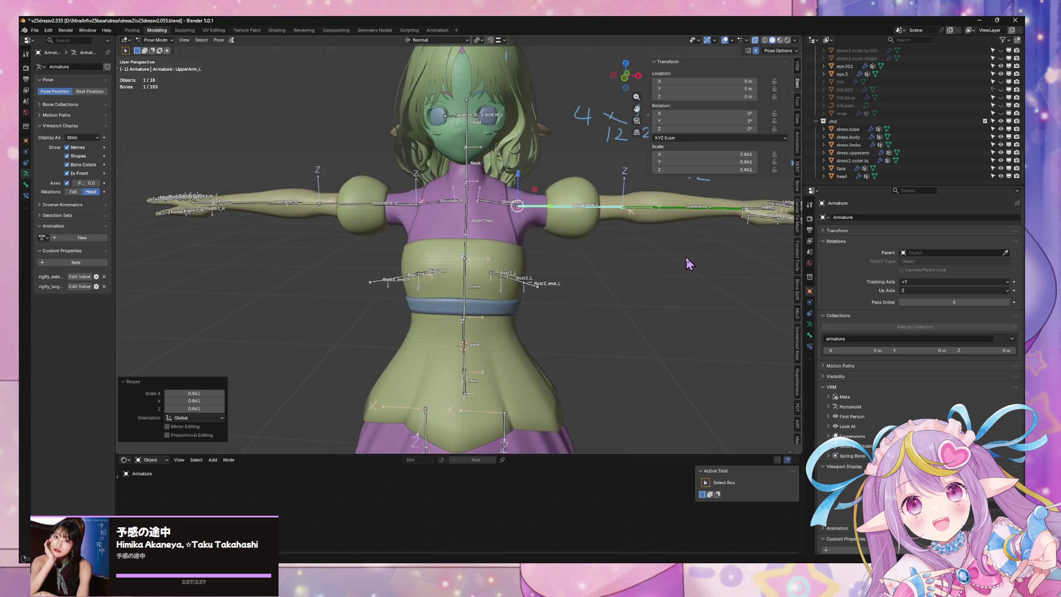
pyautogui.hotkey('ctrl', 'z')
pyautogui.press('s')
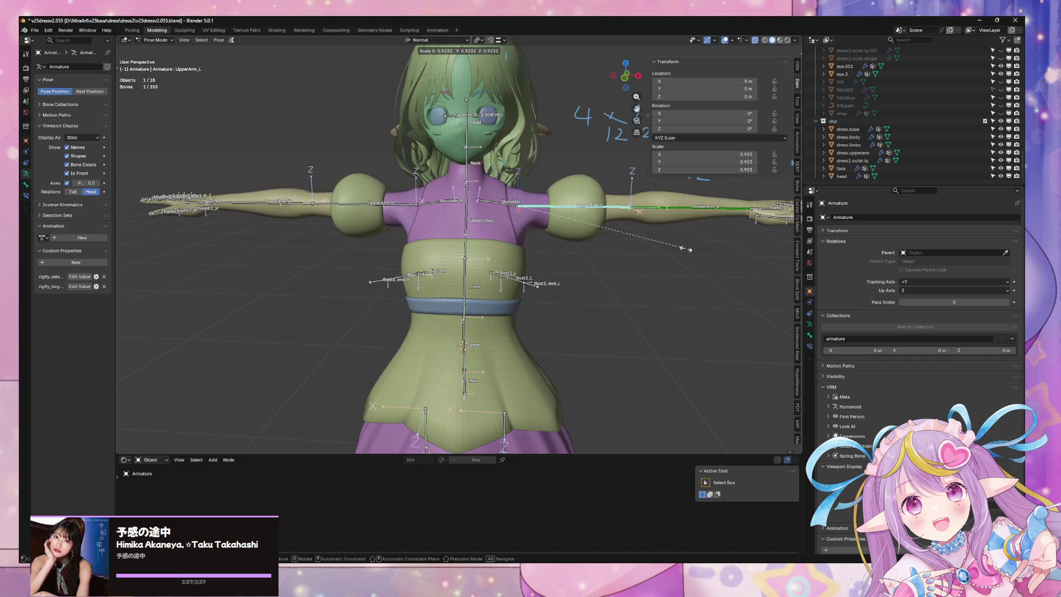
pyautogui.click(689, 248)
pyautogui.scroll(-5, 666, 246)
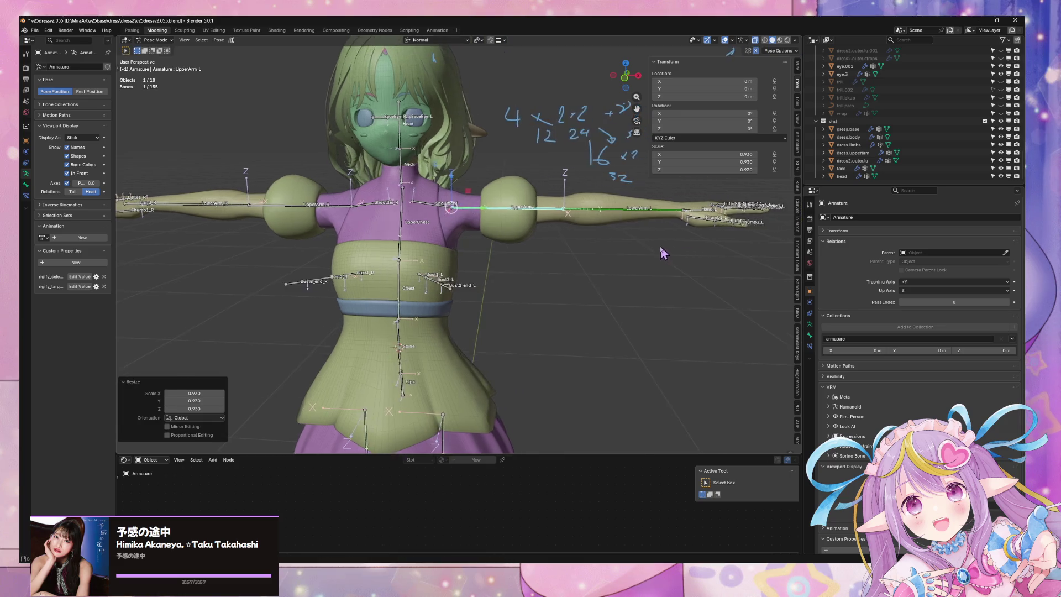
# - Toggle the armature between Edit and Pose Mode, ending in Pose Mode
pyautogui.press('Tab')
pyautogui.press('Tab')
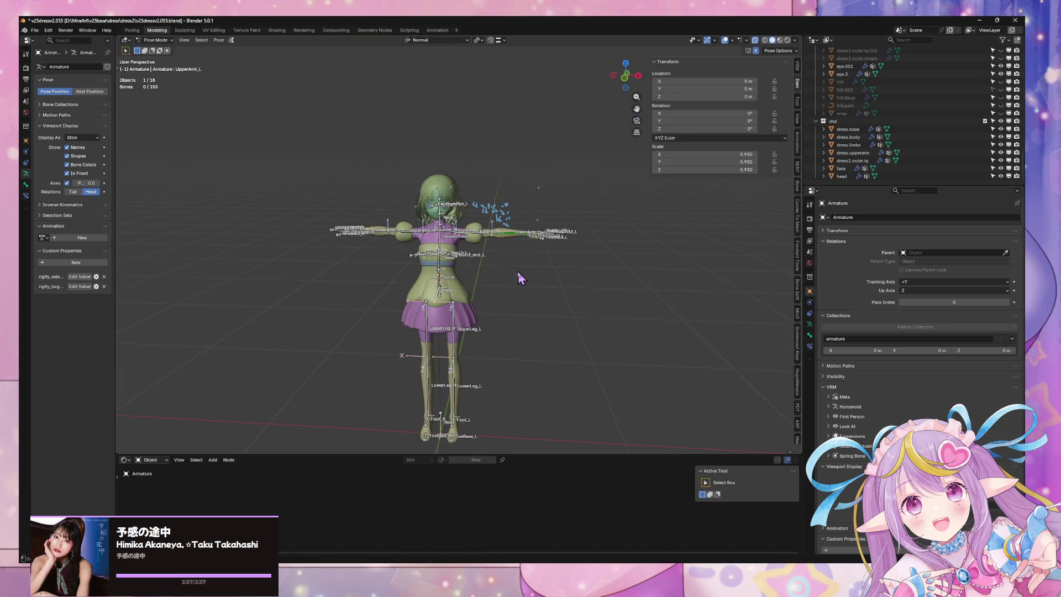
pyautogui.scroll(5, 523, 272)
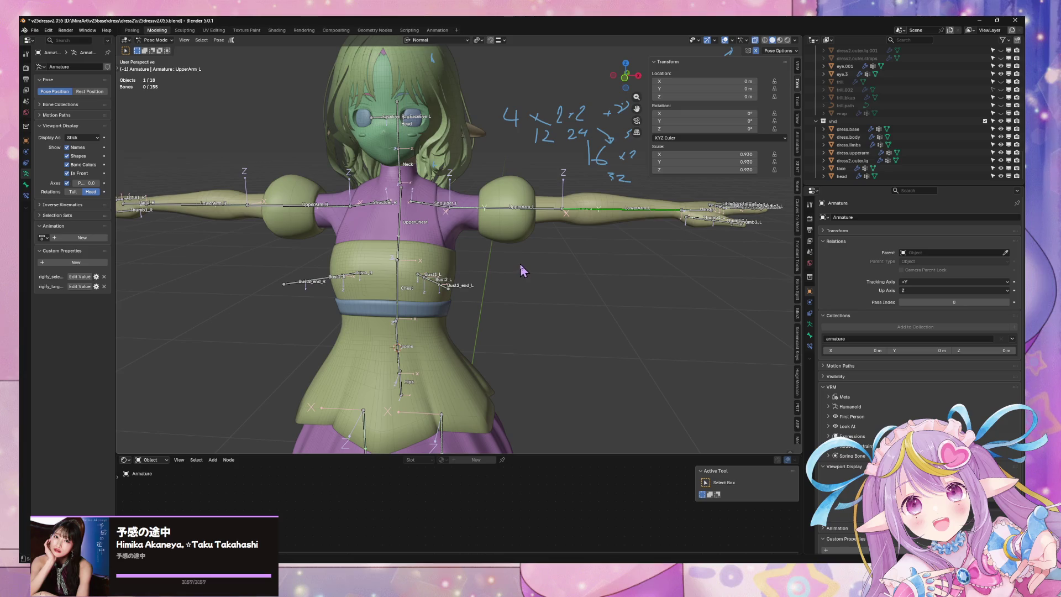
pyautogui.press('Tab')
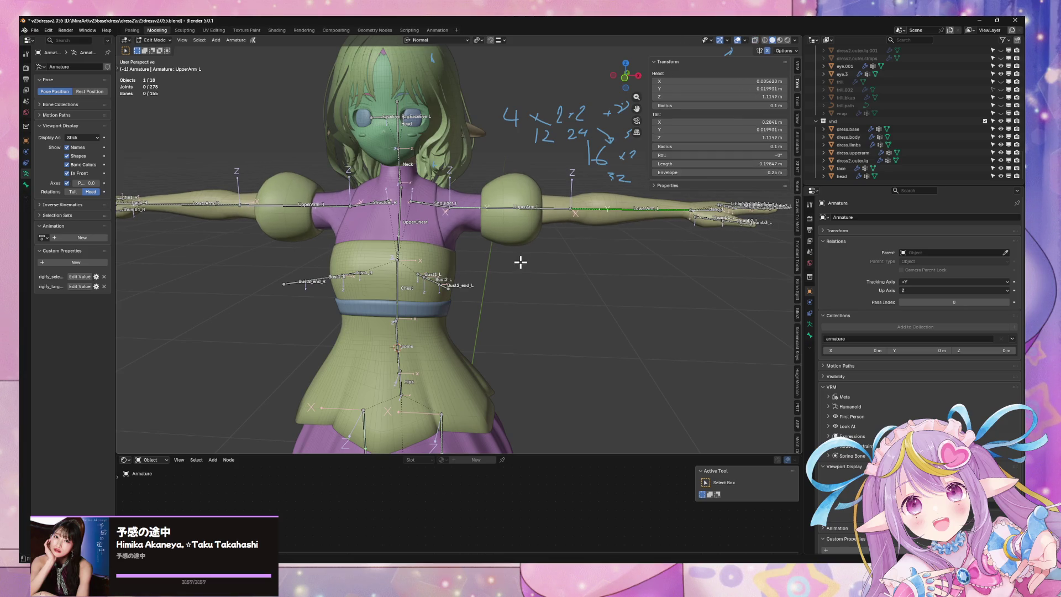
pyautogui.press('Tab')
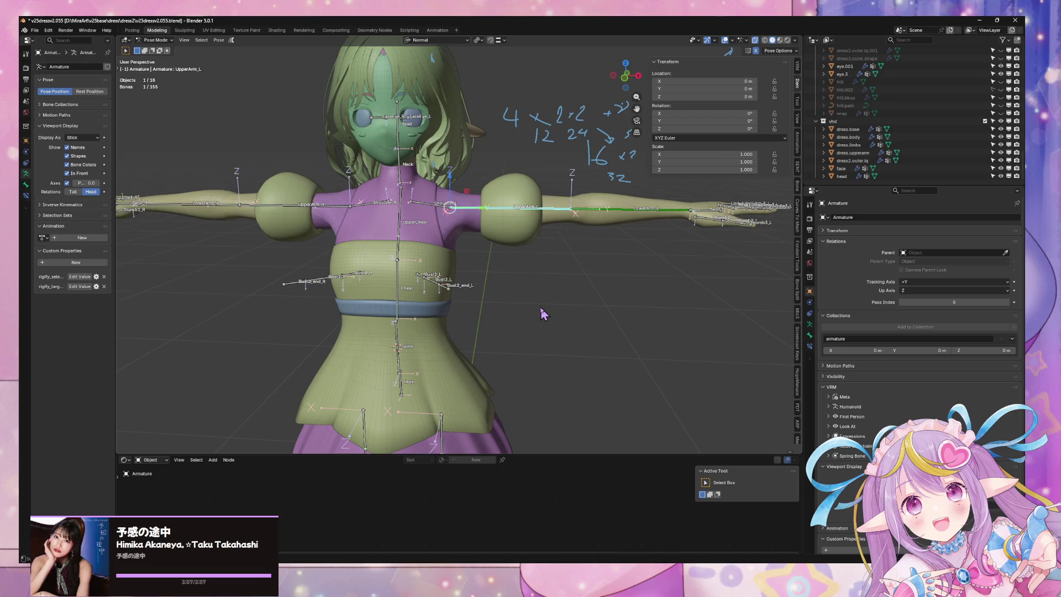
pyautogui.keyDown('shift'); pyautogui.moveTo(542, 313); pyautogui.dragTo(551, 191, button='middle'); pyautogui.keyUp('shift')
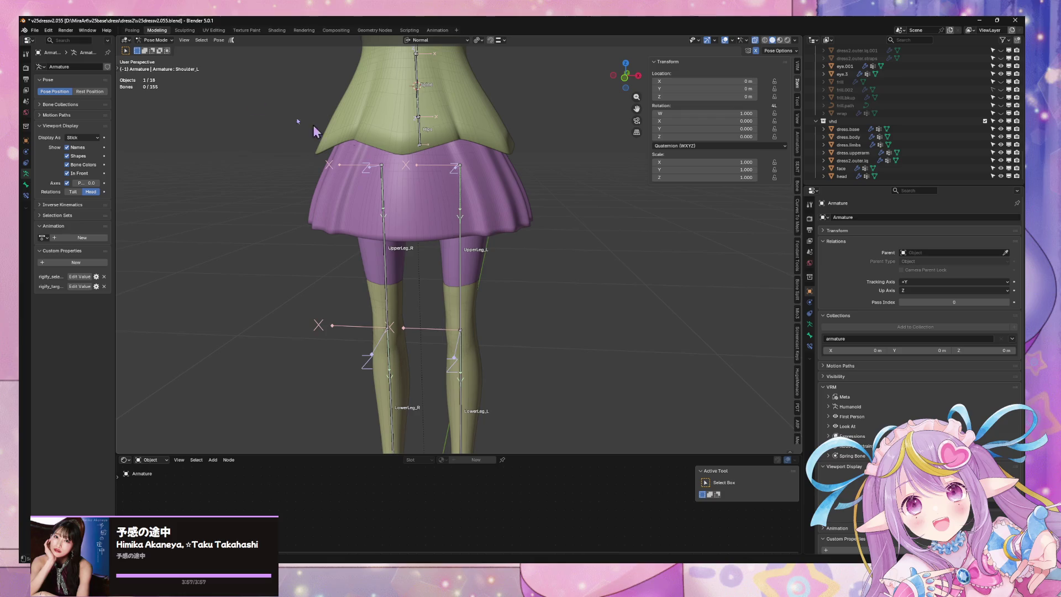
# - Return to Object Mode, select dress.base and inspect its vertex groups
pyautogui.click(149, 40)
pyautogui.click(157, 50)
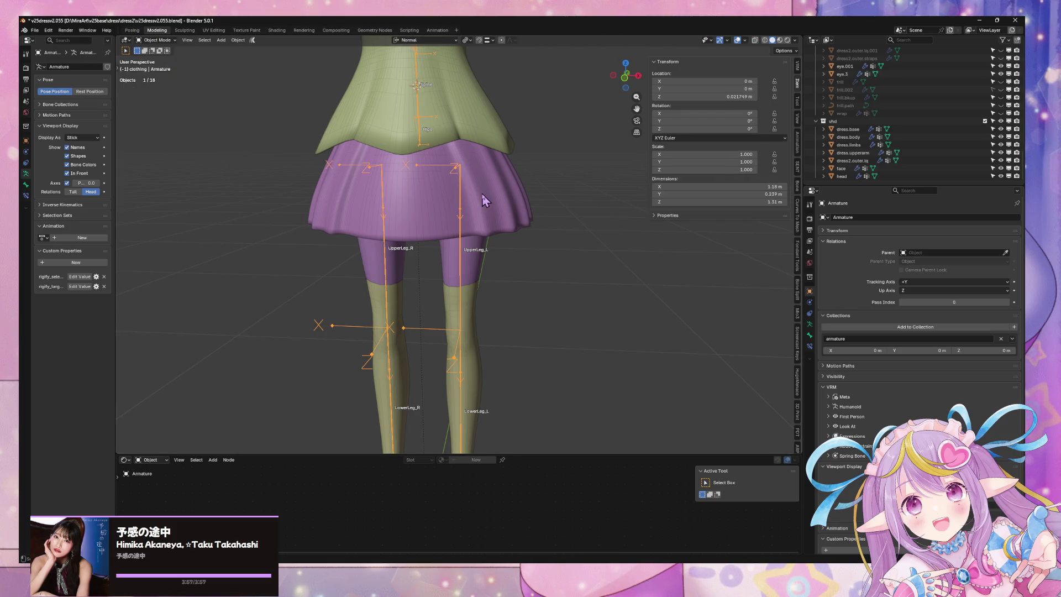
pyautogui.click(482, 196)
pyautogui.click(810, 347)
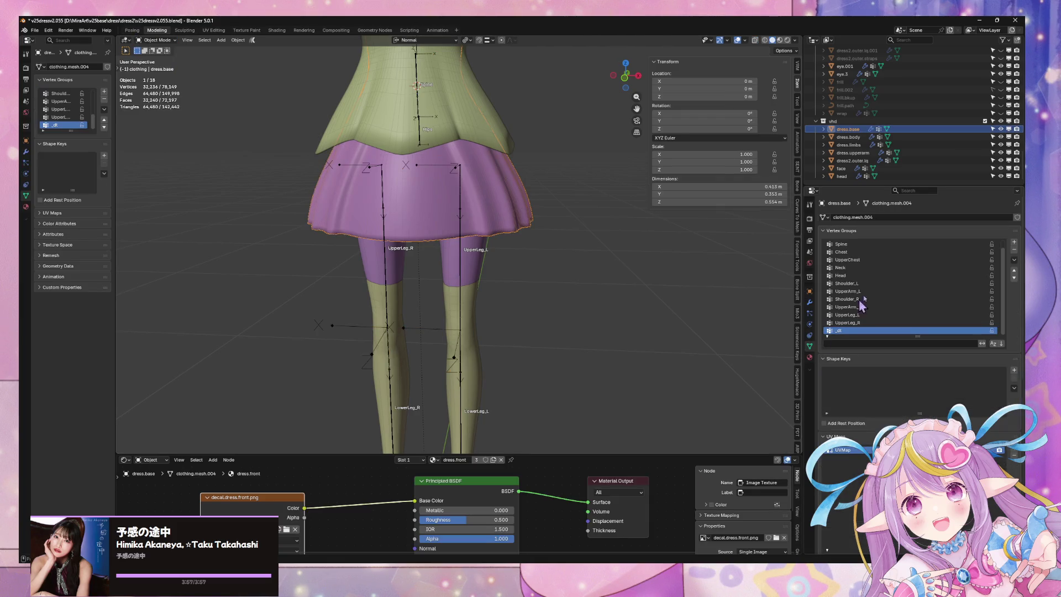
pyautogui.click(1015, 260)
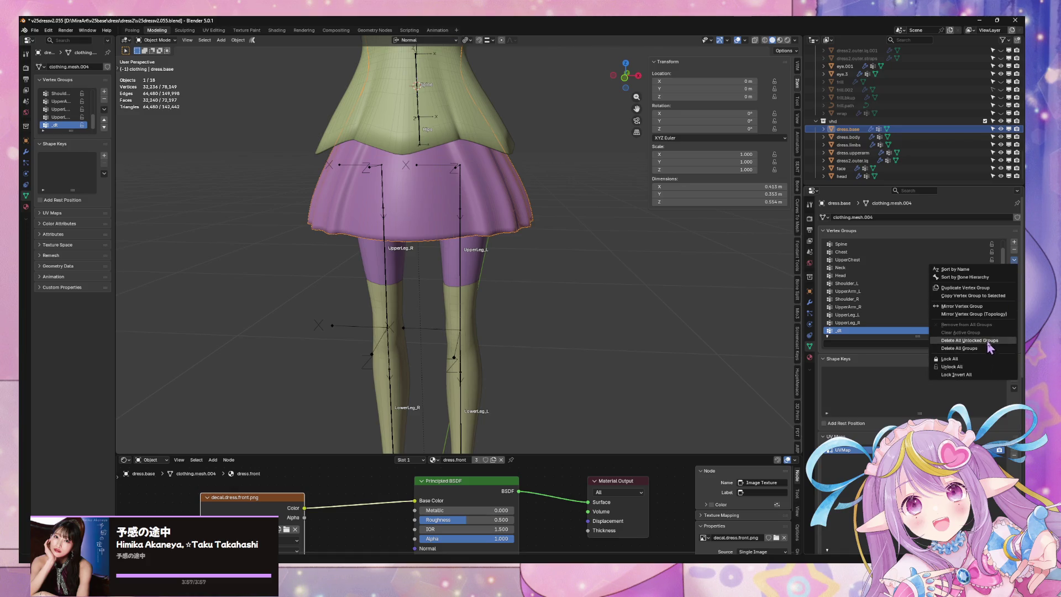
pyautogui.click(992, 317)
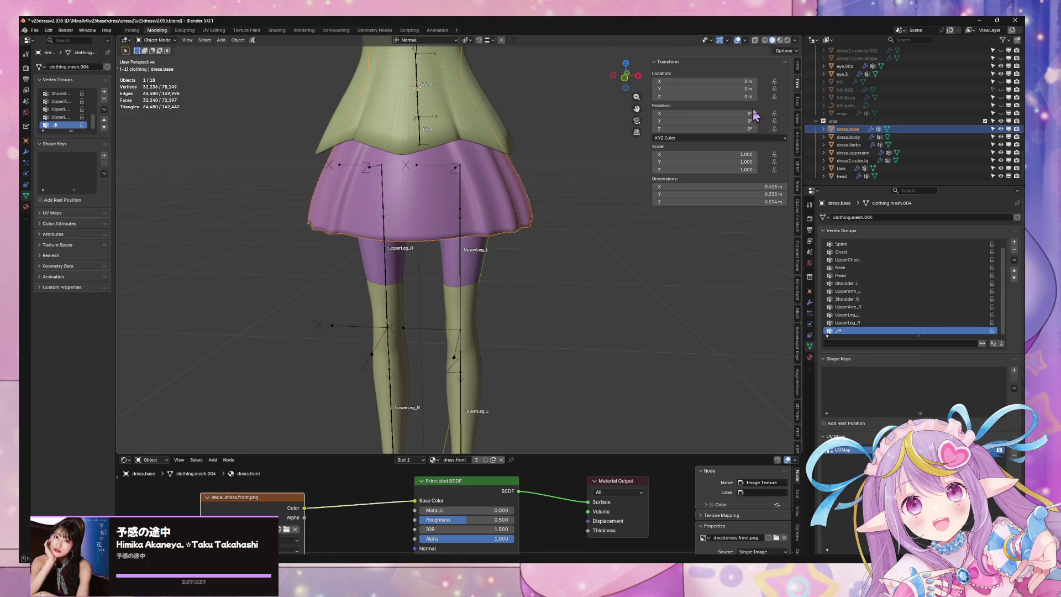
# - Run Bone Tools' Clean up Empty Vertex Groups on dress.base; none are found
pyautogui.click(798, 181)
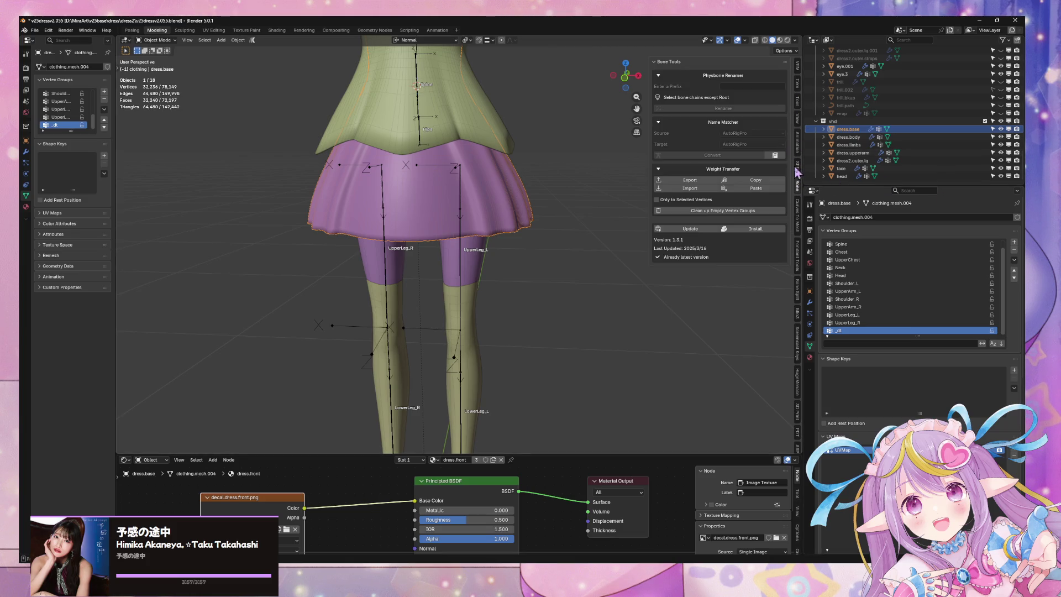
pyautogui.click(757, 212)
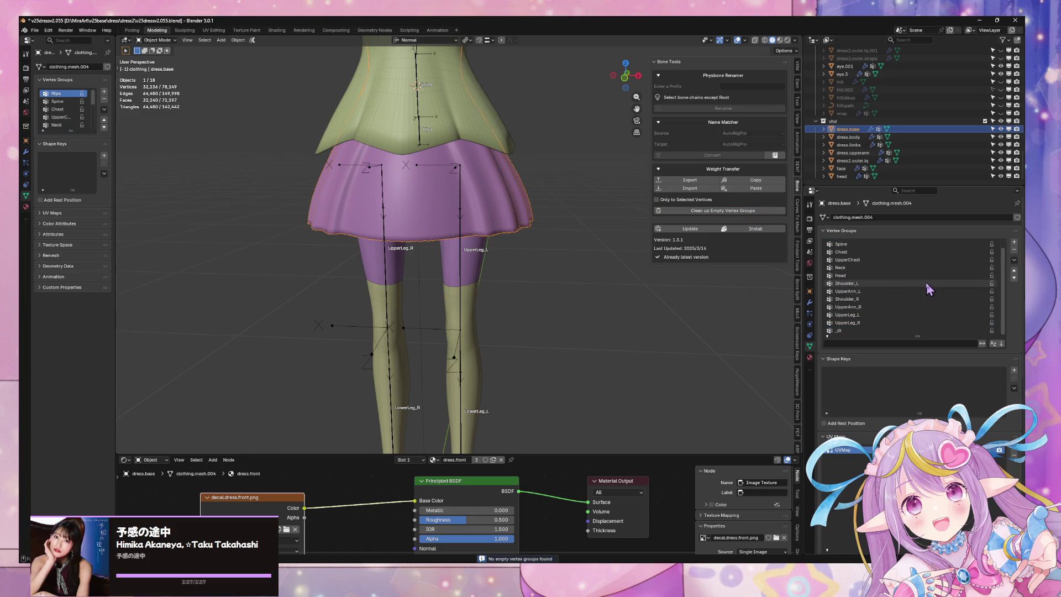
pyautogui.scroll(-3, 525, 179)
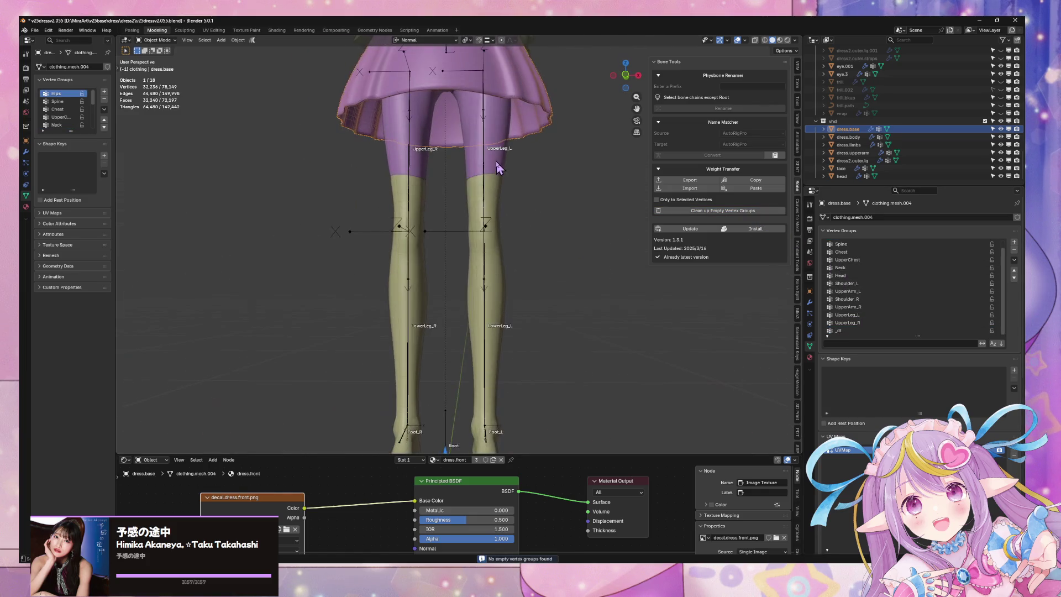
pyautogui.scroll(2, 500, 180)
pyautogui.scroll(-3, 485, 264)
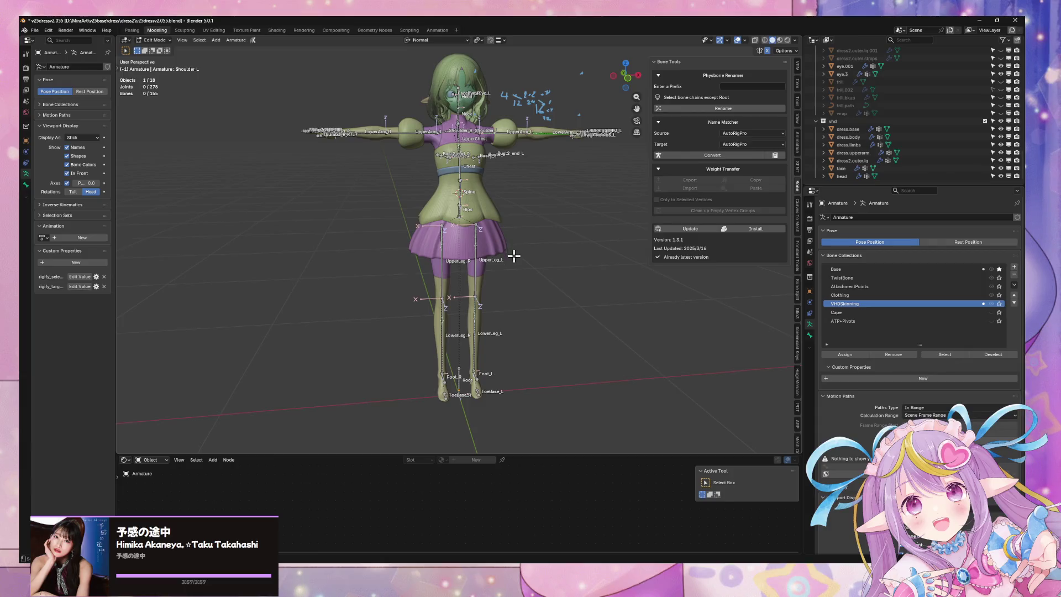
# - Select the armature and enter Edit Mode to inspect the leg bones
pyautogui.click(517, 263)
pyautogui.moveTo(518, 262)
pyautogui.mouseDown(button='middle')
pyautogui.moveTo(500, 216)
pyautogui.moveTo(476, 197)
pyautogui.mouseUp(button='middle')
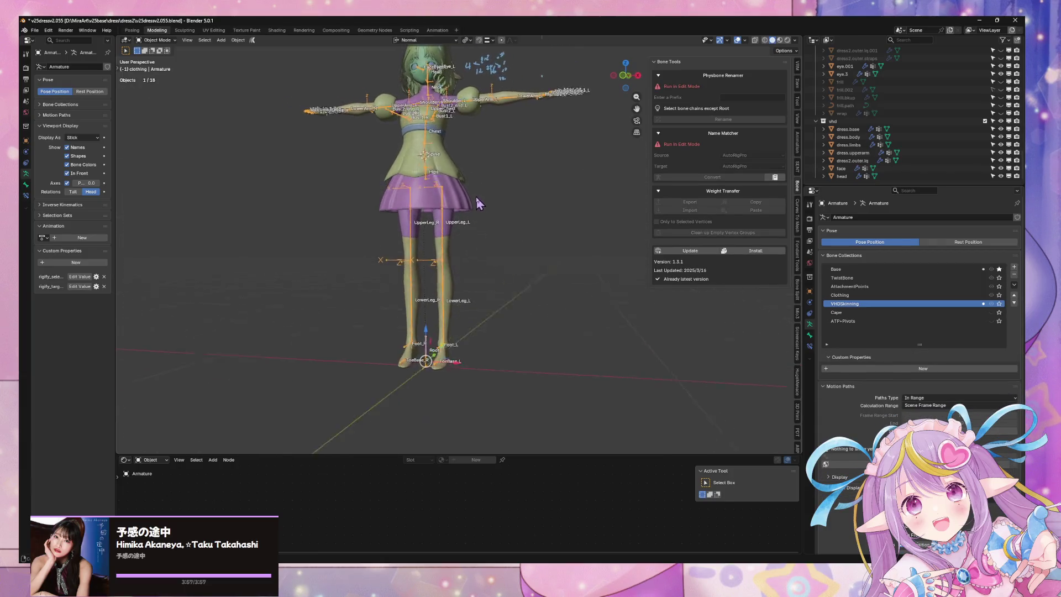
pyautogui.scroll(4, 470, 221)
pyautogui.moveTo(525, 239)
pyautogui.mouseDown(button='middle')
pyautogui.moveTo(428, 233)
pyautogui.moveTo(528, 246)
pyautogui.mouseUp(button='middle')
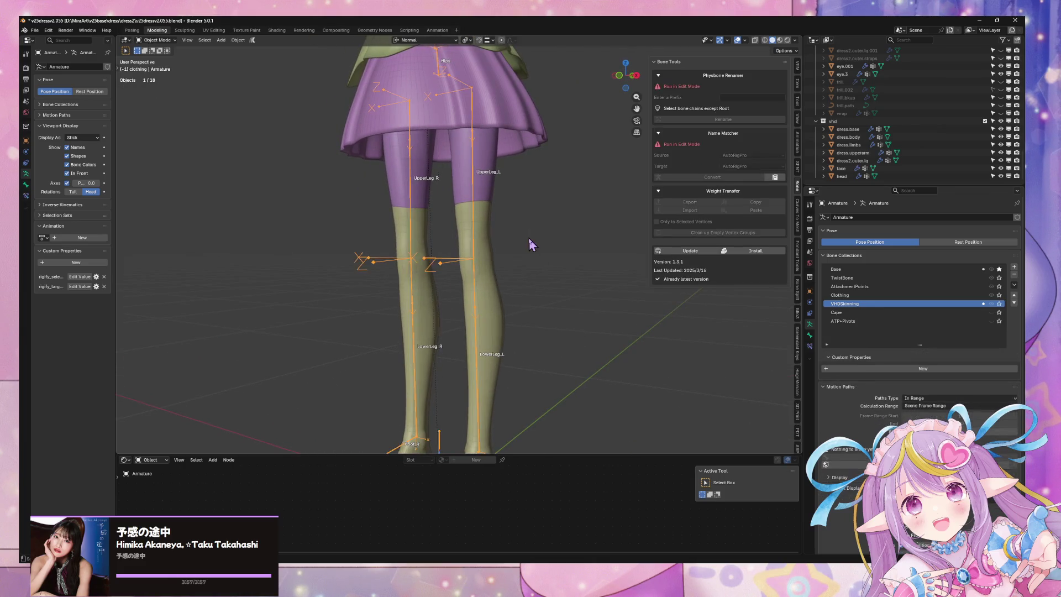
pyautogui.press('Tab')
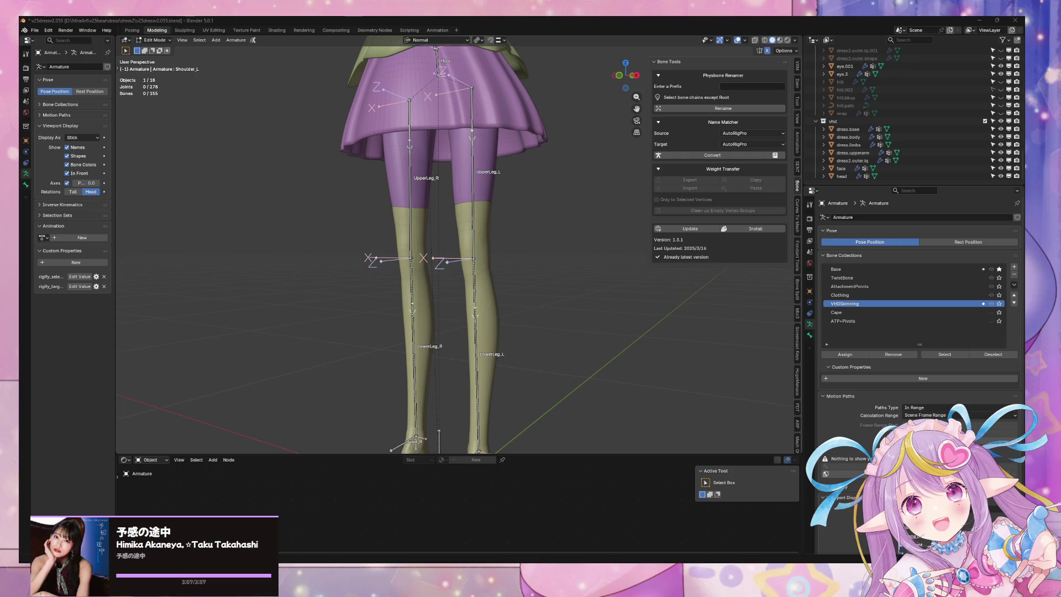
pyautogui.moveTo(473, 208)
pyautogui.mouseDown(button='middle')
pyautogui.moveTo(469, 188)
pyautogui.moveTo(462, 237)
pyautogui.mouseUp(button='middle')
# - Select dress2.outer.lq and clean up its 2 empty vertex groups
pyautogui.click(497, 253)
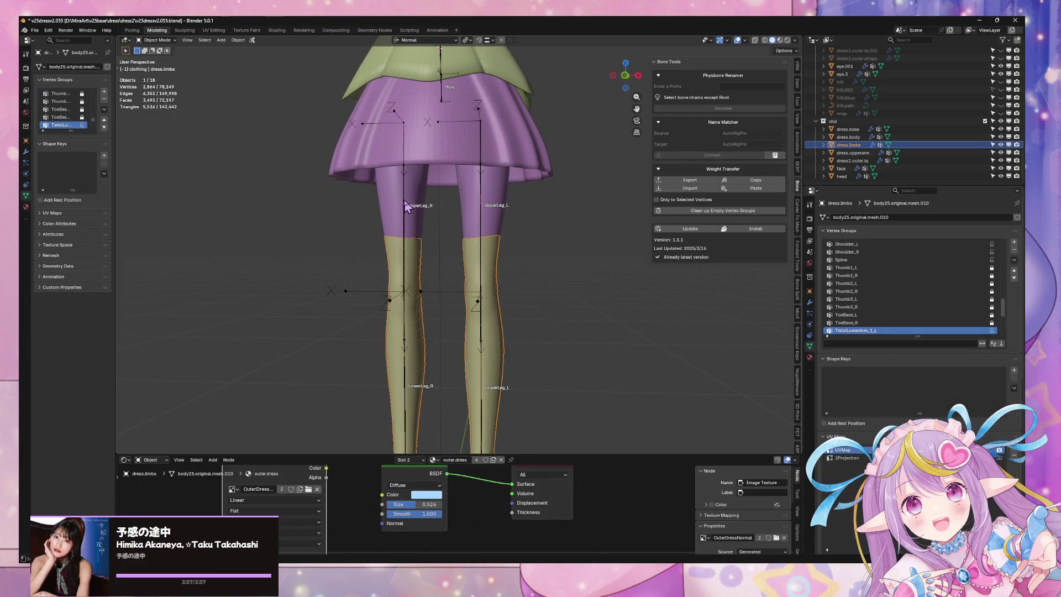
pyautogui.click(497, 218)
pyautogui.scroll(-2, 503, 215)
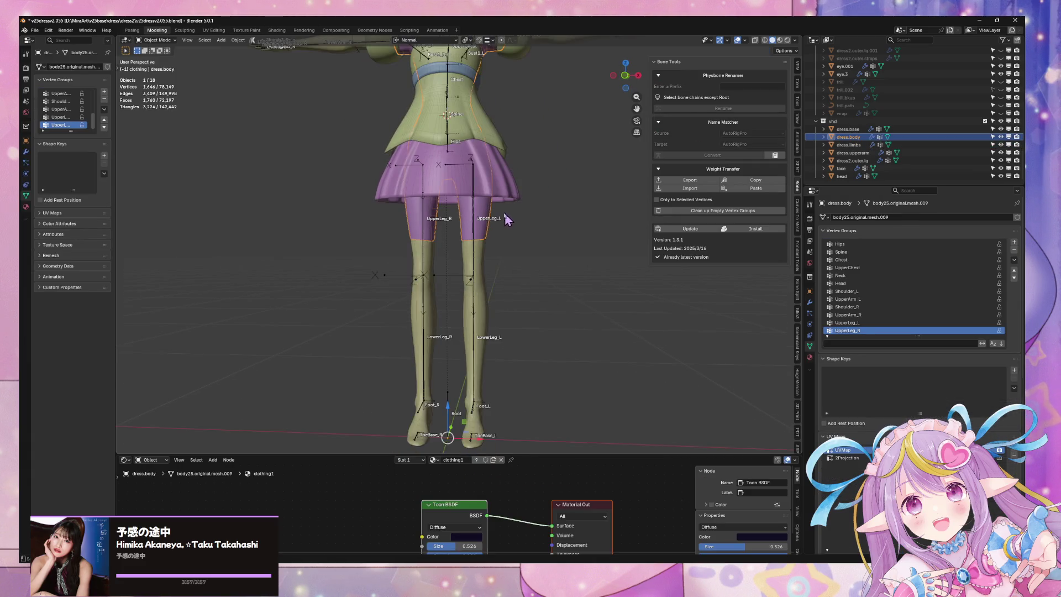
pyautogui.click(494, 183)
pyautogui.click(480, 184)
pyautogui.click(479, 183)
pyautogui.click(494, 132)
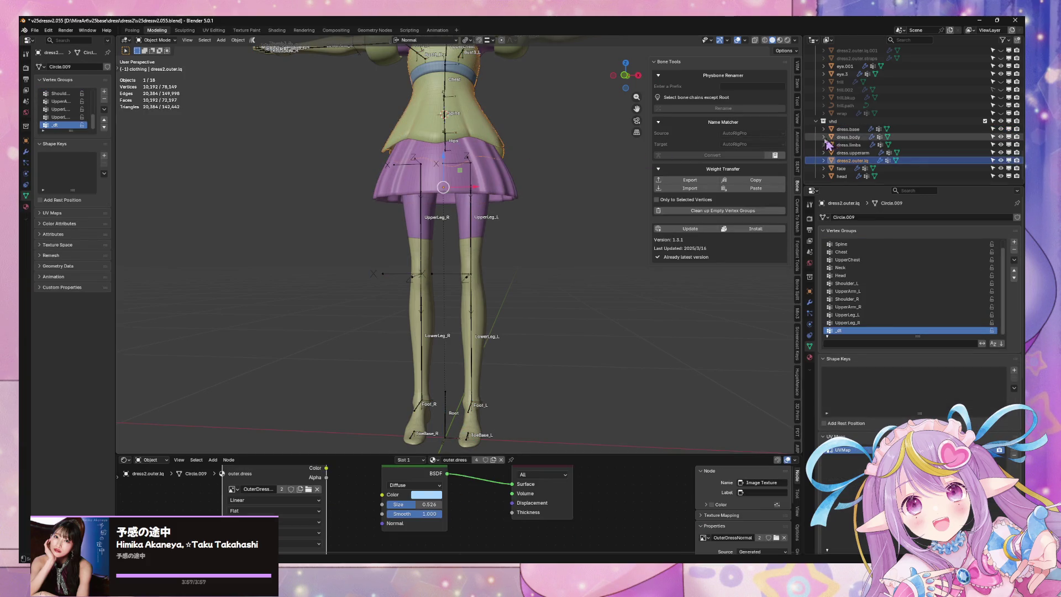
pyautogui.click(762, 213)
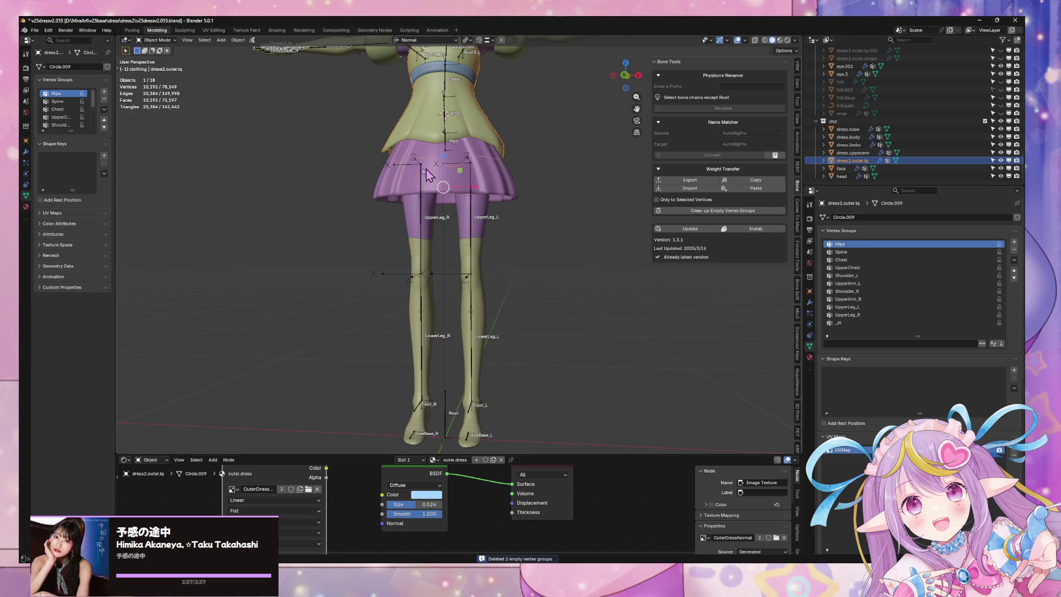
# - Select the Circle chest band and delete its 4 empty vertex groups
pyautogui.keyDown('shift'); pyautogui.moveTo(475, 148); pyautogui.dragTo(475, 179, button='middle'); pyautogui.keyUp('shift')
pyautogui.click(470, 160)
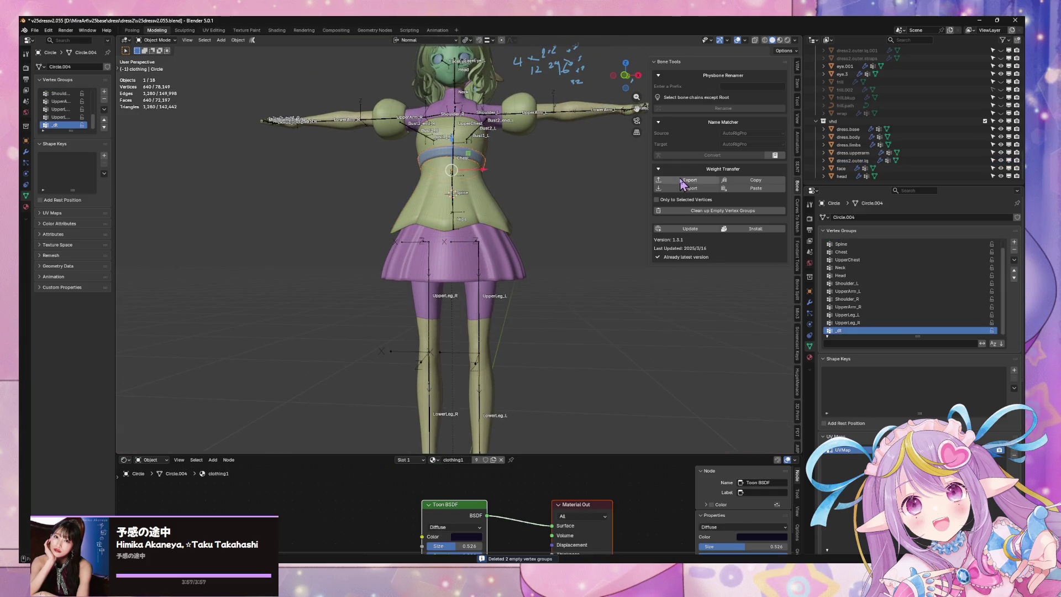
pyautogui.click(762, 215)
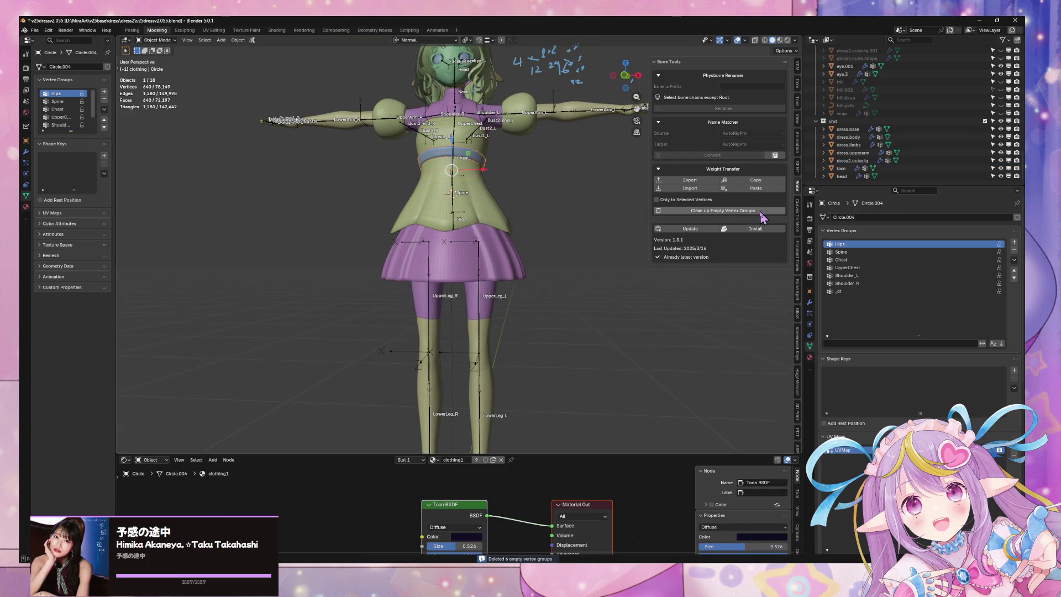
# - Select dress2.outer.lq together with the other dress meshes and dress.limbs
pyautogui.moveTo(605, 190); pyautogui.dragTo(469, 190, button='middle')
pyautogui.click(469, 191)
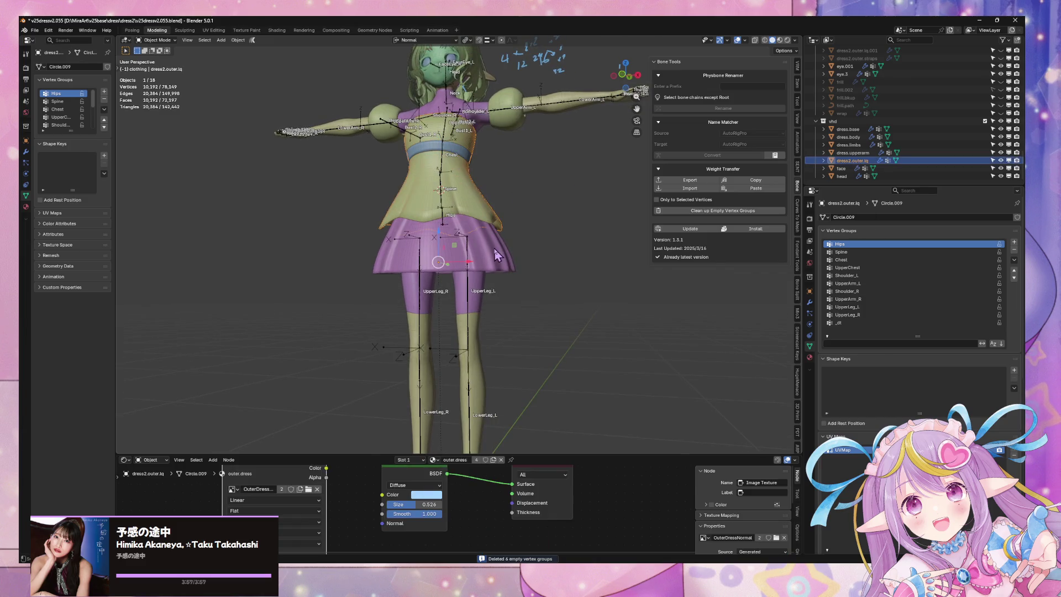
pyautogui.keyDown('shift'); pyautogui.click(484, 304); pyautogui.keyUp('shift')
pyautogui.keyDown('shift'); pyautogui.click(484, 310); pyautogui.keyUp('shift')
pyautogui.keyDown('shift'); pyautogui.click(483, 330); pyautogui.keyUp('shift')
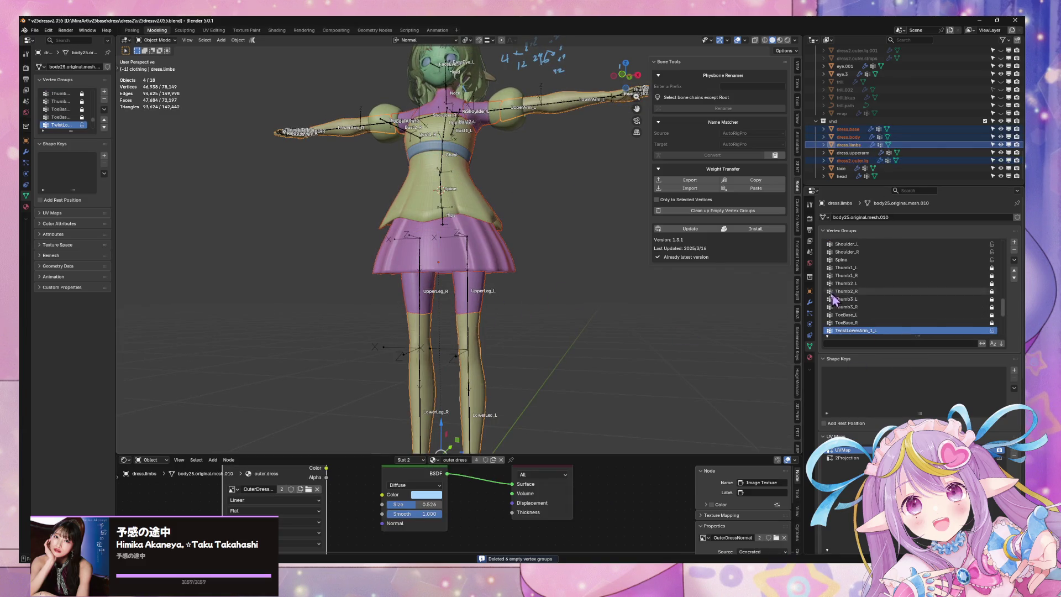
# - Apply the Armature modifier on the dress.limbs mesh
pyautogui.click(810, 303)
pyautogui.click(999, 380)
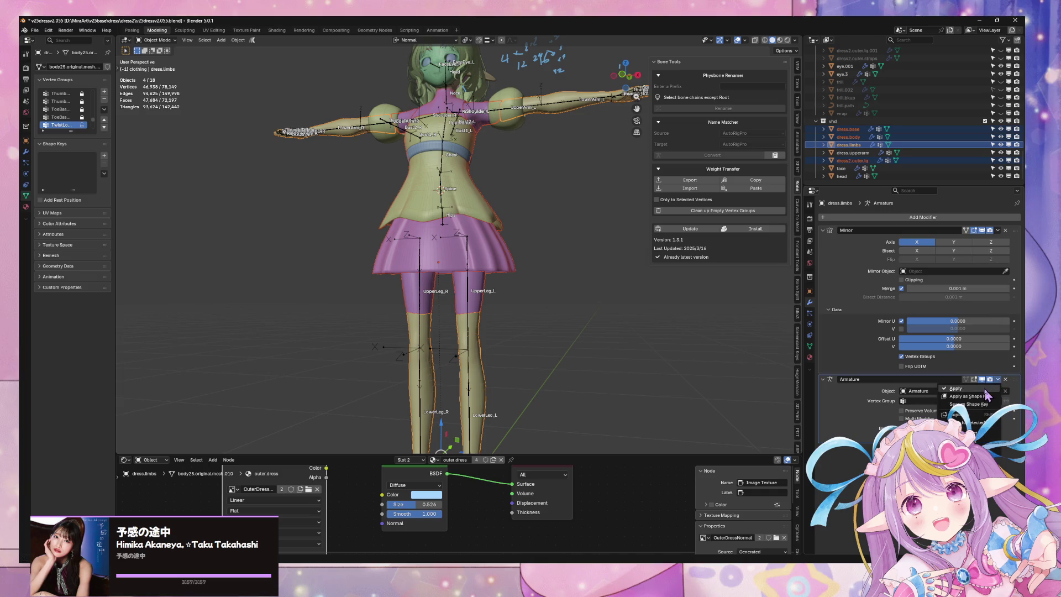
pyautogui.click(965, 389)
pyautogui.moveTo(478, 275); pyautogui.dragTo(480, 276, button='middle')
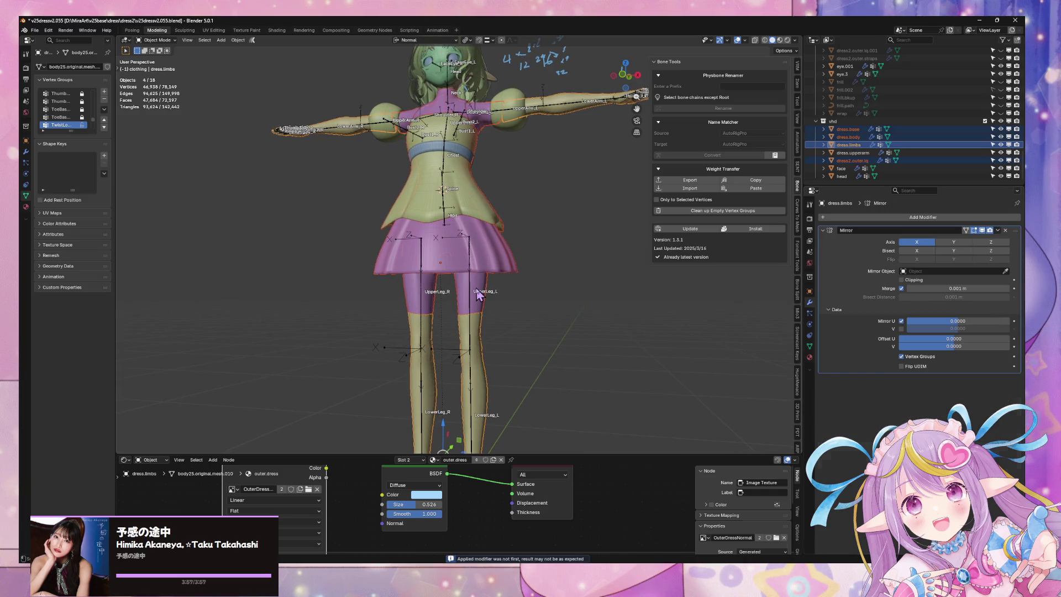
# - On dress2.outer.lq, move the Subdivision modifier above CorrectiveSmooth
pyautogui.click(479, 297)
pyautogui.click(481, 360)
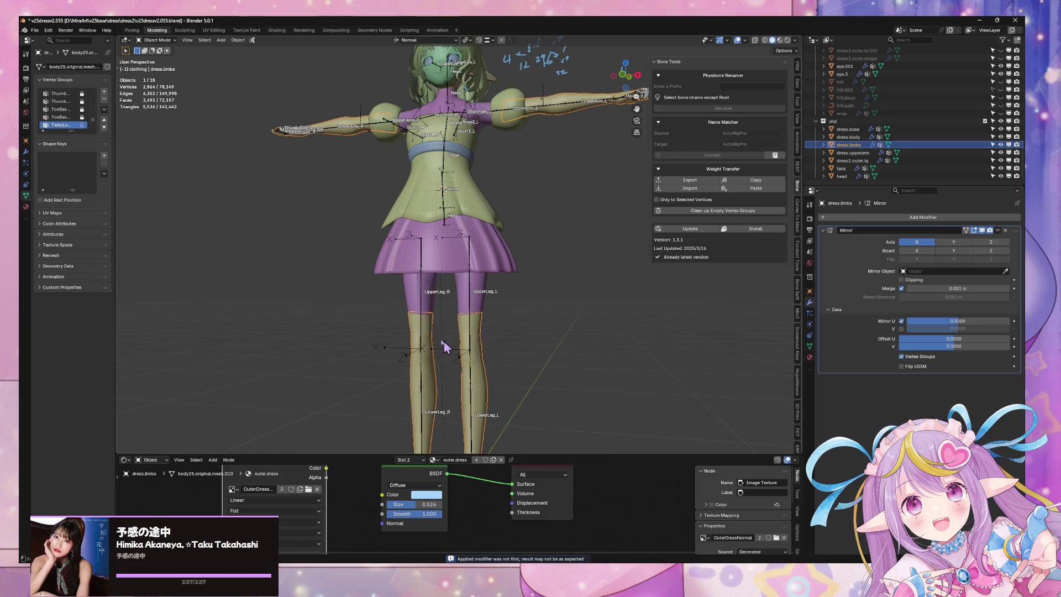
pyautogui.click(474, 293)
pyautogui.click(494, 212)
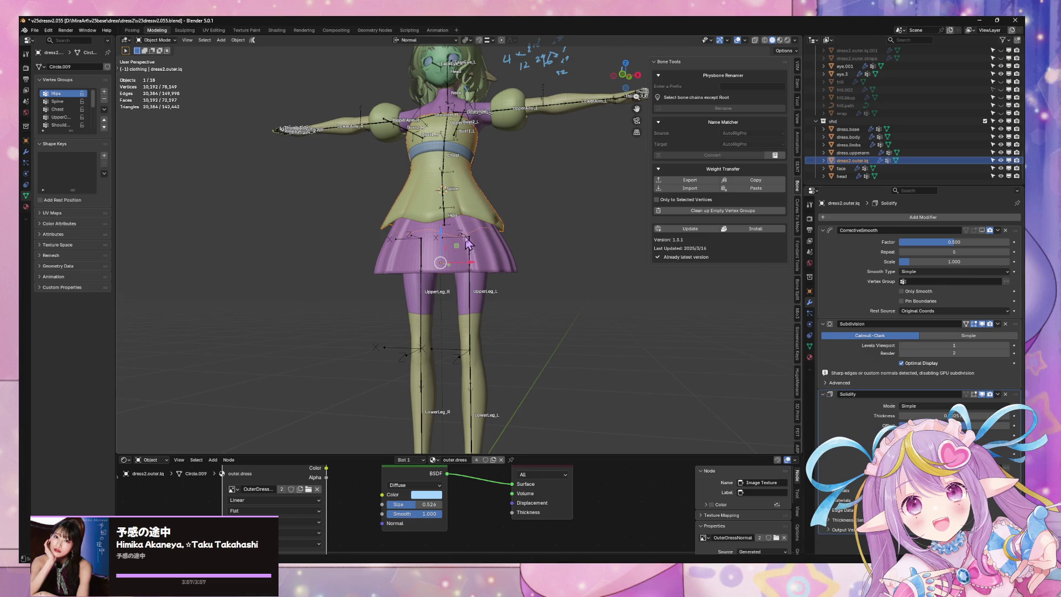
pyautogui.moveTo(469, 245); pyautogui.dragTo(481, 254, button='middle')
pyautogui.moveTo(1015, 324); pyautogui.dragTo(1015, 230)
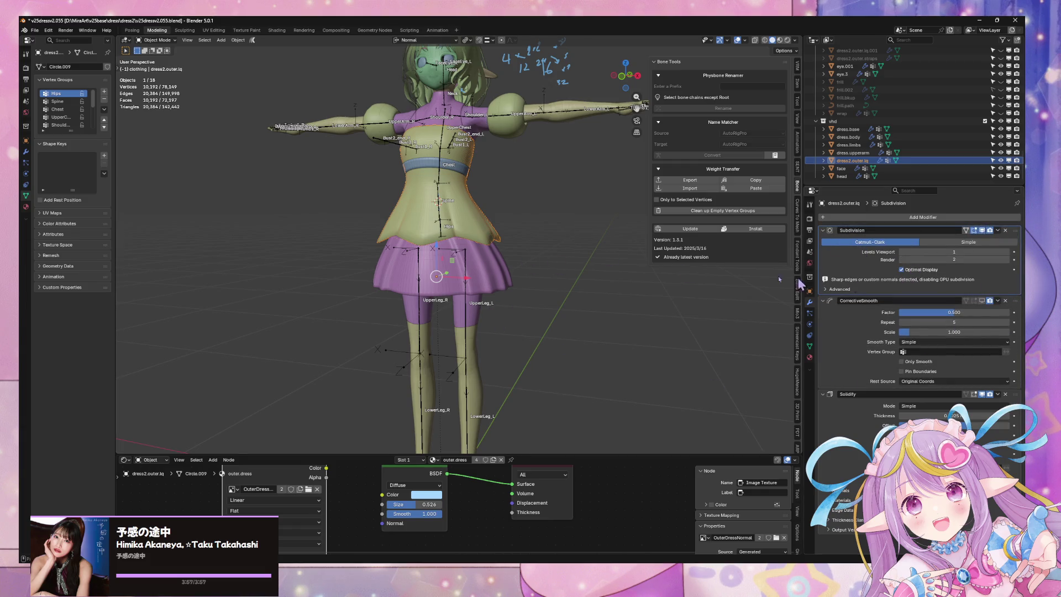
pyautogui.moveTo(369, 221)
pyautogui.mouseDown(button='middle')
pyautogui.moveTo(419, 230)
pyautogui.moveTo(374, 208)
pyautogui.moveTo(590, 269)
pyautogui.moveTo(542, 274)
pyautogui.moveTo(487, 365)
pyautogui.moveTo(562, 185)
pyautogui.mouseUp(button='middle')
# - Select the Armature rig and pin the properties panel to it
pyautogui.click(477, 243)
pyautogui.click(557, 183)
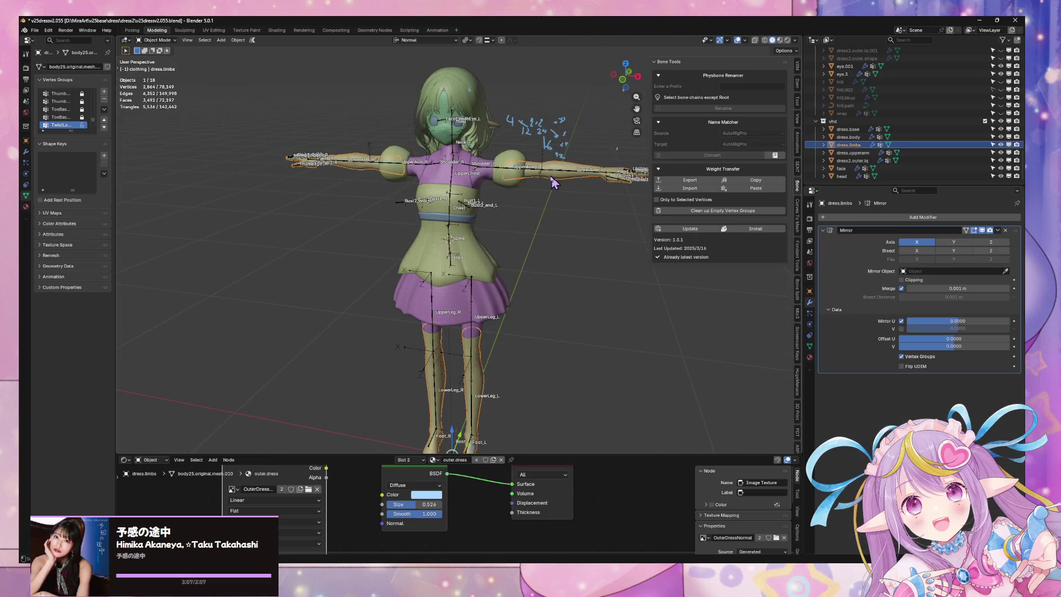
pyautogui.click(212, 162)
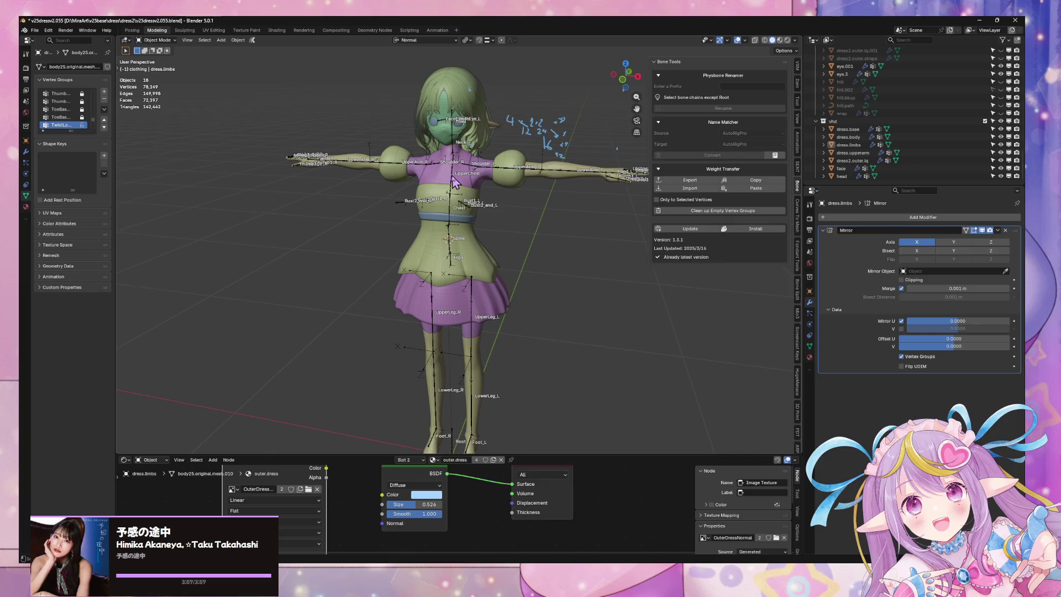
pyautogui.click(454, 183)
pyautogui.click(108, 53)
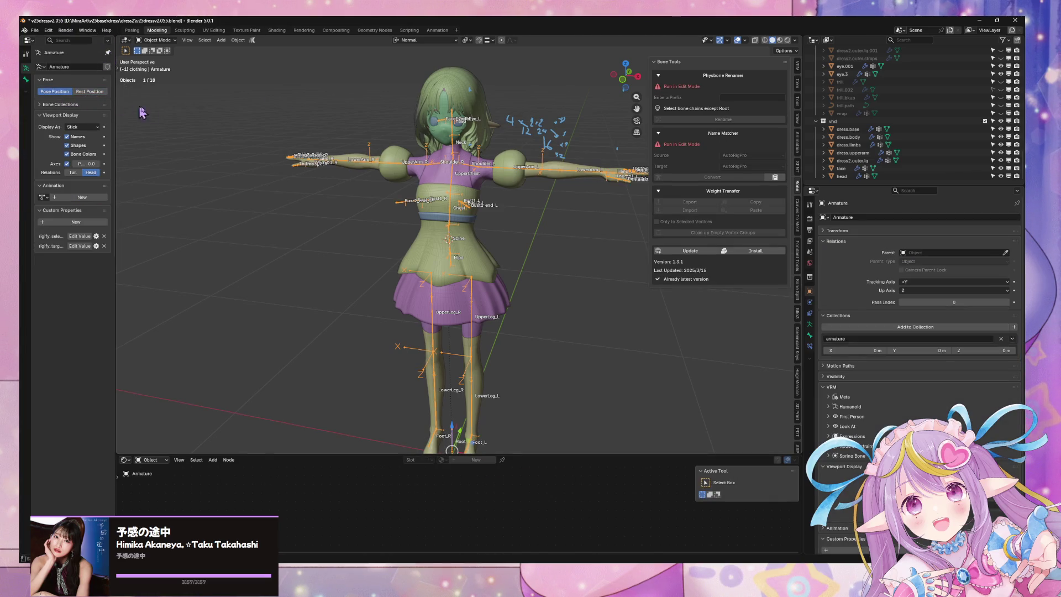
# - Deselect everything and select only the Armature rig
pyautogui.moveTo(339, 214); pyautogui.dragTo(365, 216, button='middle')
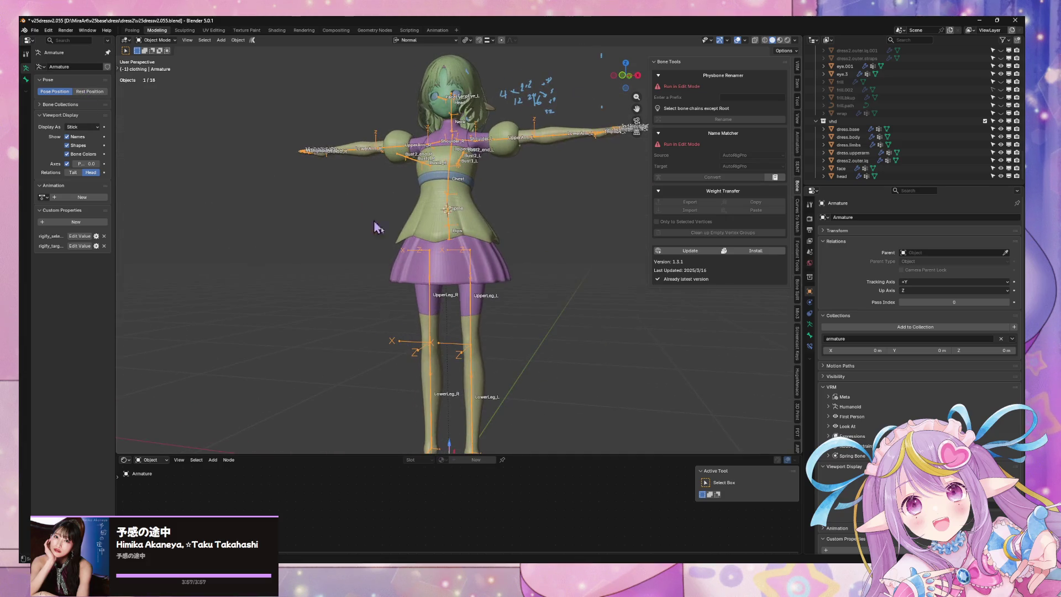
pyautogui.keyDown('shift'); pyautogui.moveTo(483, 313); pyautogui.dragTo(440, 248, button='middle'); pyautogui.keyUp('shift')
pyautogui.click(436, 288)
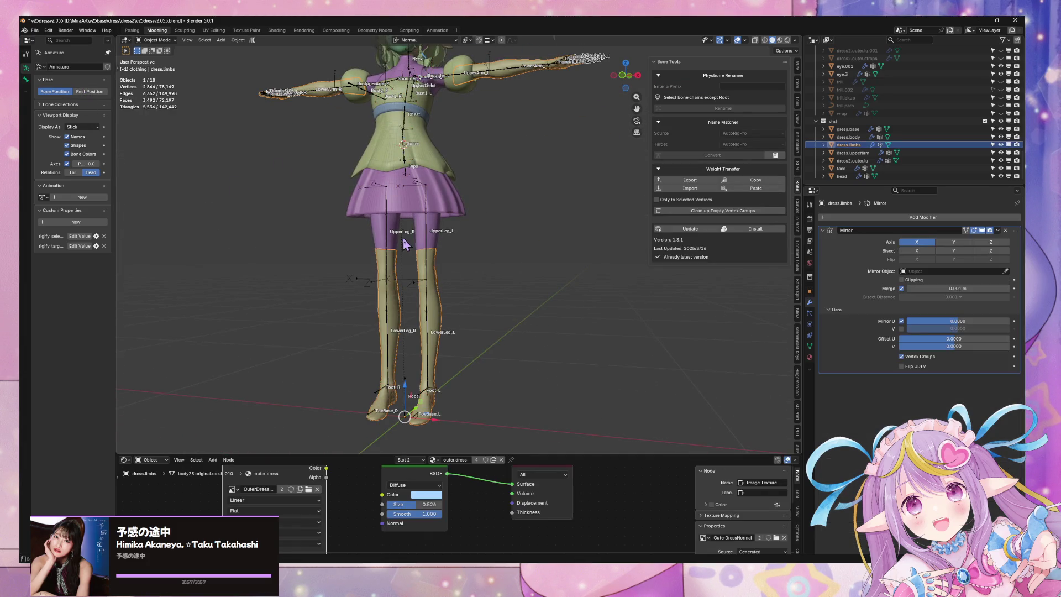
pyautogui.click(387, 232)
pyautogui.click(239, 40)
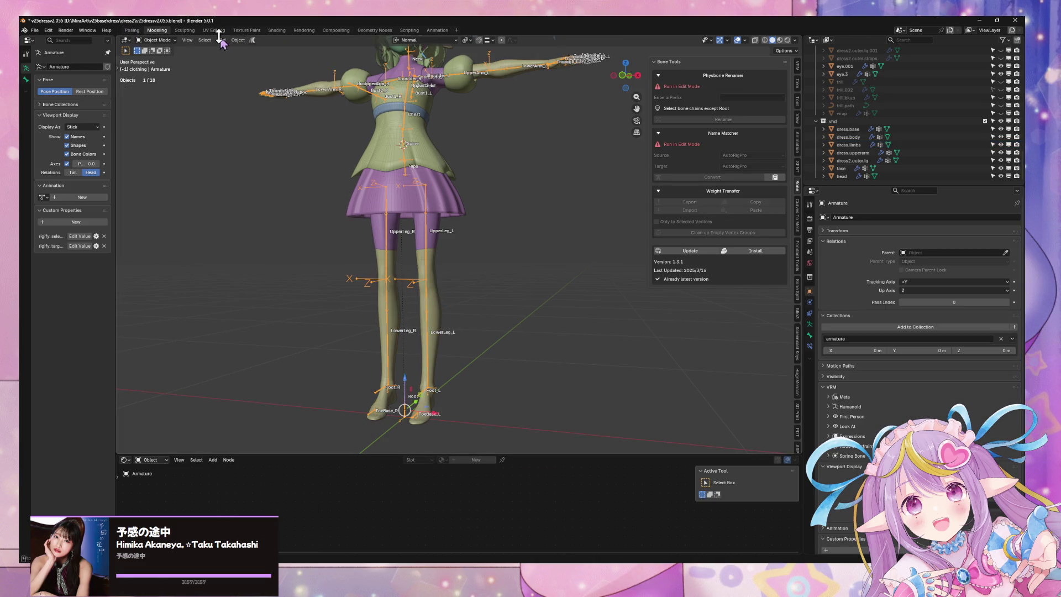
pyautogui.click(131, 78)
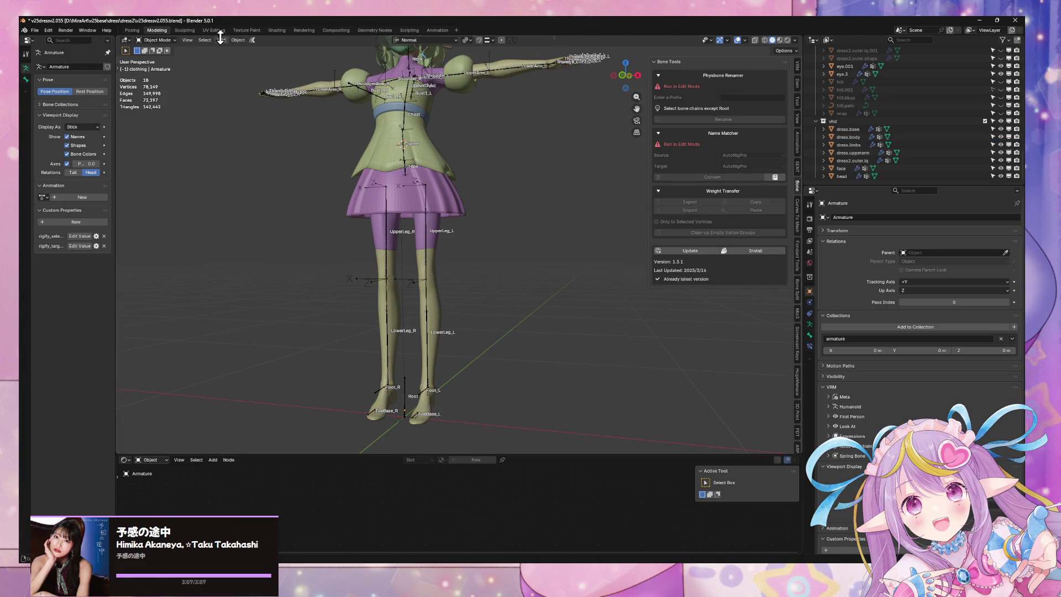
pyautogui.click(406, 132)
# - In Pose Mode, apply the current pose as the rest pose
pyautogui.click(157, 41)
pyautogui.click(158, 76)
pyautogui.click(219, 40)
pyautogui.moveTo(243, 65)
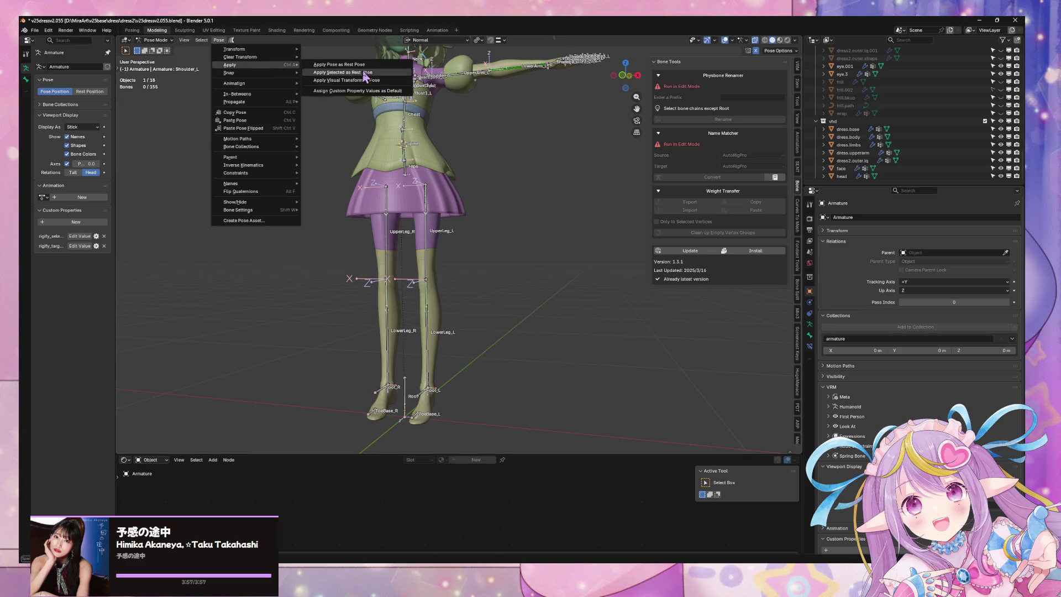
pyautogui.click(339, 64)
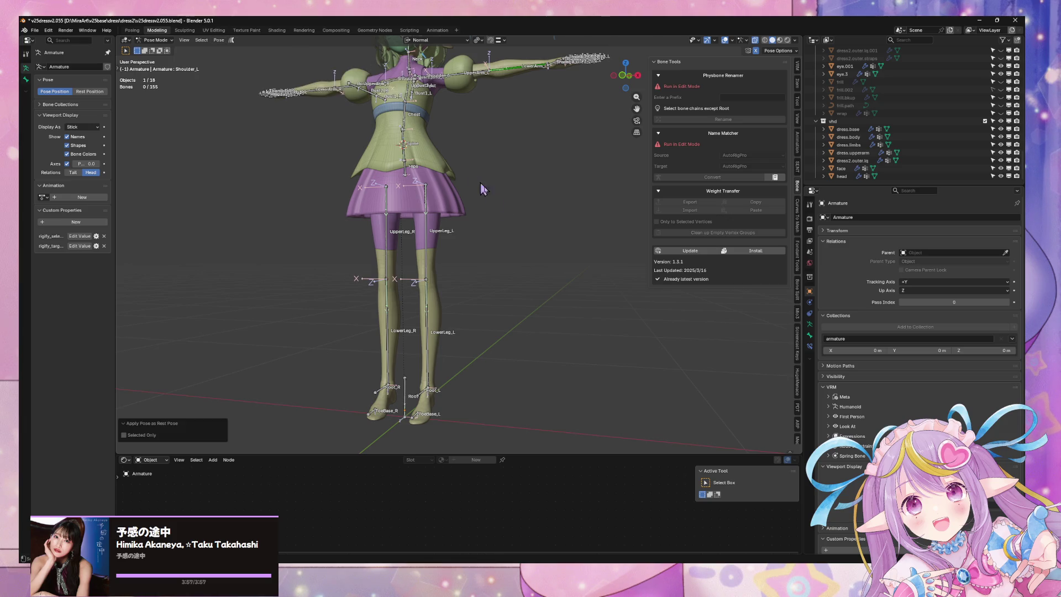
pyautogui.scroll(3, 165, 61)
# - Back in Object Mode, select the dress body, outer dress, skirt and limbs meshes
pyautogui.click(156, 40)
pyautogui.click(158, 50)
pyautogui.click(447, 190)
pyautogui.keyDown('shift'); pyautogui.click(440, 124); pyautogui.keyUp('shift')
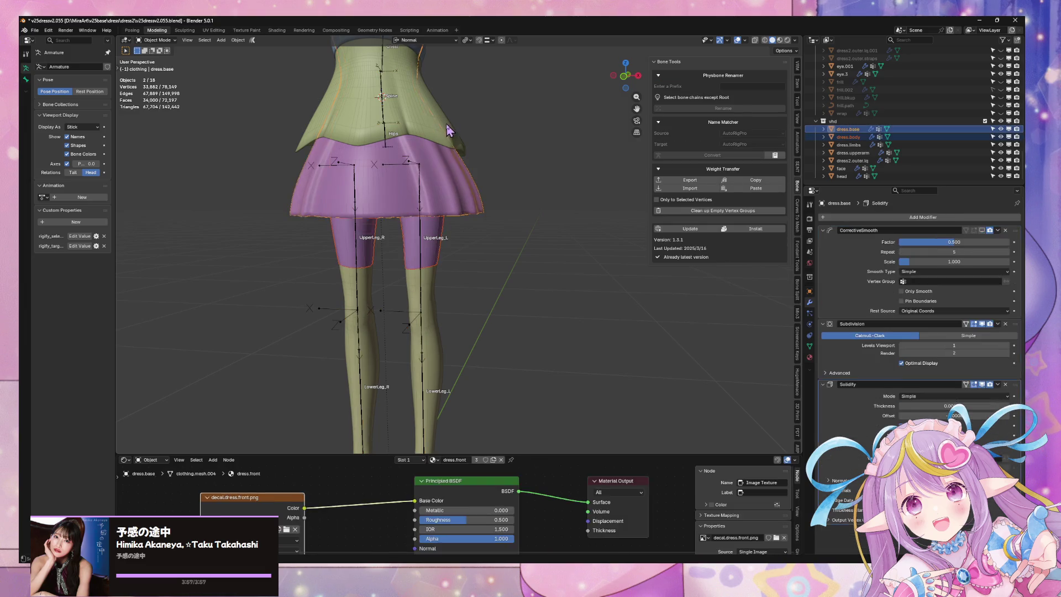
pyautogui.keyDown('shift'); pyautogui.click(441, 354); pyautogui.keyUp('shift')
pyautogui.keyDown('shift'); pyautogui.moveTo(442, 354); pyautogui.dragTo(406, 243, button='middle'); pyautogui.keyUp('shift')
pyautogui.keyDown('shift'); pyautogui.click(393, 232); pyautogui.keyUp('shift')
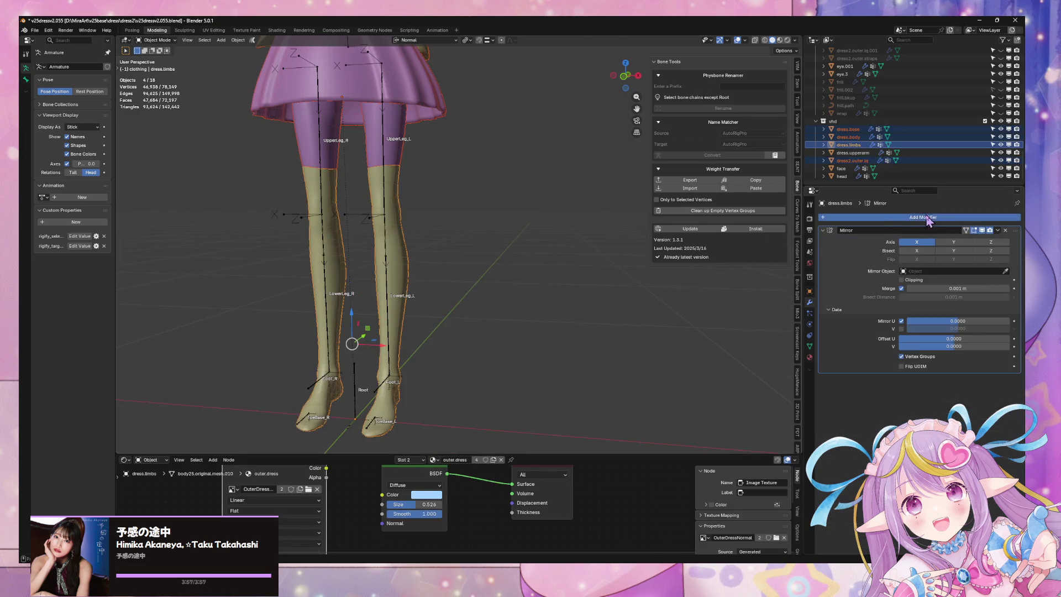
# - Add an Armature modifier with its Object set to the Armature rig
pyautogui.click(922, 218)
pyautogui.moveTo(919, 222)
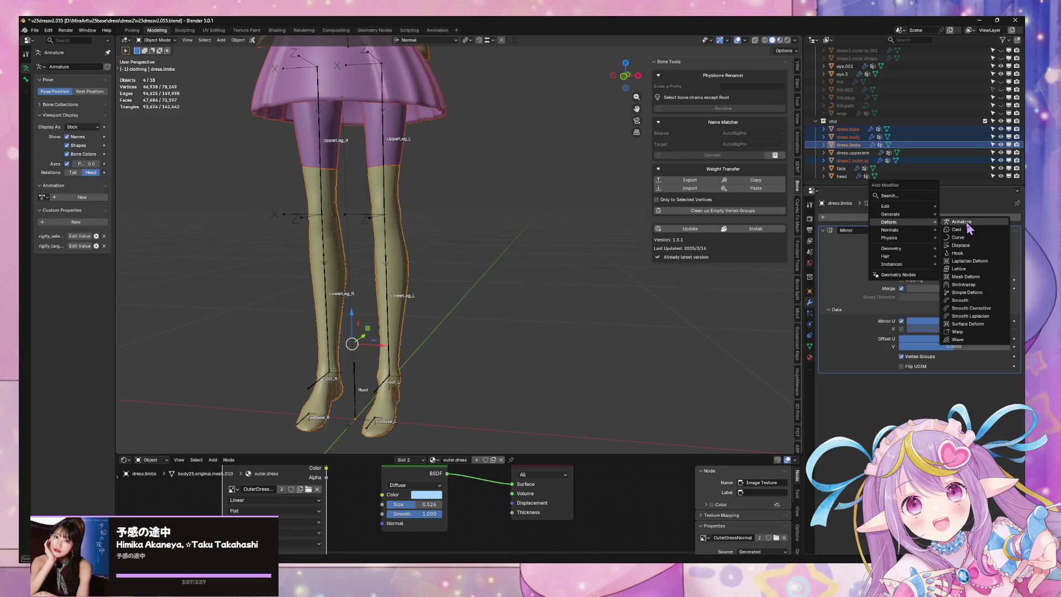
pyautogui.click(961, 222)
pyautogui.click(945, 393)
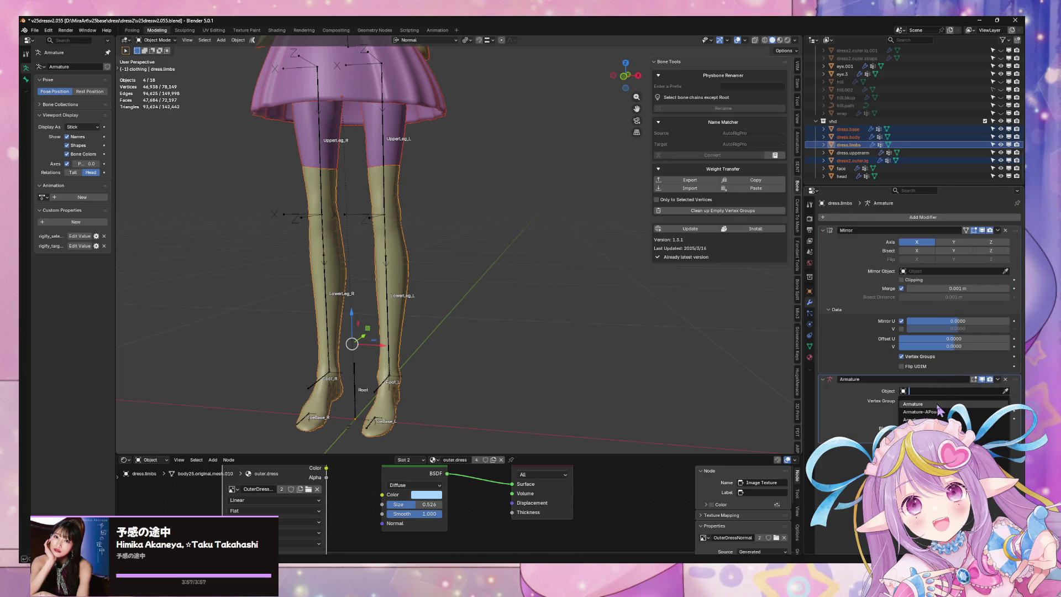
pyautogui.click(939, 411)
# - Check the dress body, dress.base and Circle meshes' modifiers one by one
pyautogui.moveTo(398, 83)
pyautogui.keyDown('shift'); pyautogui.mouseDown(button='middle')
pyautogui.moveTo(457, 155)
pyautogui.moveTo(468, 188)
pyautogui.mouseUp(button='middle'); pyautogui.keyUp('shift')
pyautogui.click(442, 137)
pyautogui.click(446, 123)
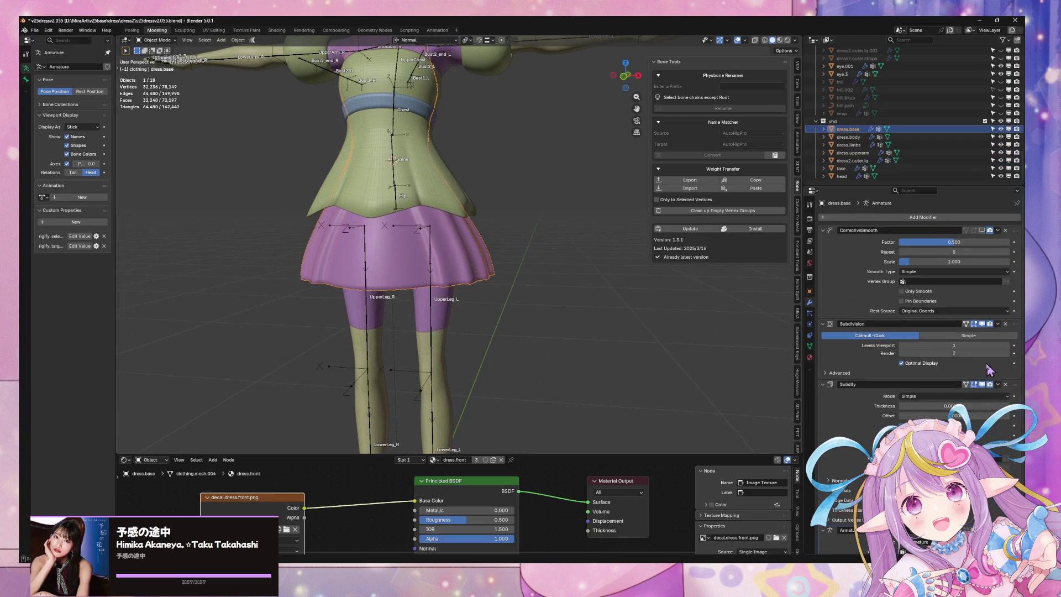
pyautogui.scroll(-2, 984, 362)
pyautogui.click(424, 107)
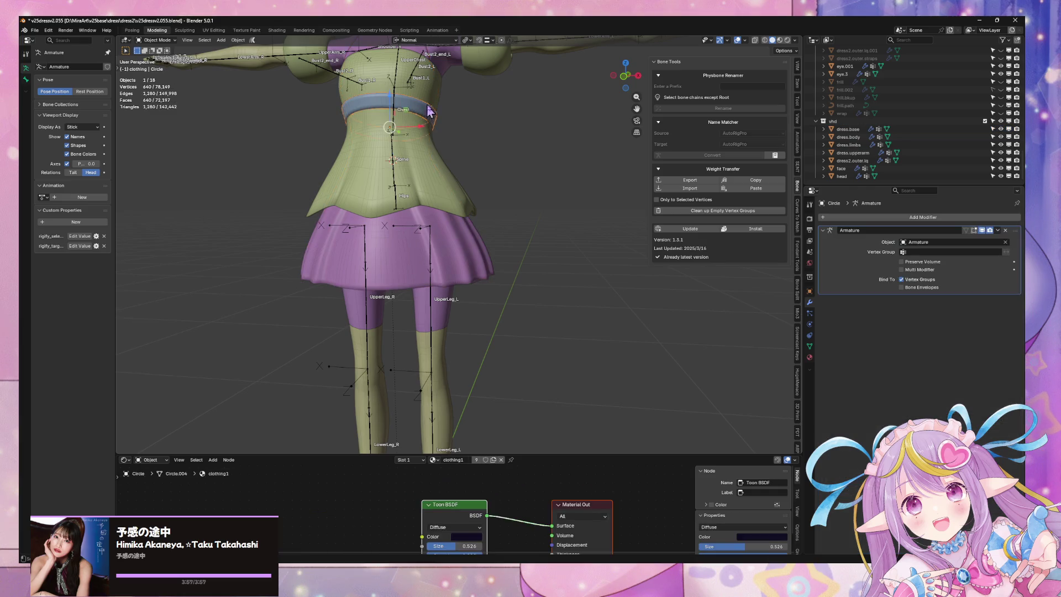
pyautogui.scroll(-5, 426, 111)
pyautogui.moveTo(426, 111)
pyautogui.mouseDown(button='middle')
pyautogui.moveTo(552, 164)
pyautogui.moveTo(569, 124)
pyautogui.moveTo(635, 122)
pyautogui.moveTo(504, 216)
pyautogui.moveTo(492, 276)
pyautogui.mouseUp(button='middle')
pyautogui.click(481, 347)
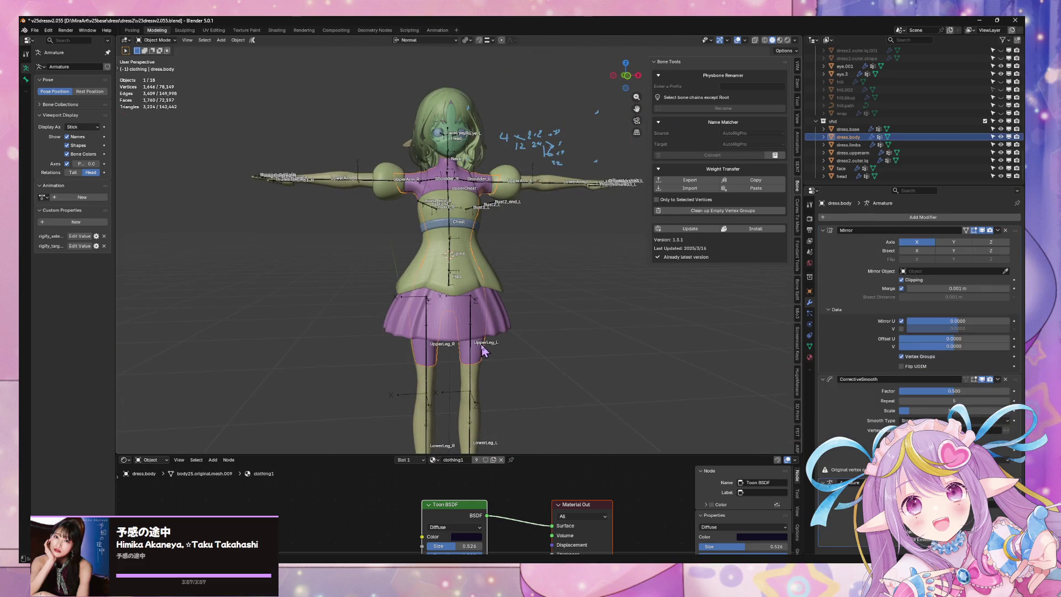
# - Briefly isolate the dress.body mesh to inspect it, then return to the full rig view
pyautogui.press('KP_Divide')
pyautogui.moveTo(497, 345)
pyautogui.mouseDown(button='middle')
pyautogui.moveTo(465, 260)
pyautogui.moveTo(555, 282)
pyautogui.moveTo(611, 268)
pyautogui.moveTo(592, 244)
pyautogui.mouseUp(button='middle')
pyautogui.press('KP_Divide')
pyautogui.scroll(5, 567, 238)
# - Put the Armature in Pose Mode and rotate the Bust1_L/Bust1_R bones to test chest deformation
pyautogui.click(541, 311)
pyautogui.moveTo(541, 311)
pyautogui.mouseDown(button='middle')
pyautogui.moveTo(542, 273)
pyautogui.moveTo(497, 299)
pyautogui.mouseUp(button='middle')
pyautogui.press('Tab')
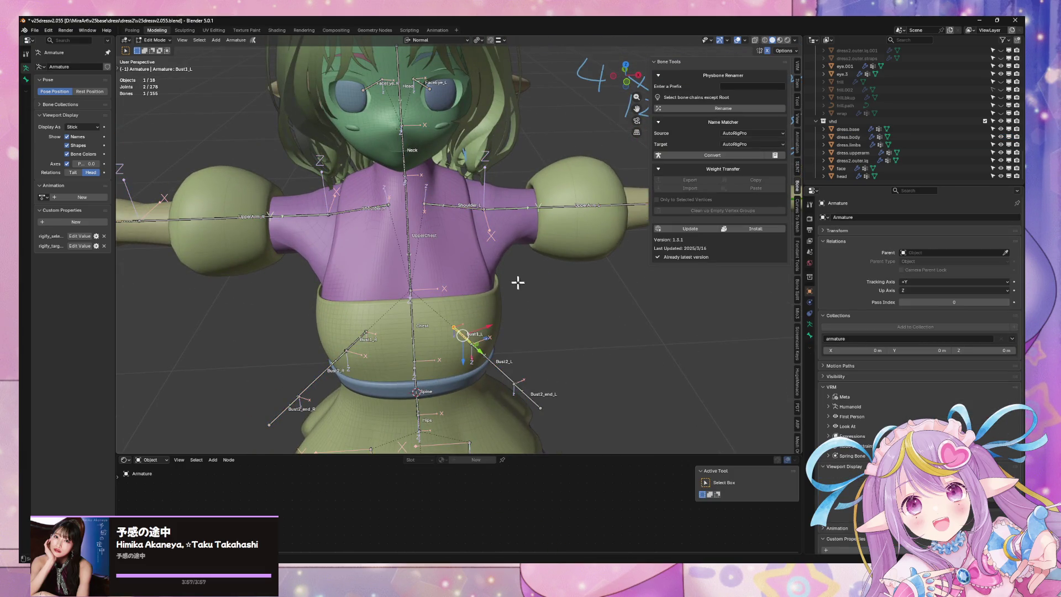
pyautogui.click(156, 40)
pyautogui.click(157, 66)
pyautogui.keyDown('shift'); pyautogui.click(369, 340); pyautogui.keyUp('shift')
pyautogui.press('r')
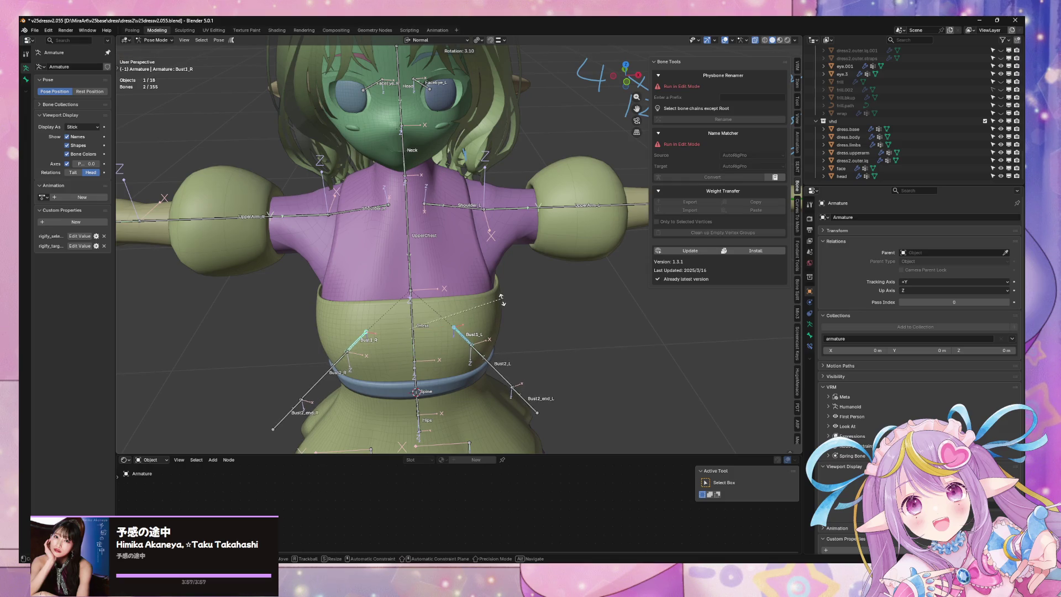
pyautogui.moveTo(509, 291); pyautogui.dragTo(554, 273, button='middle')
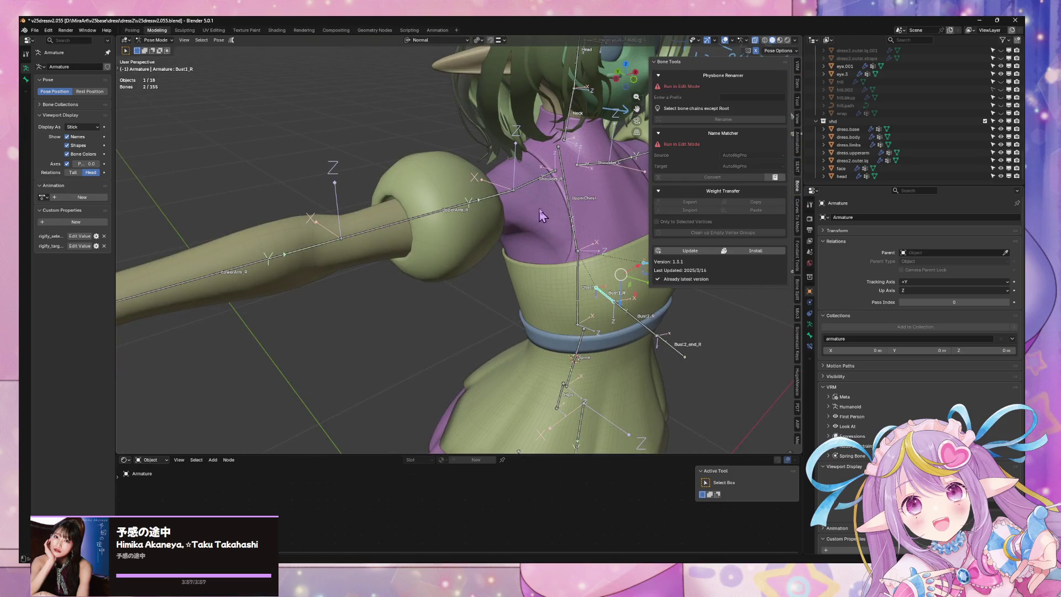
# - Return the armature to Object Mode and isolate dress.body in local view, close on the left bust
pyautogui.click(156, 40)
pyautogui.click(157, 49)
pyautogui.click(519, 233)
pyautogui.press('KP_Divide')
pyautogui.scroll(3, 490, 227)
pyautogui.moveTo(498, 166)
pyautogui.mouseDown(button='middle')
pyautogui.moveTo(466, 282)
pyautogui.moveTo(440, 236)
pyautogui.mouseUp(button='middle')
pyautogui.scroll(3, 442, 283)
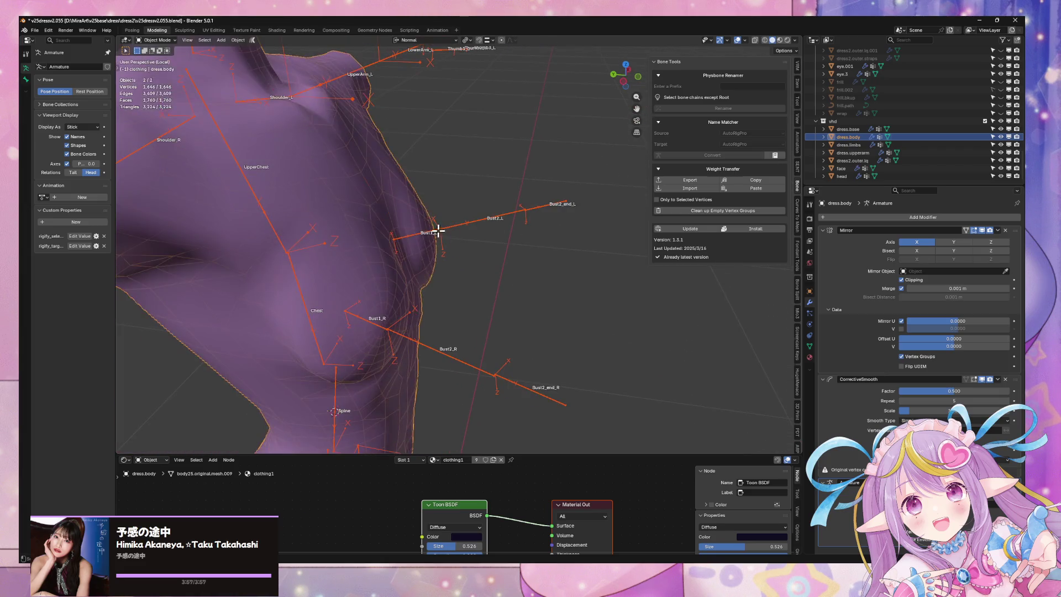
# - Make the Armature active in Edit Mode and select its Bust1_L bone
pyautogui.press('Tab')
pyautogui.press('Tab')
pyautogui.click(163, 41)
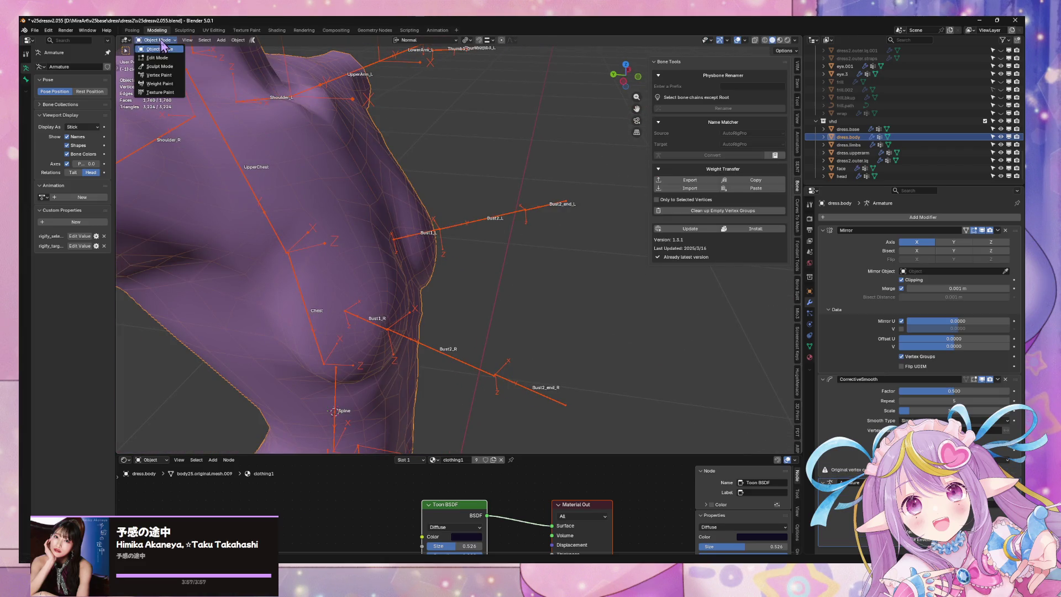
pyautogui.click(160, 40)
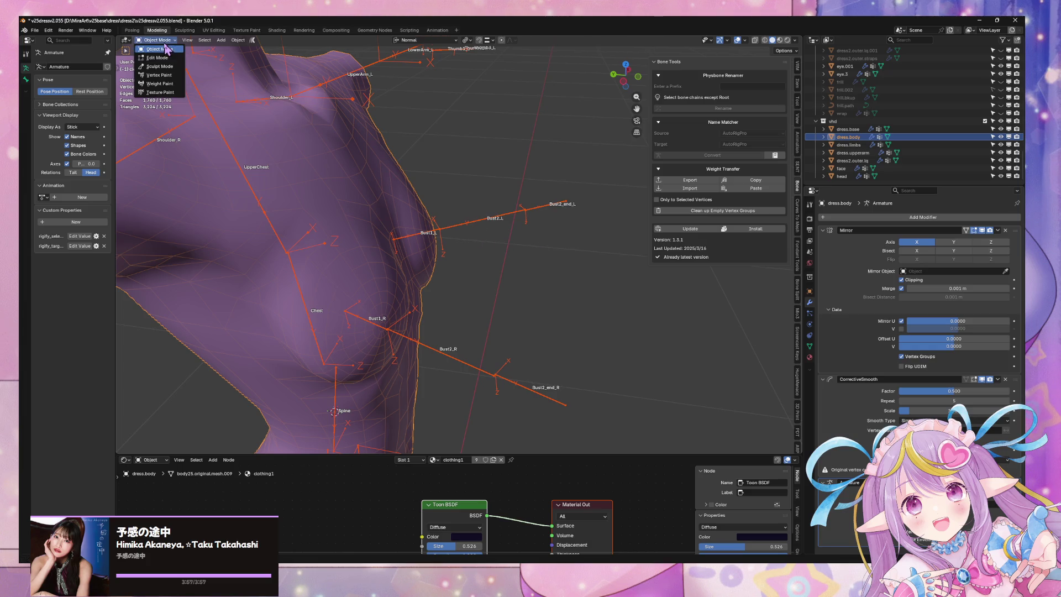
pyautogui.click(533, 217)
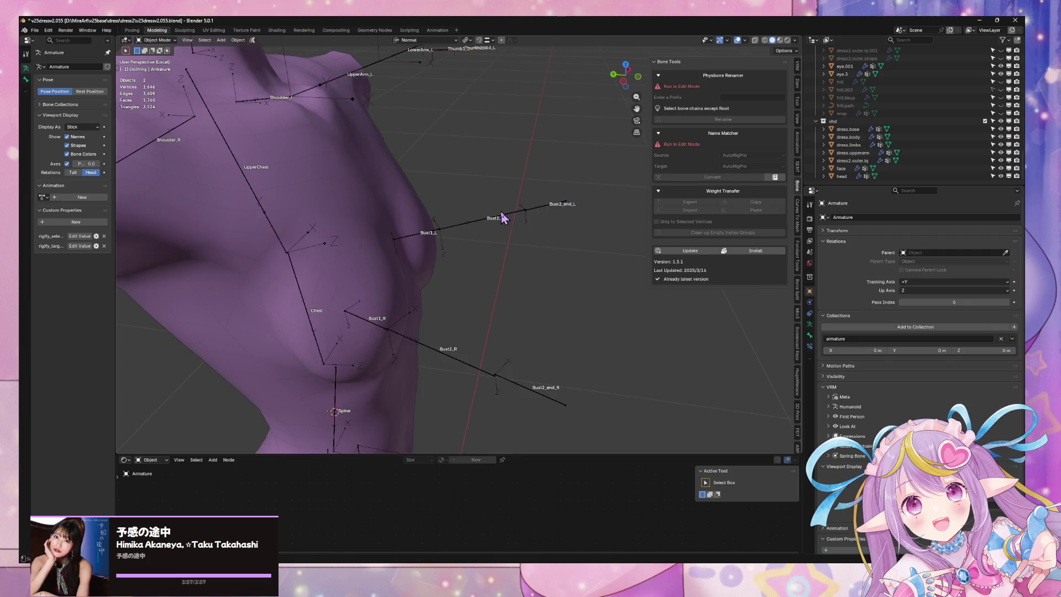
pyautogui.press('Tab')
pyautogui.click(440, 226)
# - Test-rotate Bust1_L in Pose Mode, cancel the rotation, and return the armature to Object Mode
pyautogui.click(166, 41)
pyautogui.click(160, 70)
pyautogui.press('r')
pyautogui.rightClick(465, 215)
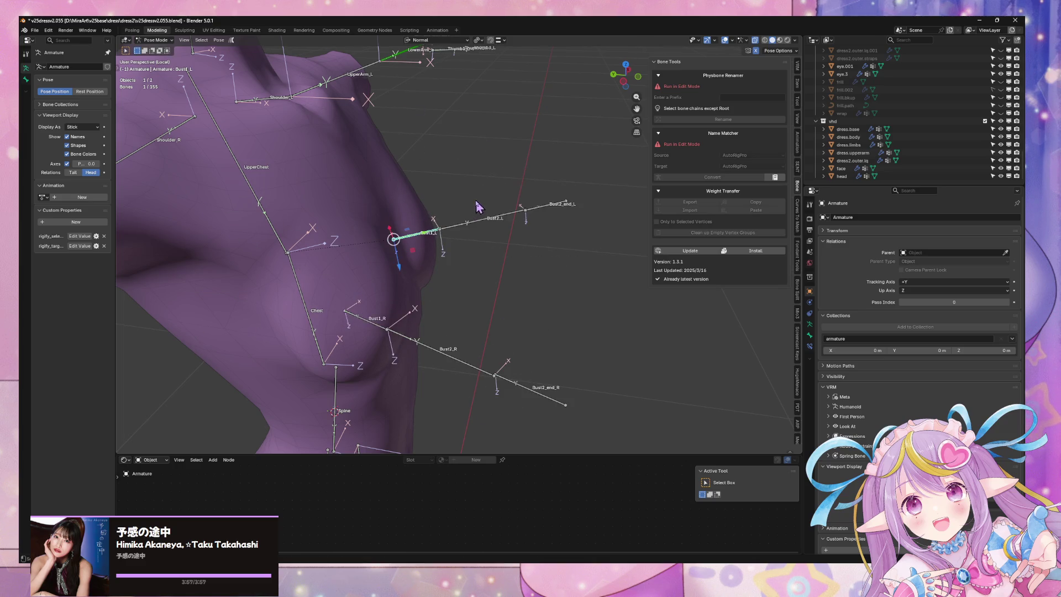
pyautogui.scroll(-5, 478, 207)
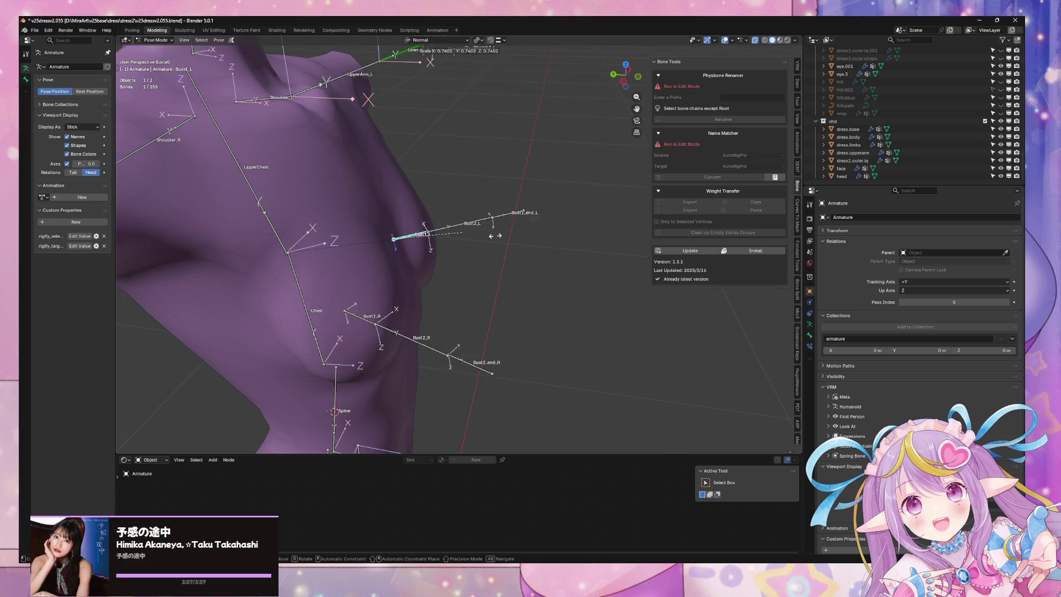
pyautogui.moveTo(520, 213); pyautogui.dragTo(456, 207, button='middle')
pyautogui.scroll(3, 456, 208)
pyautogui.press('Tab')
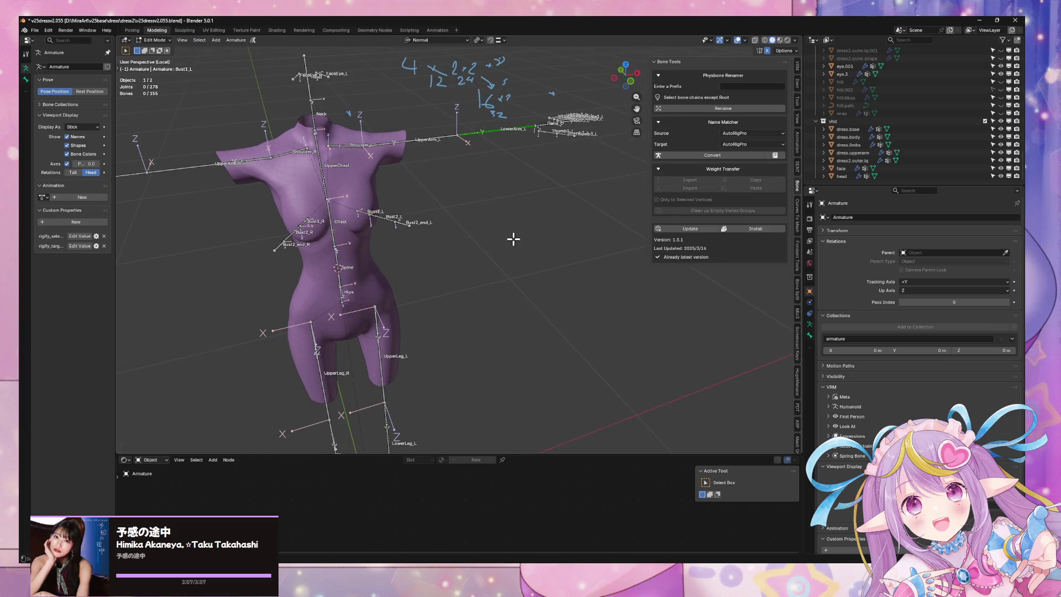
pyautogui.press('Tab')
pyautogui.click(156, 40)
pyautogui.click(158, 51)
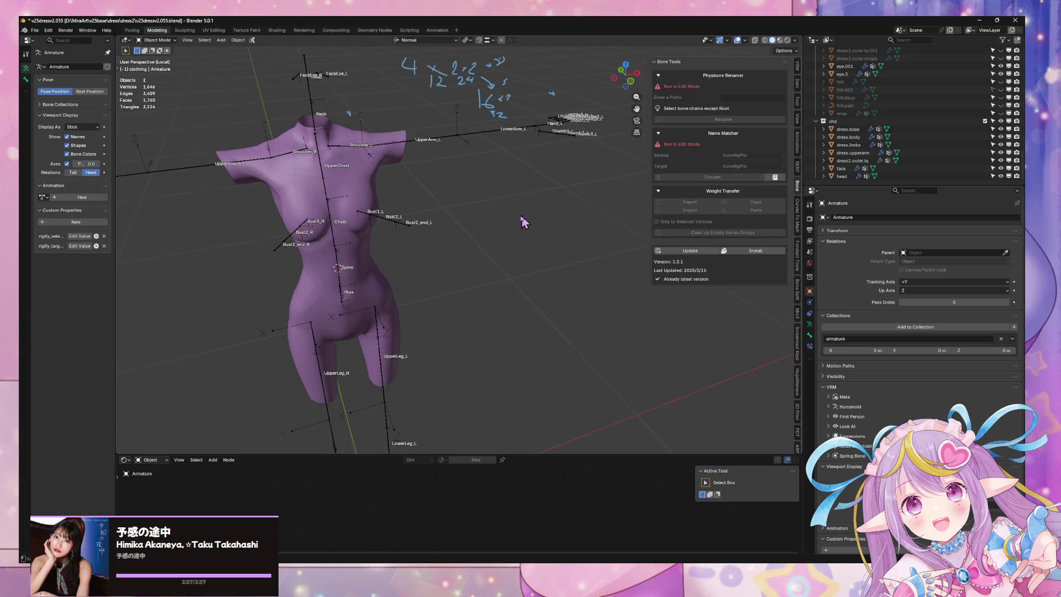
# - Exit local view, then isolate dress.body again and enter its Edit Mode
pyautogui.press('KP_Divide')
pyautogui.moveTo(447, 202); pyautogui.dragTo(434, 193, button='middle')
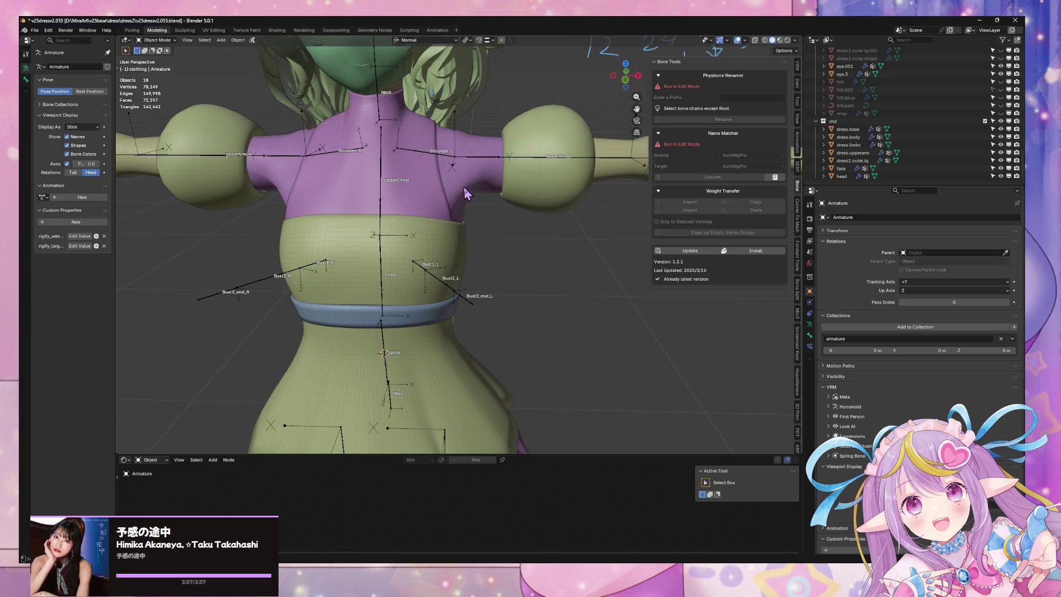
pyautogui.click(466, 191)
pyautogui.press('KP_Divide')
pyautogui.scroll(4, 503, 206)
pyautogui.press('Tab')
pyautogui.moveTo(504, 206)
pyautogui.mouseDown(button='middle')
pyautogui.moveTo(483, 275)
pyautogui.moveTo(467, 257)
pyautogui.mouseUp(button='middle')
# - Select the bust tip vertex and scale the bust to 0.75 with smooth proportional falloff
pyautogui.click(467, 257)
pyautogui.press('KP_Decimal')
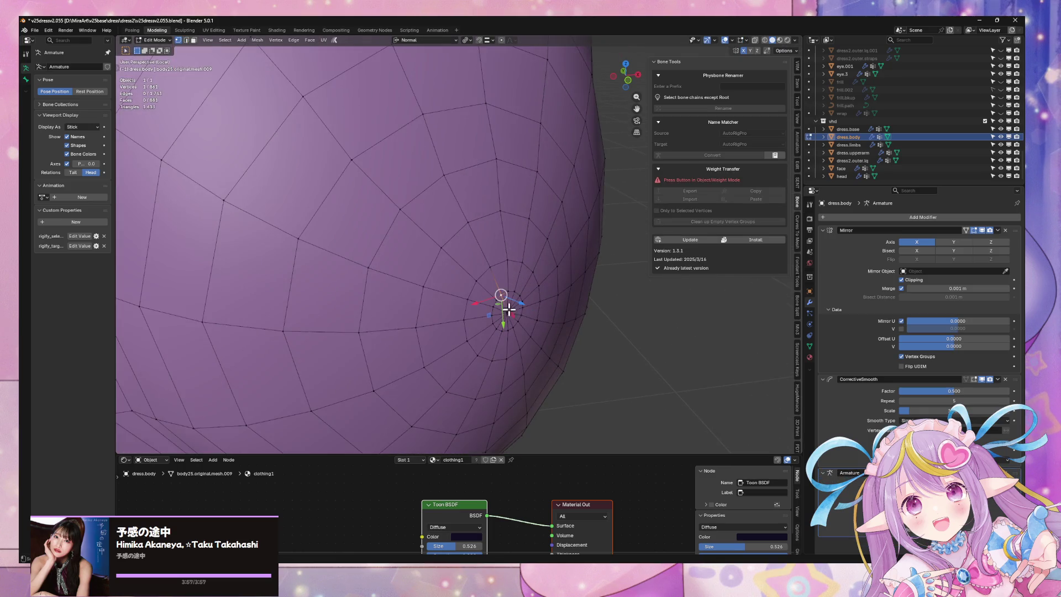
pyautogui.scroll(-6, 508, 311)
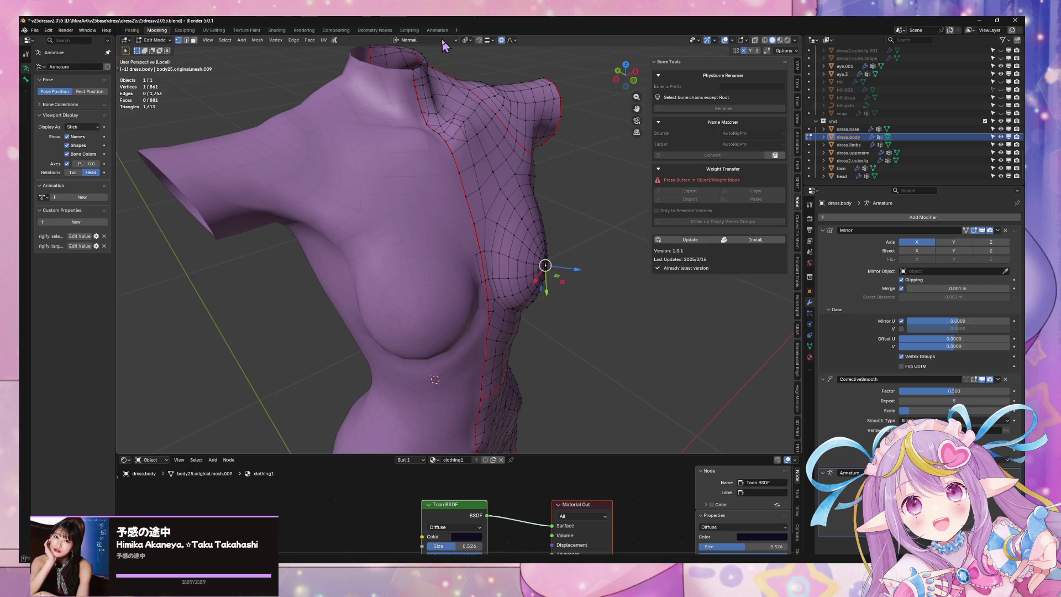
pyautogui.click(452, 40)
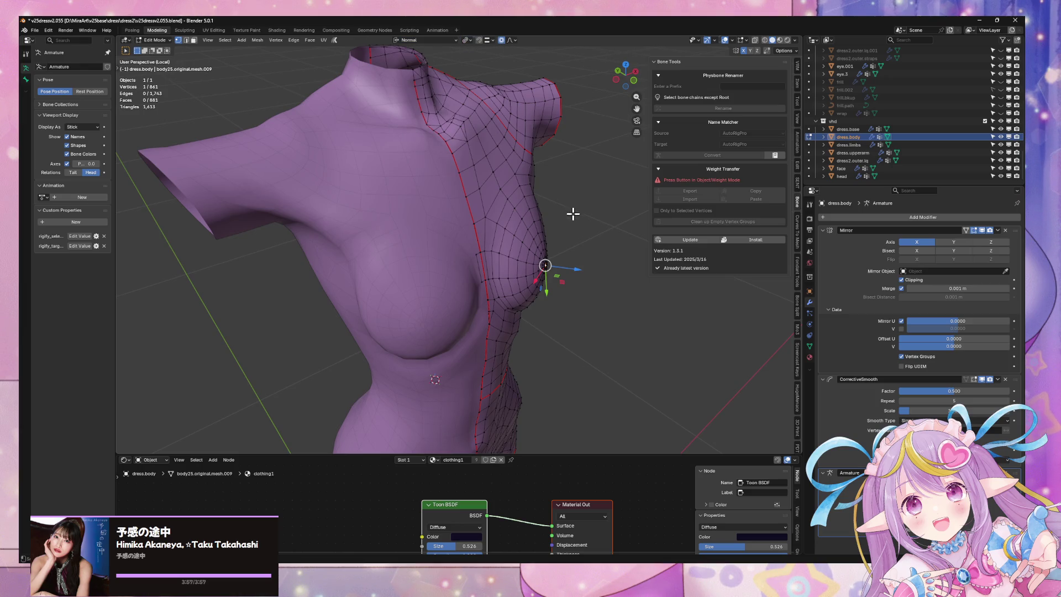
pyautogui.press('s')
pyautogui.hotkey('shift', 'z')
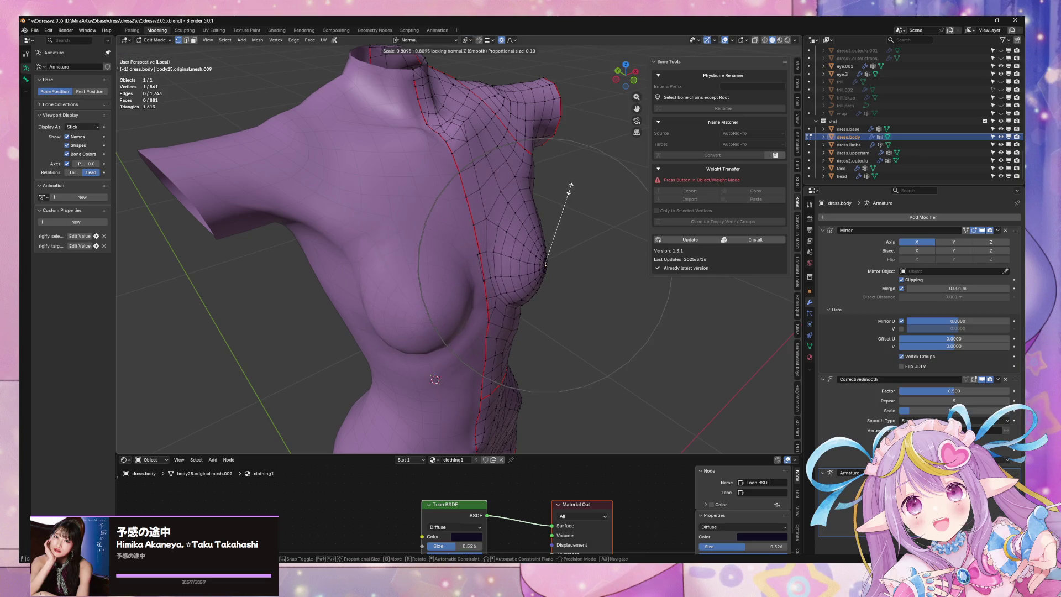
pyautogui.moveTo(589, 194)
pyautogui.mouseDown(button='middle')
pyautogui.moveTo(573, 174)
pyautogui.moveTo(607, 173)
pyautogui.moveTo(604, 208)
pyautogui.mouseUp(button='middle')
pyautogui.write('.75')
pyautogui.press('Return')
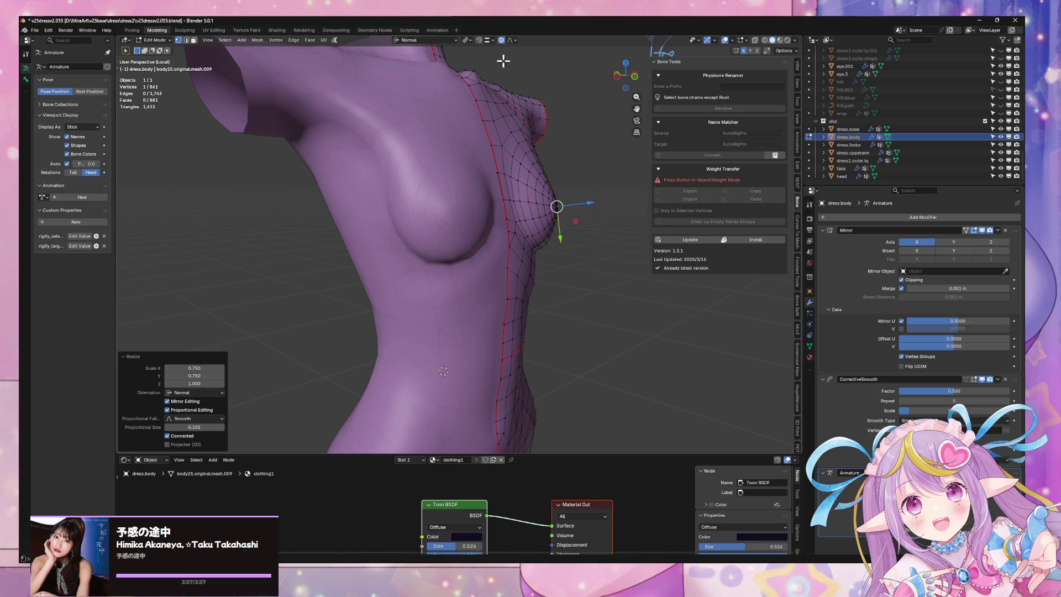
# - Set the pivot to Individual Origins and move the tip vertex along its normal
pyautogui.click(468, 41)
pyautogui.click(483, 73)
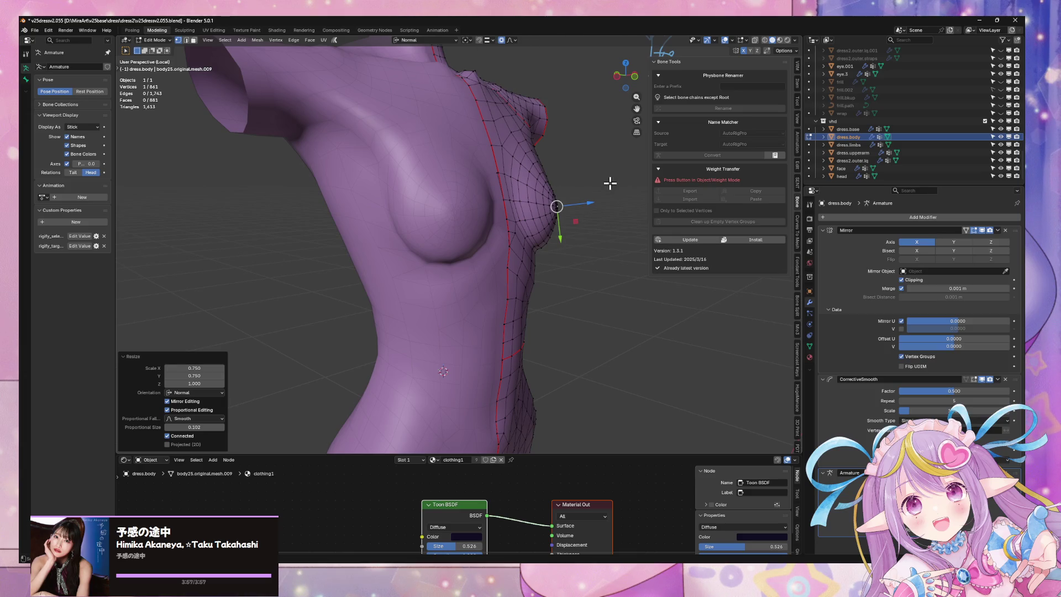
pyautogui.press('g')
pyautogui.press('z')
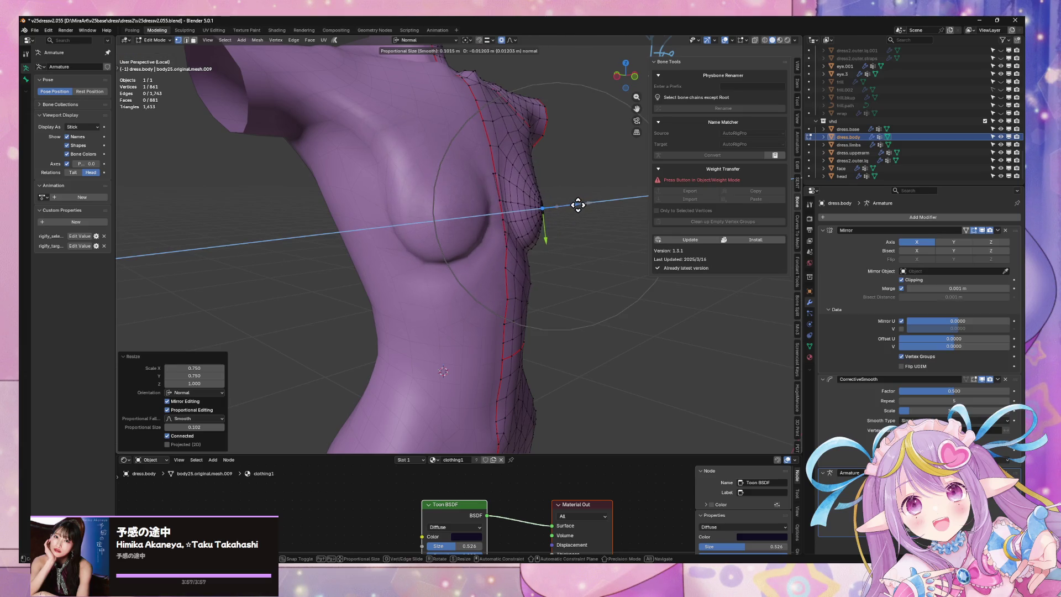
pyautogui.click(601, 192)
# - Select the face rings around the breast, trial Smooth Vertices at 1.000, then undo it
pyautogui.click(601, 187)
pyautogui.moveTo(601, 187)
pyautogui.mouseDown(button='middle')
pyautogui.moveTo(564, 173)
pyautogui.moveTo(461, 197)
pyautogui.moveTo(486, 202)
pyautogui.moveTo(474, 205)
pyautogui.mouseUp(button='middle')
pyautogui.keyDown('alt'); pyautogui.click(444, 196); pyautogui.keyUp('alt')
pyautogui.keyDown('alt'); pyautogui.keyDown('shift'); pyautogui.click(473, 200); pyautogui.keyUp('shift'); pyautogui.keyUp('alt')
pyautogui.moveTo(536, 185)
pyautogui.mouseDown(button='middle')
pyautogui.moveTo(526, 163)
pyautogui.moveTo(534, 172)
pyautogui.mouseUp(button='middle')
pyautogui.keyDown('alt'); pyautogui.keyDown('shift'); pyautogui.click(470, 157); pyautogui.keyUp('shift'); pyautogui.keyUp('alt')
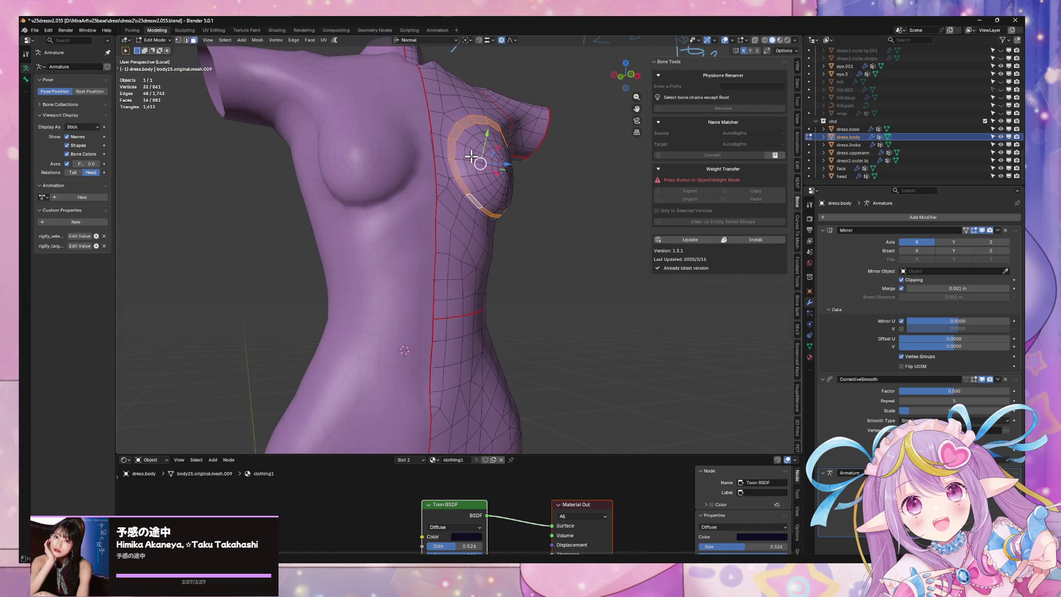
pyautogui.rightClick(555, 179)
pyautogui.click(627, 196)
pyautogui.moveTo(210, 415); pyautogui.dragTo(241, 415)
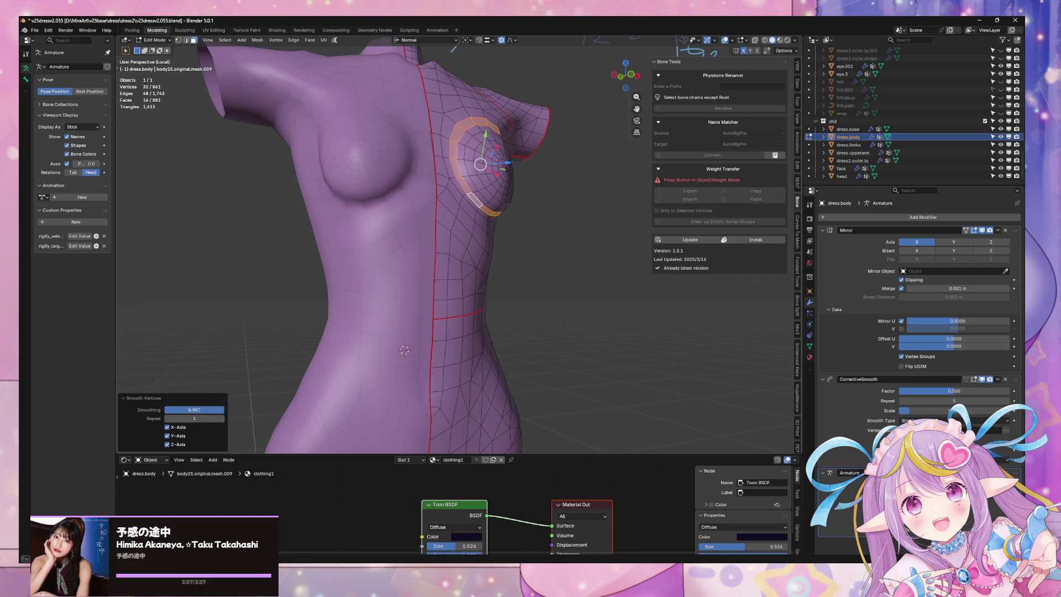
pyautogui.hotkey('ctrl', 'z')
# - Reselect the face ring around the breast and view the chest from the front
pyautogui.keyDown('alt'); pyautogui.click(451, 171); pyautogui.keyUp('alt')
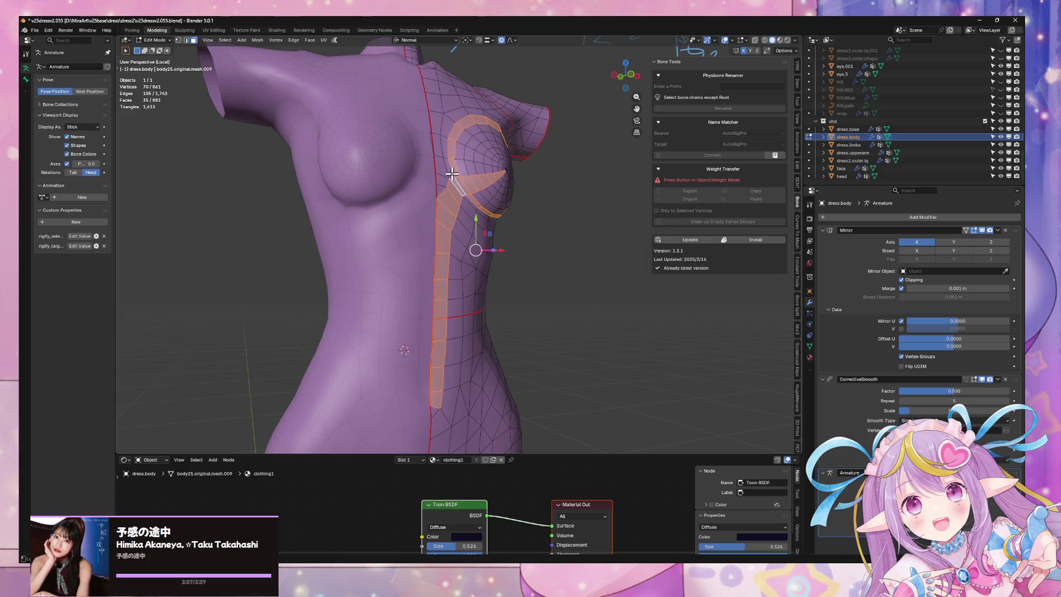
pyautogui.keyDown('alt'); pyautogui.click(455, 177); pyautogui.keyUp('alt')
pyautogui.keyDown('alt'); pyautogui.click(452, 178); pyautogui.keyUp('alt')
pyautogui.keyDown('alt'); pyautogui.click(454, 178); pyautogui.keyUp('alt')
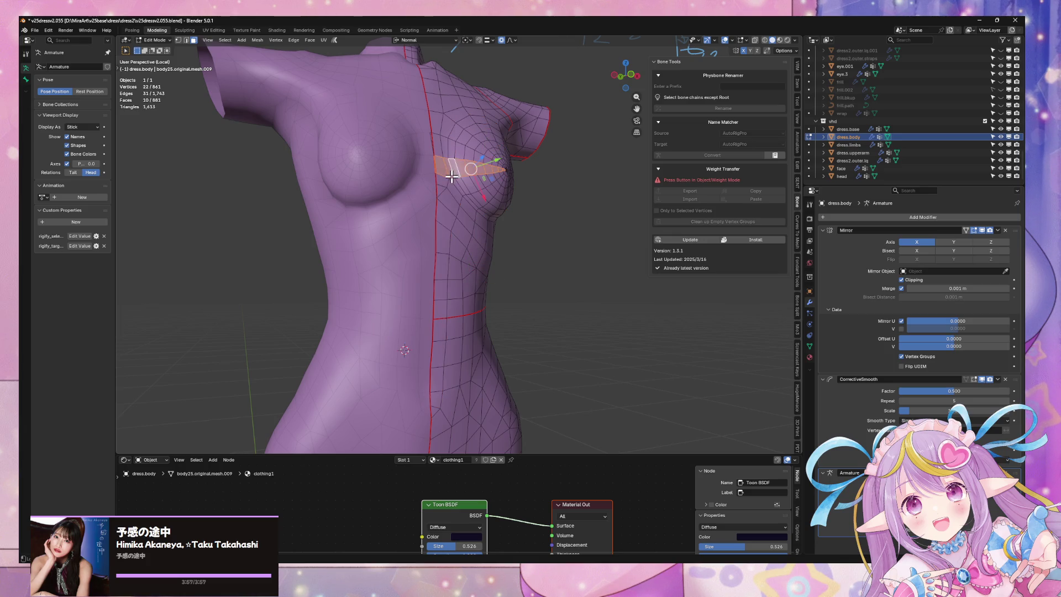
pyautogui.keyDown('alt'); pyautogui.click(456, 177); pyautogui.keyUp('alt')
pyautogui.moveTo(459, 178)
pyautogui.mouseDown(button='middle')
pyautogui.moveTo(443, 202)
pyautogui.moveTo(397, 171)
pyautogui.mouseUp(button='middle')
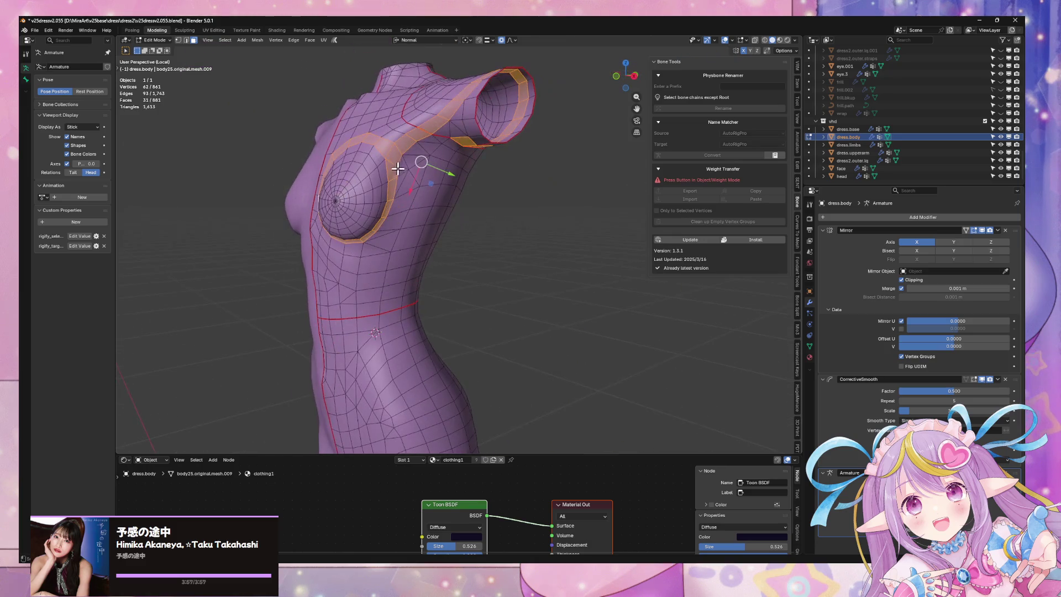
pyautogui.scroll(2, 420, 185)
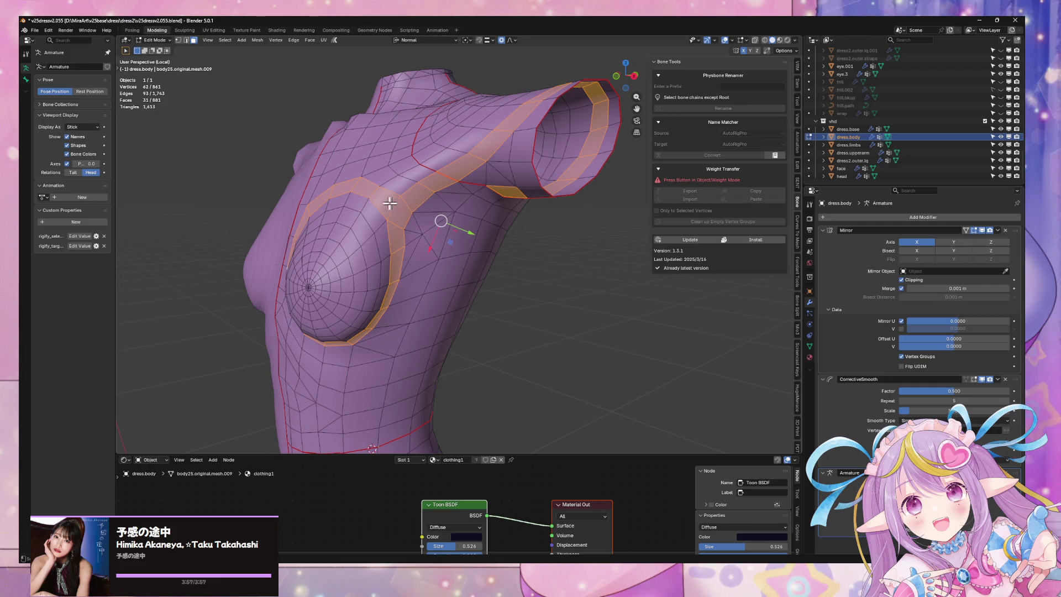
pyautogui.moveTo(395, 204); pyautogui.dragTo(403, 200, button='middle')
# - Knife-cut a new edge beside the breast, then select the ring plus the outer face loop
pyautogui.press('k')
pyautogui.click(413, 231)
pyautogui.press('Return')
pyautogui.keyDown('alt'); pyautogui.click(385, 195); pyautogui.keyUp('alt')
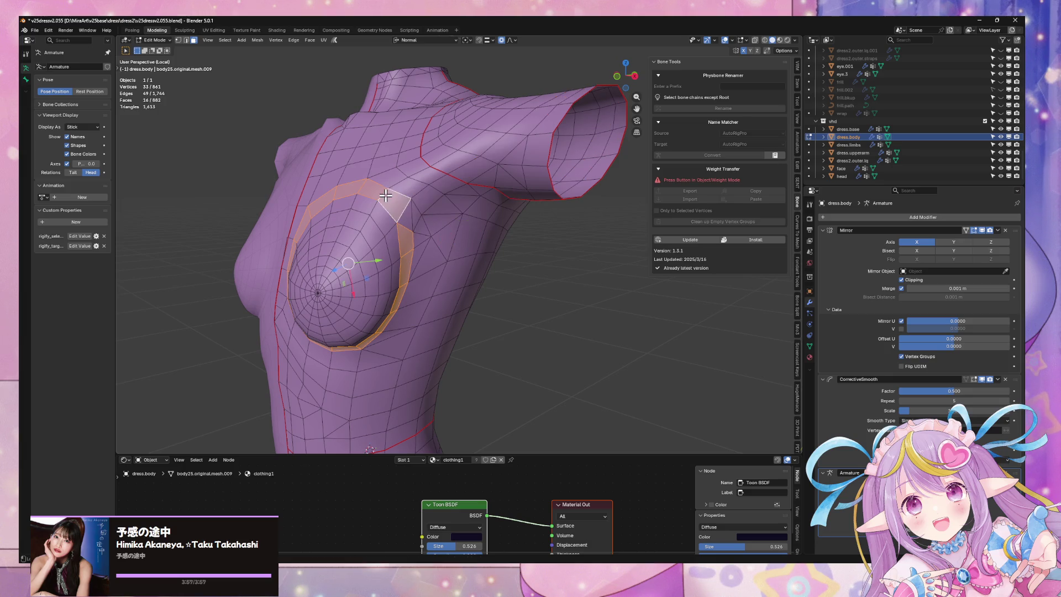
pyautogui.keyDown('alt'); pyautogui.keyDown('shift'); pyautogui.click(408, 221); pyautogui.keyUp('shift'); pyautogui.keyUp('alt')
pyautogui.moveTo(408, 221)
pyautogui.mouseDown(button='middle')
pyautogui.moveTo(414, 180)
pyautogui.moveTo(466, 237)
pyautogui.mouseUp(button='middle')
pyautogui.rightClick(467, 237)
# - Trial smoothing the ring at about 0.9, undo it, and add two more face loops
pyautogui.click(526, 256)
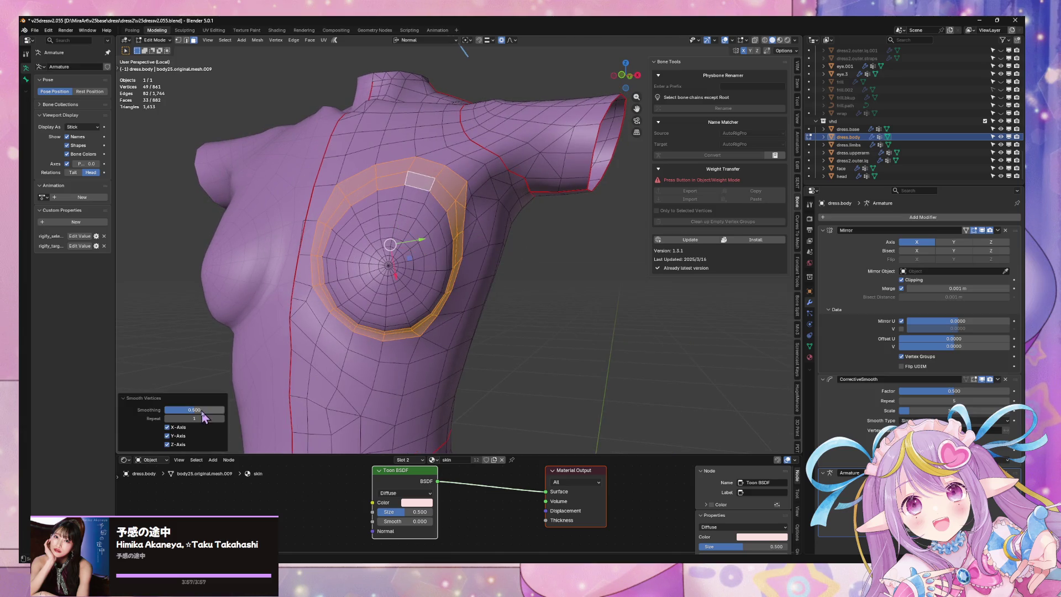
pyautogui.moveTo(194, 409)
pyautogui.mouseDown()
pyautogui.moveTo(218, 410)
pyautogui.moveTo(183, 409)
pyautogui.mouseUp()
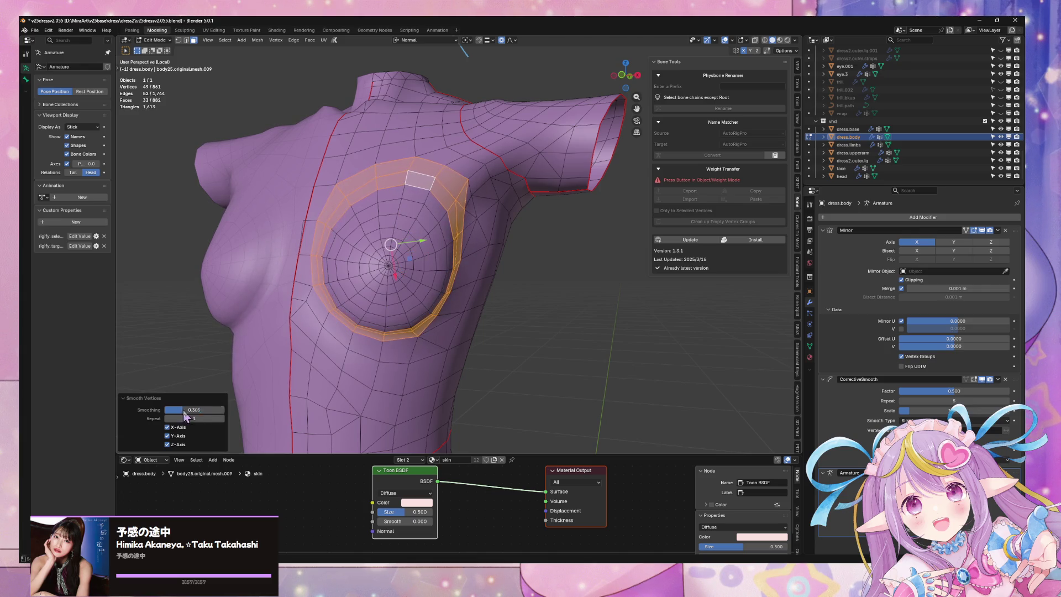
pyautogui.hotkey('ctrl', 'z')
pyautogui.moveTo(391, 305); pyautogui.dragTo(398, 272, button='middle')
pyautogui.keyDown('alt'); pyautogui.keyDown('shift'); pyautogui.click(399, 273); pyautogui.keyUp('shift'); pyautogui.keyUp('alt')
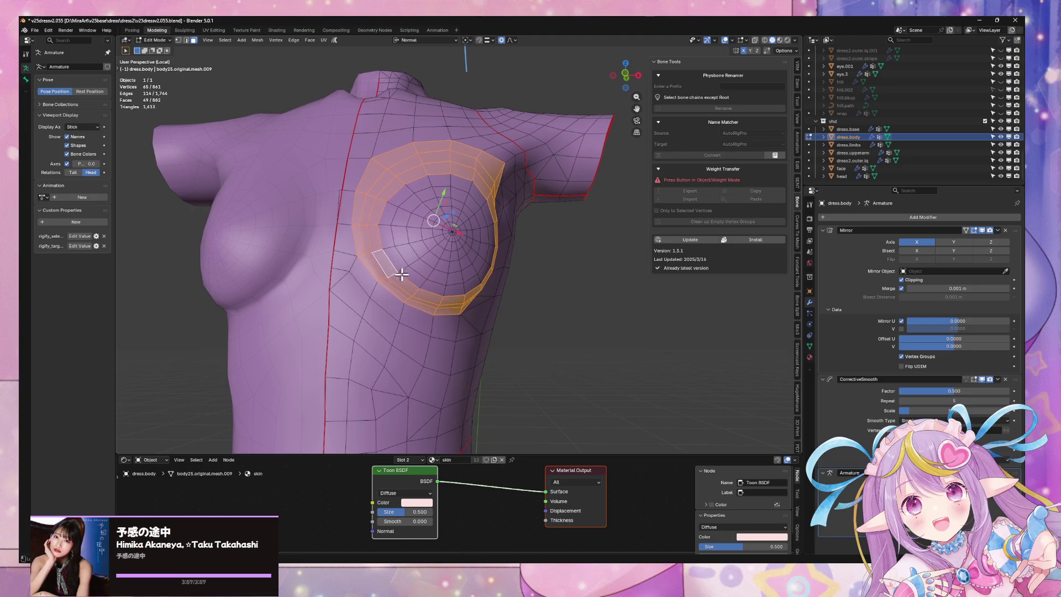
pyautogui.keyDown('alt'); pyautogui.keyDown('shift'); pyautogui.click(404, 263); pyautogui.keyUp('shift'); pyautogui.keyUp('alt')
# - Smooth the selected loops at strength 1.000 with 4 repeats
pyautogui.rightClick(495, 286)
pyautogui.click(494, 288)
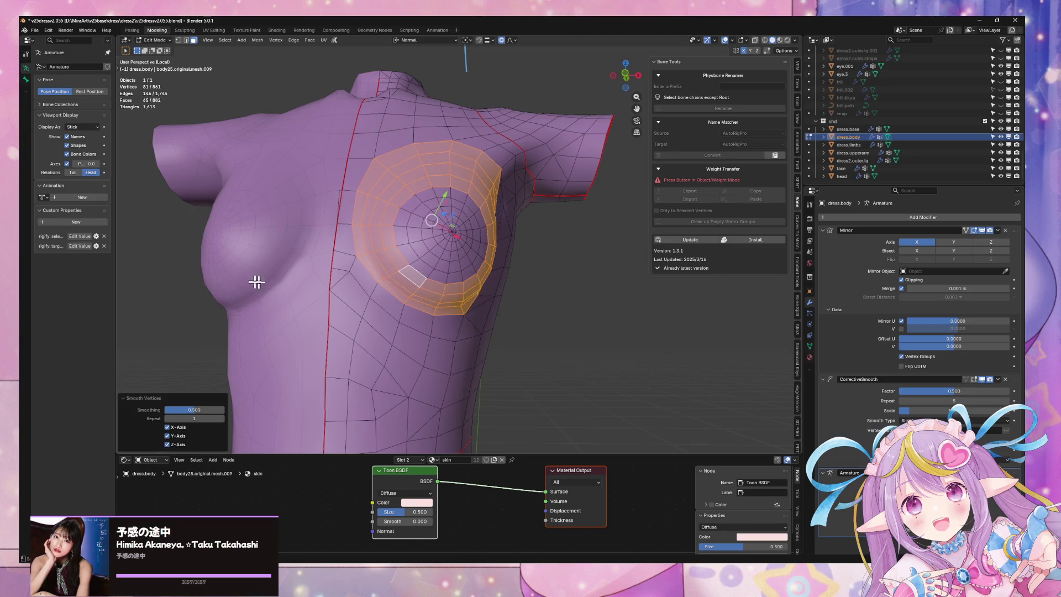
pyautogui.moveTo(265, 280); pyautogui.dragTo(276, 284, button='middle')
pyautogui.moveTo(194, 410); pyautogui.dragTo(225, 409)
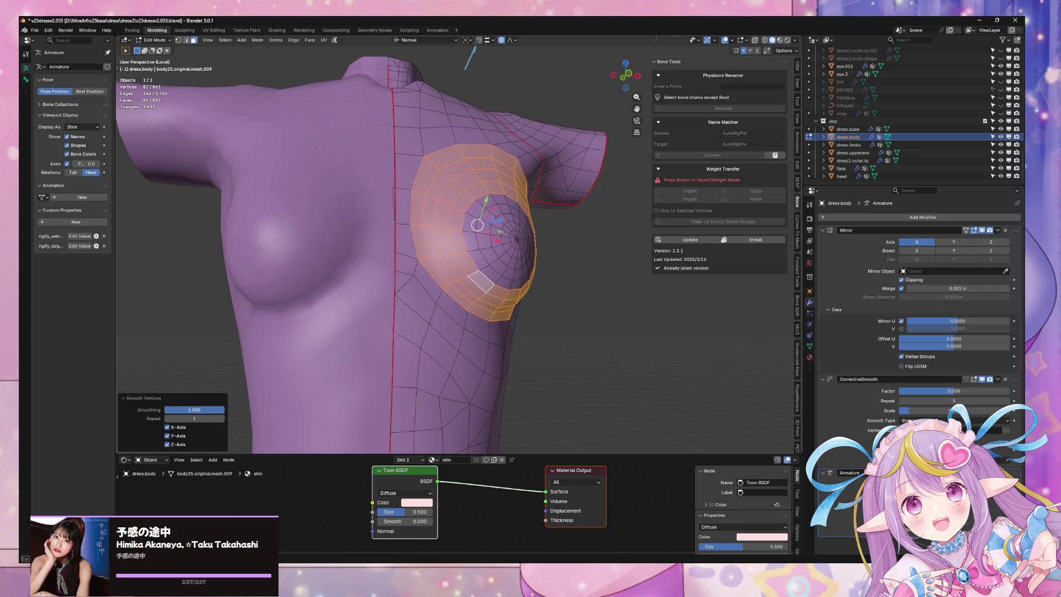
pyautogui.moveTo(321, 355)
pyautogui.mouseDown(button='middle')
pyautogui.moveTo(386, 339)
pyautogui.moveTo(360, 346)
pyautogui.mouseUp(button='middle')
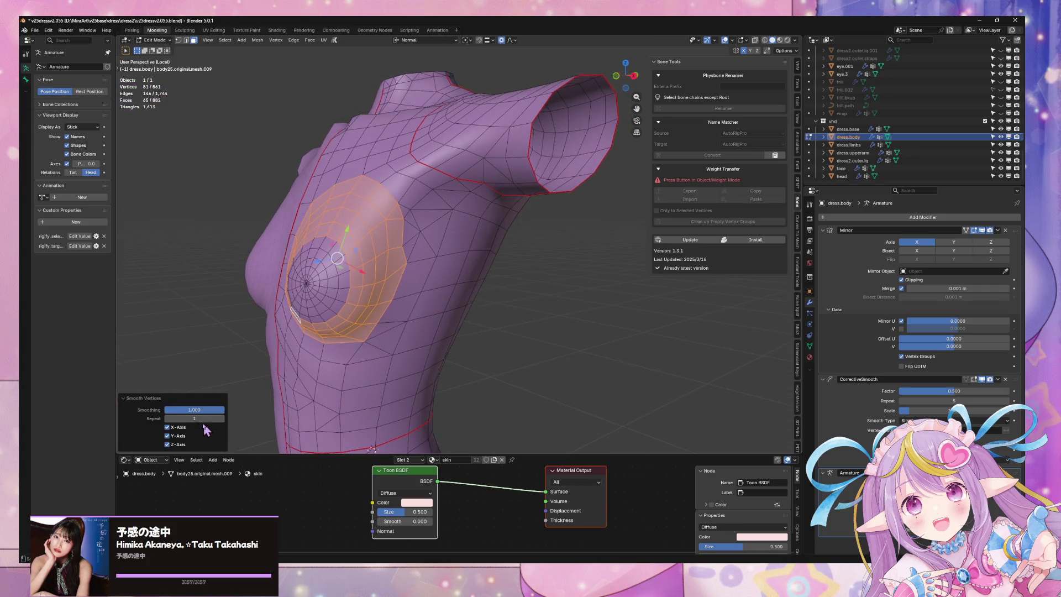
pyautogui.moveTo(188, 419); pyautogui.dragTo(213, 419)
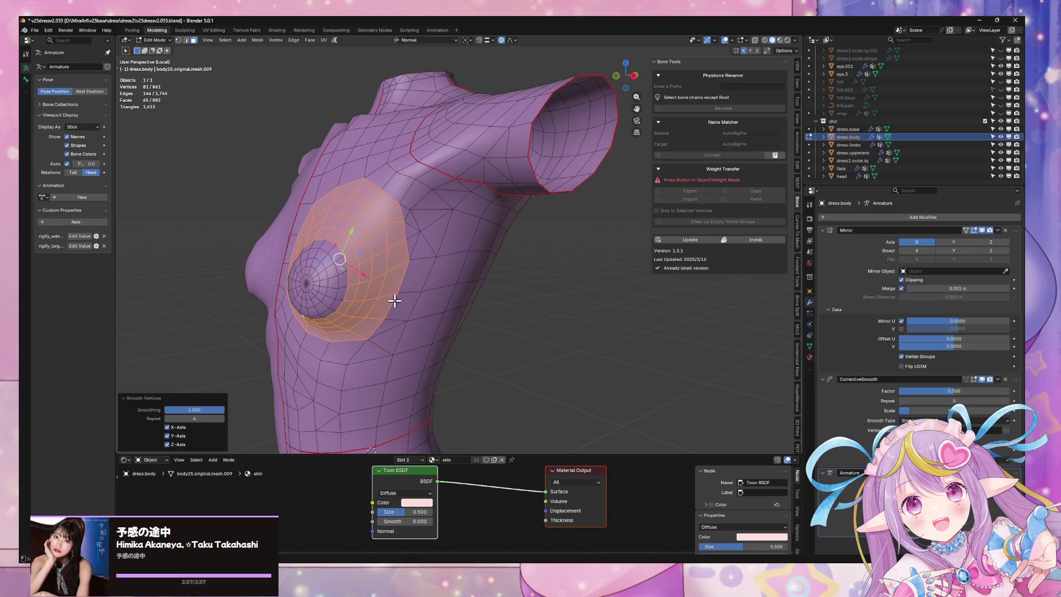
pyautogui.moveTo(386, 299)
pyautogui.mouseDown(button='middle')
pyautogui.moveTo(422, 289)
pyautogui.moveTo(429, 268)
pyautogui.mouseUp(button='middle')
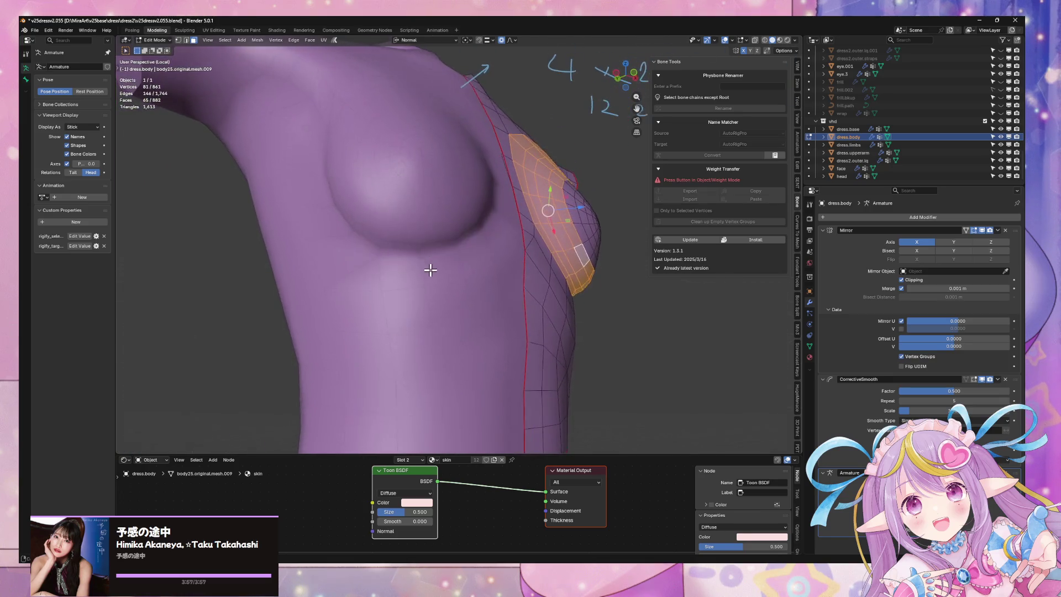
pyautogui.moveTo(541, 257); pyautogui.dragTo(456, 235, button='middle')
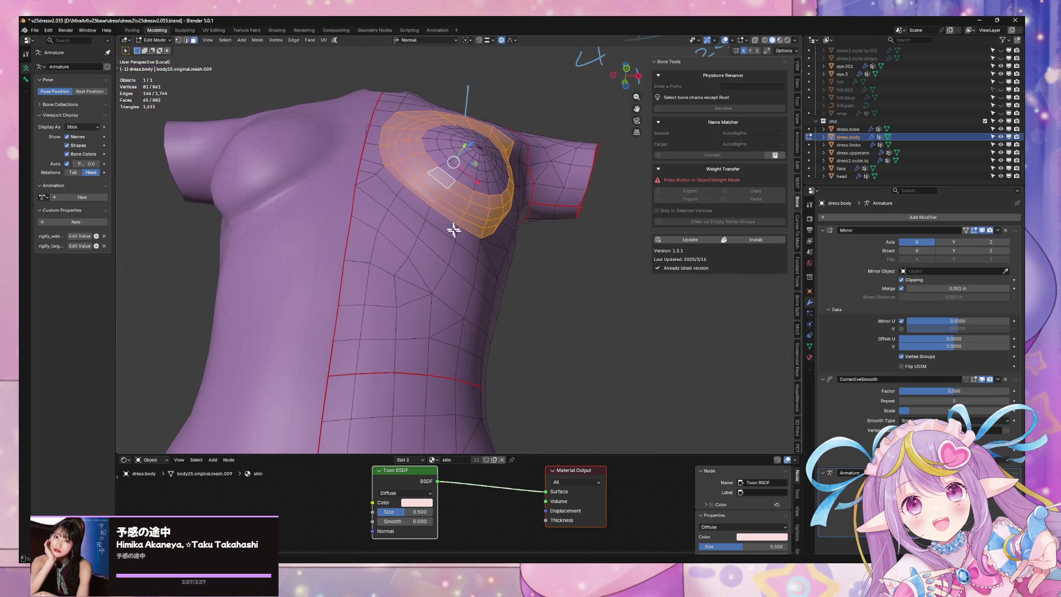
# - Apply Smooth Vertices to the selected ring once more
pyautogui.rightClick(455, 242)
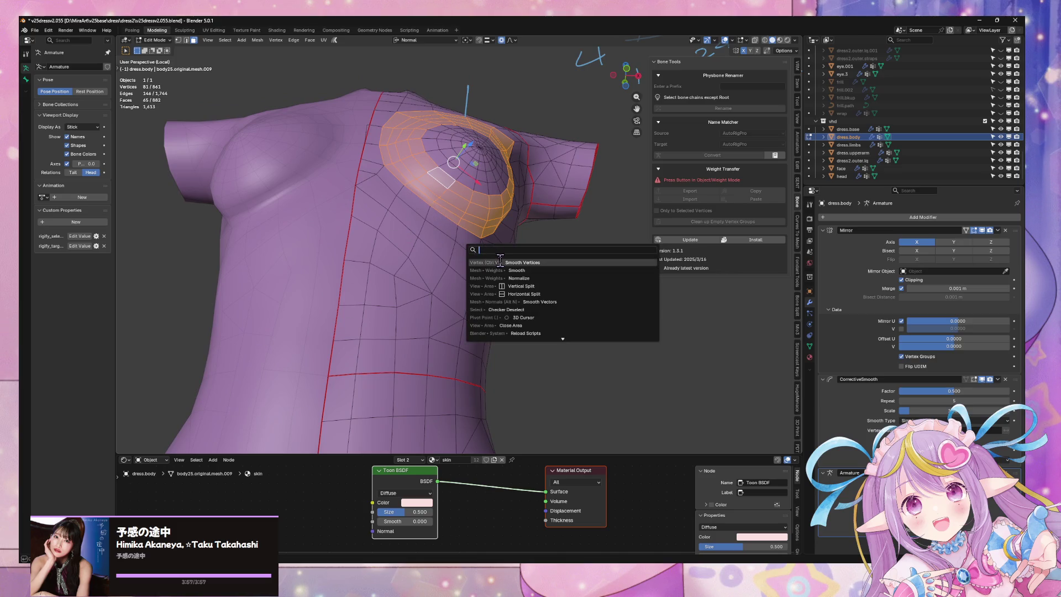
pyautogui.click(500, 260)
pyautogui.moveTo(347, 280)
pyautogui.mouseDown(button='middle')
pyautogui.moveTo(376, 332)
pyautogui.moveTo(367, 322)
pyautogui.moveTo(486, 330)
pyautogui.moveTo(400, 302)
pyautogui.mouseUp(button='middle')
# - Extend the face selection from the breast up along the chest, dropping a stray face
pyautogui.keyDown('shift'); pyautogui.click(432, 308); pyautogui.keyUp('shift')
pyautogui.keyDown('shift'); pyautogui.click(409, 304); pyautogui.keyUp('shift')
pyautogui.keyDown('shift'); pyautogui.click(423, 288); pyautogui.keyUp('shift')
pyautogui.keyDown('shift'); pyautogui.click(428, 276); pyautogui.keyUp('shift')
pyautogui.keyDown('shift'); pyautogui.click(443, 258); pyautogui.keyUp('shift')
pyautogui.keyDown('shift'); pyautogui.click(455, 239); pyautogui.keyUp('shift')
pyautogui.keyDown('shift'); pyautogui.click(460, 207); pyautogui.keyUp('shift')
pyautogui.keyDown('shift'); pyautogui.click(456, 192); pyautogui.keyUp('shift')
pyautogui.keyDown('shift'); pyautogui.click(455, 181); pyautogui.keyUp('shift')
pyautogui.keyDown('shift'); pyautogui.click(456, 171); pyautogui.keyUp('shift')
pyautogui.moveTo(464, 182); pyautogui.dragTo(344, 284, button='middle')
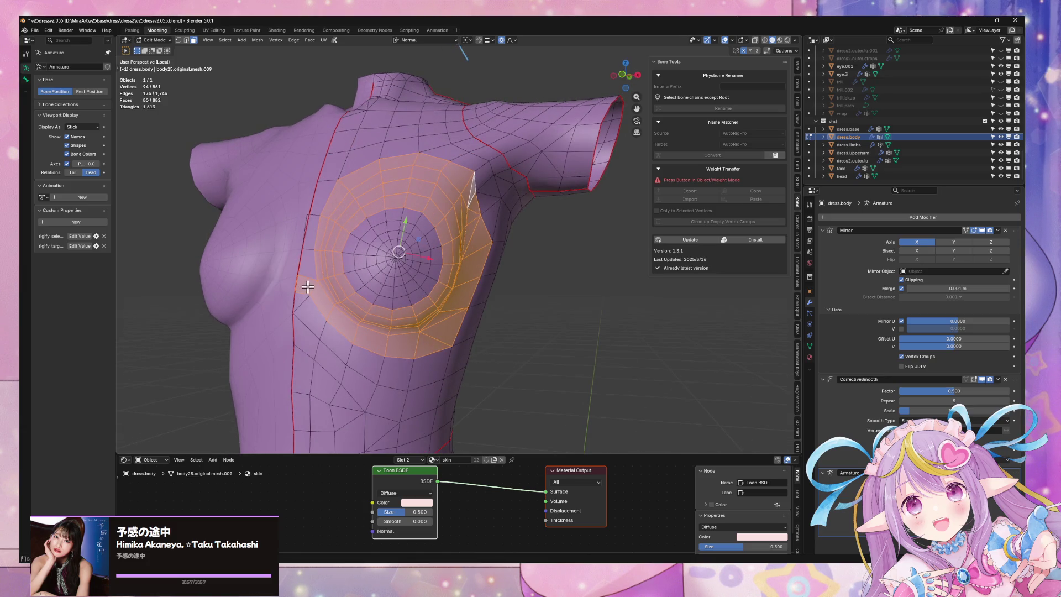
pyautogui.keyDown('shift'); pyautogui.click(308, 264); pyautogui.keyUp('shift')
pyautogui.keyDown('shift'); pyautogui.click(312, 225); pyautogui.keyUp('shift')
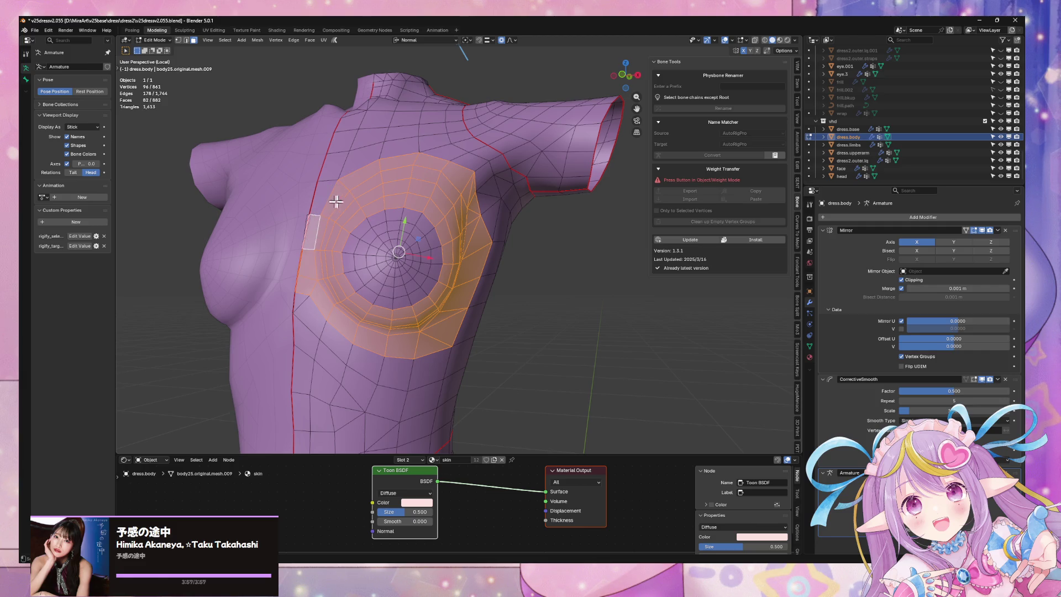
pyautogui.hotkey('ctrl', 'z')
pyautogui.keyDown('shift'); pyautogui.click(302, 287); pyautogui.keyUp('shift')
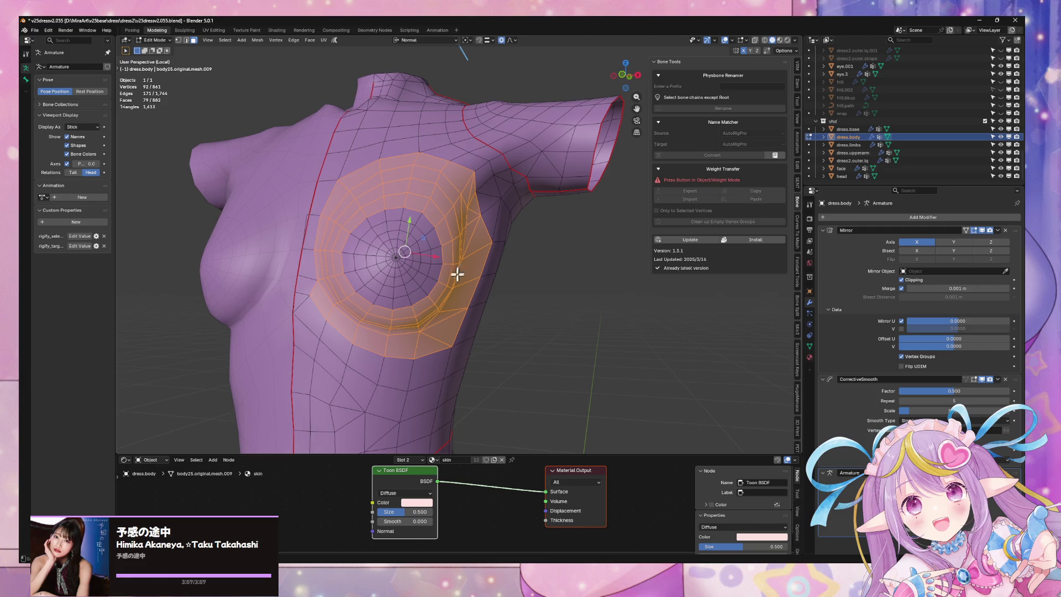
# - Run Smooth Vertices on the extended chest region from the F3 search
pyautogui.moveTo(521, 272); pyautogui.dragTo(429, 280, button='middle')
pyautogui.press('F3')
pyautogui.click(523, 283)
pyautogui.moveTo(248, 376)
pyautogui.mouseDown(button='middle')
pyautogui.moveTo(277, 348)
pyautogui.moveTo(343, 353)
pyautogui.moveTo(357, 333)
pyautogui.mouseUp(button='middle')
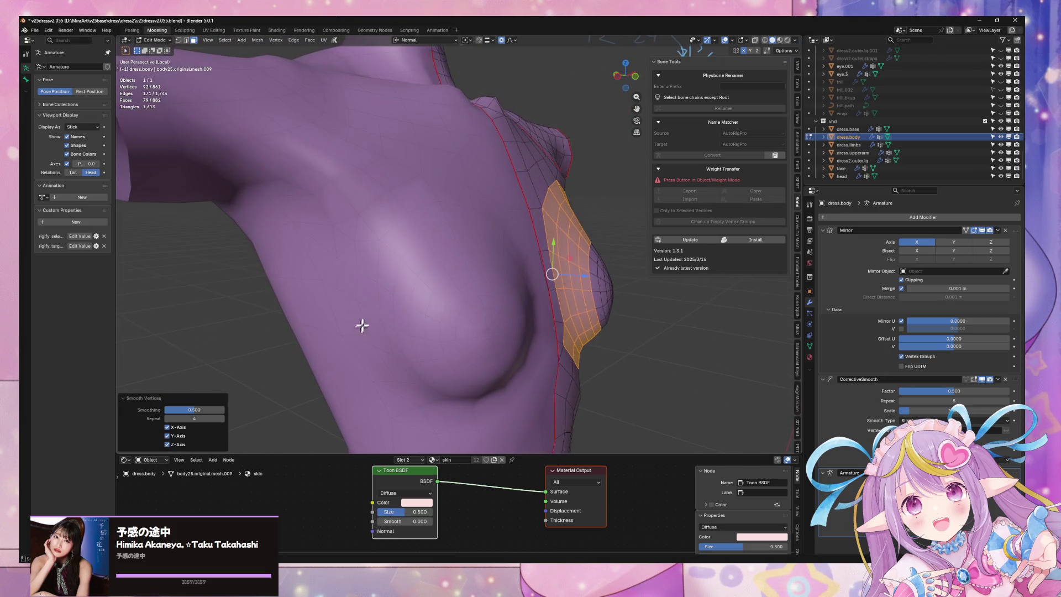
pyautogui.moveTo(573, 171); pyautogui.dragTo(569, 176, button='middle')
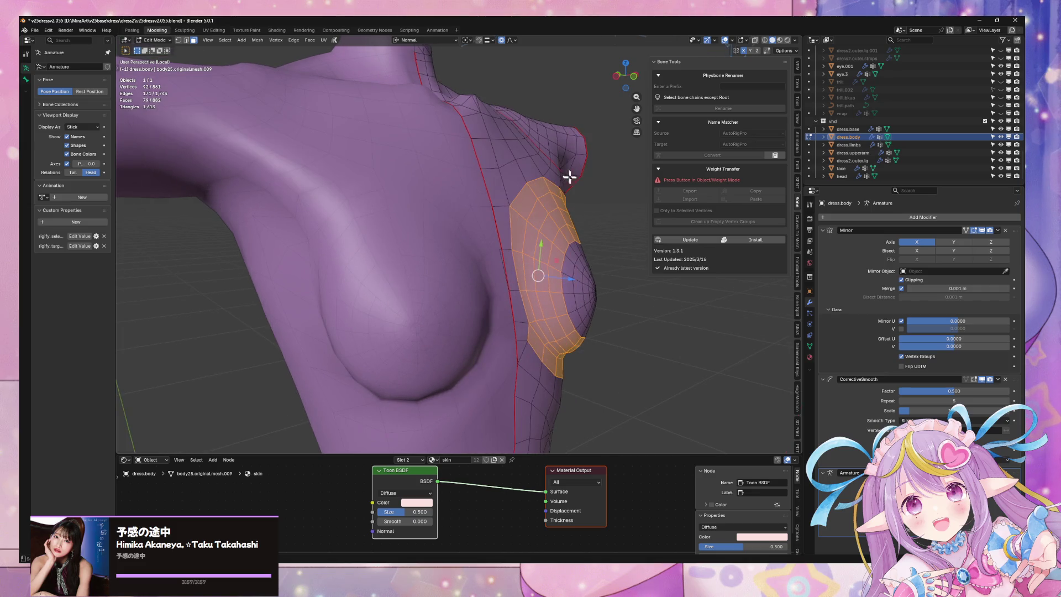
# - Grow the selection three rings and smooth the enlarged region at 0.844, one repeat
pyautogui.press('ctrl+KP_Add')
pyautogui.moveTo(584, 256); pyautogui.dragTo(547, 278, button='middle')
pyautogui.press('ctrl+KP_Add')
pyautogui.press('ctrl+KP_Add')
pyautogui.press('ctrl+KP_Add')
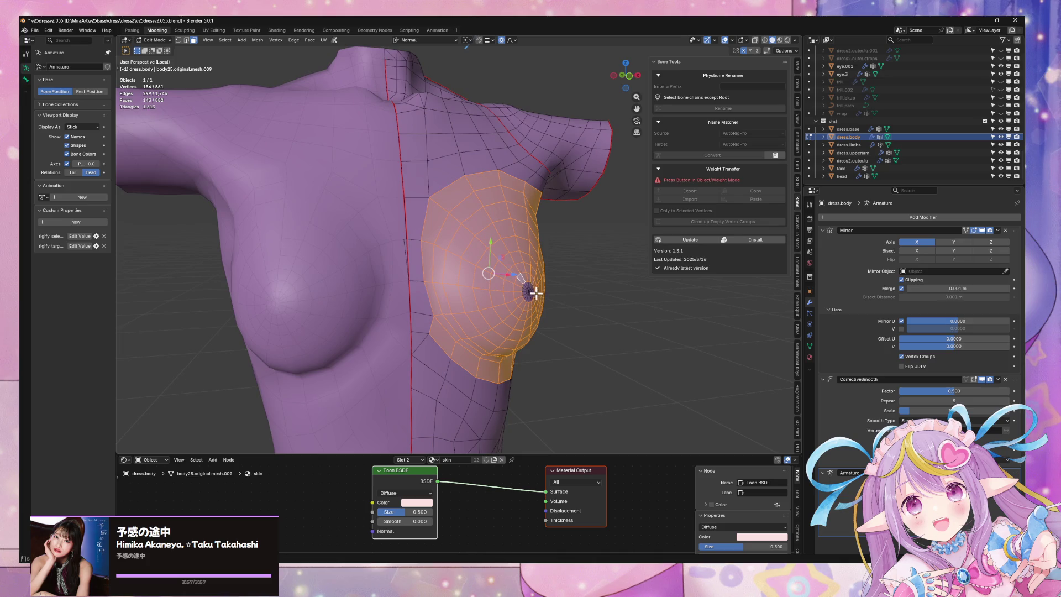
pyautogui.press('ctrl+KP_Add')
pyautogui.rightClick(584, 268)
pyautogui.click(622, 279)
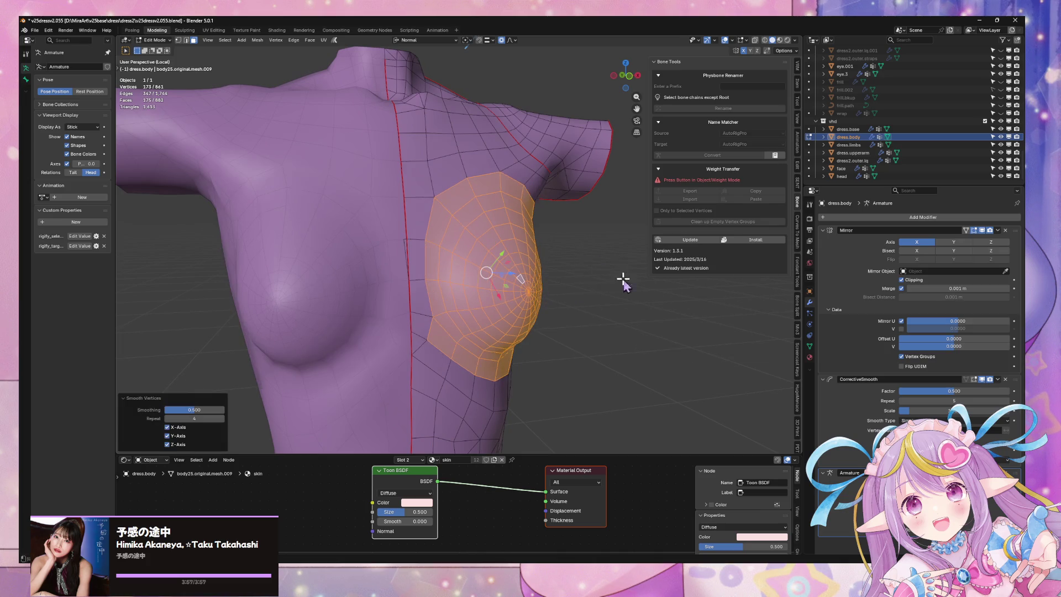
pyautogui.moveTo(189, 420)
pyautogui.mouseDown()
pyautogui.moveTo(218, 418)
pyautogui.moveTo(198, 410)
pyautogui.moveTo(205, 419)
pyautogui.moveTo(180, 418)
pyautogui.mouseUp()
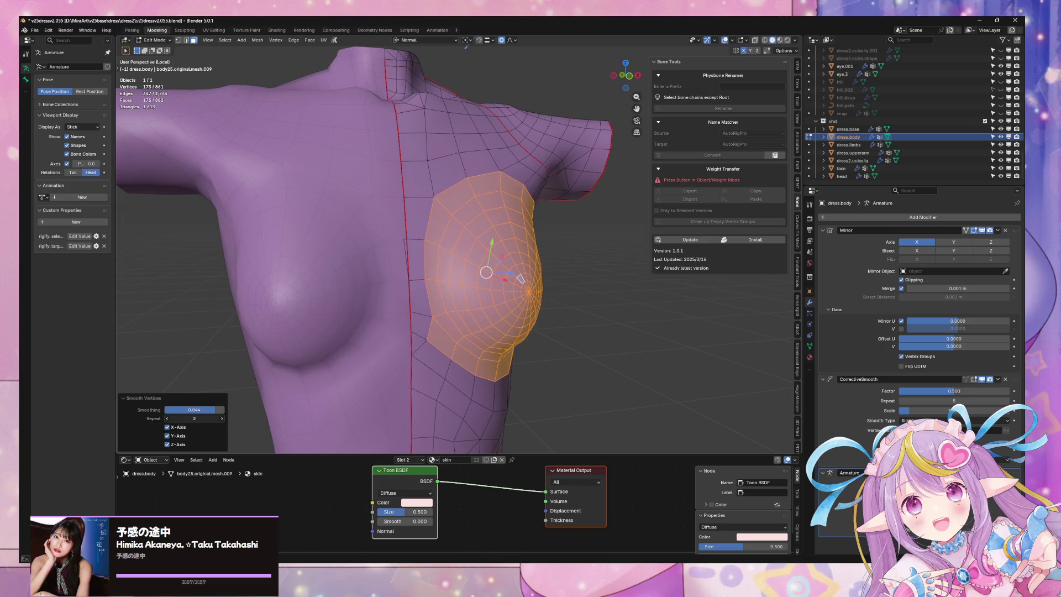
# - Select only the breast tip vertex and zoom in on it
pyautogui.moveTo(481, 295)
pyautogui.mouseDown(button='middle')
pyautogui.moveTo(451, 307)
pyautogui.moveTo(453, 339)
pyautogui.moveTo(433, 332)
pyautogui.moveTo(467, 349)
pyautogui.moveTo(444, 254)
pyautogui.mouseUp(button='middle')
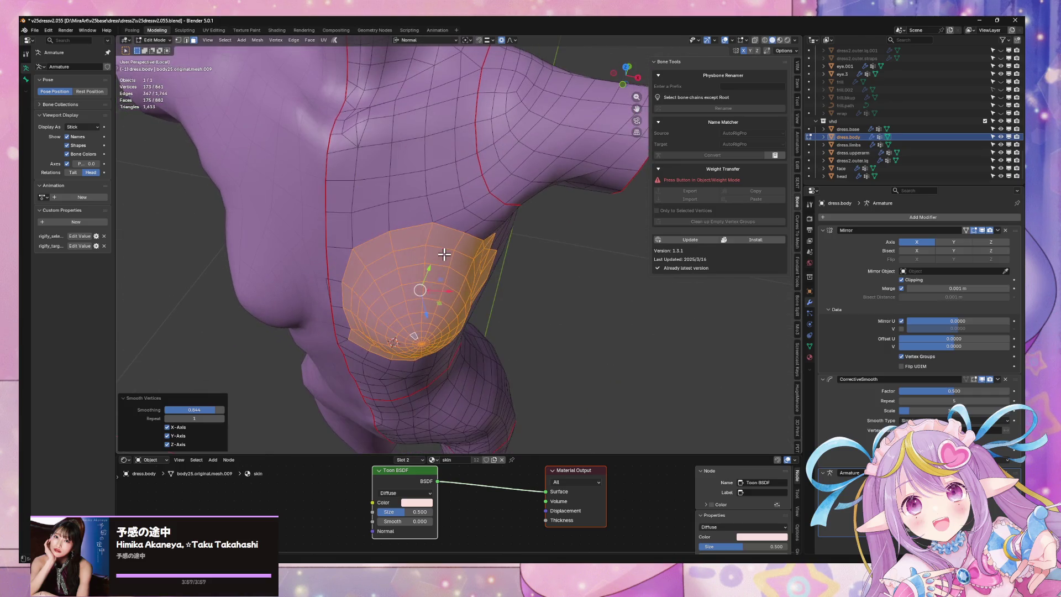
pyautogui.click(426, 346)
pyautogui.moveTo(450, 347)
pyautogui.mouseDown(button='middle')
pyautogui.moveTo(450, 313)
pyautogui.moveTo(470, 308)
pyautogui.moveTo(457, 315)
pyautogui.mouseUp(button='middle')
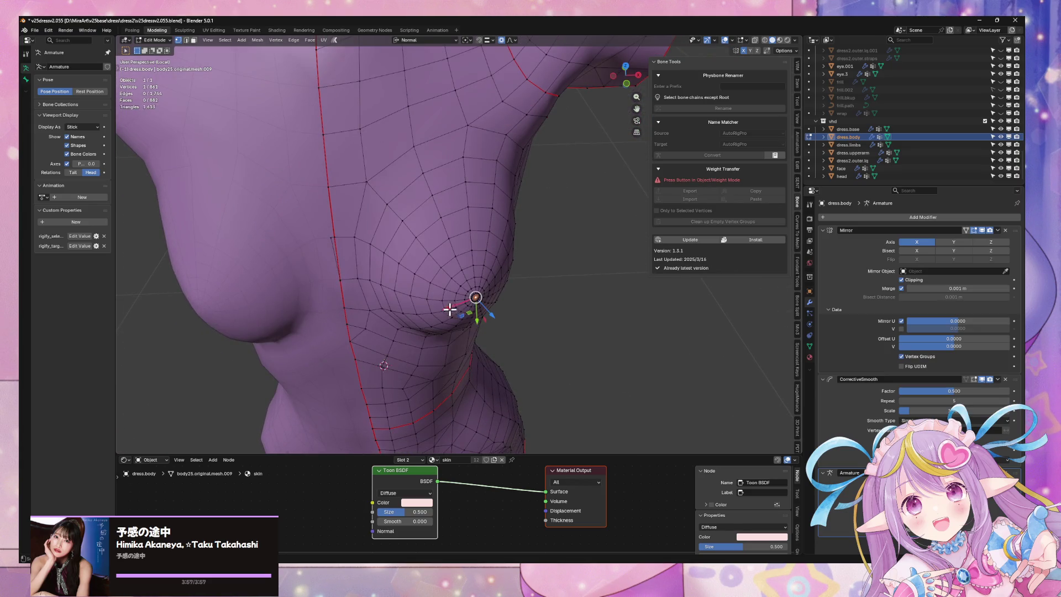
# - Push the breast tip vertex outward along X with a resized proportional falloff
pyautogui.press('g')
pyautogui.press('x')
pyautogui.press('x')
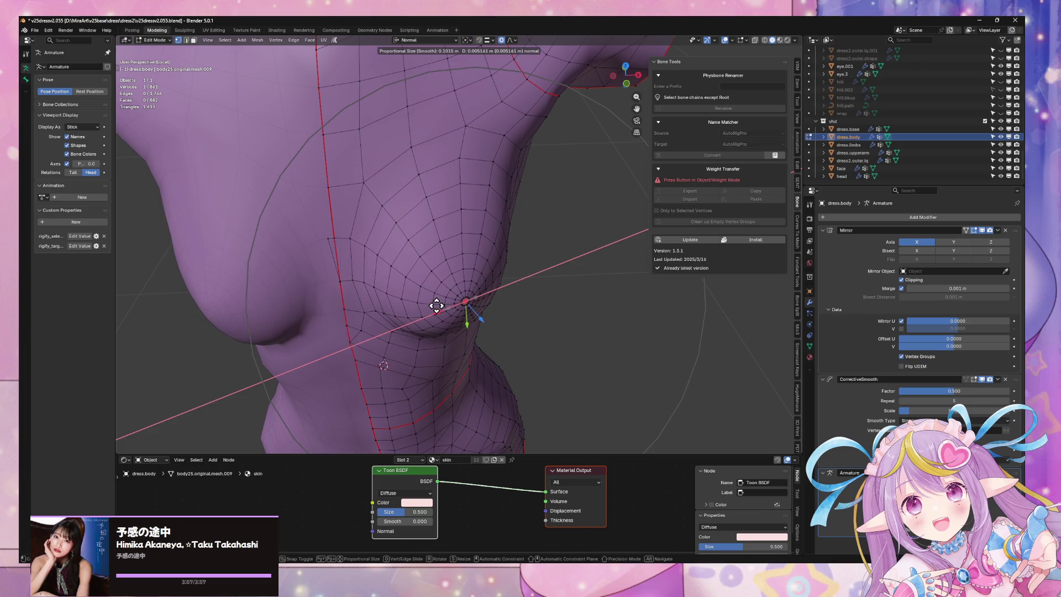
pyautogui.scroll(1, 436, 304)
pyautogui.click(435, 304)
pyautogui.scroll(-5, 459, 289)
pyautogui.moveTo(459, 289)
pyautogui.mouseDown(button='middle')
pyautogui.moveTo(499, 280)
pyautogui.moveTo(500, 301)
pyautogui.mouseUp(button='middle')
# - Inspect the rounded bust from the front in both Object Mode and Edit Mode
pyautogui.press('Tab')
pyautogui.moveTo(581, 320)
pyautogui.mouseDown(button='middle')
pyautogui.moveTo(568, 249)
pyautogui.moveTo(579, 240)
pyautogui.moveTo(536, 237)
pyautogui.mouseUp(button='middle')
pyautogui.scroll(3, 494, 236)
pyautogui.press('Tab')
pyautogui.scroll(3, 449, 192)
pyautogui.moveTo(447, 177); pyautogui.dragTo(469, 227, button='middle')
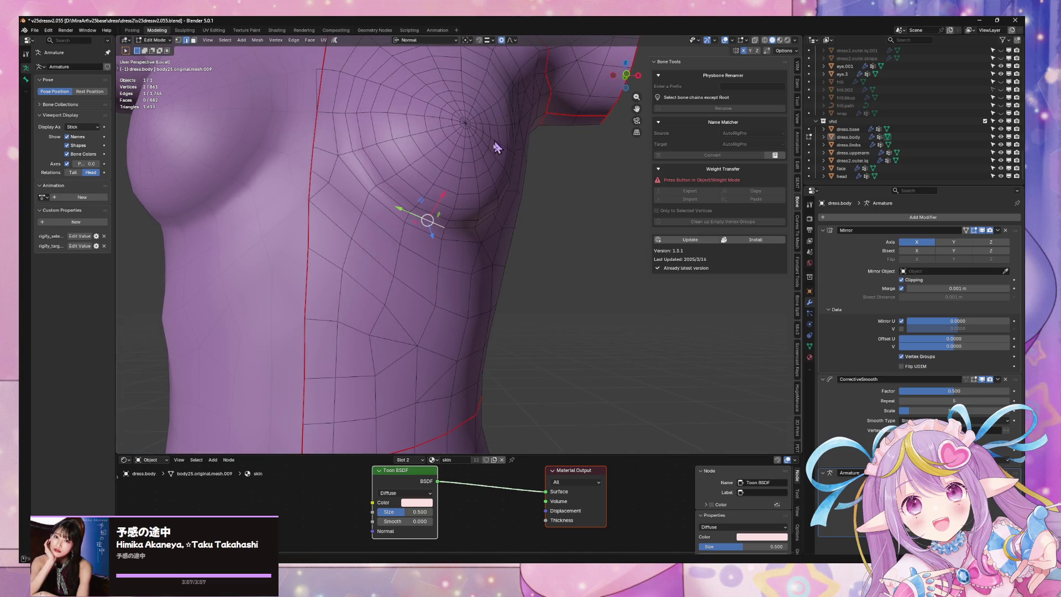
pyautogui.scroll(-6, 491, 182)
# - Leave local view to check the whole character's shoulder, then isolate dress.body again
pyautogui.press('Tab')
pyautogui.press('KP_Divide')
pyautogui.moveTo(526, 244); pyautogui.dragTo(534, 265, button='middle')
pyautogui.moveTo(523, 310)
pyautogui.mouseDown(button='middle')
pyautogui.moveTo(498, 265)
pyautogui.moveTo(511, 230)
pyautogui.moveTo(459, 226)
pyautogui.moveTo(523, 264)
pyautogui.moveTo(572, 214)
pyautogui.moveTo(585, 178)
pyautogui.moveTo(607, 184)
pyautogui.moveTo(612, 194)
pyautogui.moveTo(540, 227)
pyautogui.moveTo(577, 203)
pyautogui.moveTo(536, 204)
pyautogui.moveTo(397, 161)
pyautogui.moveTo(478, 209)
pyautogui.moveTo(602, 75)
pyautogui.mouseUp(button='middle')
pyautogui.scroll(3, 451, 229)
pyautogui.press('KP_Divide')
pyautogui.press('KP_Divide')
# - View the chest in Right Orthographic, then orbit to a front perspective of the character
pyautogui.click(636, 79)
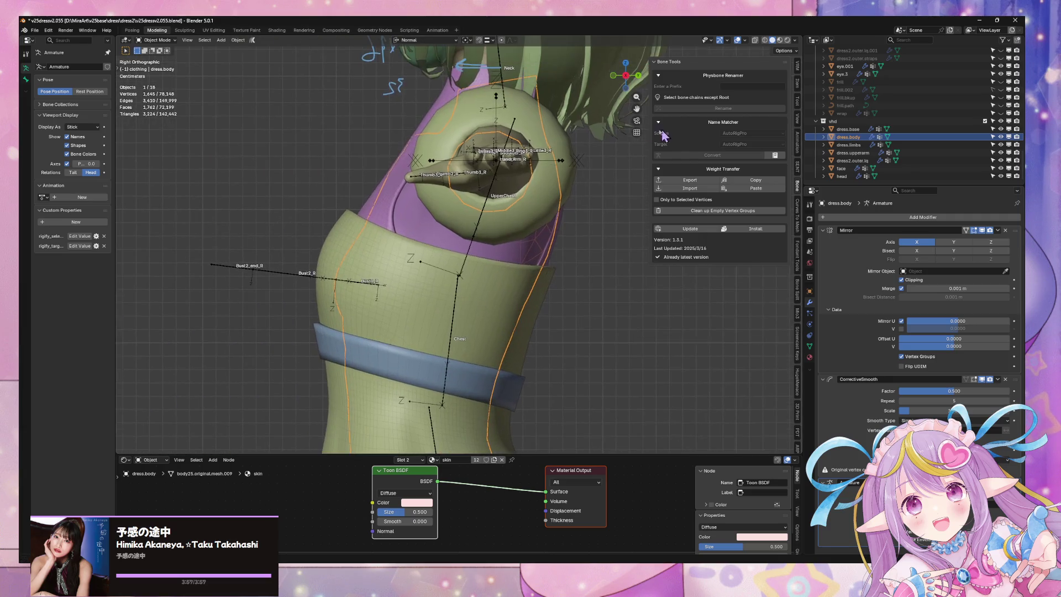
pyautogui.scroll(3, 399, 209)
pyautogui.scroll(-2, 432, 202)
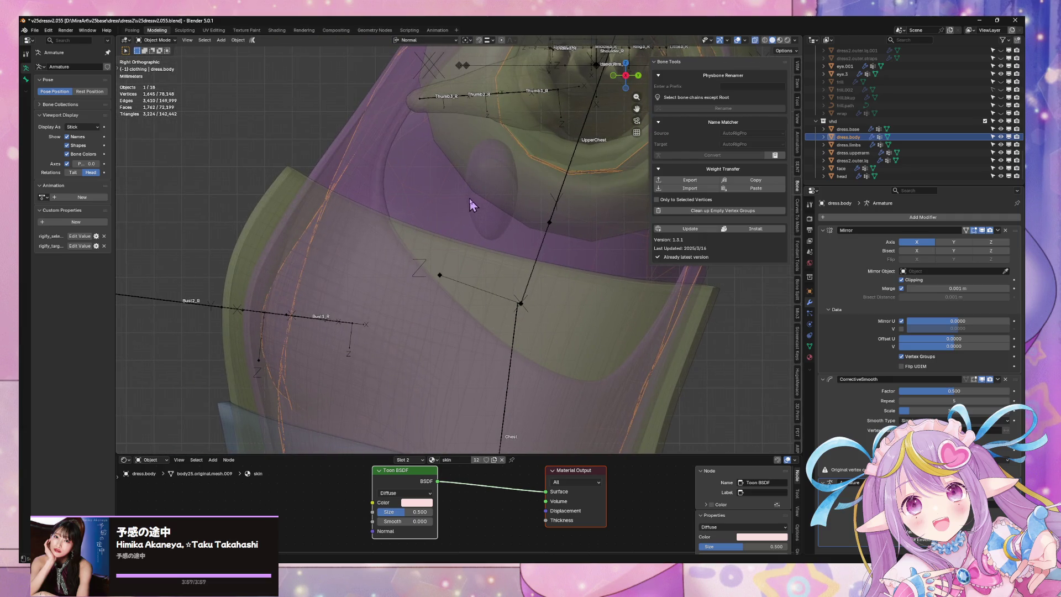
pyautogui.moveTo(447, 196)
pyautogui.mouseDown(button='middle')
pyautogui.moveTo(438, 222)
pyautogui.moveTo(498, 234)
pyautogui.moveTo(540, 260)
pyautogui.moveTo(508, 284)
pyautogui.moveTo(560, 251)
pyautogui.mouseUp(button='middle')
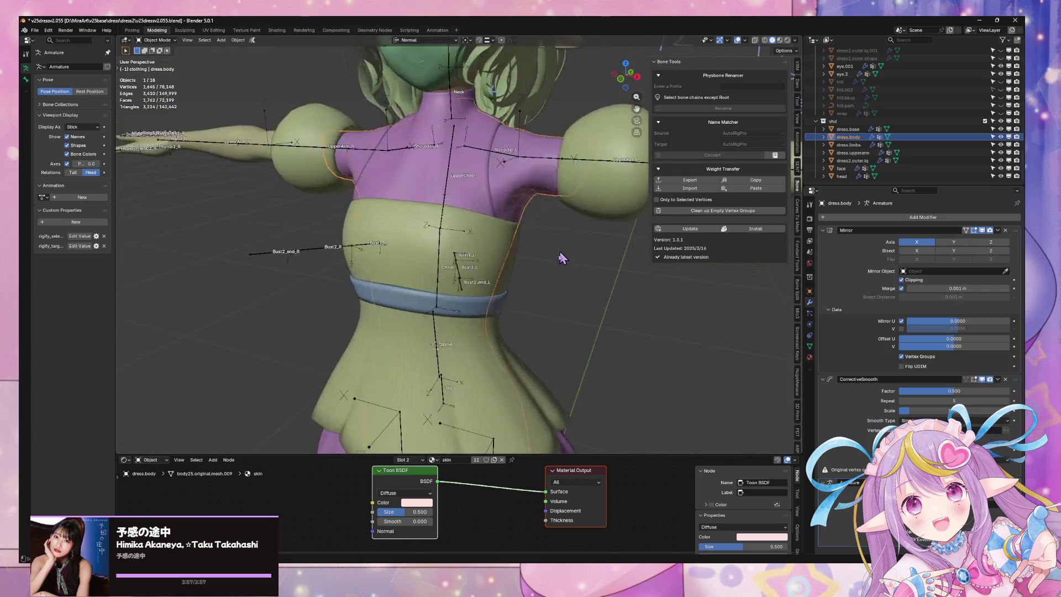
pyautogui.scroll(-5, 559, 251)
pyautogui.moveTo(561, 213)
pyautogui.mouseDown(button='middle')
pyautogui.moveTo(509, 207)
pyautogui.moveTo(499, 304)
pyautogui.moveTo(528, 319)
pyautogui.moveTo(566, 289)
pyautogui.moveTo(647, 317)
pyautogui.mouseUp(button='middle')
pyautogui.scroll(3, 509, 206)
pyautogui.scroll(2, 524, 303)
# - Deselect the dress body and orbit to a front view of the character
pyautogui.click(528, 319)
pyautogui.moveTo(604, 285)
pyautogui.mouseDown(button='middle')
pyautogui.moveTo(421, 232)
pyautogui.moveTo(332, 183)
pyautogui.mouseUp(button='middle')
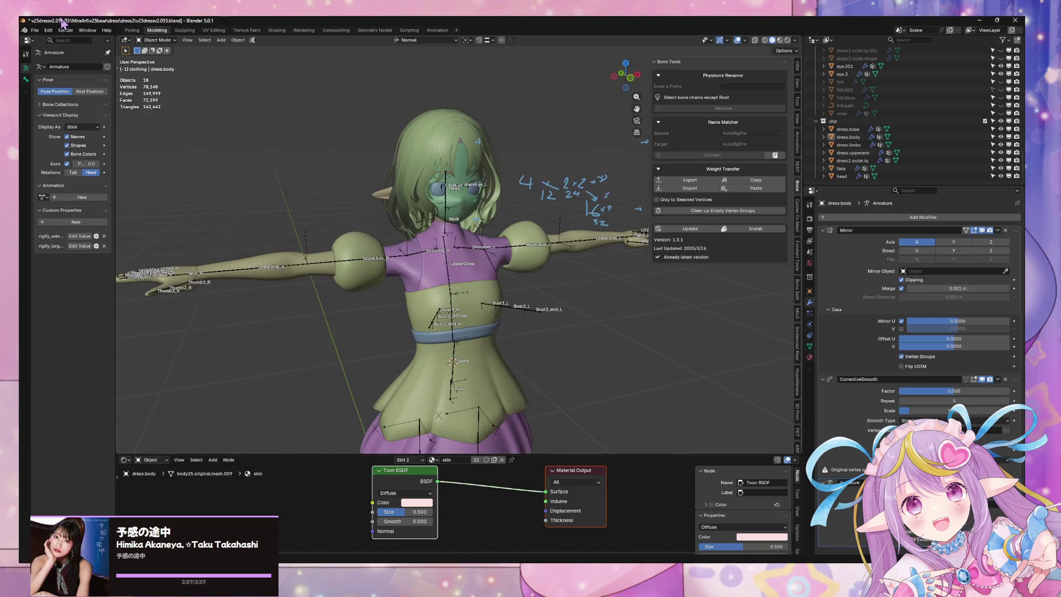
pyautogui.click(34, 30)
# - Export the character as FBX, overwriting mirav25dress2zfw.fbx
pyautogui.moveTo(91, 150)
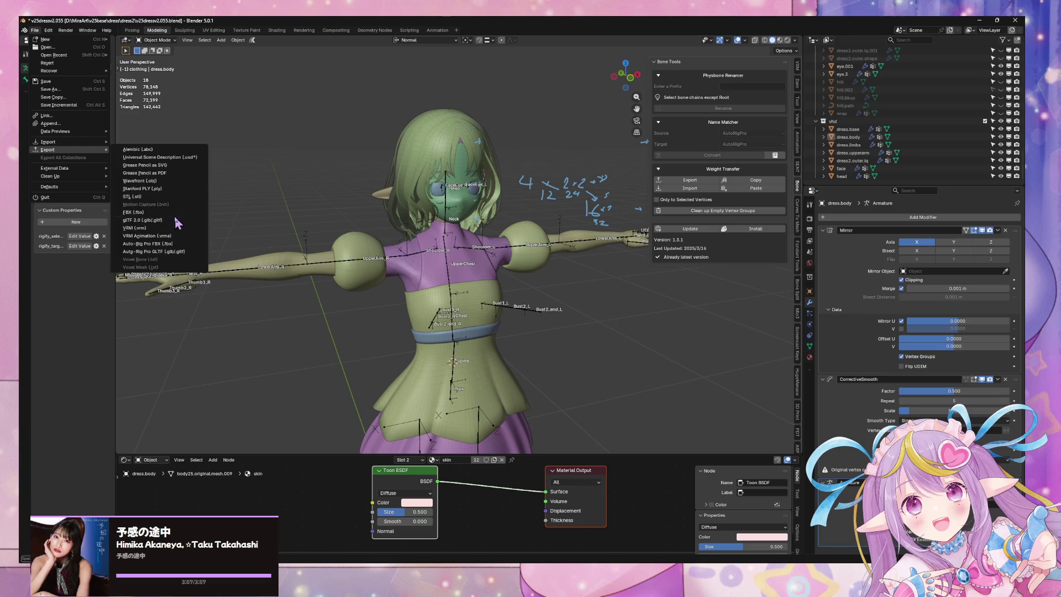
pyautogui.click(126, 220)
pyautogui.doubleClick(328, 229)
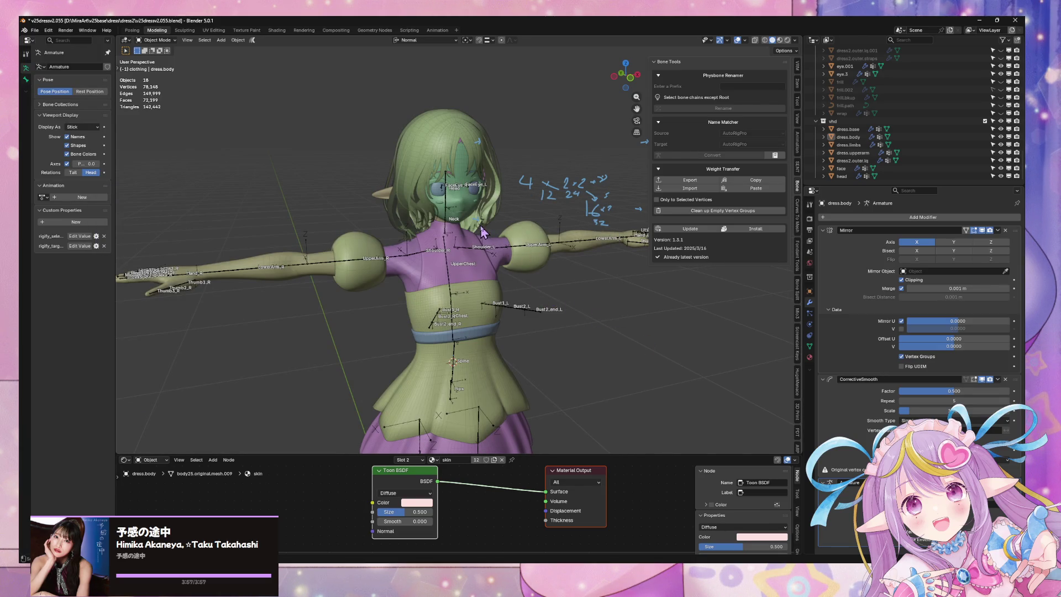
# - Select the armature, review the T-posed model up close, and switch to Unity
pyautogui.moveTo(482, 232)
pyautogui.mouseDown(button='middle')
pyautogui.moveTo(442, 288)
pyautogui.moveTo(438, 265)
pyautogui.moveTo(481, 305)
pyautogui.mouseUp(button='middle')
pyautogui.scroll(-3, 445, 298)
pyautogui.click(445, 298)
pyautogui.scroll(4, 438, 265)
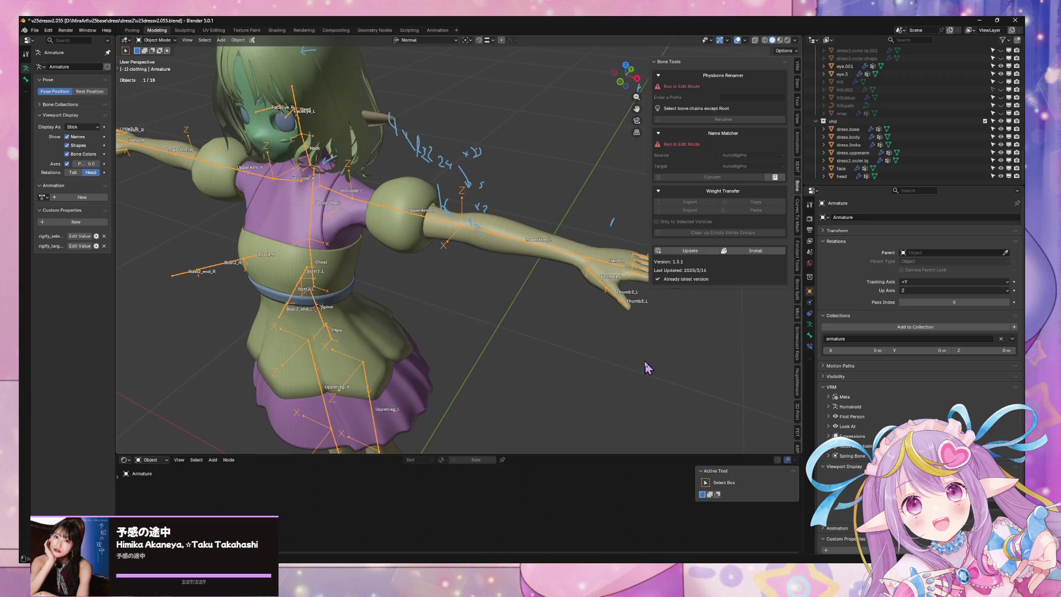
pyautogui.moveTo(594, 315)
pyautogui.mouseDown(button='middle')
pyautogui.moveTo(525, 265)
pyautogui.moveTo(534, 333)
pyautogui.moveTo(499, 304)
pyautogui.moveTo(537, 349)
pyautogui.moveTo(530, 360)
pyautogui.mouseUp(button='middle')
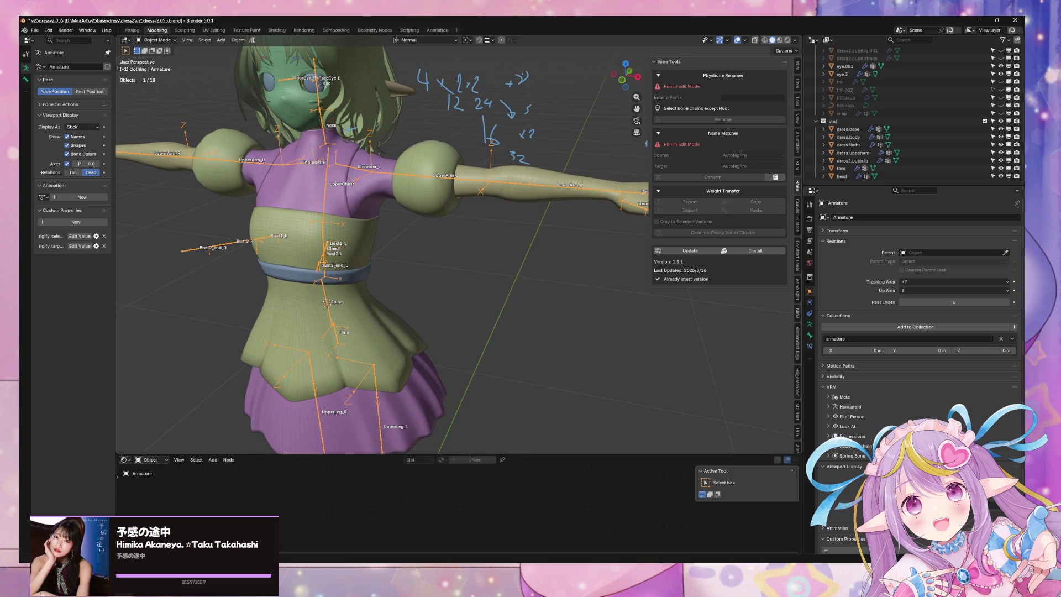
pyautogui.hotkey('alt', 'Tab')
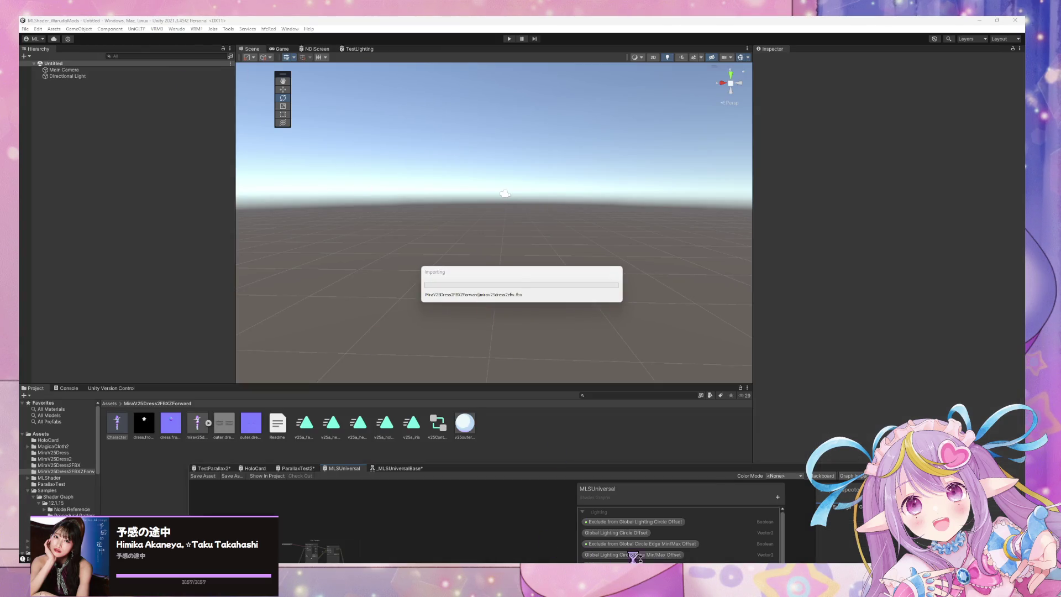
# - Check the Warudo preview, then run the Warudo mod action and dismiss the prefab restructure warning
pyautogui.hotkey('alt', 'Tab')
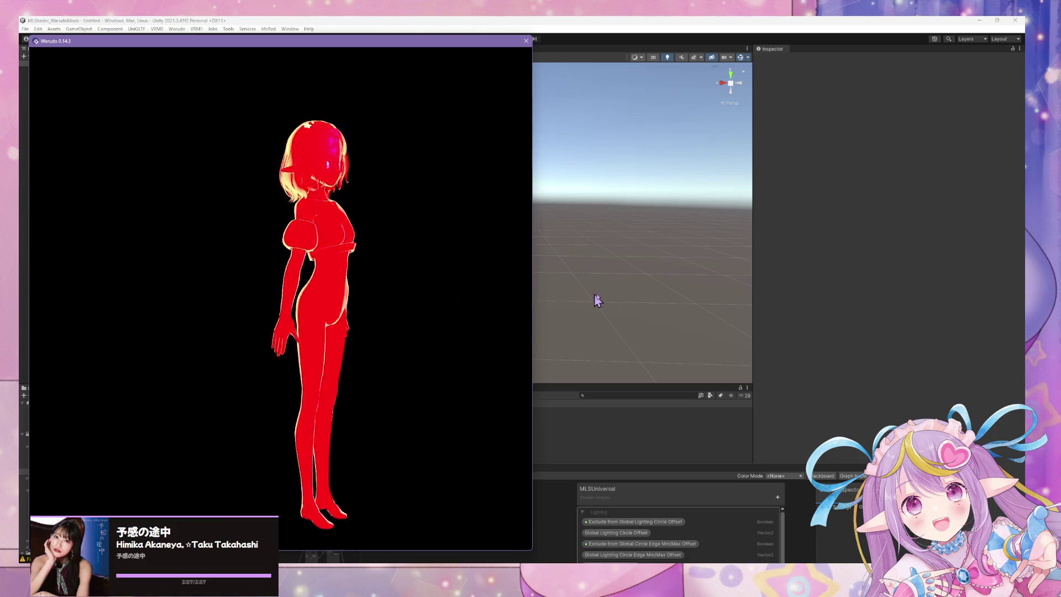
pyautogui.hotkey('alt', 'Tab')
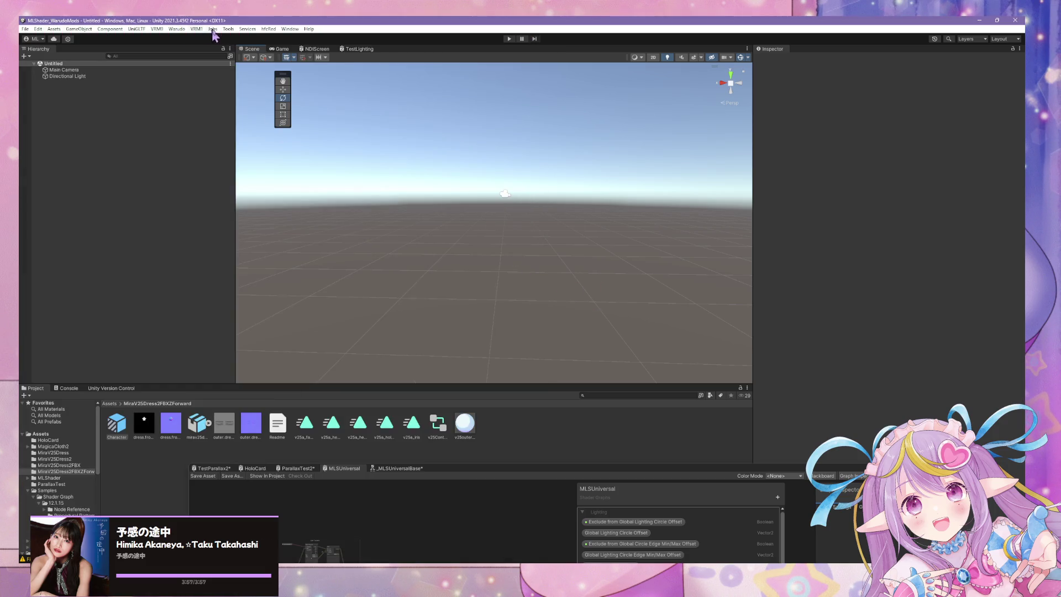
pyautogui.click(182, 31)
pyautogui.click(192, 78)
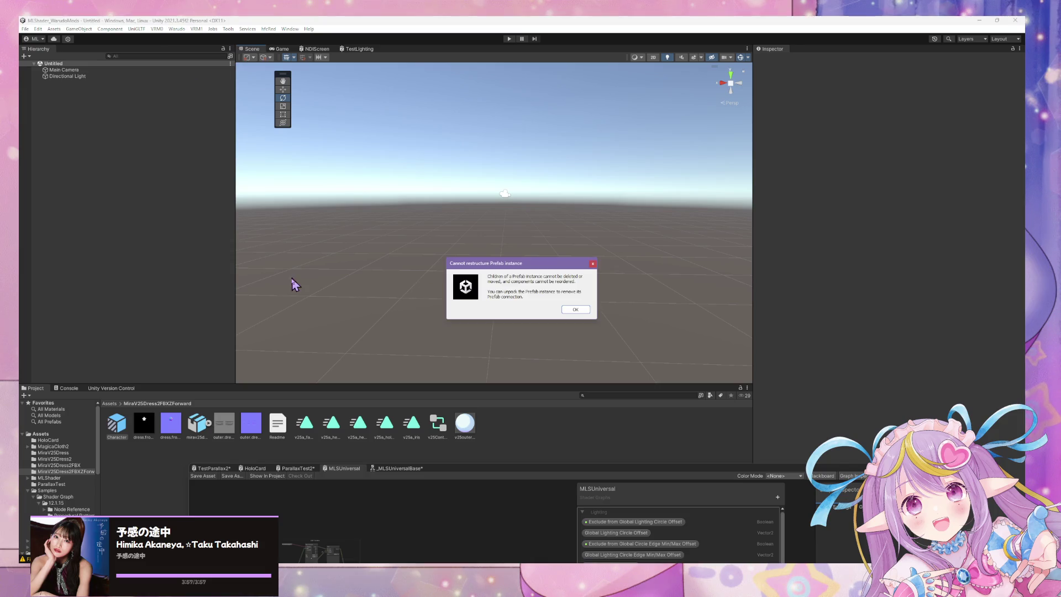
pyautogui.click(580, 310)
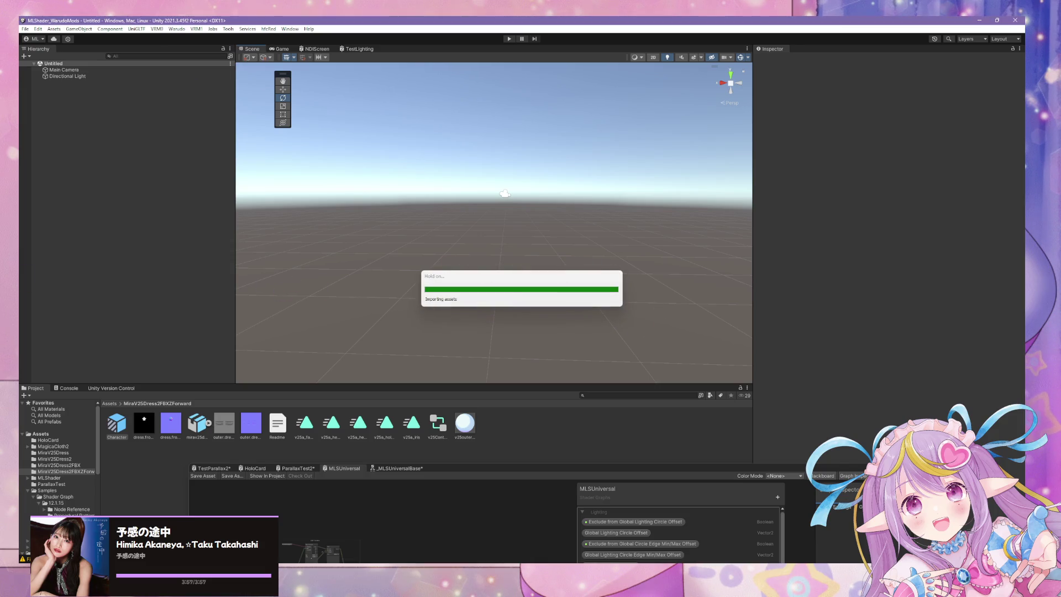
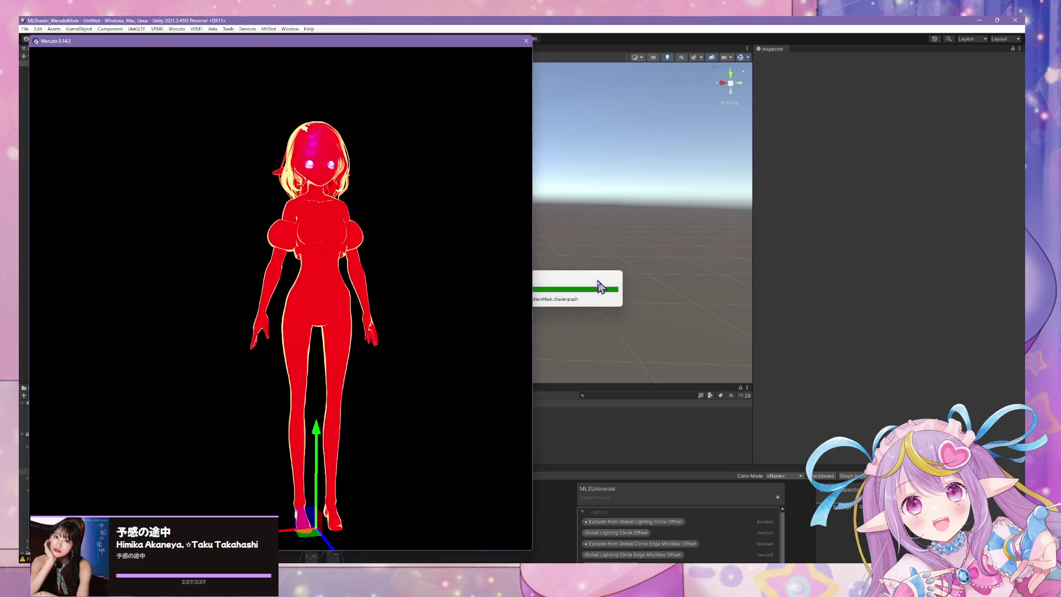
# - Orbit Warudo's preview to the avatar's side and raise the editor to show the Meshes list
pyautogui.click(375, 275)
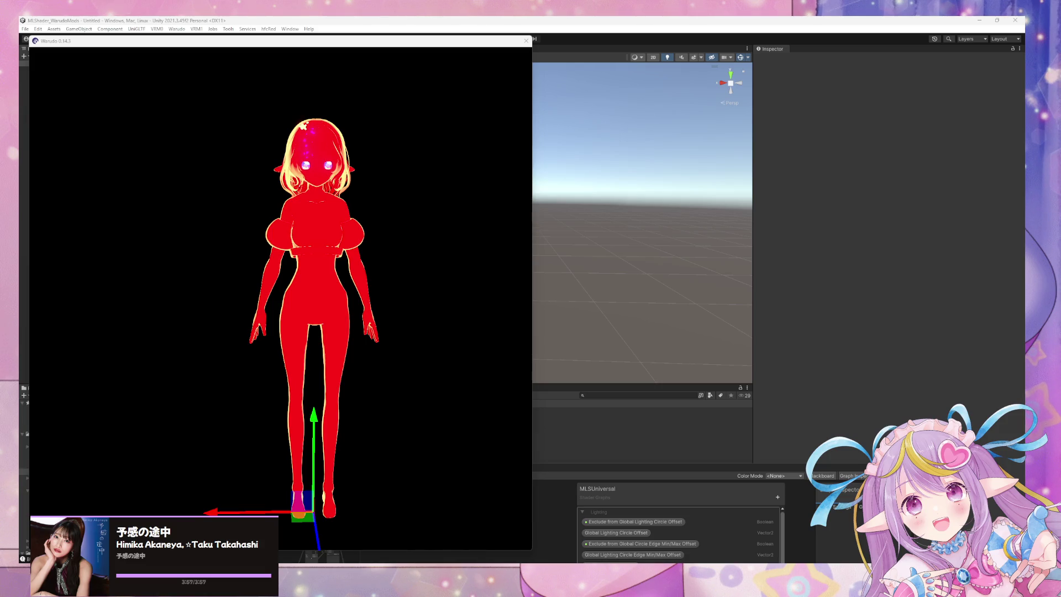
pyautogui.moveTo(401, 306)
pyautogui.mouseDown()
pyautogui.moveTo(517, 315)
pyautogui.moveTo(412, 322)
pyautogui.mouseUp()
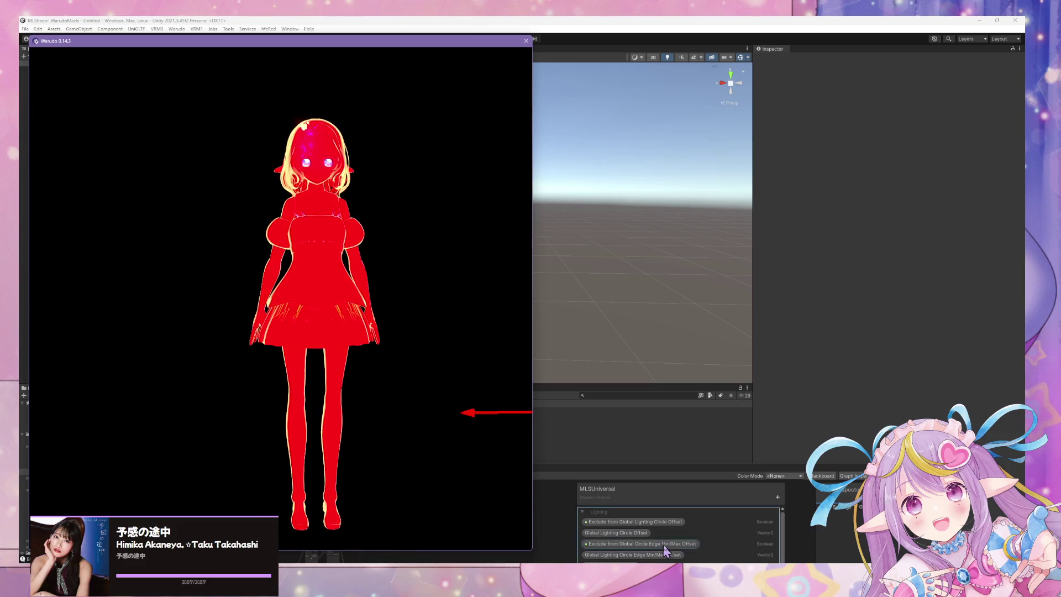
pyautogui.moveTo(737, 443)
pyautogui.mouseDown()
pyautogui.moveTo(702, 376)
pyautogui.moveTo(699, 126)
pyautogui.mouseUp()
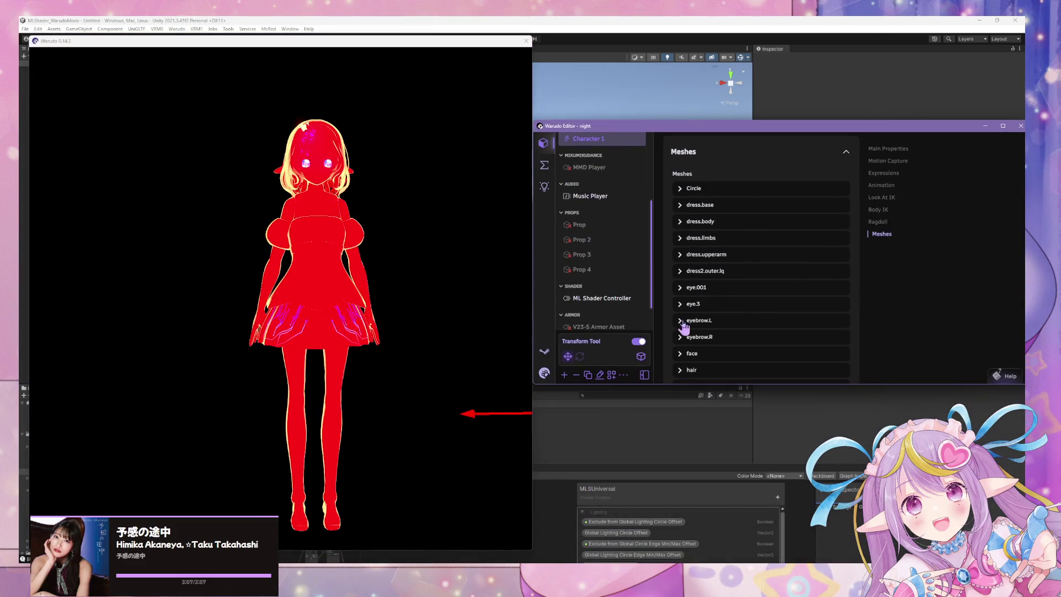
# - In ML Shader Controller, set Ambient Color Opacity to 0 and the ambient colour to muted grey-brown
pyautogui.scroll(-2, 604, 182)
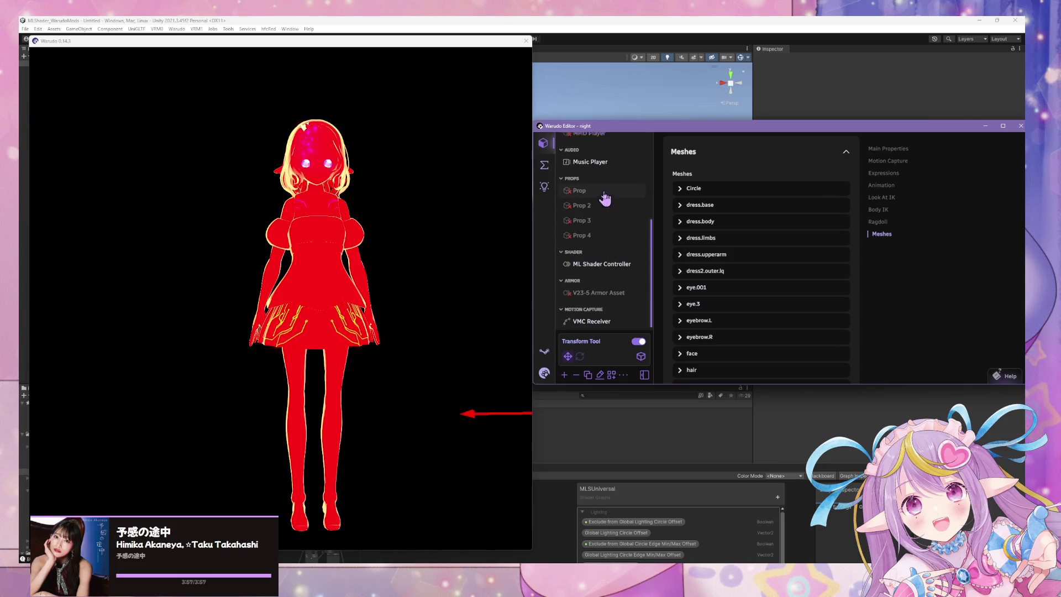
pyautogui.click(604, 263)
pyautogui.click(765, 214)
pyautogui.click(817, 246)
pyautogui.moveTo(818, 242); pyautogui.dragTo(659, 220)
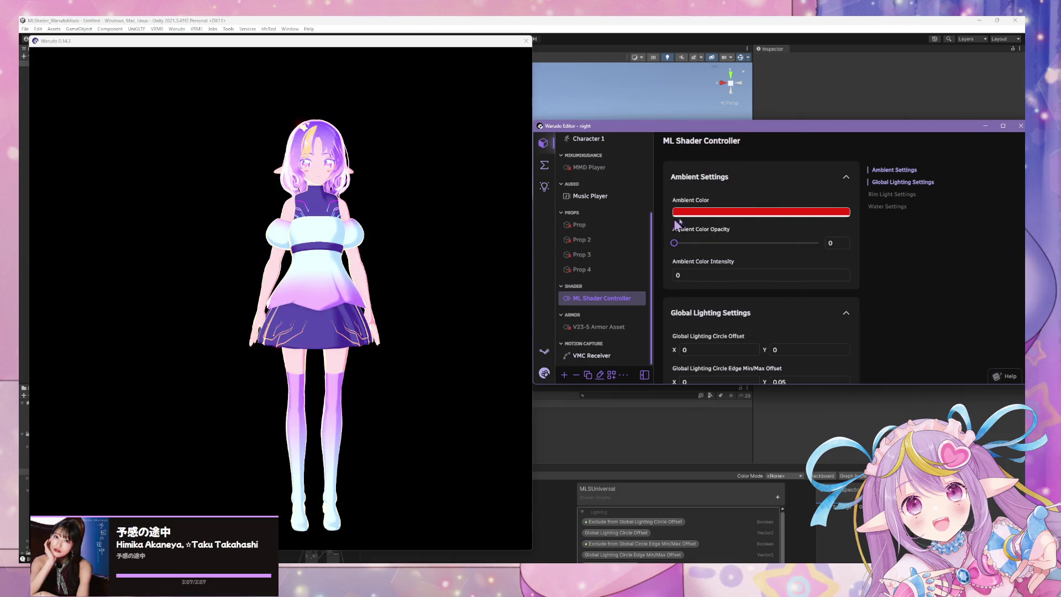
pyautogui.click(696, 217)
pyautogui.click(707, 187)
# - Orbit, pan and zoom the preview to inspect the avatar's side, back and front
pyautogui.moveTo(467, 247); pyautogui.dragTo(292, 223)
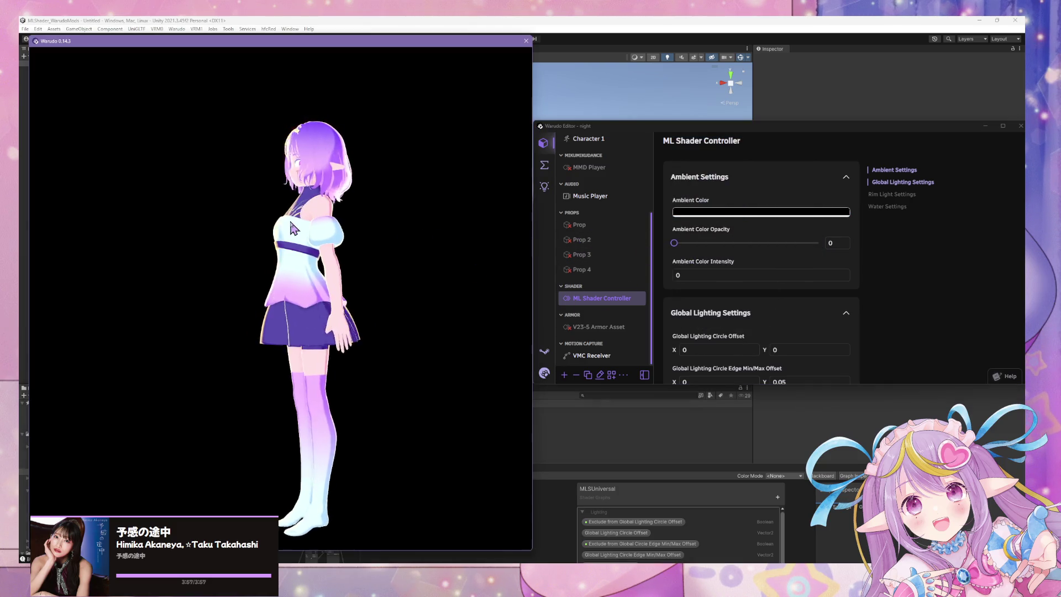
pyautogui.moveTo(395, 227)
pyautogui.mouseDown()
pyautogui.moveTo(447, 199)
pyautogui.moveTo(81, 190)
pyautogui.moveTo(391, 209)
pyautogui.moveTo(307, 200)
pyautogui.mouseUp()
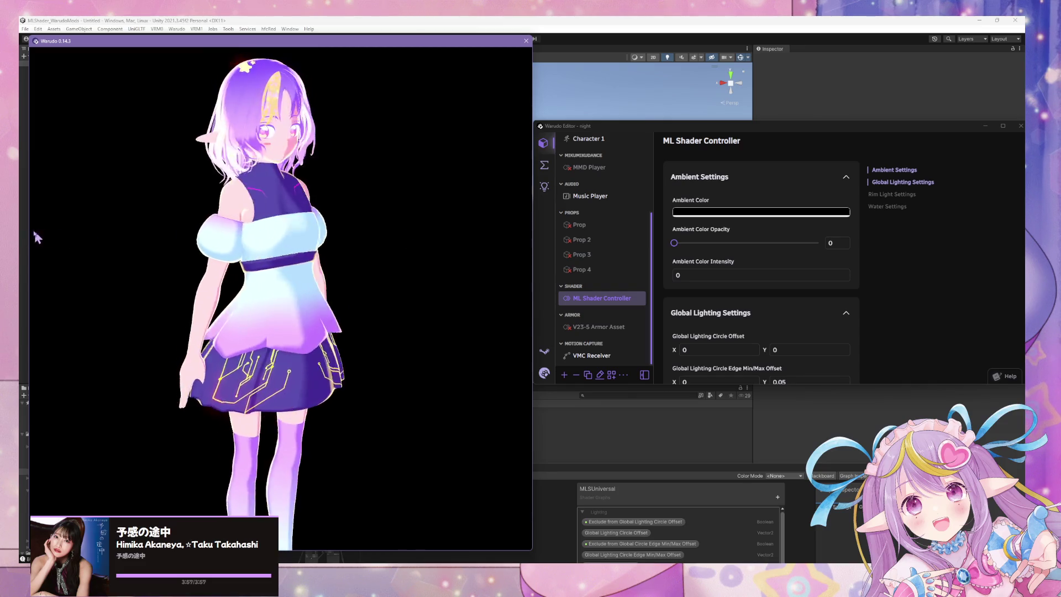
pyautogui.moveTo(309, 182)
pyautogui.mouseDown(button='middle')
pyautogui.moveTo(315, 149)
pyautogui.moveTo(316, 160)
pyautogui.mouseUp(button='middle')
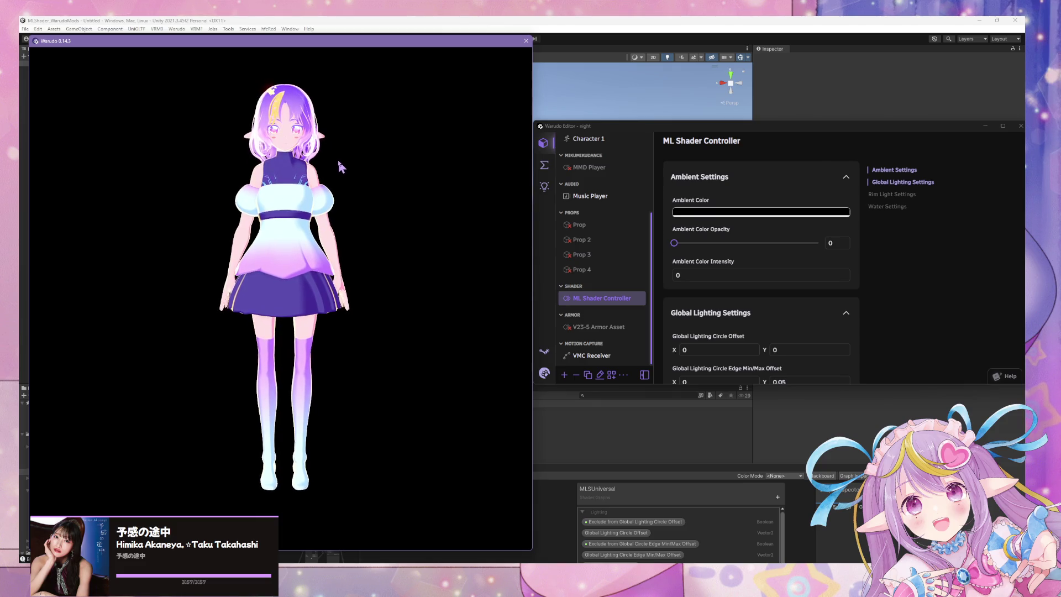
pyautogui.scroll(2, 341, 167)
pyautogui.moveTo(315, 149); pyautogui.dragTo(47, 161)
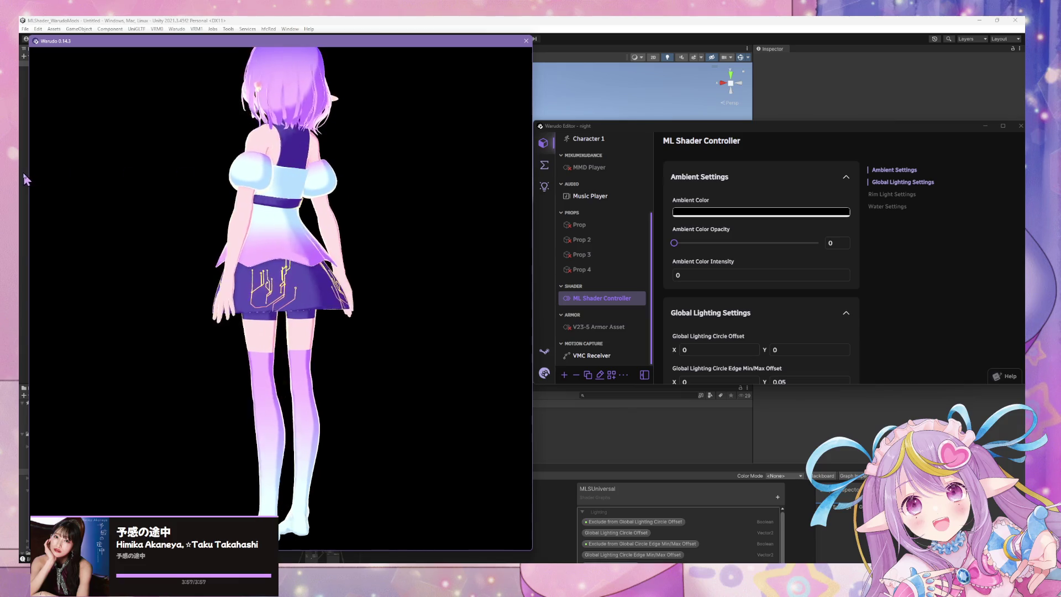
pyautogui.moveTo(368, 201); pyautogui.dragTo(390, 184)
pyautogui.scroll(-2, 389, 184)
pyautogui.scroll(1, 390, 184)
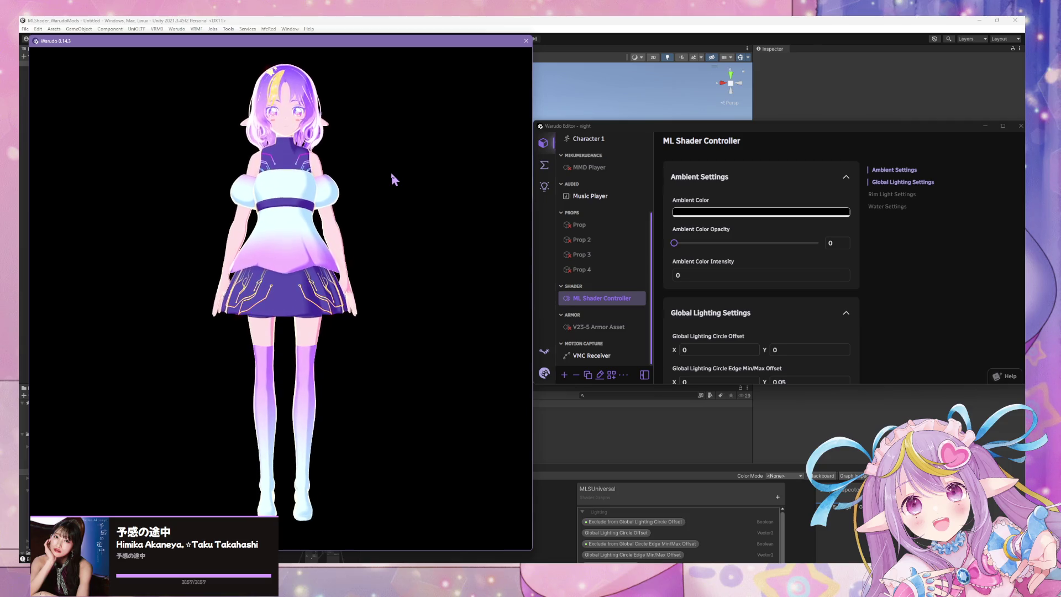
pyautogui.scroll(1, 390, 182)
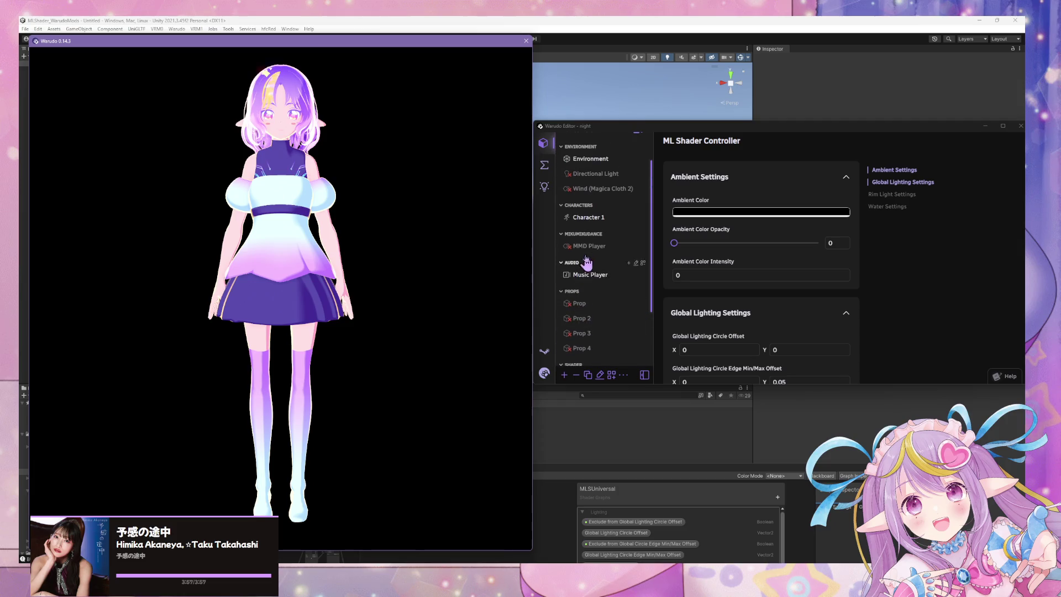
# - Set the MMD Player to Enabled and play the FREELY_TOMORROW.vmd dance on the avatar
pyautogui.click(590, 246)
pyautogui.click(844, 184)
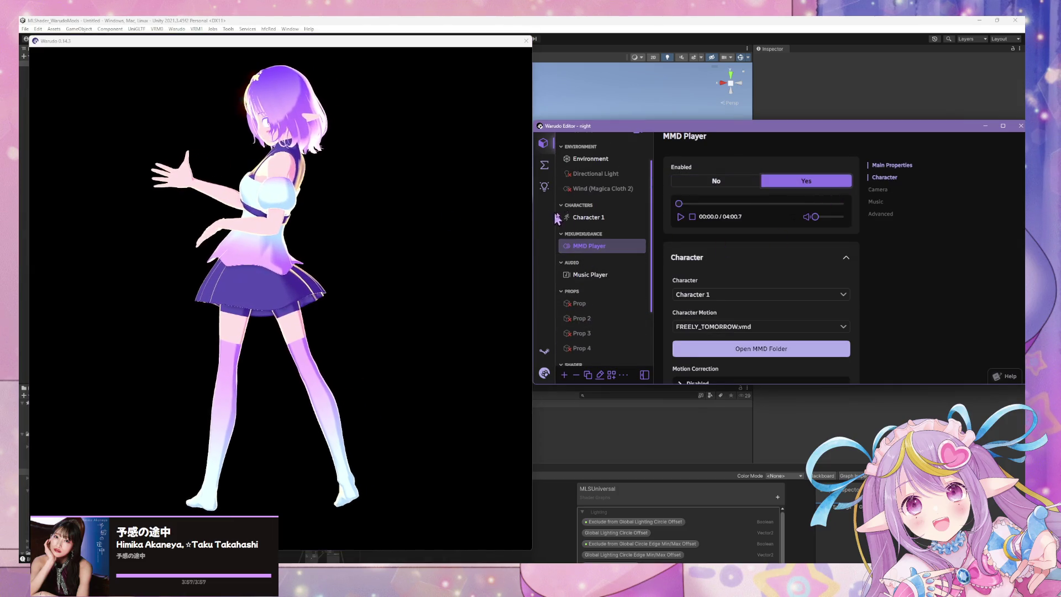
pyautogui.click(426, 227)
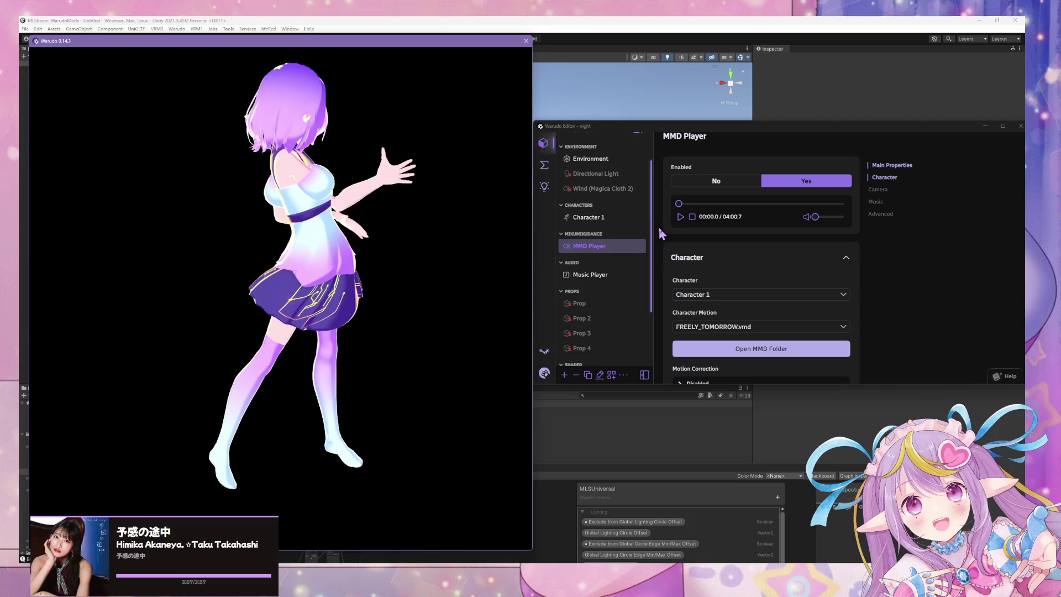
pyautogui.click(681, 218)
pyautogui.click(683, 219)
pyautogui.click(429, 192)
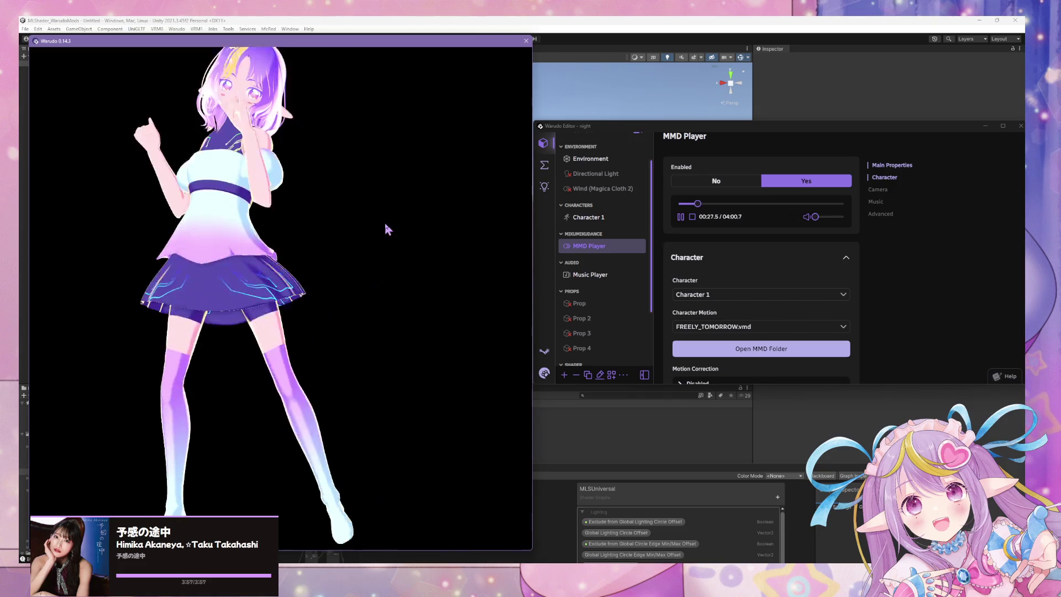
pyautogui.click(537, 575)
# - Bring the v25dressv2.055 Blender file forward and show the armature's data properties around the shoulder
pyautogui.click(534, 554)
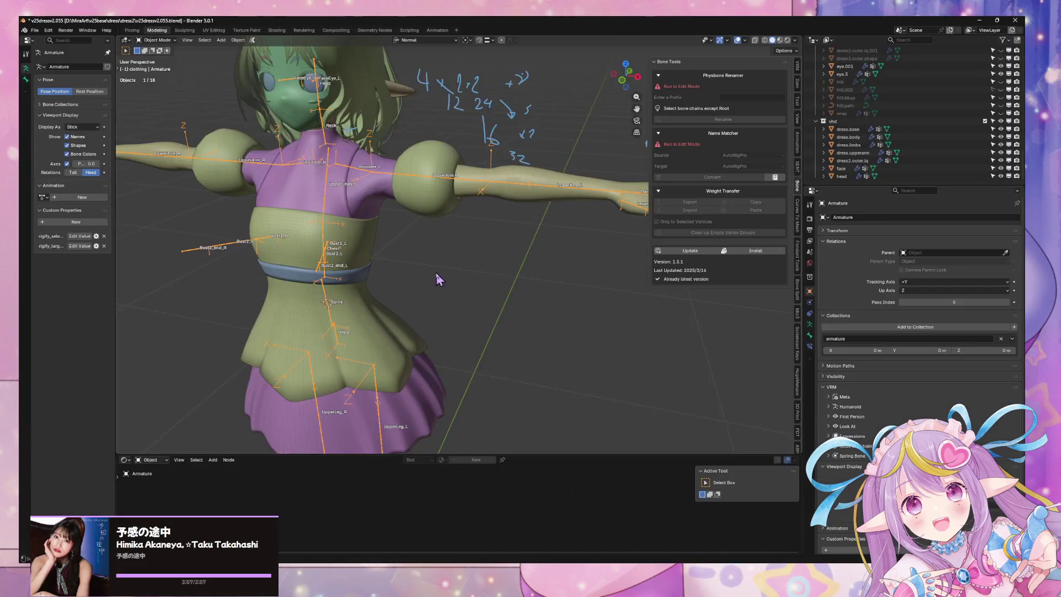
pyautogui.click(809, 324)
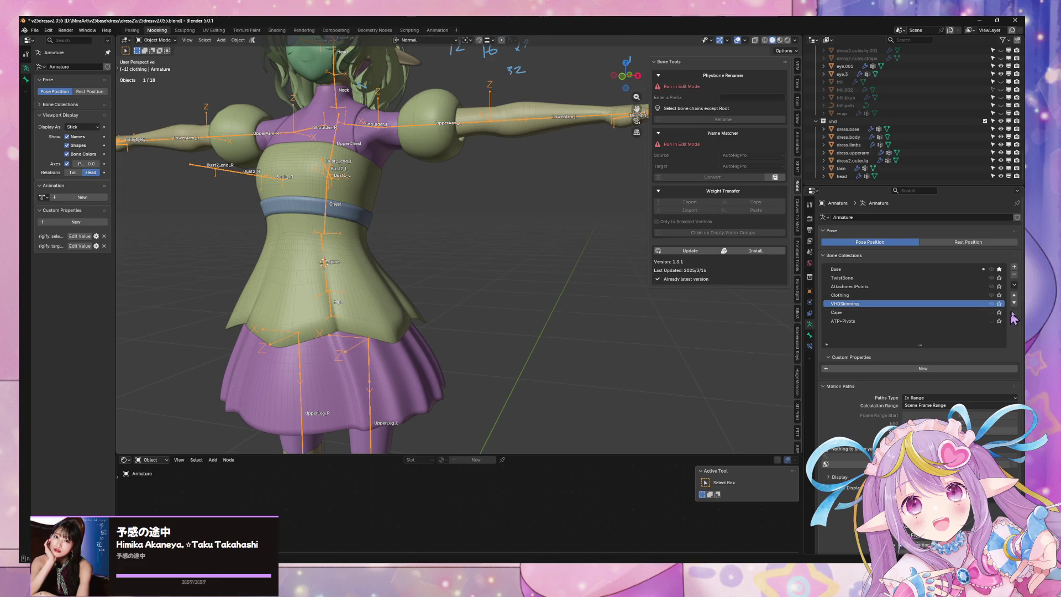
pyautogui.scroll(5, 627, 279)
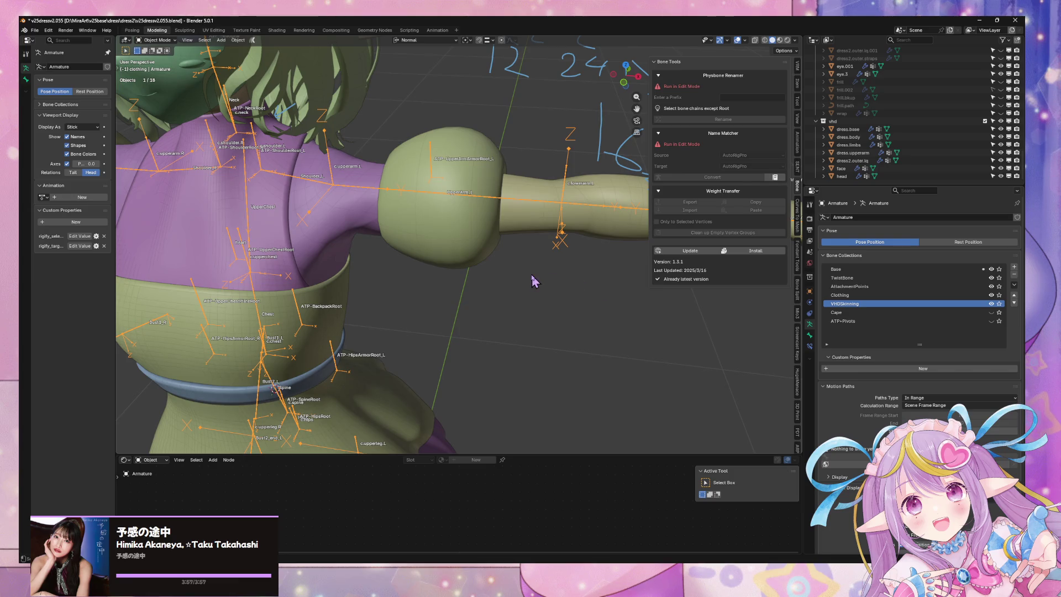
pyautogui.moveTo(535, 272); pyautogui.dragTo(363, 177, button='middle')
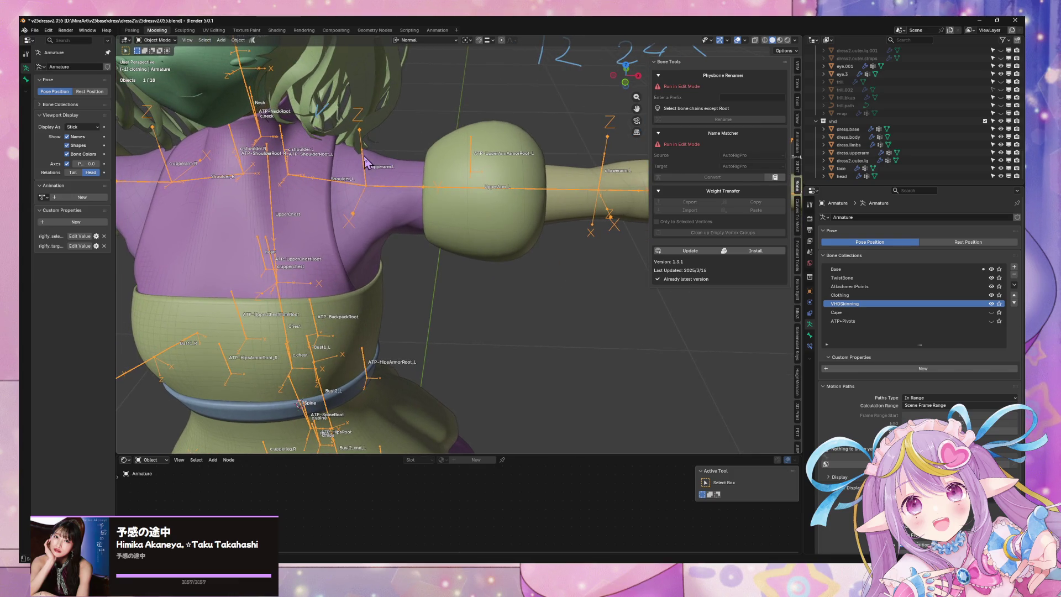
# - In armature Edit Mode, select the TwistLowerArm_1_L bone and snap to front view
pyautogui.press('Tab')
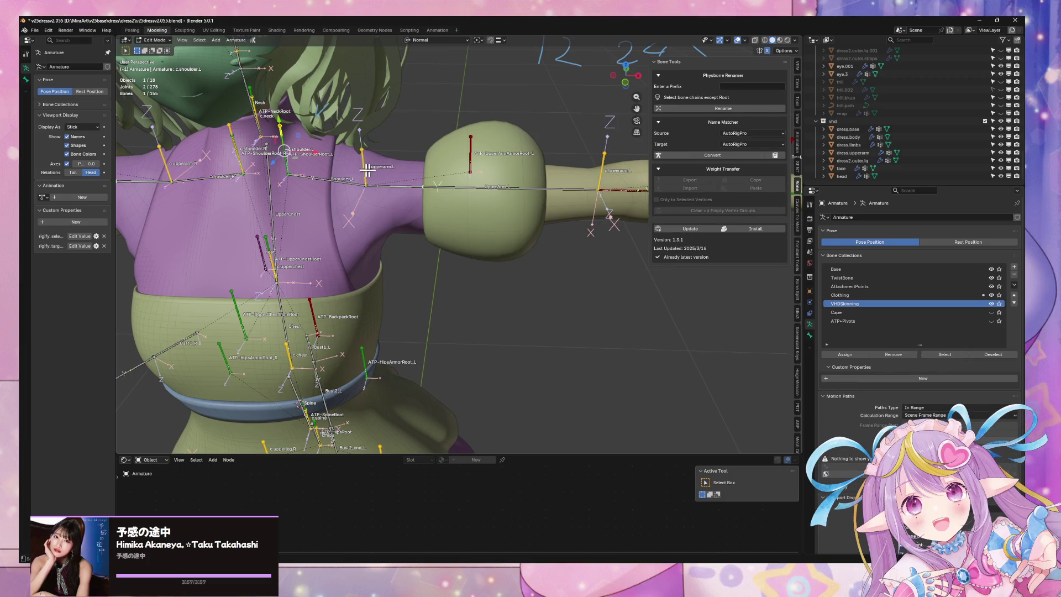
pyautogui.keyDown('shift'); pyautogui.moveTo(474, 178); pyautogui.dragTo(427, 177, button='middle'); pyautogui.keyUp('shift')
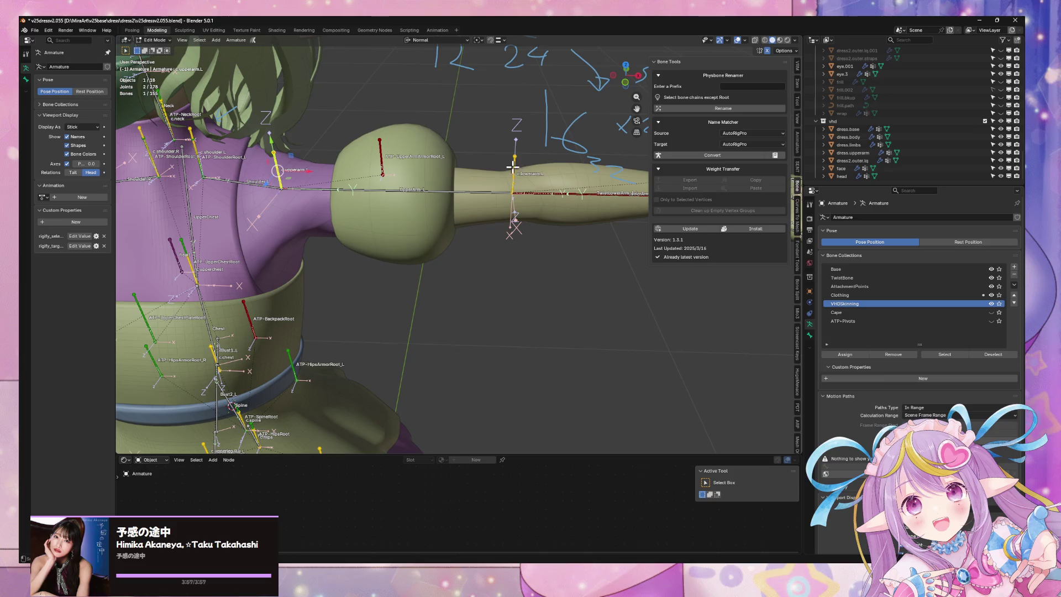
pyautogui.keyDown('shift'); pyautogui.moveTo(531, 186); pyautogui.dragTo(499, 186, button='middle'); pyautogui.keyUp('shift')
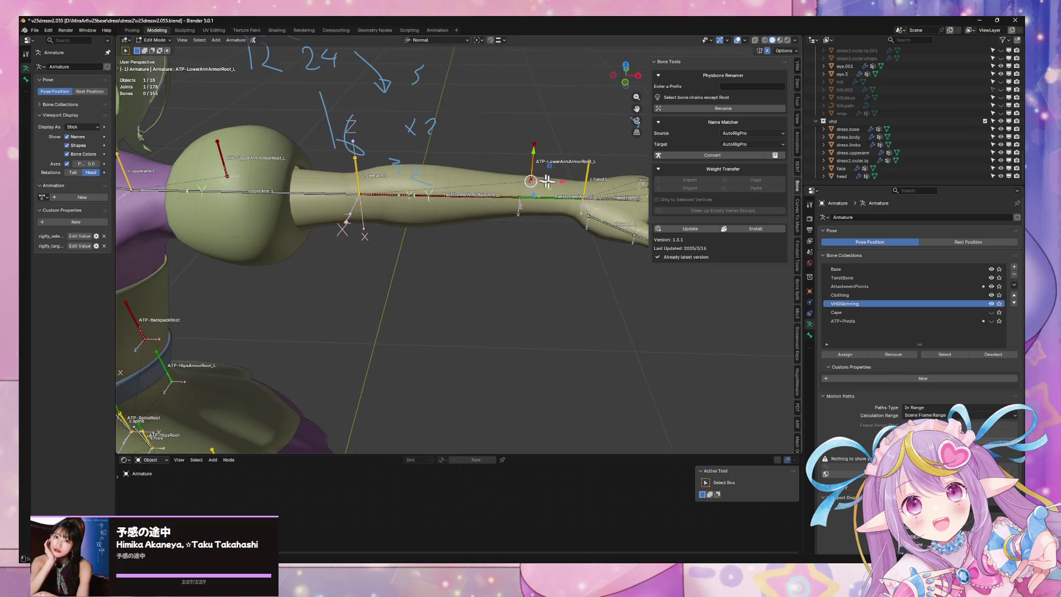
pyautogui.keyDown('shift'); pyautogui.moveTo(591, 184); pyautogui.dragTo(569, 187, button='middle'); pyautogui.keyUp('shift')
pyautogui.click(456, 204)
pyautogui.scroll(5, 456, 205)
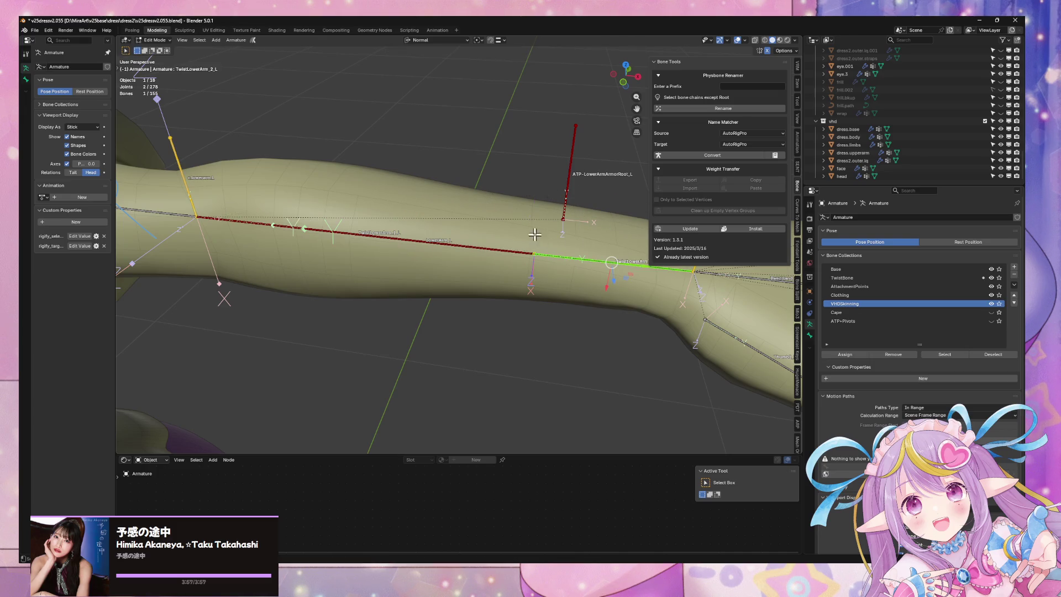
pyautogui.scroll(-6, 537, 237)
pyautogui.press('KP_1')
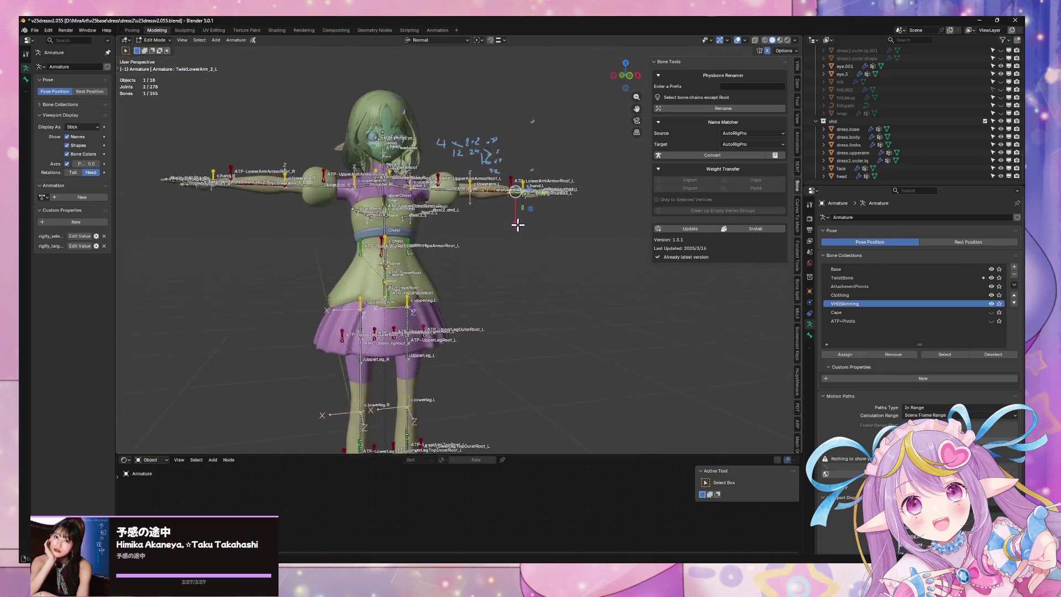
pyautogui.hotkey('alt', 'Tab')
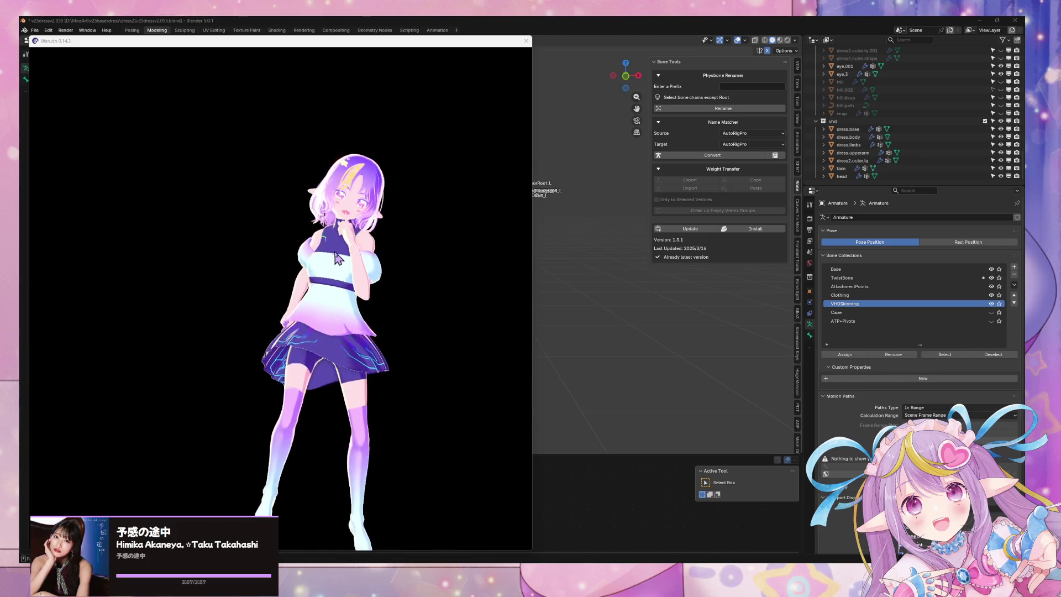
# - Stop the MMD Player dance and reframe the now-idle avatar in Warudo's preview
pyautogui.click(433, 297)
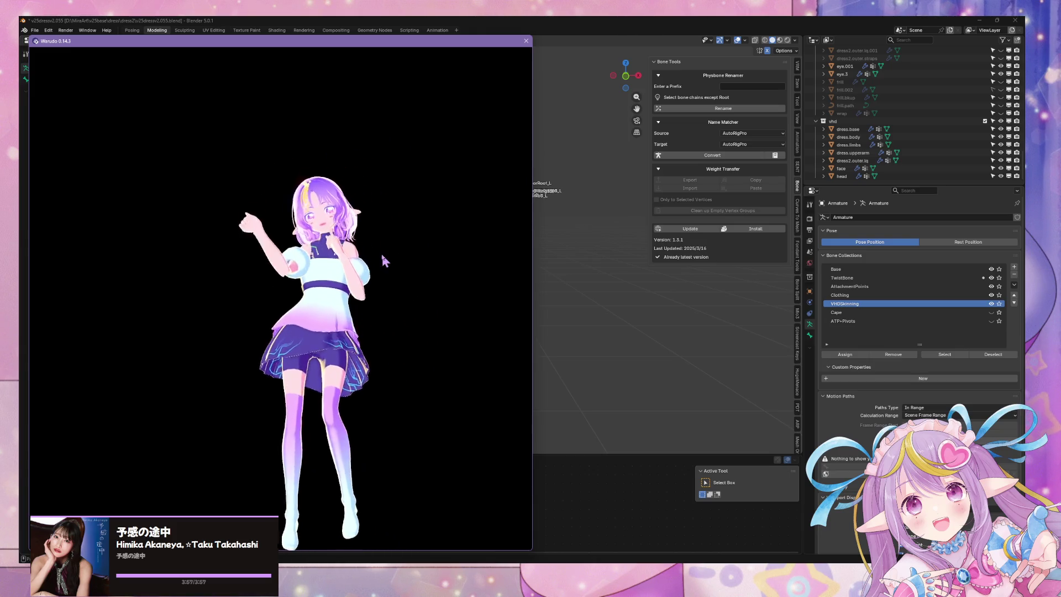
pyautogui.hotkey('alt', 'Tab')
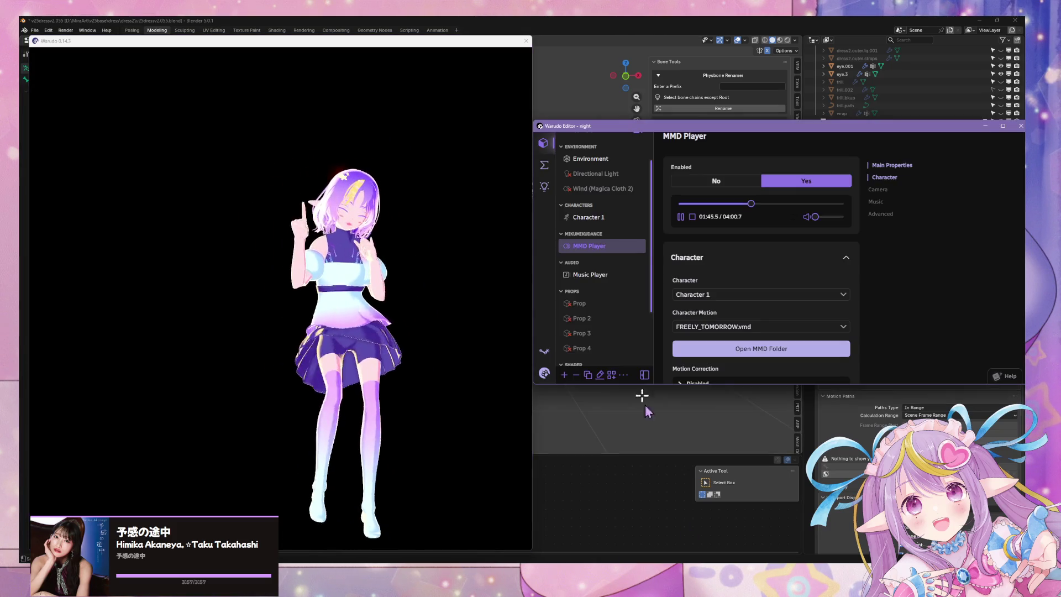
pyautogui.click(692, 217)
pyautogui.click(380, 310)
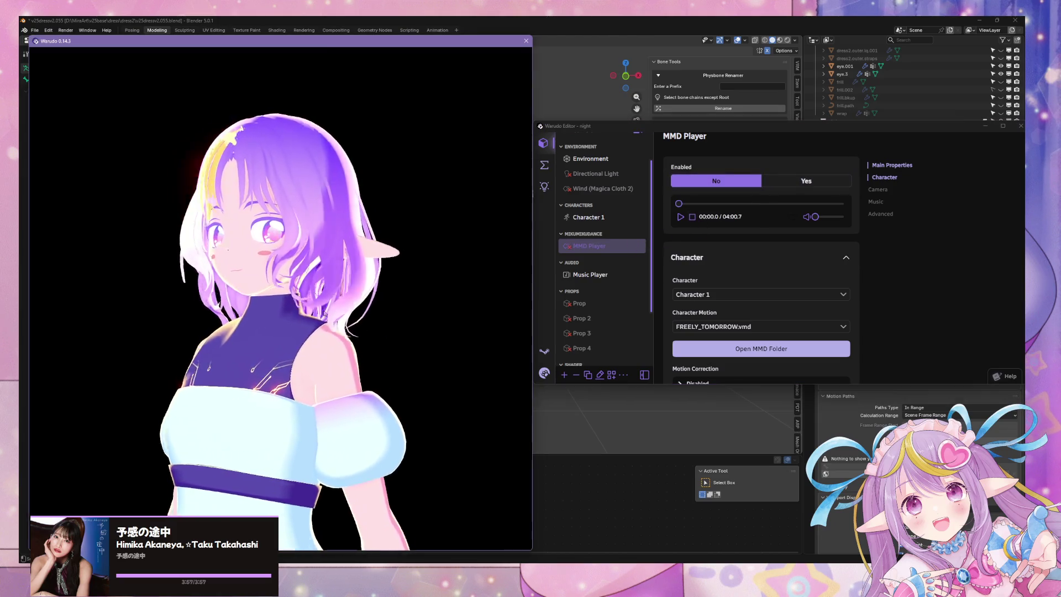
pyautogui.scroll(-3, 333, 283)
pyautogui.moveTo(334, 283)
pyautogui.mouseDown(button='right')
pyautogui.moveTo(123, 315)
pyautogui.moveTo(127, 298)
pyautogui.moveTo(356, 293)
pyautogui.moveTo(417, 267)
pyautogui.moveTo(397, 268)
pyautogui.mouseUp(button='right')
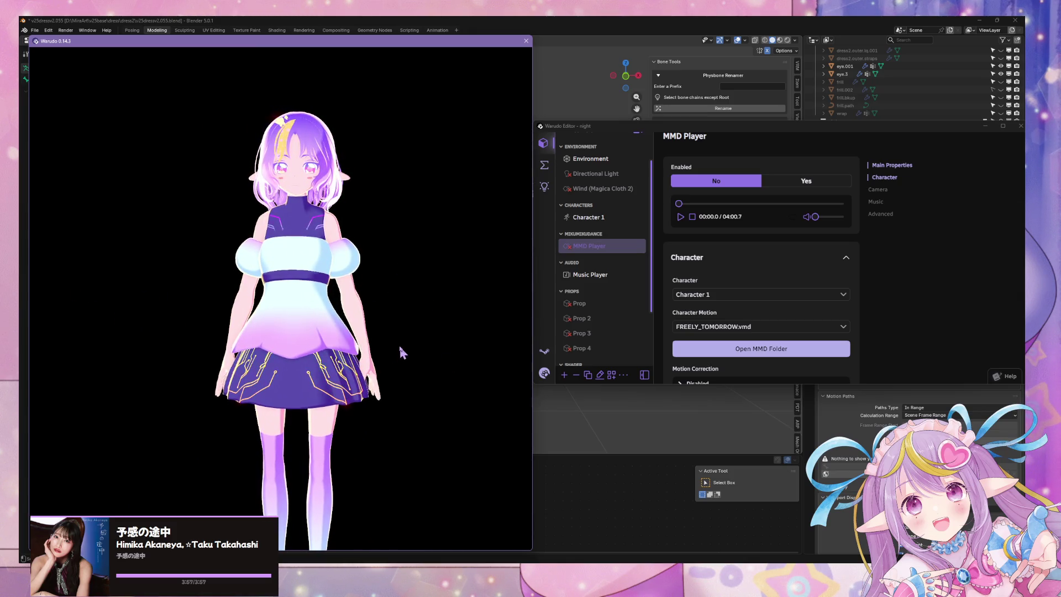
pyautogui.moveTo(398, 356); pyautogui.dragTo(421, 347, button='right')
pyautogui.hotkey('alt', 'Tab')
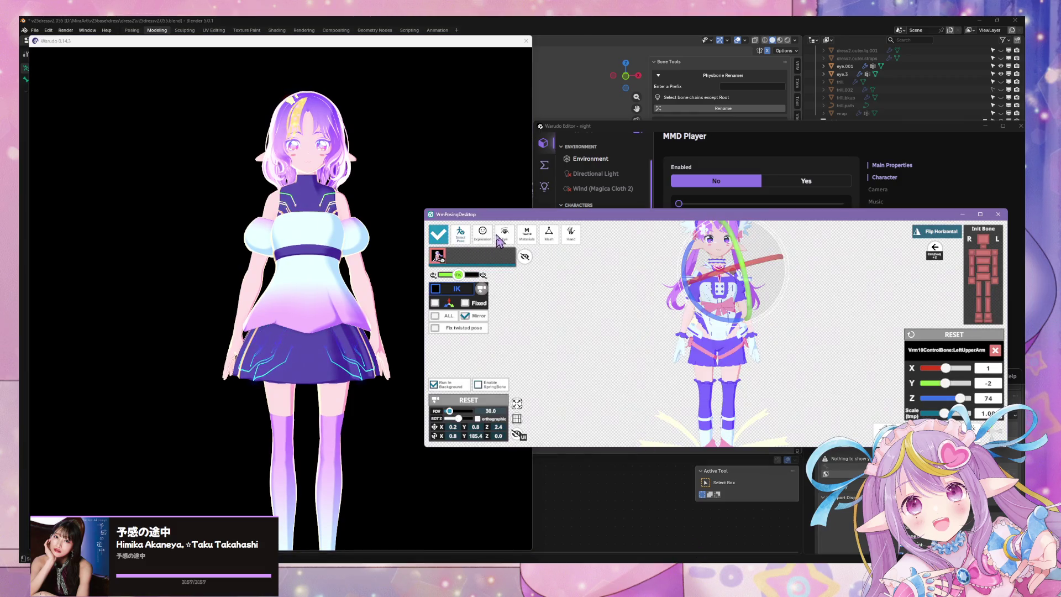
# - Open the pose library grid and apply a hand-to-head pose, checking it in Warudo
pyautogui.click(462, 235)
pyautogui.click(438, 329)
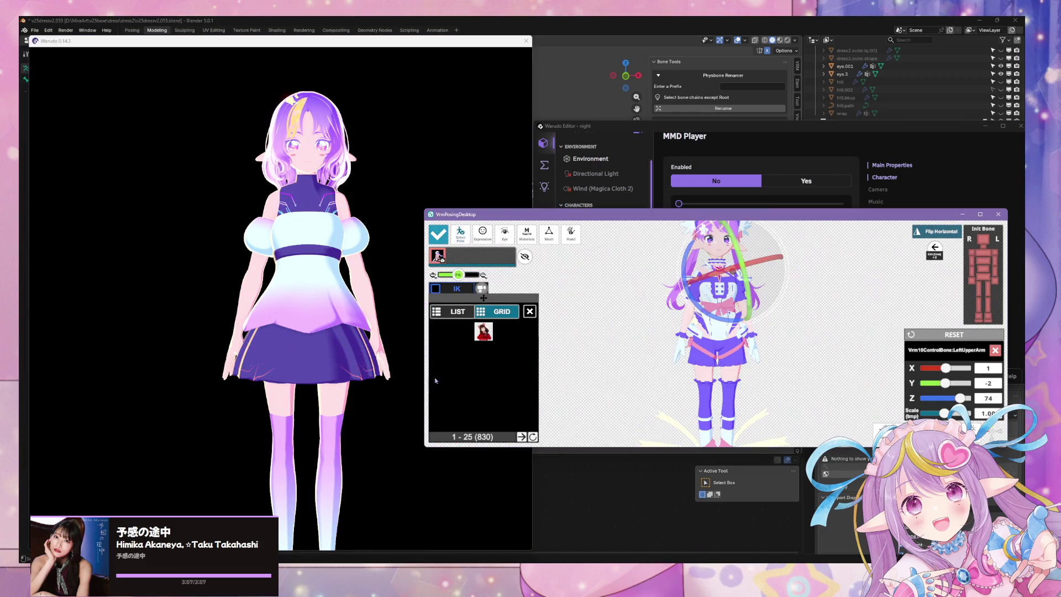
pyautogui.click(445, 333)
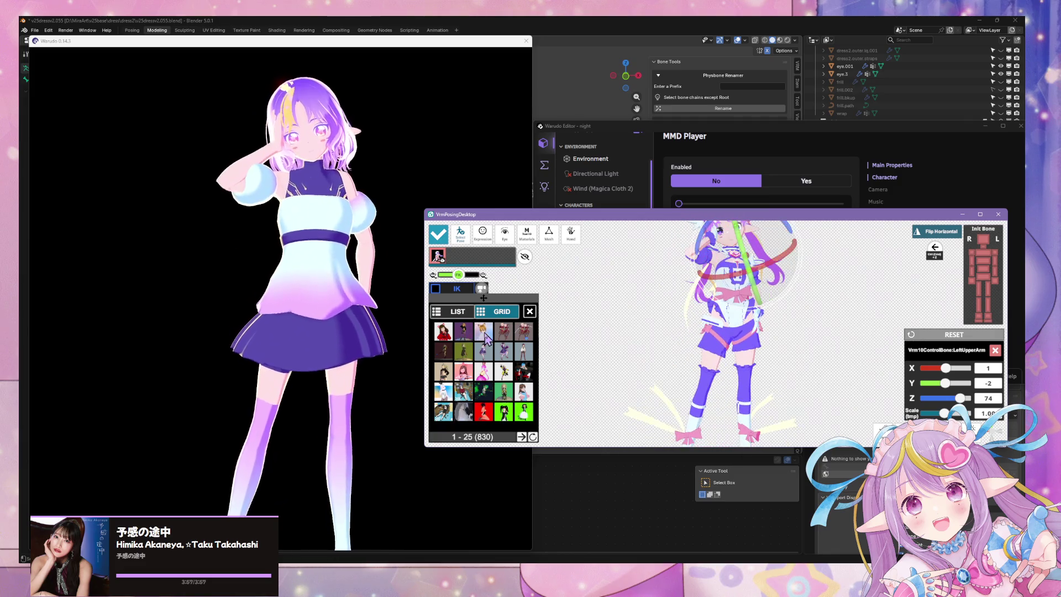
pyautogui.click(334, 273)
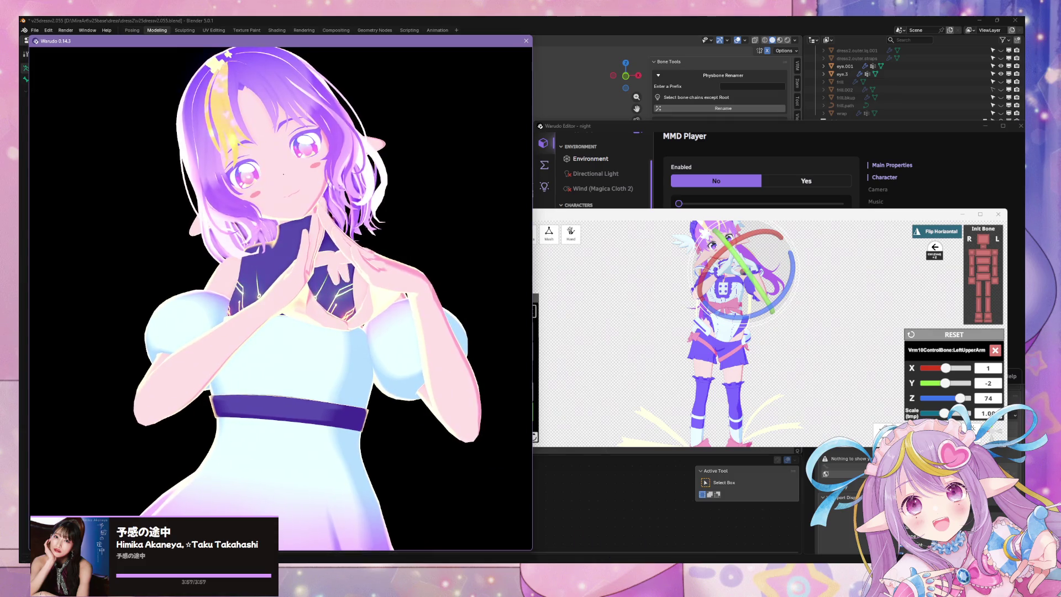
pyautogui.click(484, 298)
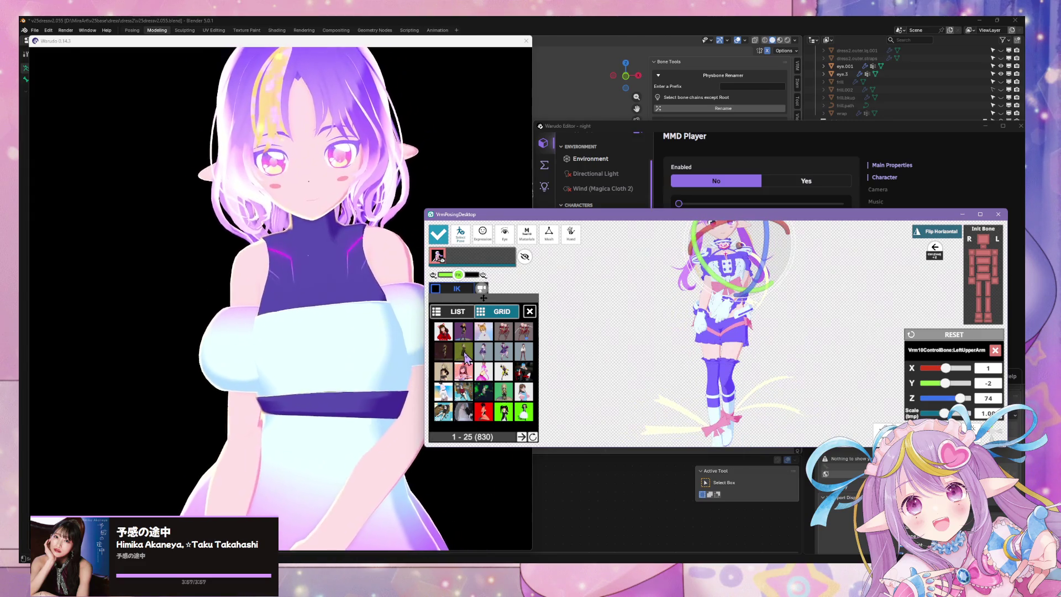
pyautogui.click(290, 338)
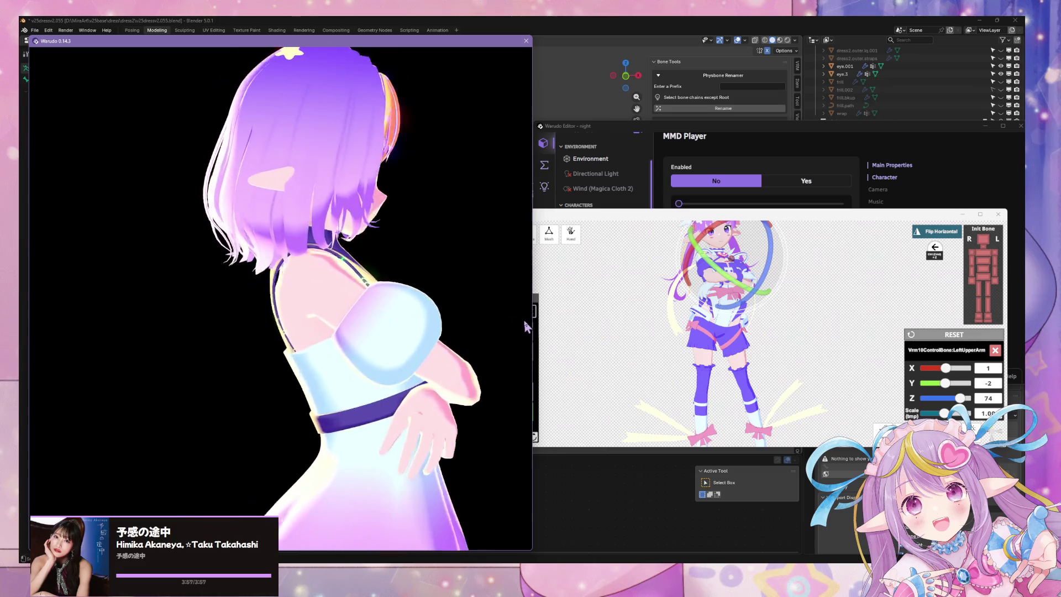
# - Raise the avatar in Warudo's view and apply a few more library poses
pyautogui.scroll(-5, 262, 331)
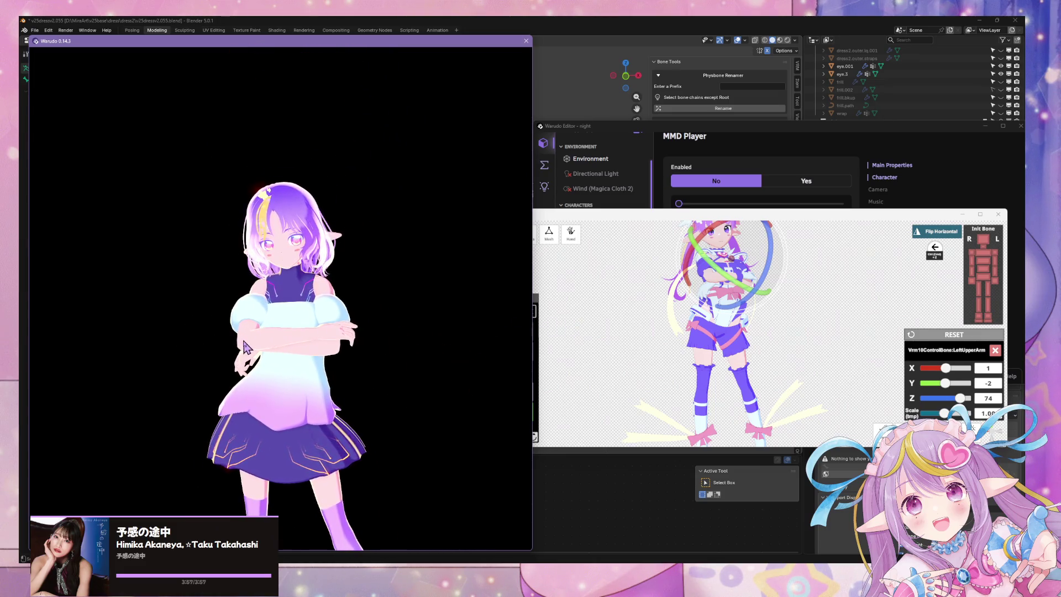
pyautogui.scroll(5, 241, 320)
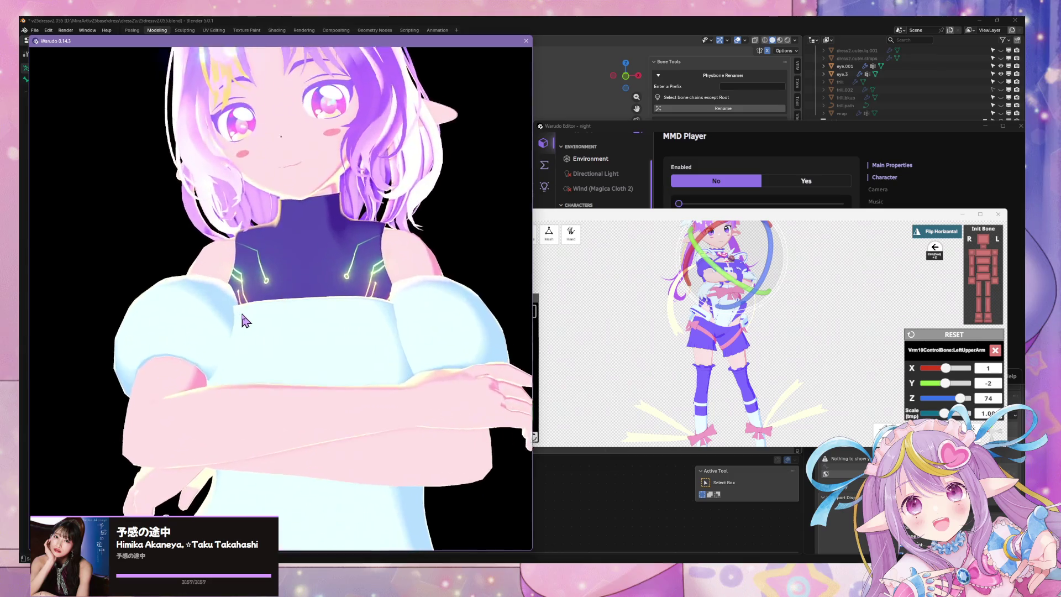
pyautogui.scroll(-4, 246, 318)
pyautogui.moveTo(283, 292); pyautogui.dragTo(288, 270, button='middle')
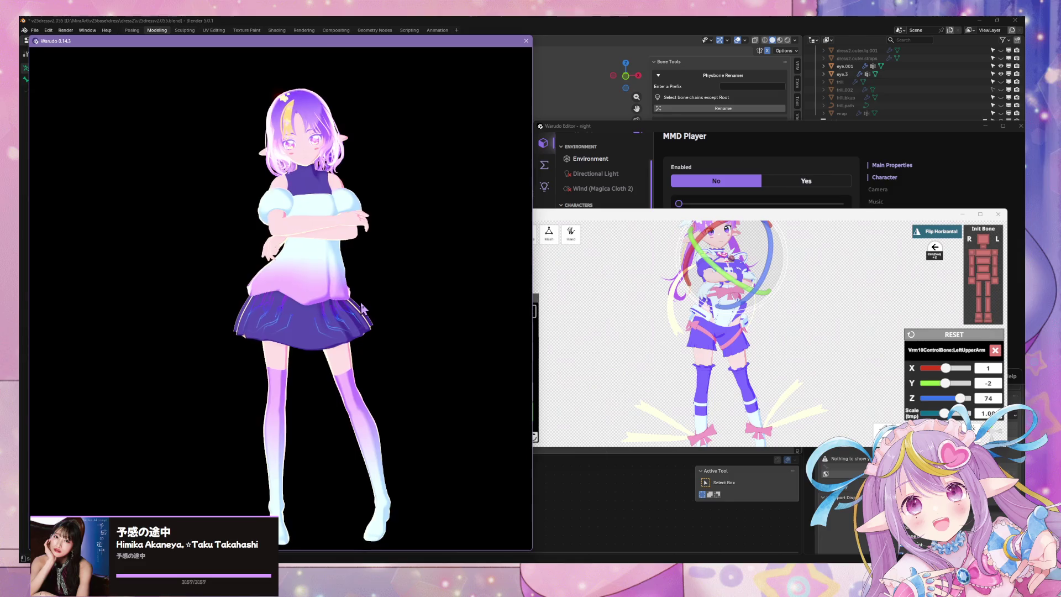
pyautogui.hotkey('alt', 'Tab')
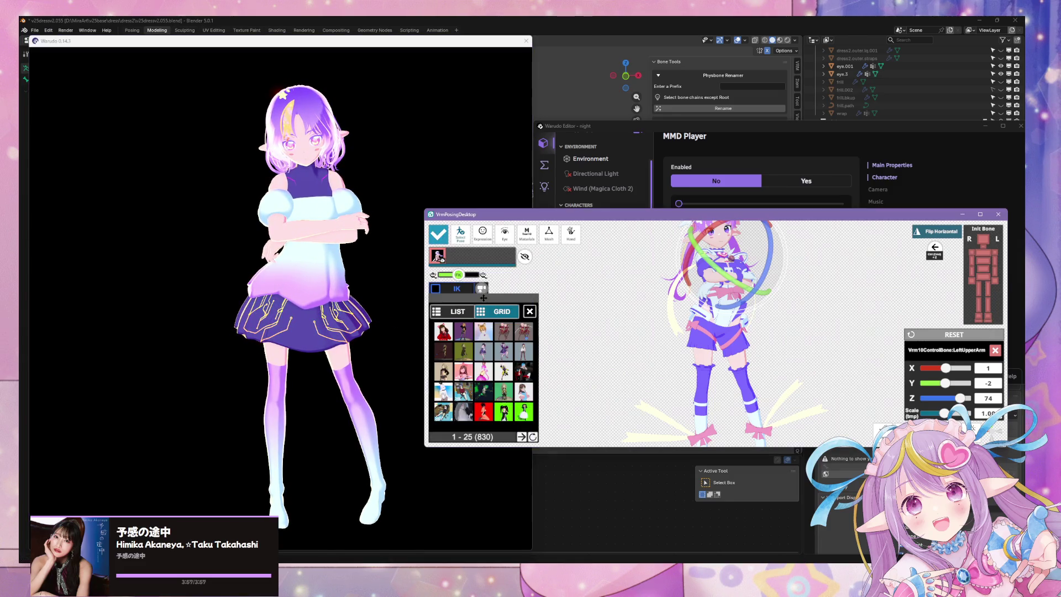
pyautogui.click(504, 363)
pyautogui.hotkey('alt', 'Tab')
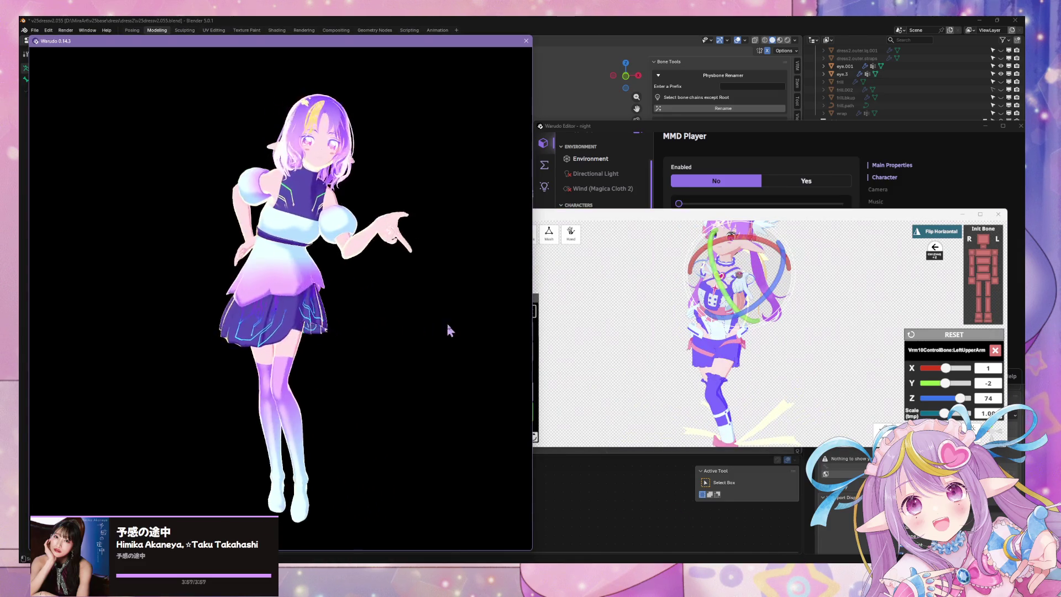
pyautogui.hotkey('alt', 'Tab')
pyautogui.click(503, 331)
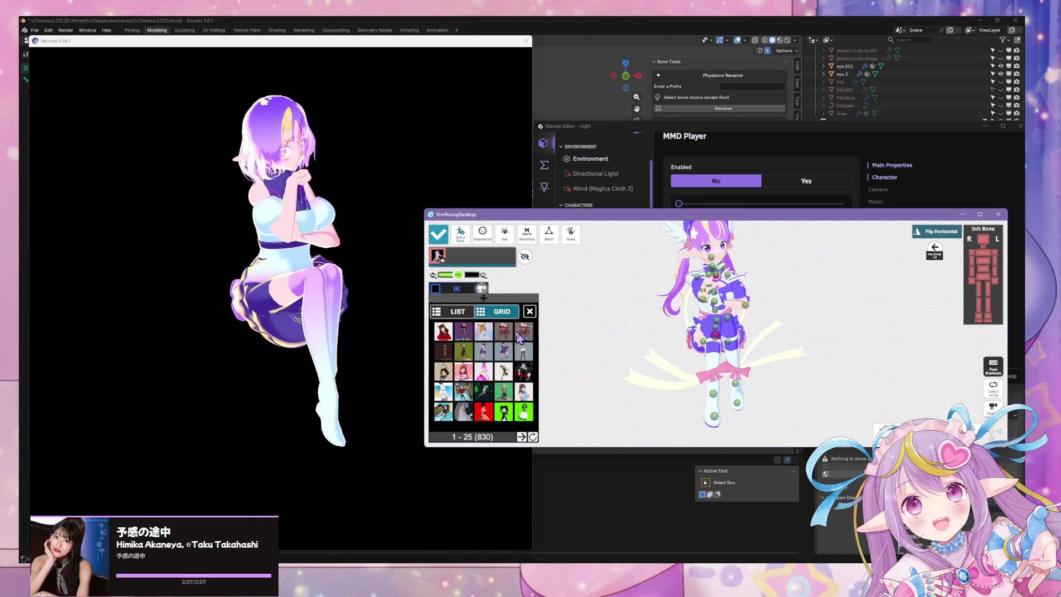
pyautogui.click(452, 396)
# - Show poses 26–50 and preview a new pose in Warudo from behind
pyautogui.click(522, 437)
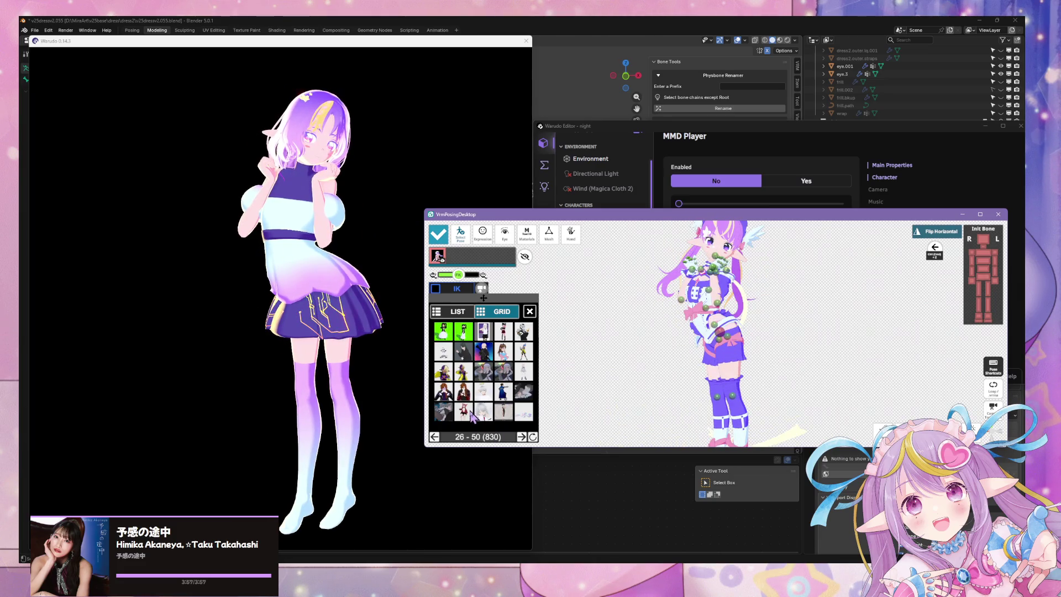
pyautogui.click(181, 317)
pyautogui.moveTo(343, 326); pyautogui.dragTo(192, 324)
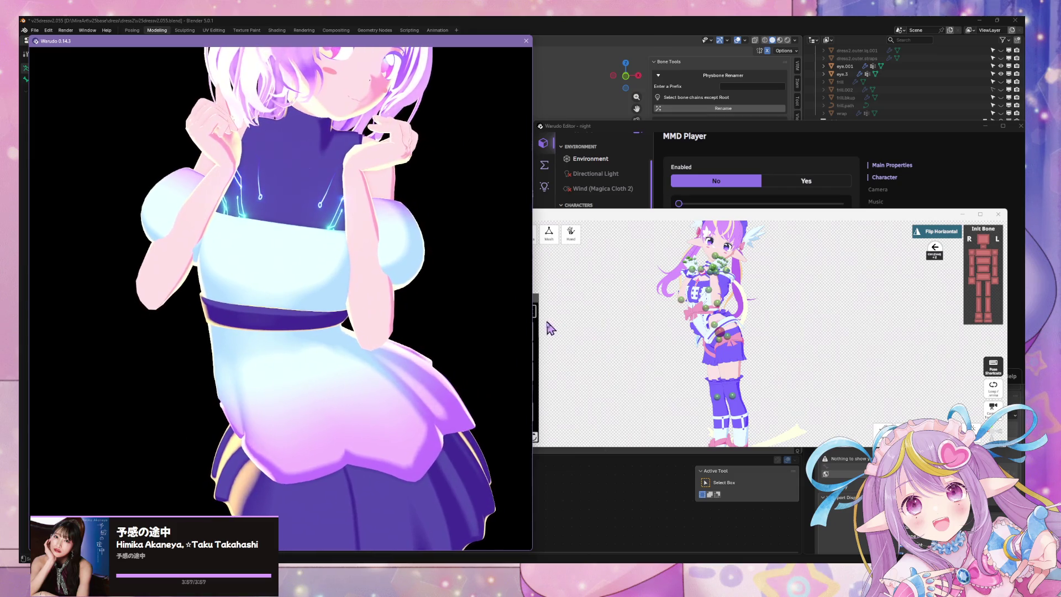
pyautogui.click(550, 329)
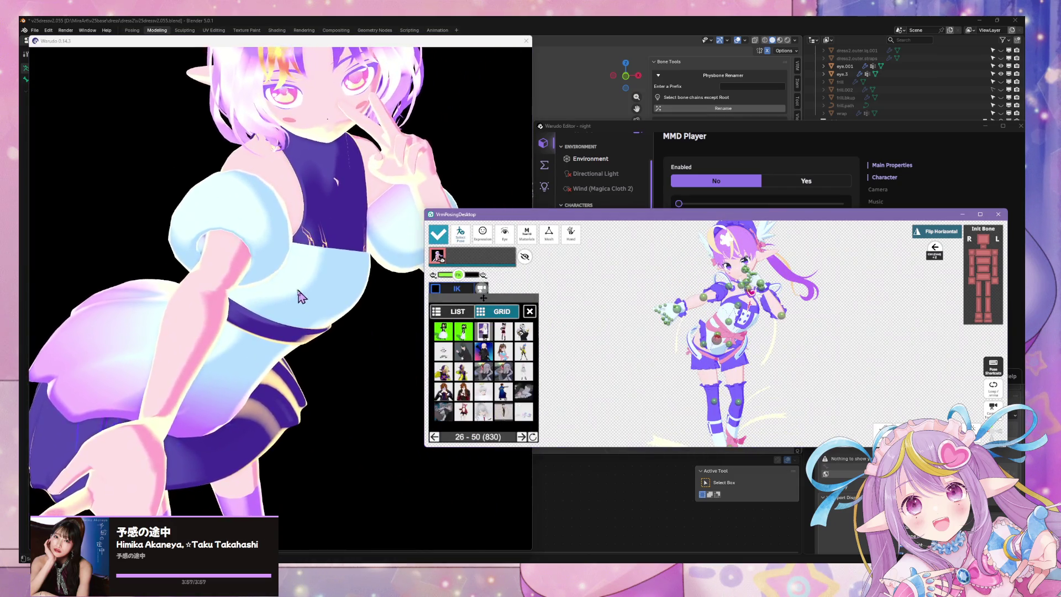
pyautogui.click(238, 277)
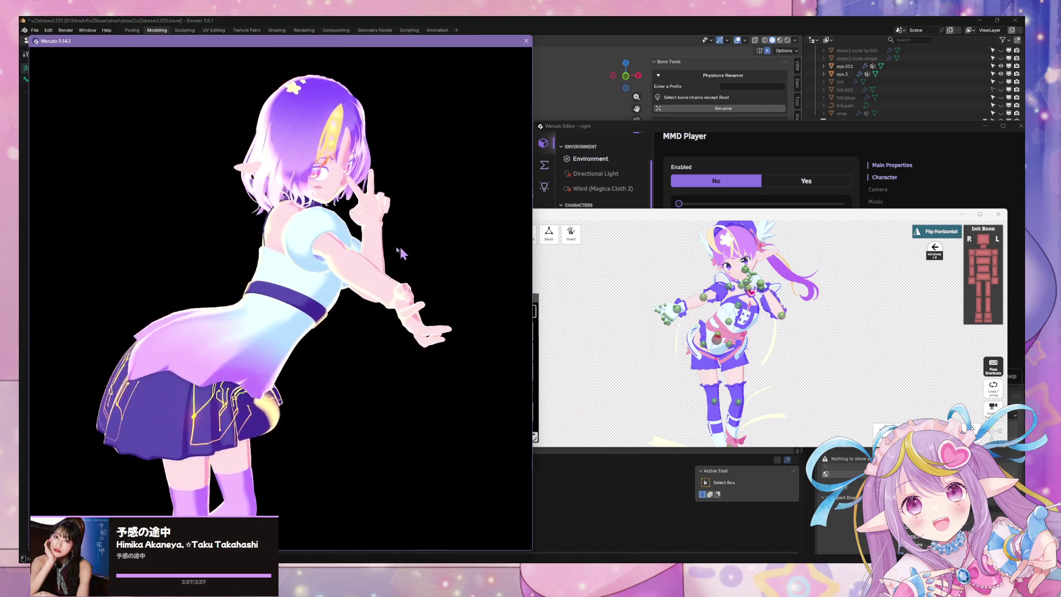
pyautogui.click(541, 336)
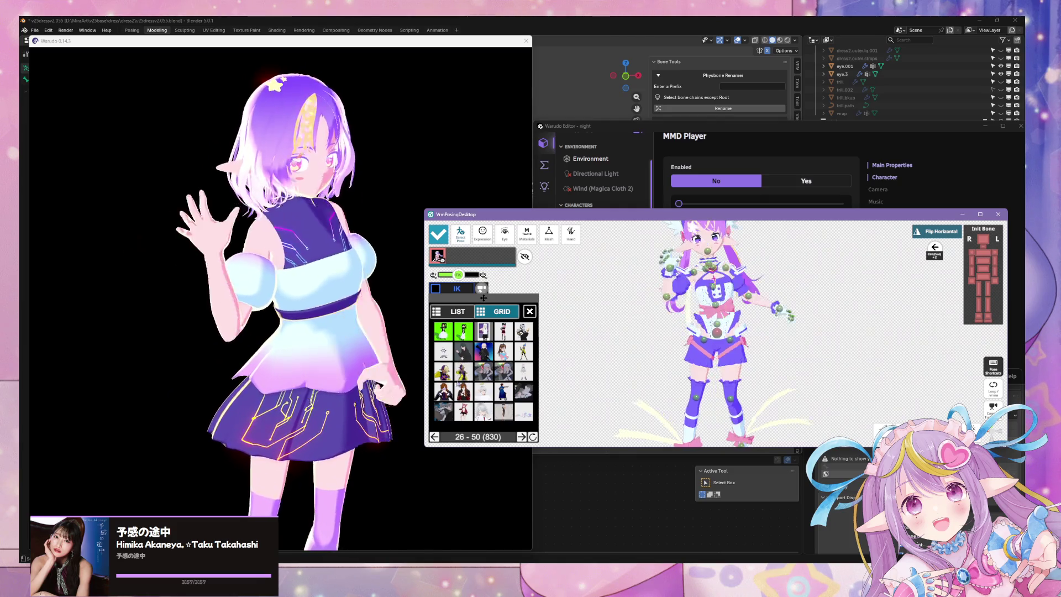
# - From poses 51–75, apply arms-raised and fists-near-face poses, previewing in Warudo
pyautogui.click(520, 438)
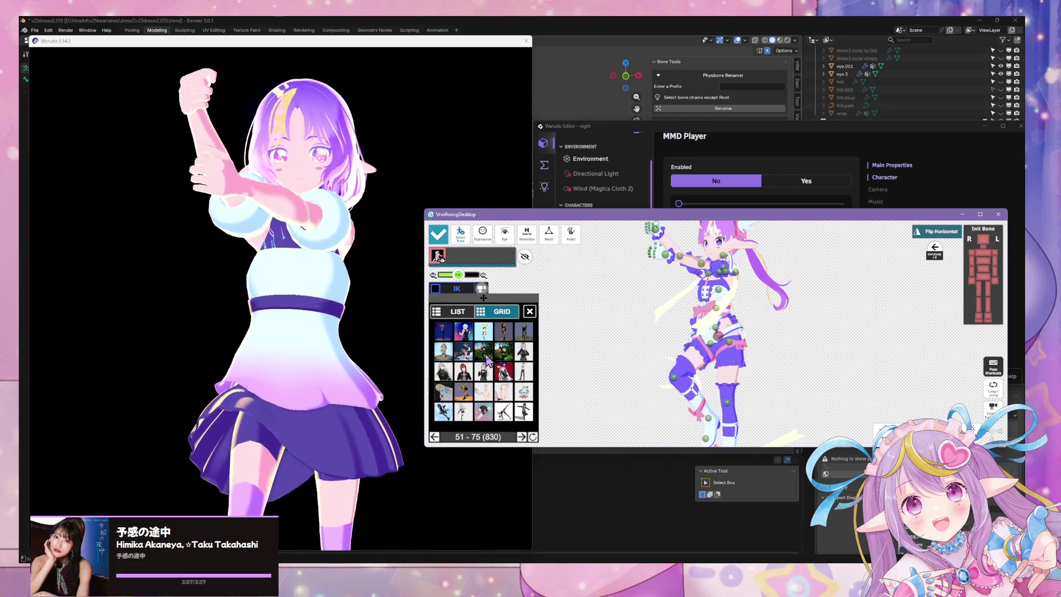
pyautogui.click(280, 315)
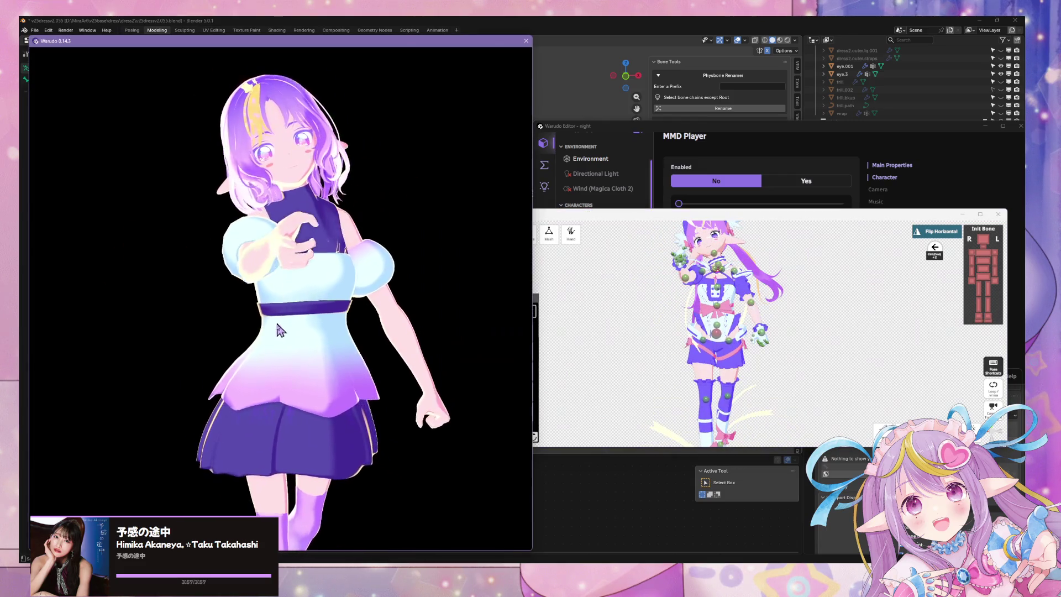
pyautogui.click(564, 332)
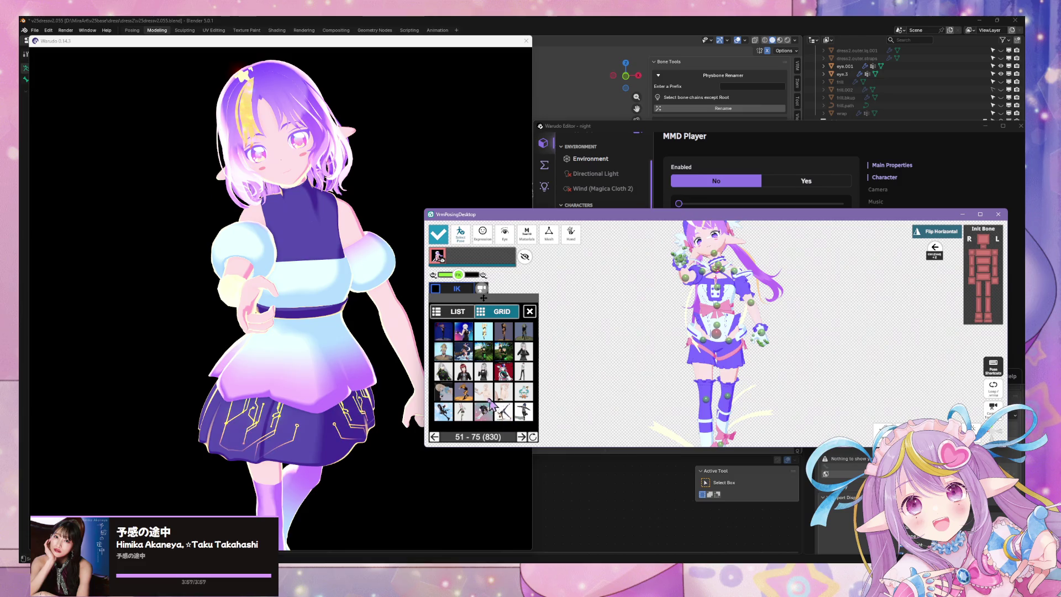
pyautogui.click(306, 353)
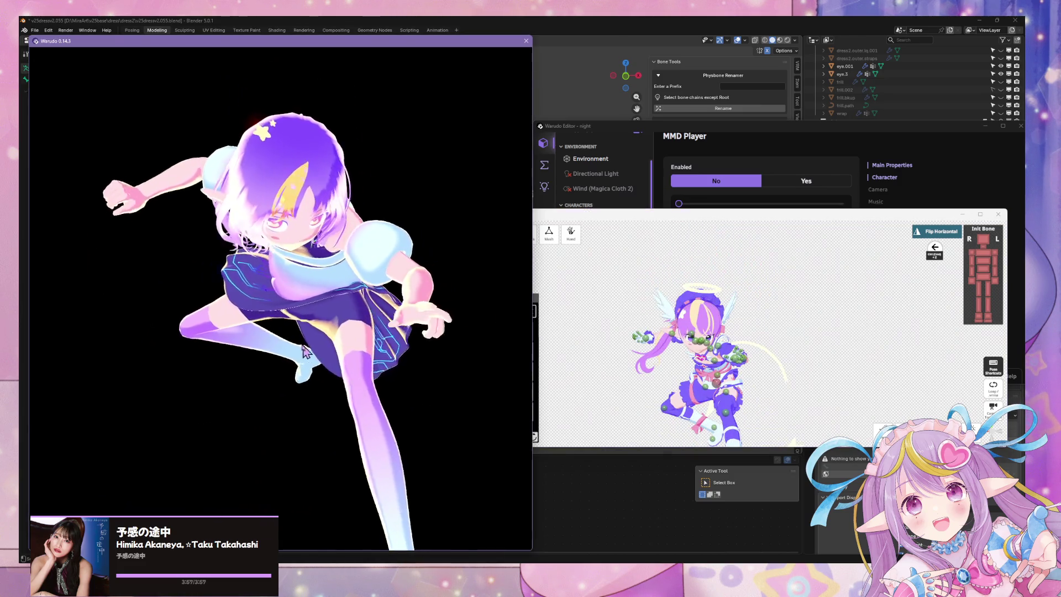
pyautogui.click(600, 419)
pyautogui.click(484, 412)
pyautogui.click(502, 412)
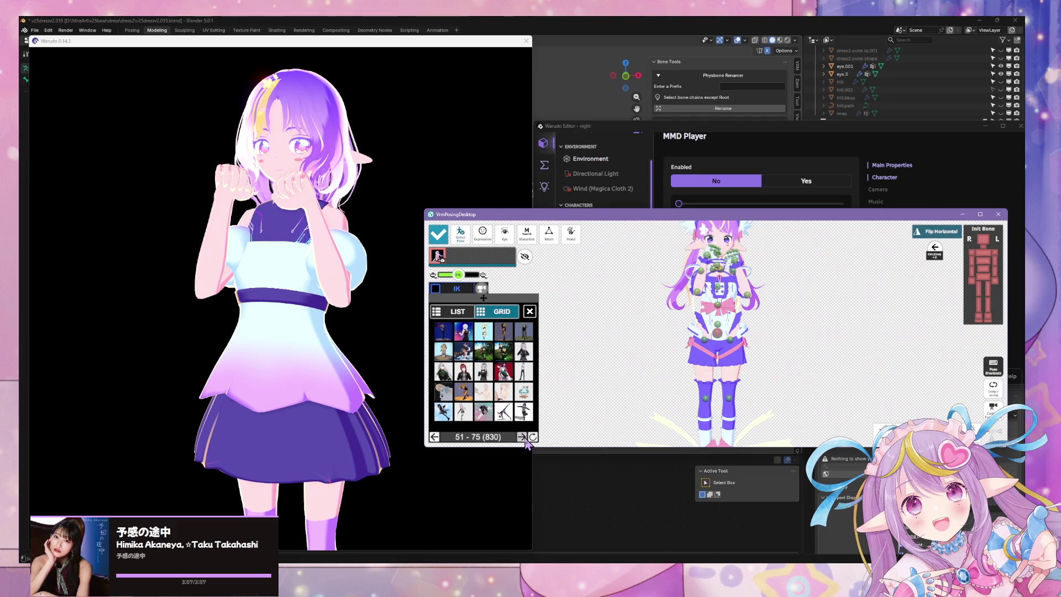
# - From poses 76–100, try peace-sign, arms-down and fingers-raised standing poses
pyautogui.click(524, 438)
pyautogui.click(450, 335)
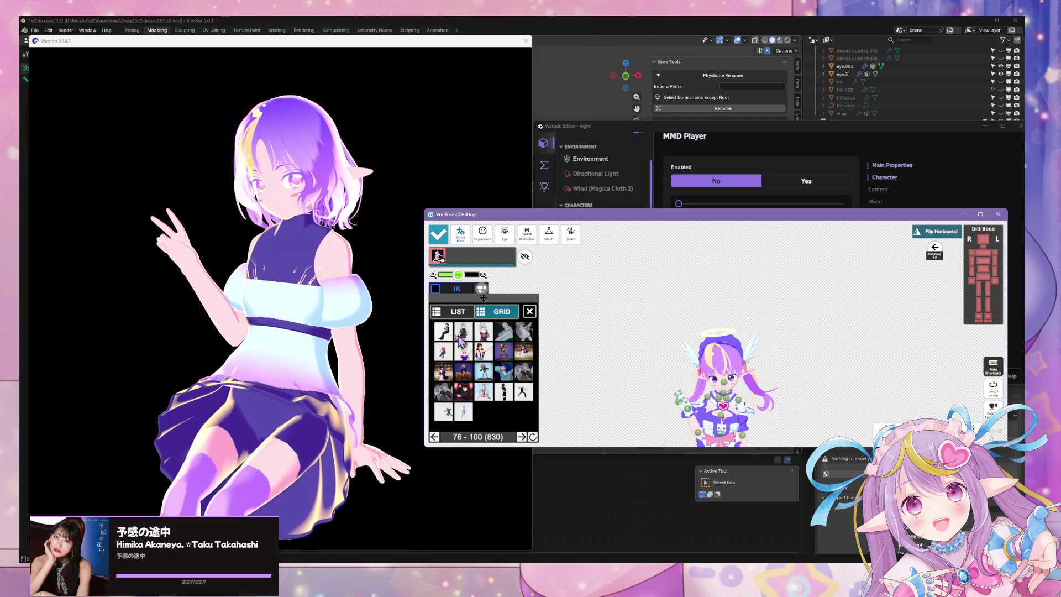
pyautogui.click(523, 364)
pyautogui.click(545, 370)
pyautogui.click(525, 335)
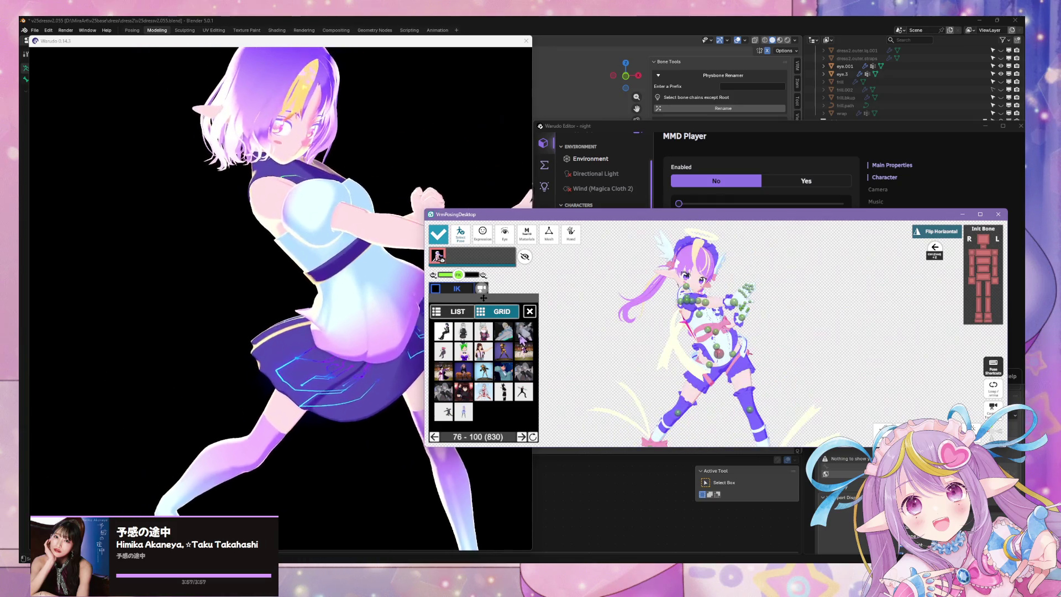
pyautogui.click(322, 316)
pyautogui.click(592, 343)
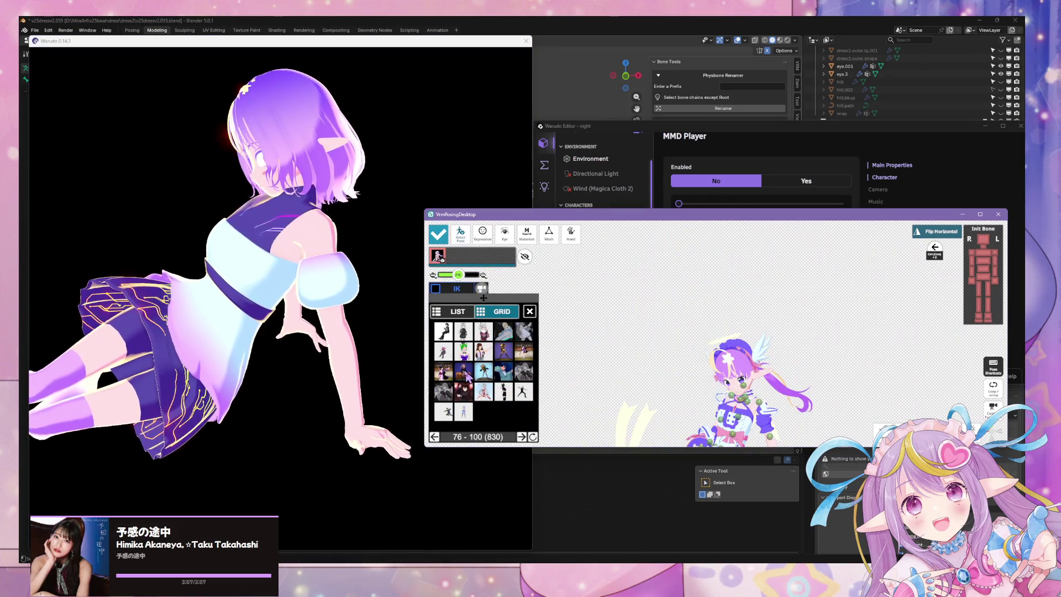
pyautogui.click(473, 358)
pyautogui.click(446, 374)
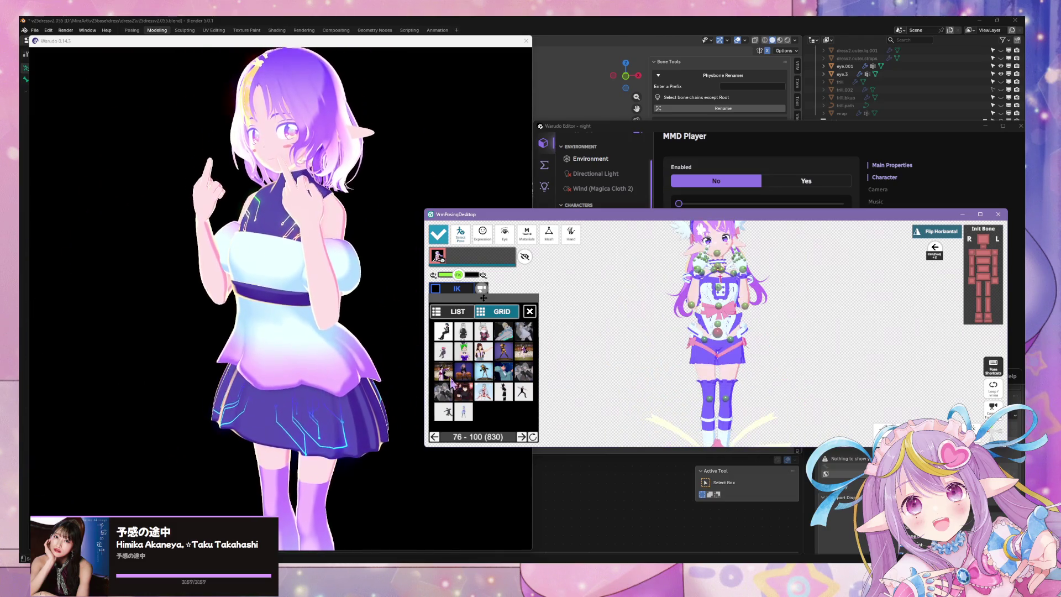
pyautogui.click(226, 322)
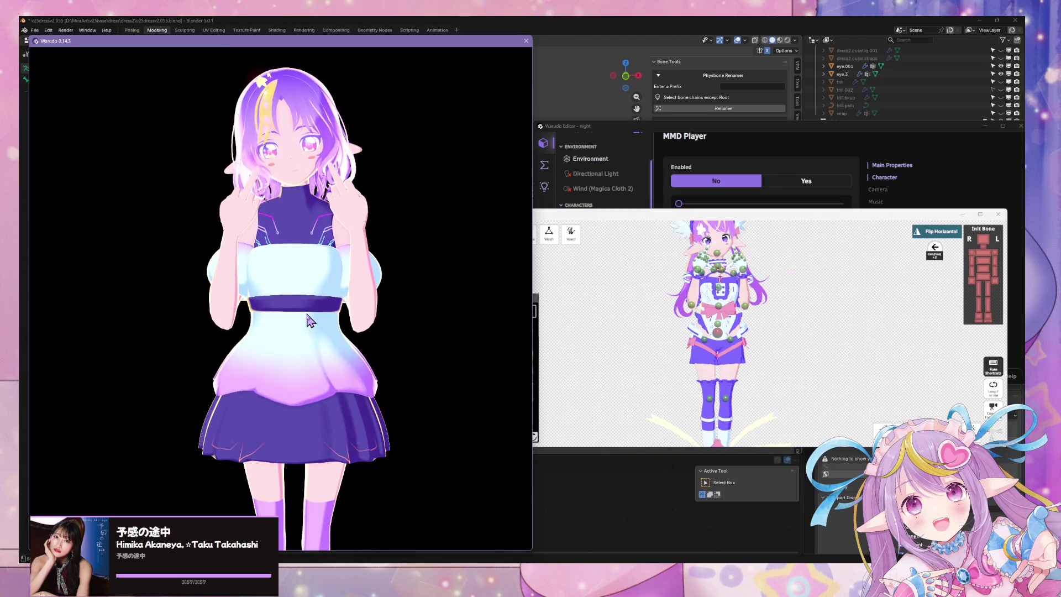
# - From poses 101–125, try several poses, ending on a mid-air jumping pose
pyautogui.click(596, 350)
pyautogui.click(520, 437)
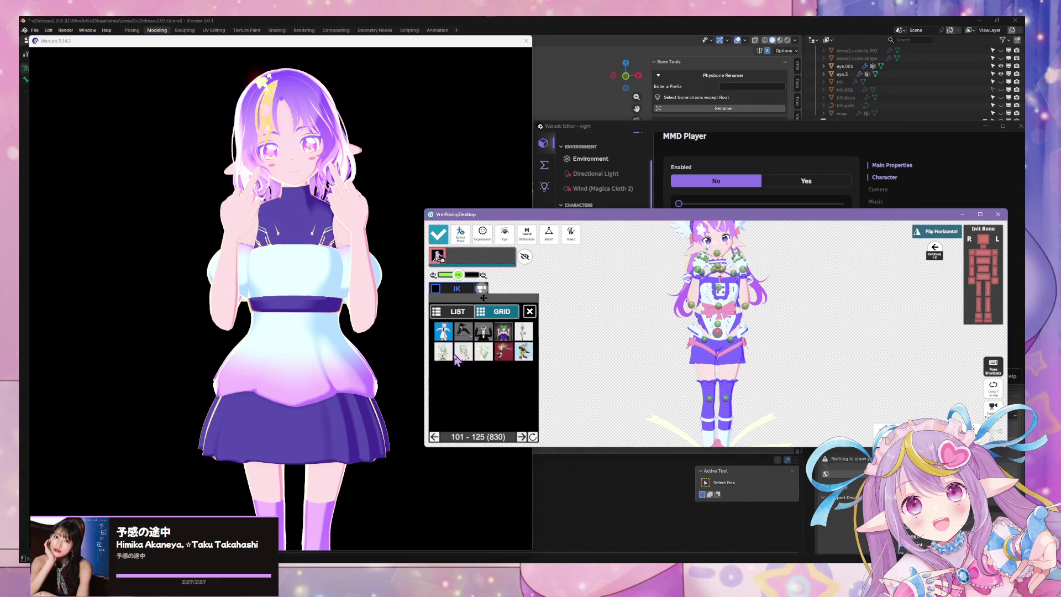
pyautogui.click(459, 356)
pyautogui.click(483, 354)
pyautogui.click(503, 354)
pyautogui.click(524, 357)
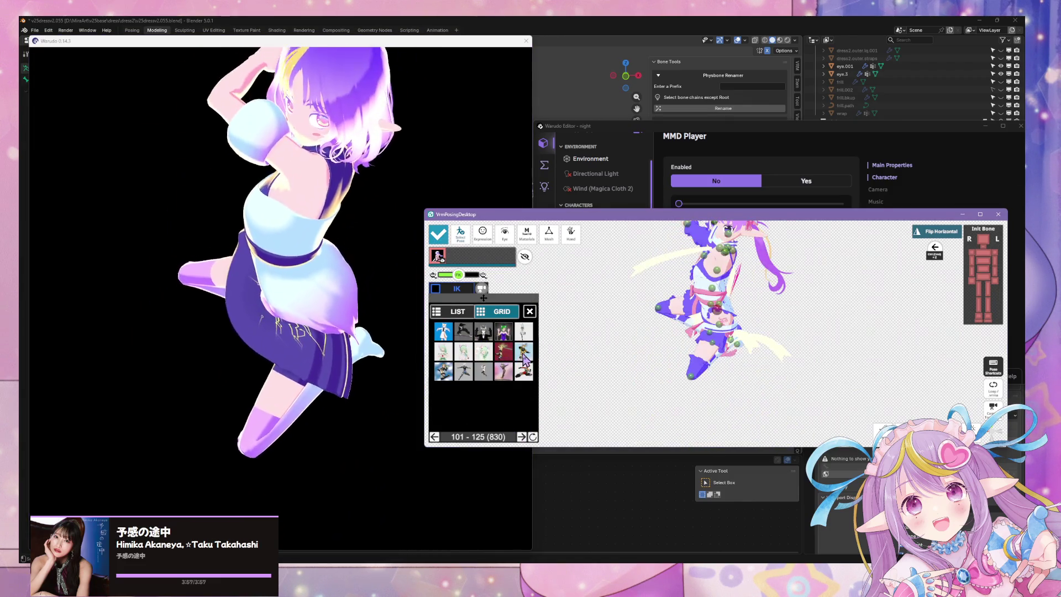
pyautogui.click(436, 437)
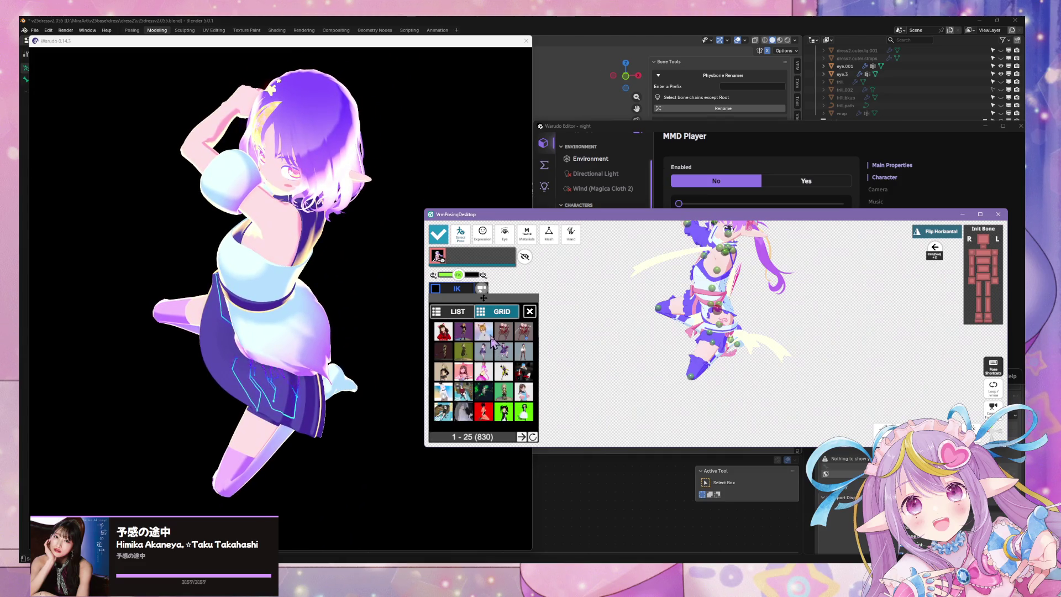
# - Try heart-hands, hands-down and hand-at-eye poses from the library
pyautogui.click(467, 394)
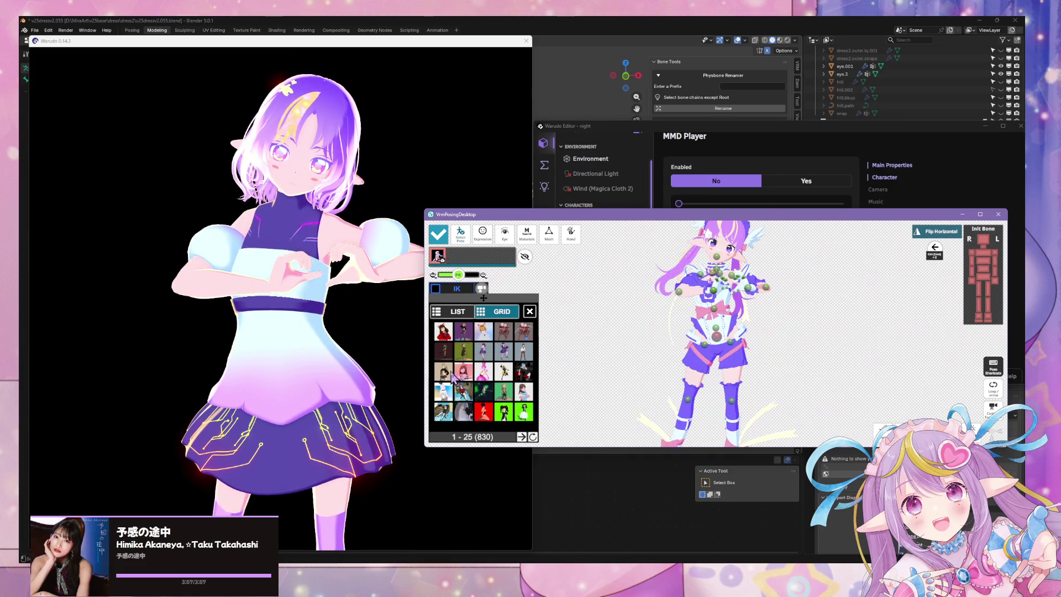
pyautogui.click(459, 391)
pyautogui.click(442, 392)
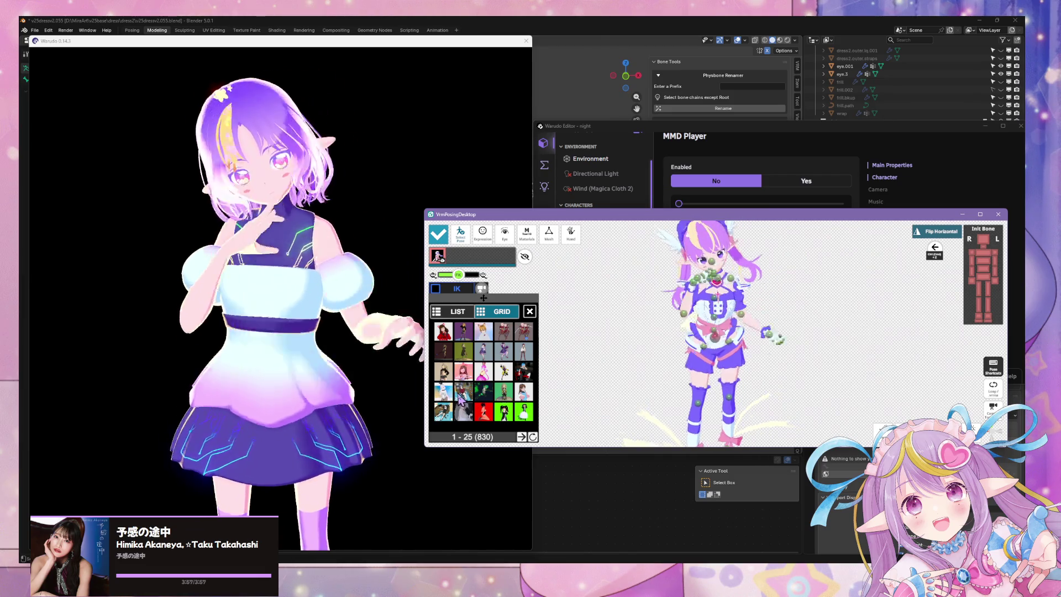
pyautogui.click(484, 393)
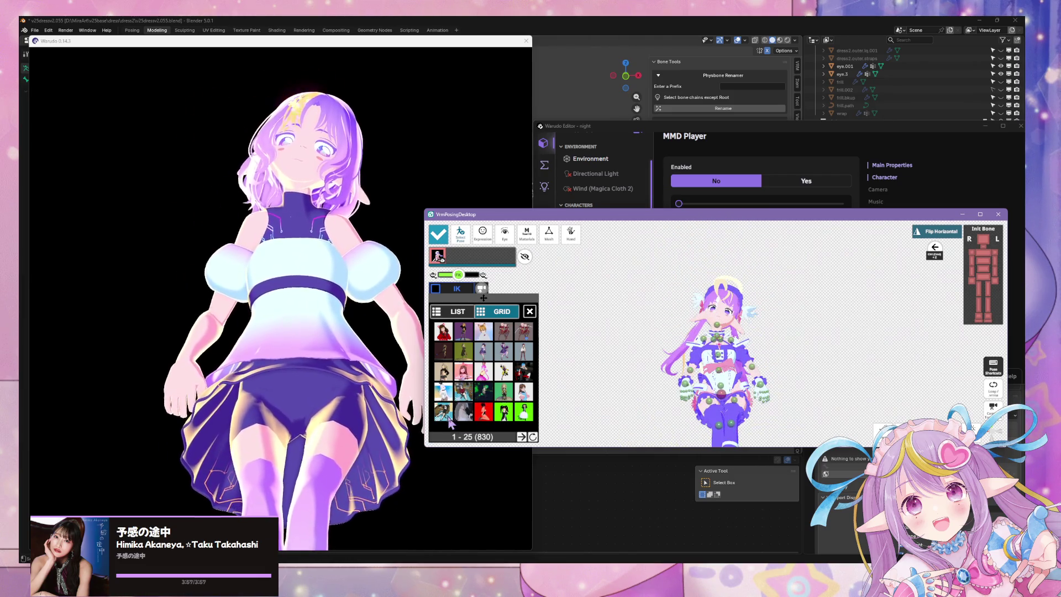
pyautogui.click(491, 419)
pyautogui.click(521, 436)
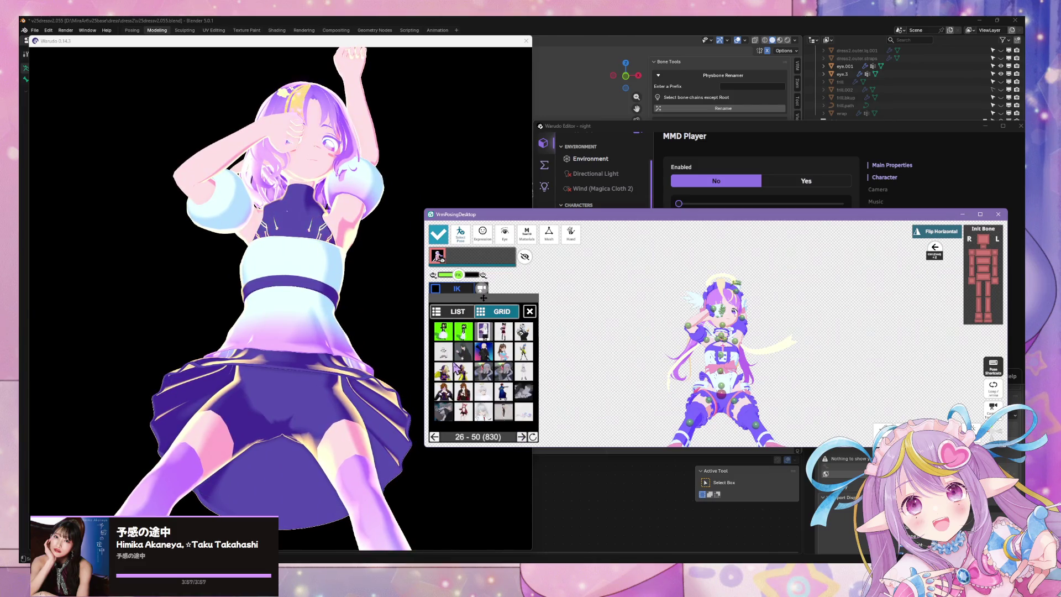
# - Try more poses from the next page, viewing a lying pose up close in Warudo
pyautogui.click(483, 391)
pyautogui.click(503, 391)
pyautogui.click(523, 391)
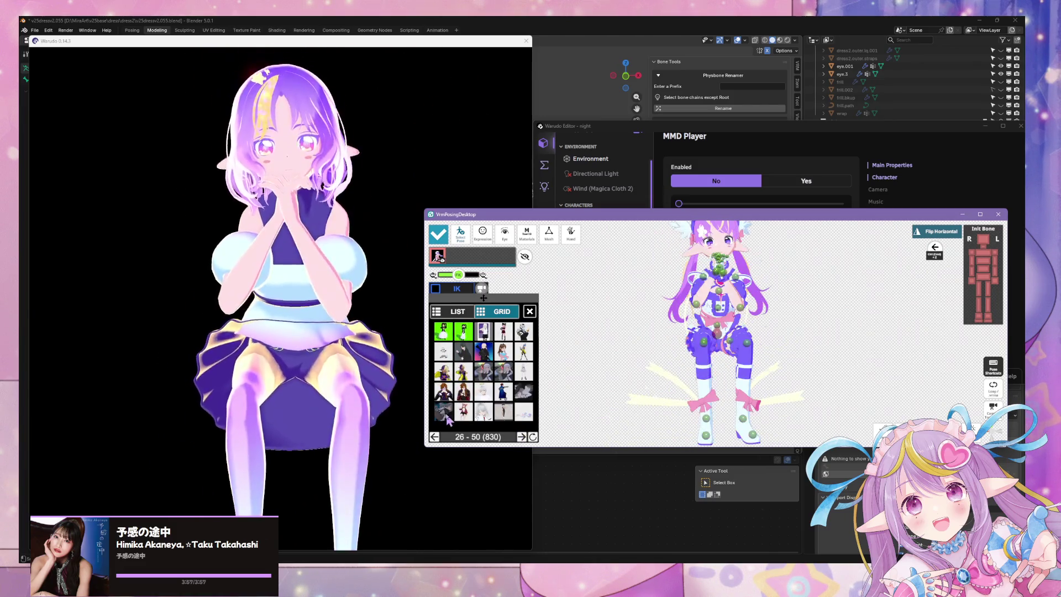
pyautogui.click(503, 411)
pyautogui.click(519, 437)
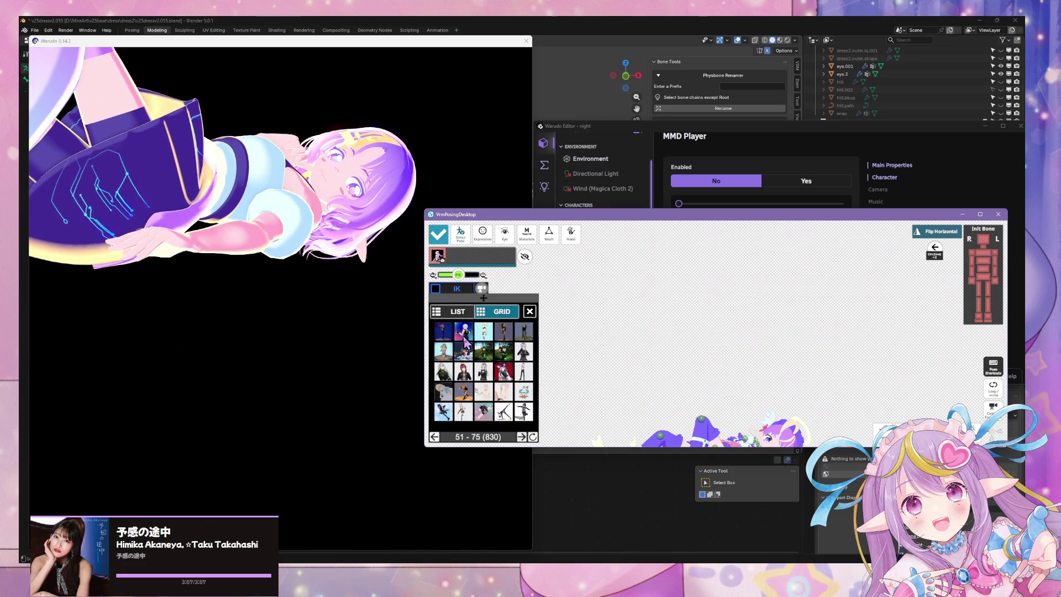
pyautogui.moveTo(289, 280)
pyautogui.mouseDown(button='right')
pyautogui.moveTo(289, 348)
pyautogui.moveTo(261, 343)
pyautogui.moveTo(239, 308)
pyautogui.moveTo(299, 365)
pyautogui.mouseUp(button='right')
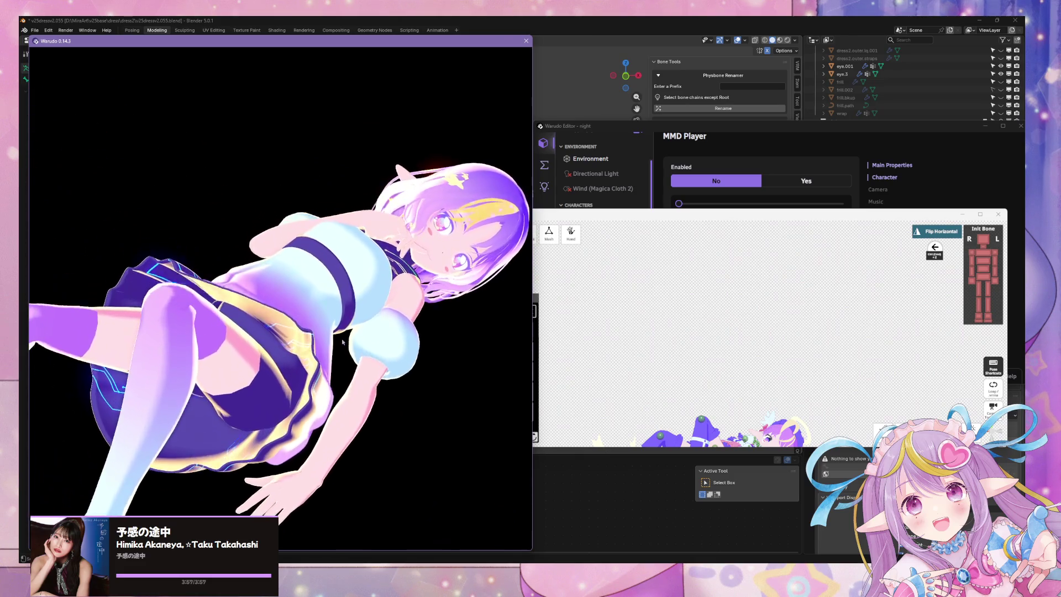
# - Apply a standing, an arms-up jumping and a seated hand-to-chin pose
pyautogui.click(590, 361)
pyautogui.click(457, 336)
pyautogui.moveTo(387, 287); pyautogui.dragTo(378, 214, button='right')
pyautogui.click(587, 345)
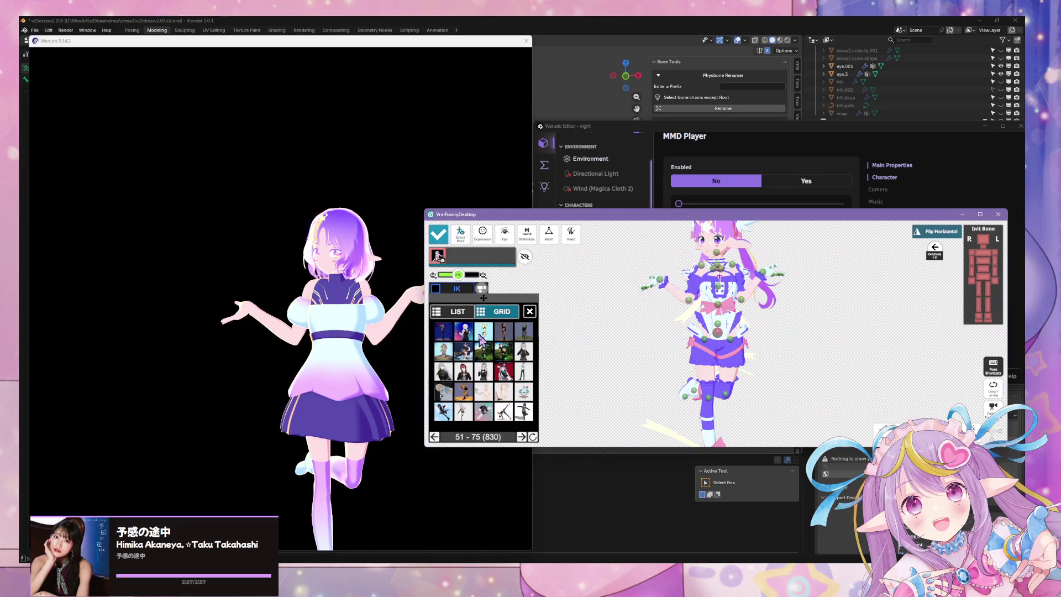
pyautogui.click(482, 335)
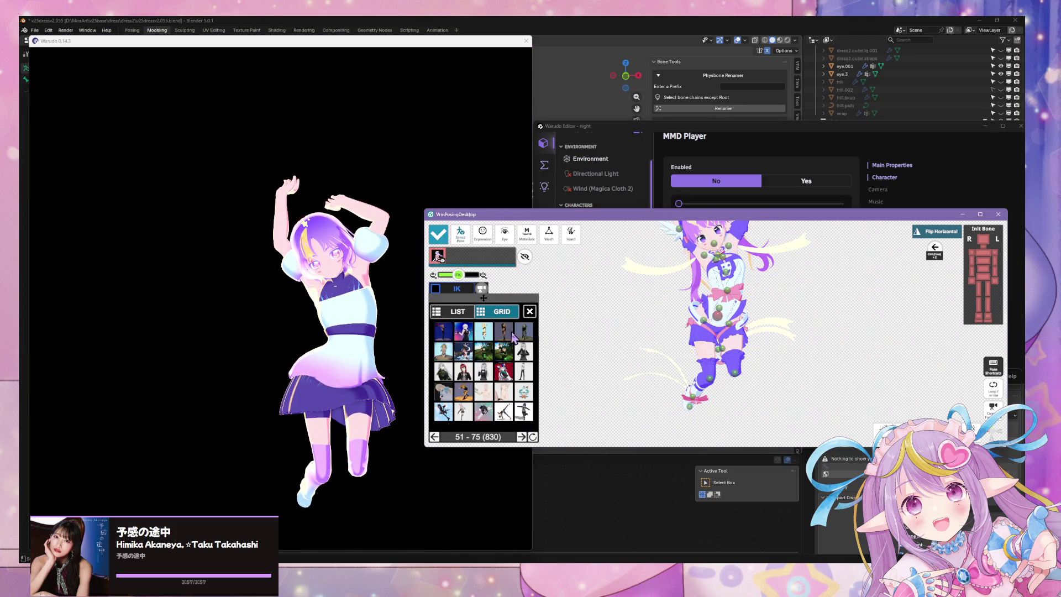
pyautogui.click(509, 334)
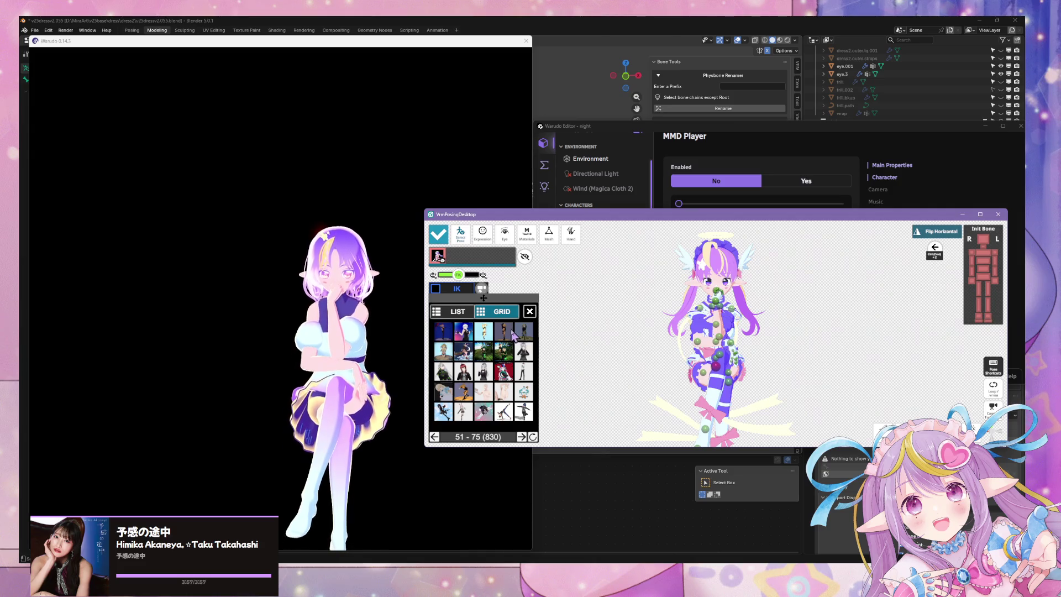
pyautogui.click(524, 331)
# - Settle on the hands-on-hips standing pose and check it in Warudo
pyautogui.click(417, 308)
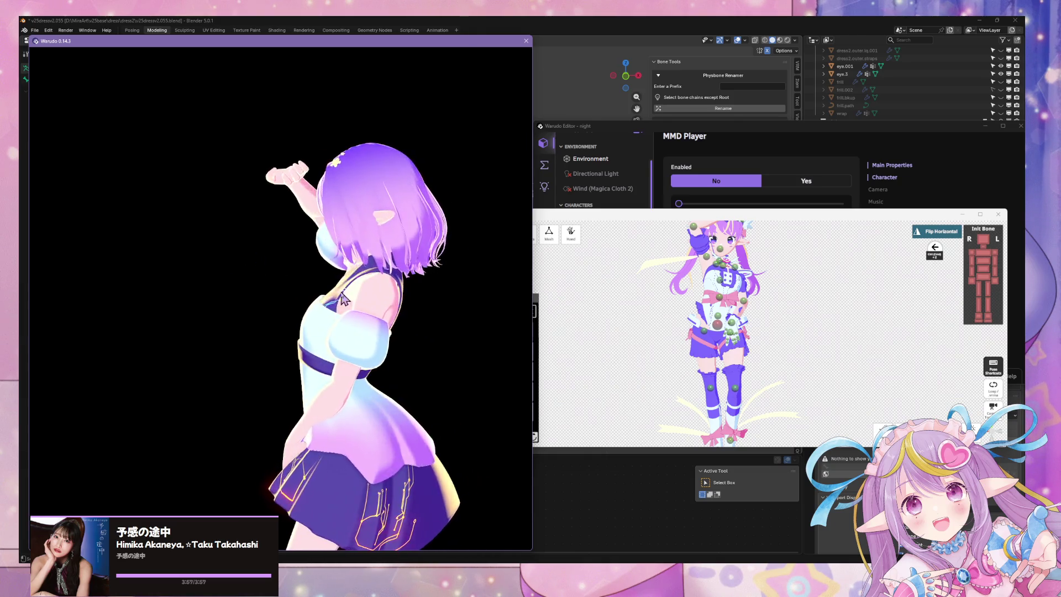
pyautogui.click(607, 308)
pyautogui.click(525, 335)
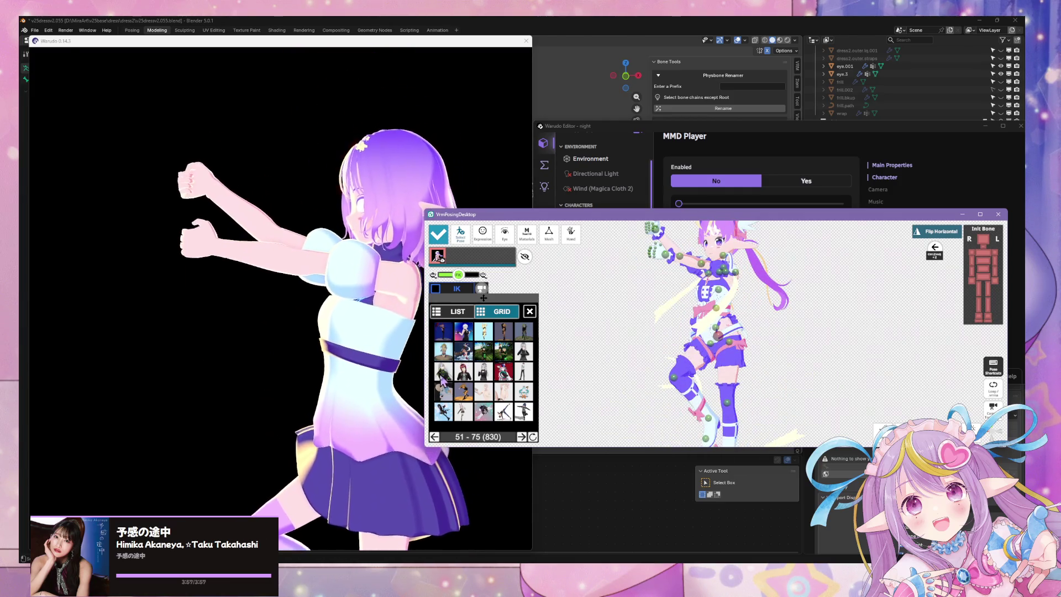
pyautogui.click(504, 333)
pyautogui.click(377, 392)
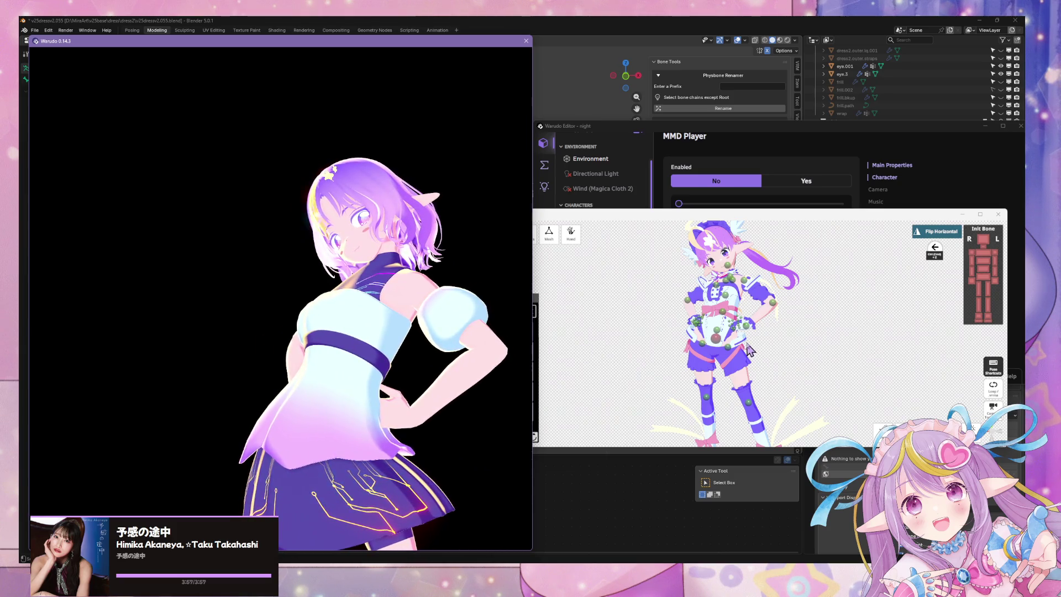
pyautogui.click(753, 292)
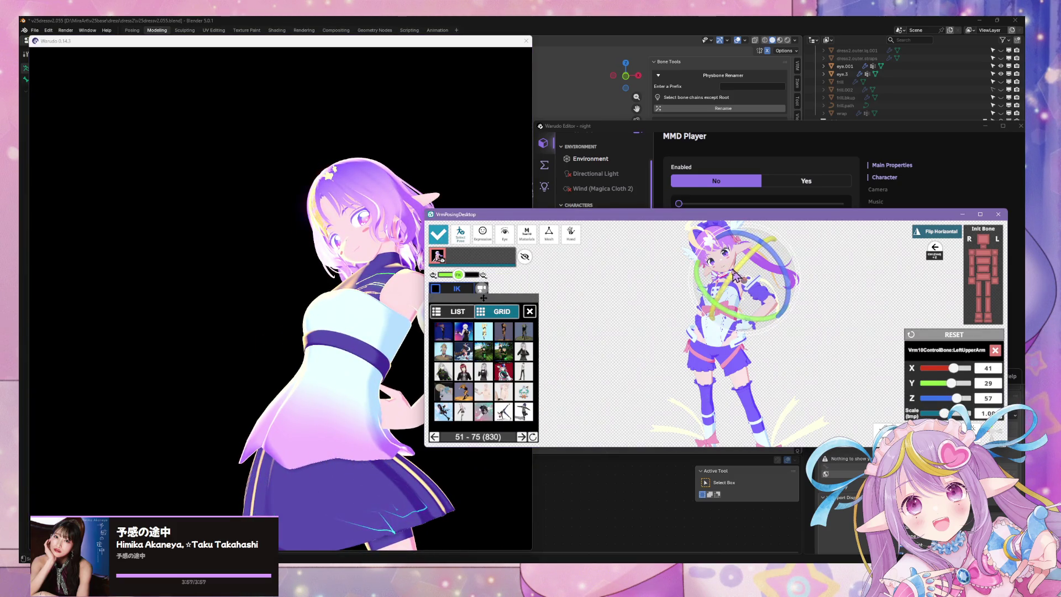
# - Close the pose grid and adjust the right arm rotations, upper arm to X 34, Y -16, Z -25
pyautogui.click(530, 311)
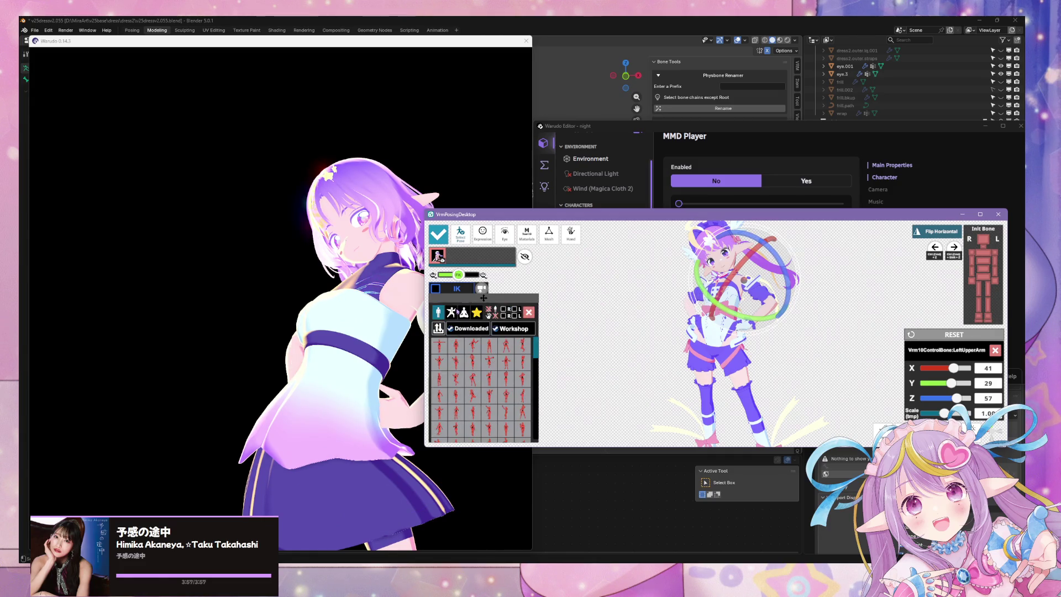
pyautogui.click(528, 314)
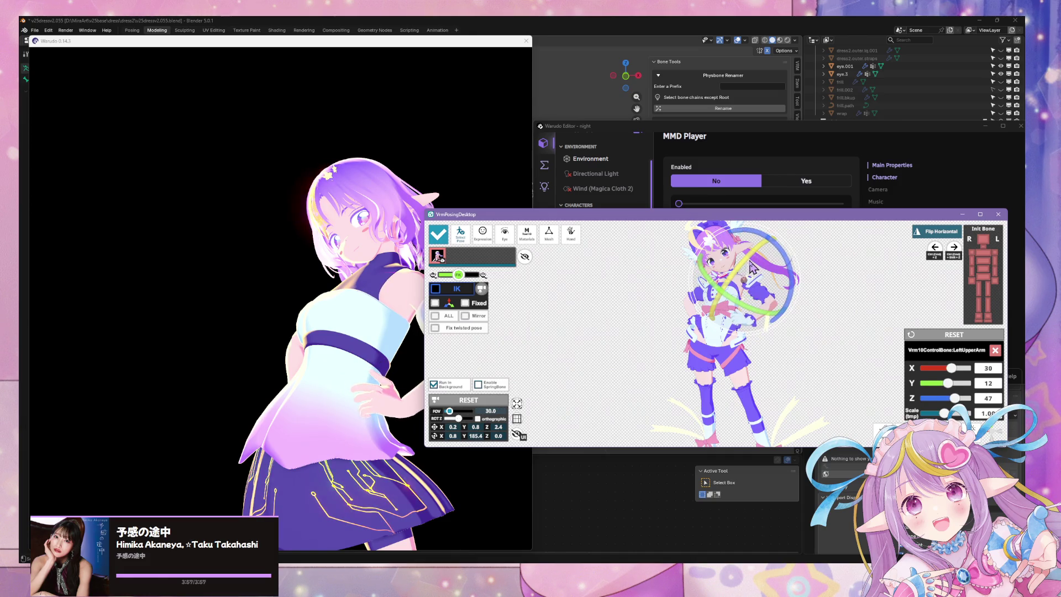
pyautogui.click(517, 291)
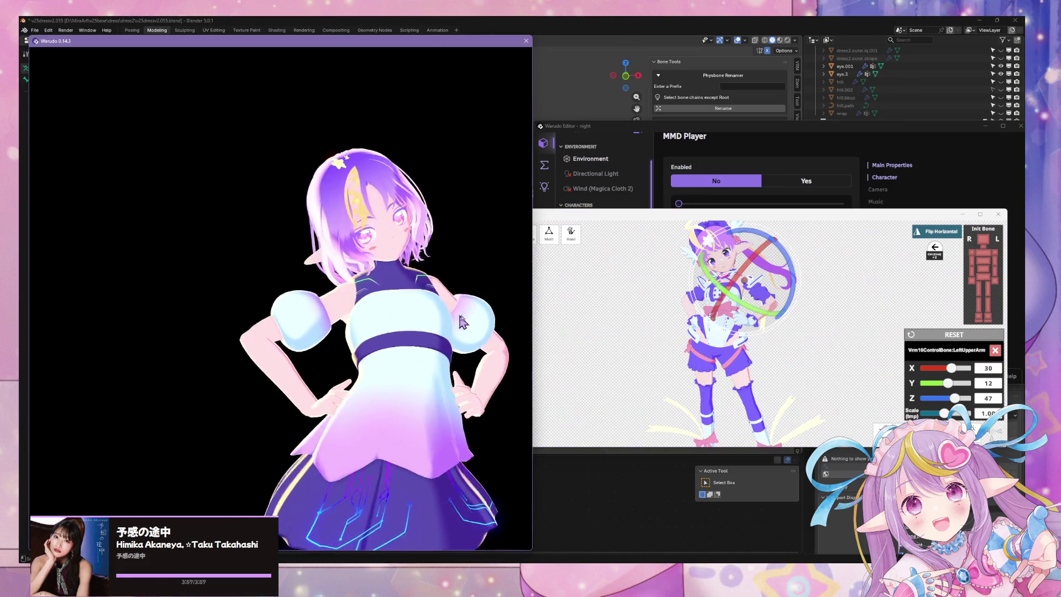
pyautogui.click(608, 320)
pyautogui.click(720, 292)
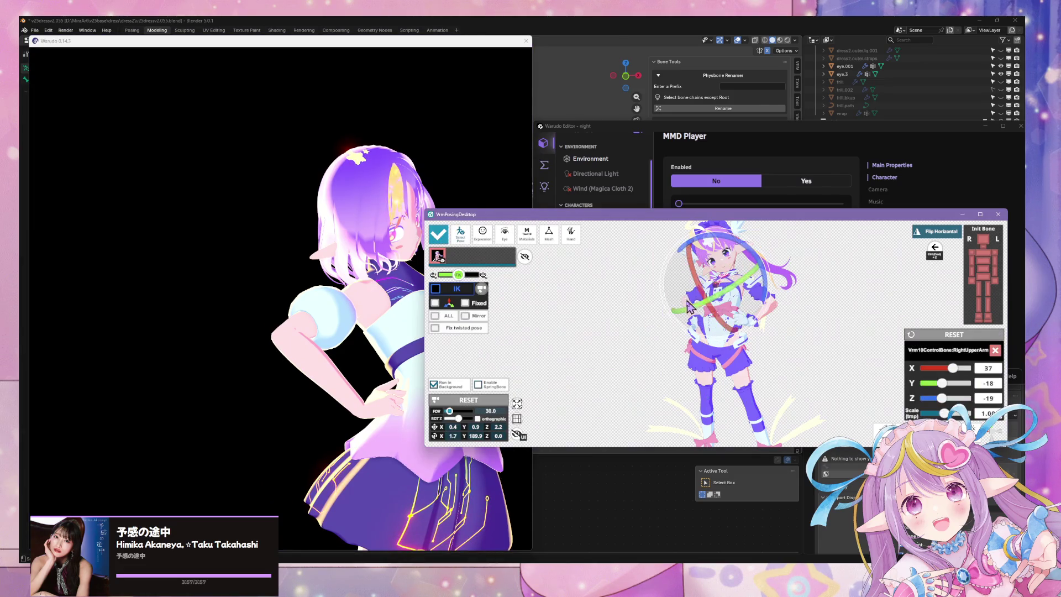
pyautogui.click(659, 323)
pyautogui.click(686, 298)
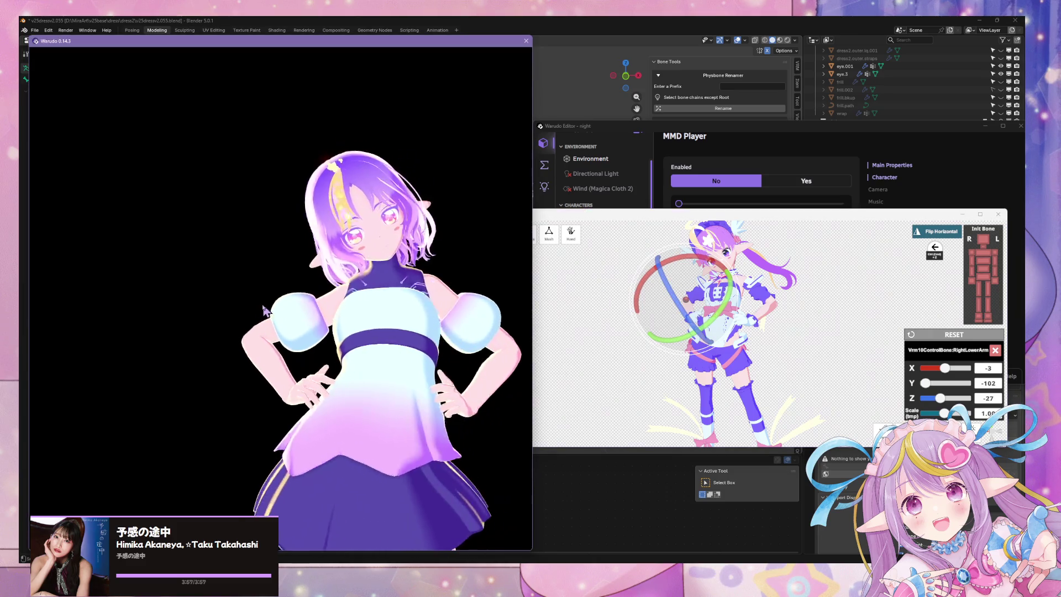
pyautogui.click(675, 326)
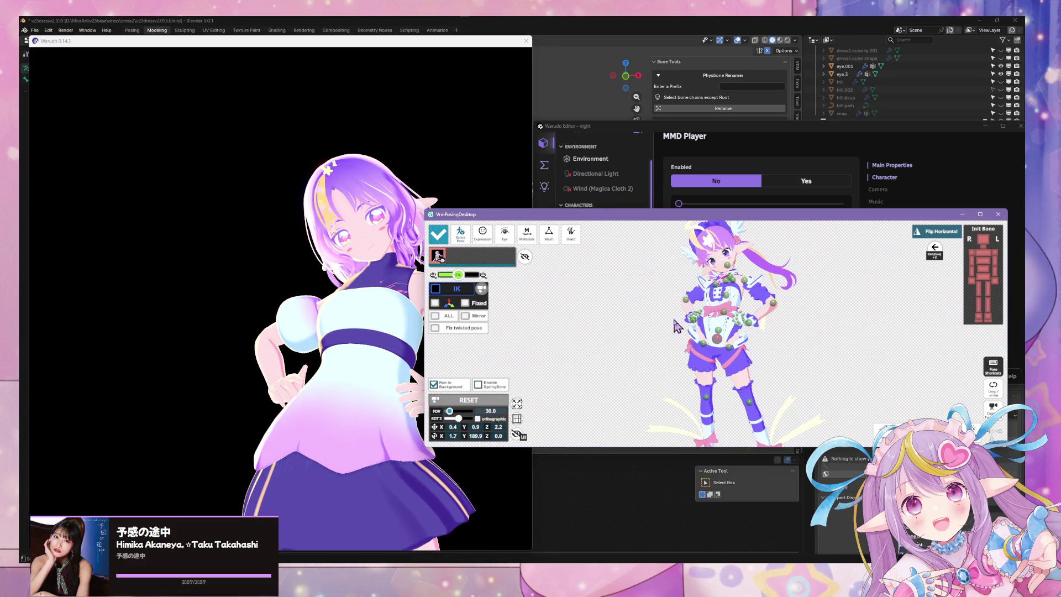
pyautogui.click(722, 290)
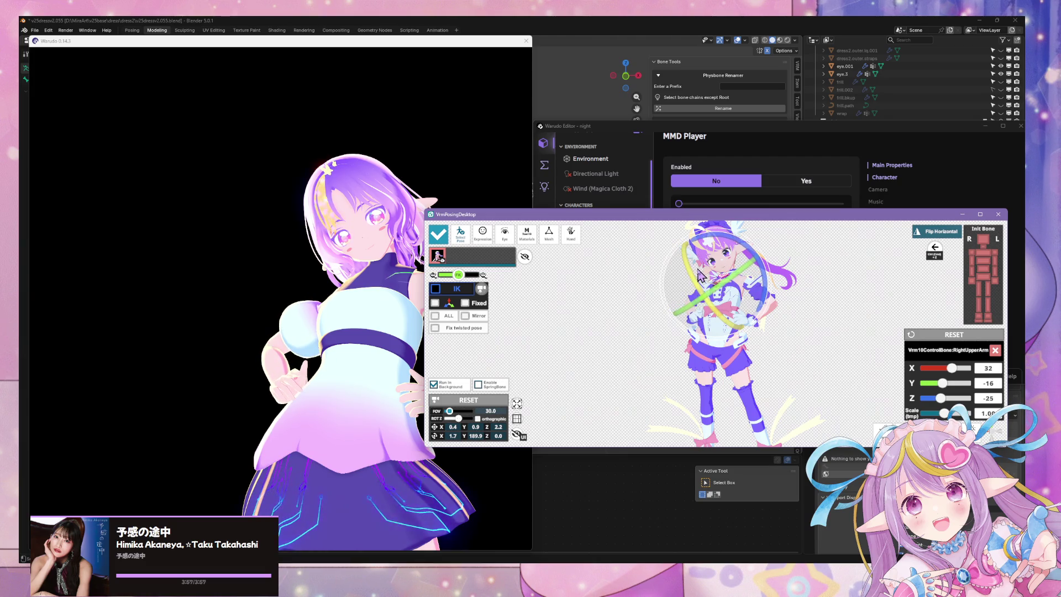
pyautogui.click(268, 340)
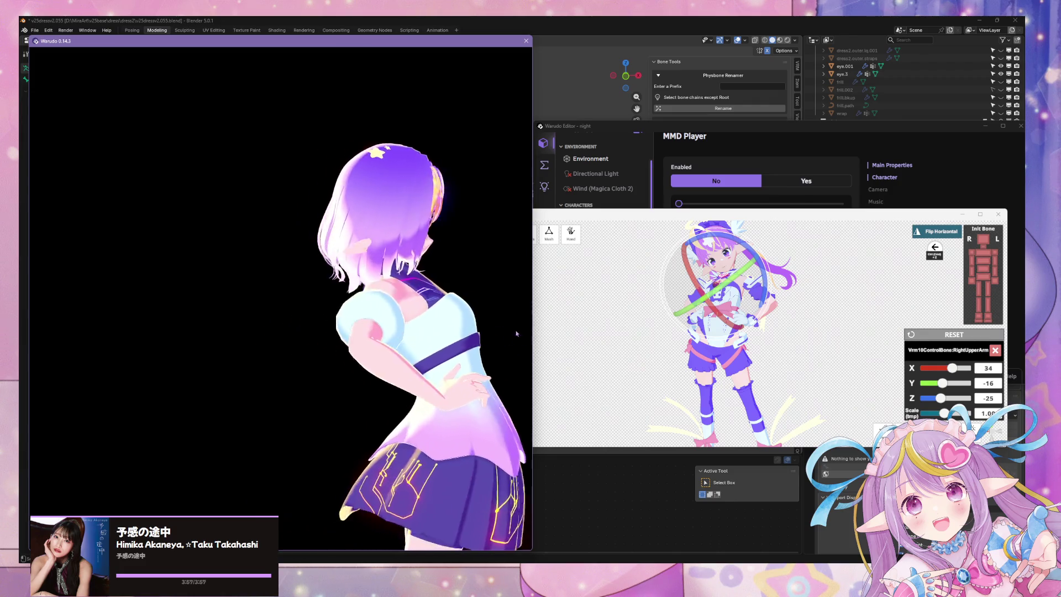
pyautogui.scroll(-5, 268, 340)
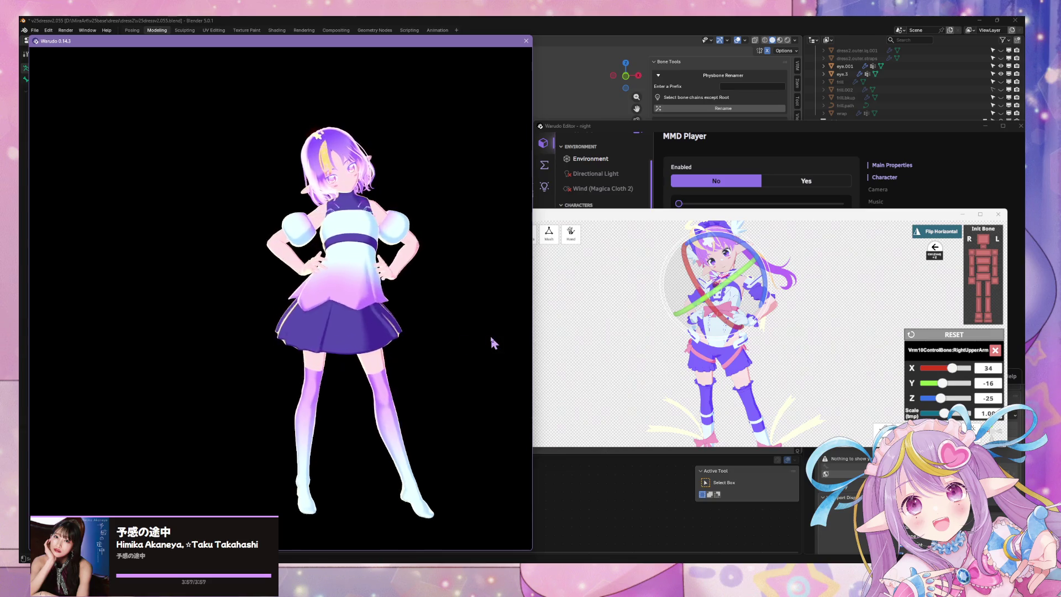
# - Orbit Warudo's view to the avatar's back and rotate the head bone to X 11, Y -9, Z 2
pyautogui.scroll(4, 379, 332)
pyautogui.moveTo(386, 313)
pyautogui.mouseDown()
pyautogui.moveTo(118, 319)
pyautogui.moveTo(249, 317)
pyautogui.moveTo(390, 260)
pyautogui.moveTo(462, 253)
pyautogui.moveTo(318, 347)
pyautogui.moveTo(488, 418)
pyautogui.mouseUp()
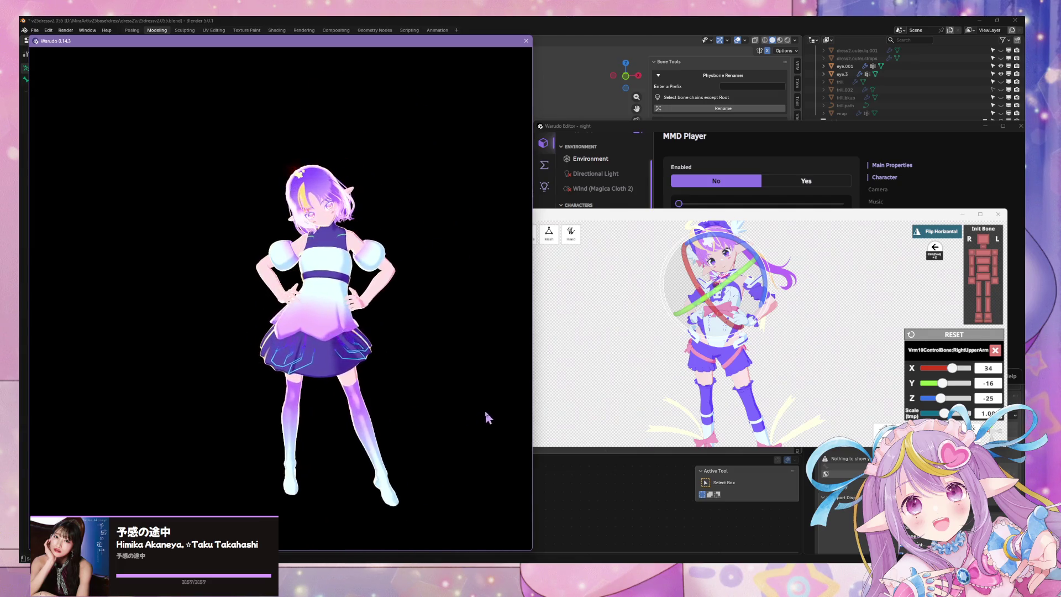
pyautogui.moveTo(464, 355); pyautogui.dragTo(416, 355)
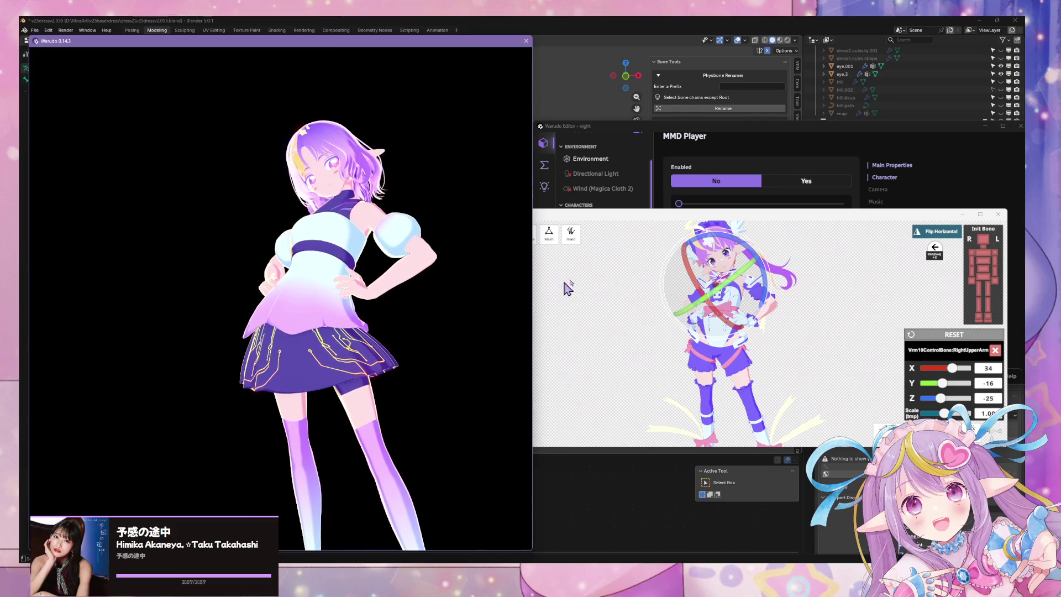
pyautogui.click(621, 281)
pyautogui.click(730, 270)
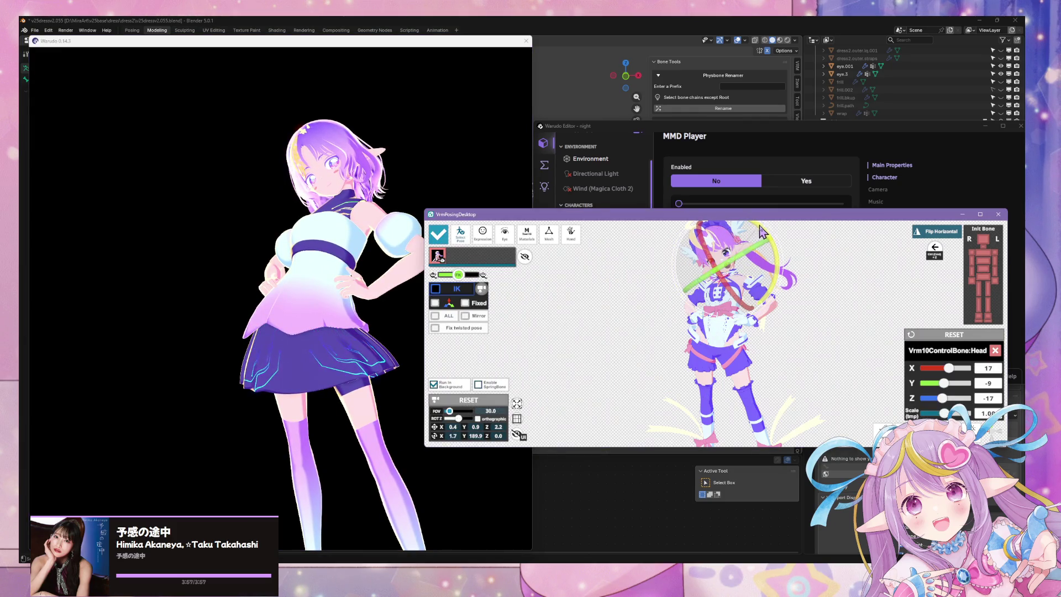
# - Orbit Warudo's preview from side to side and low to review the adjusted pose
pyautogui.click(330, 267)
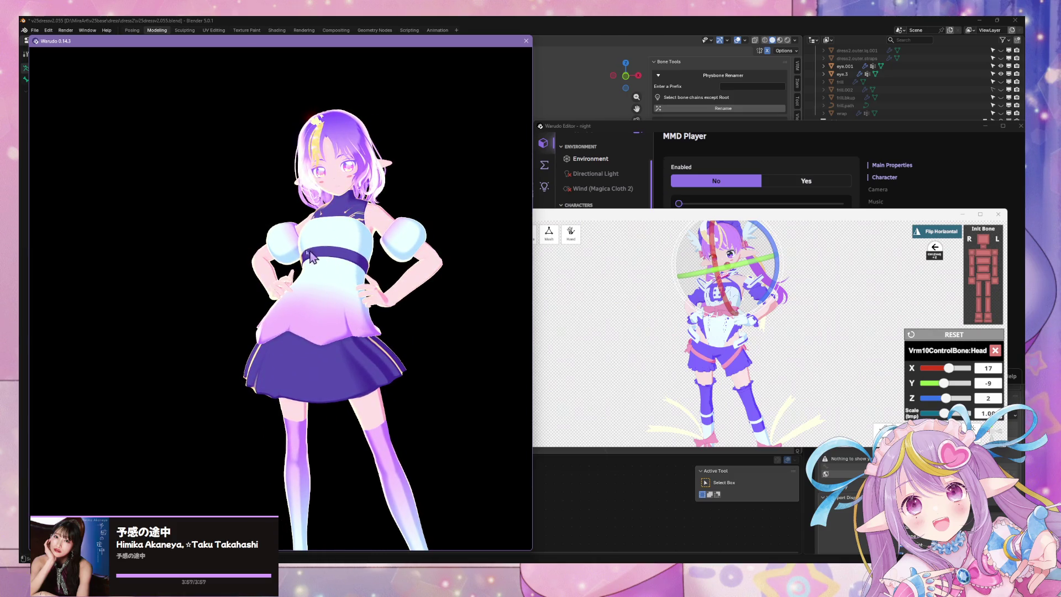
pyautogui.click(423, 312)
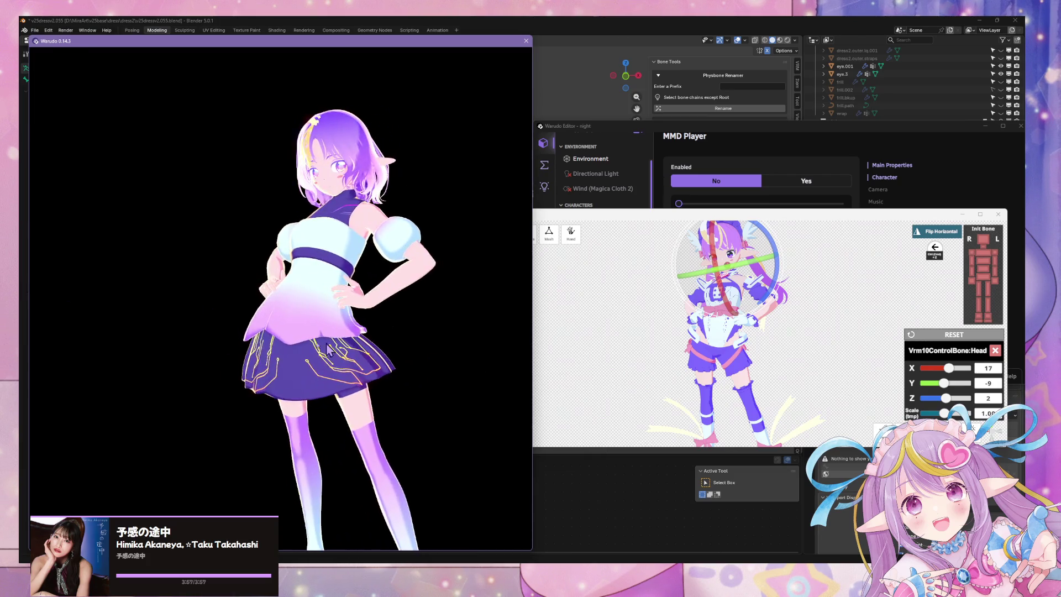
pyautogui.moveTo(347, 349); pyautogui.dragTo(433, 370)
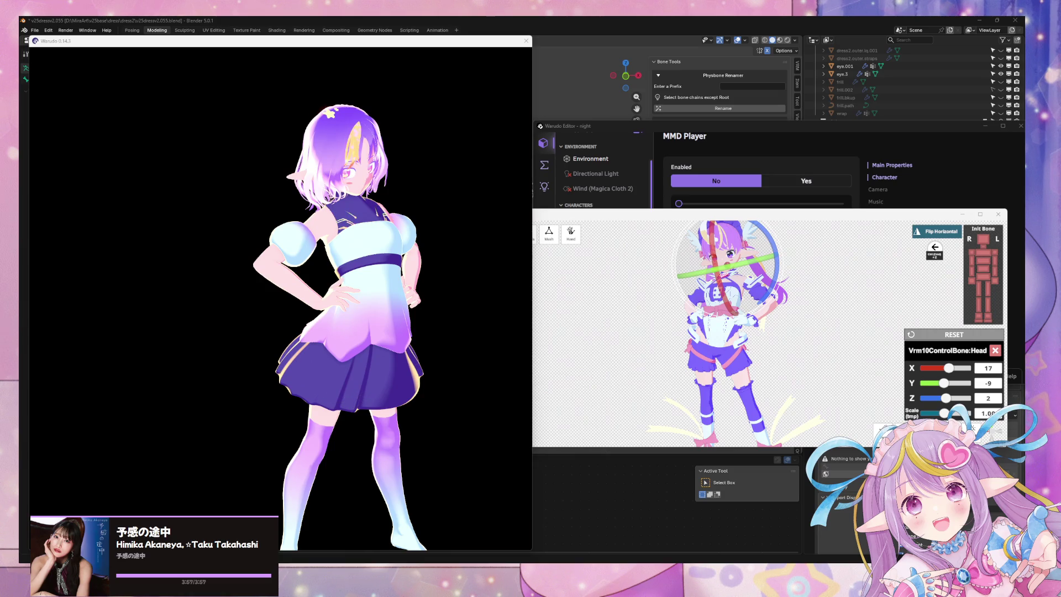
pyautogui.moveTo(352, 366); pyautogui.dragTo(246, 331)
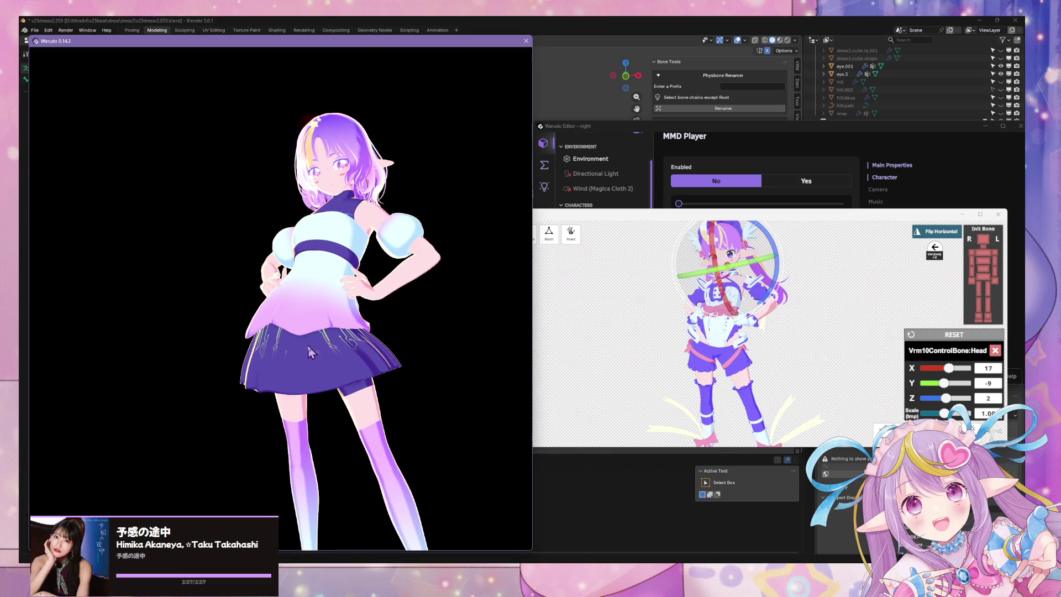
pyautogui.click(805, 285)
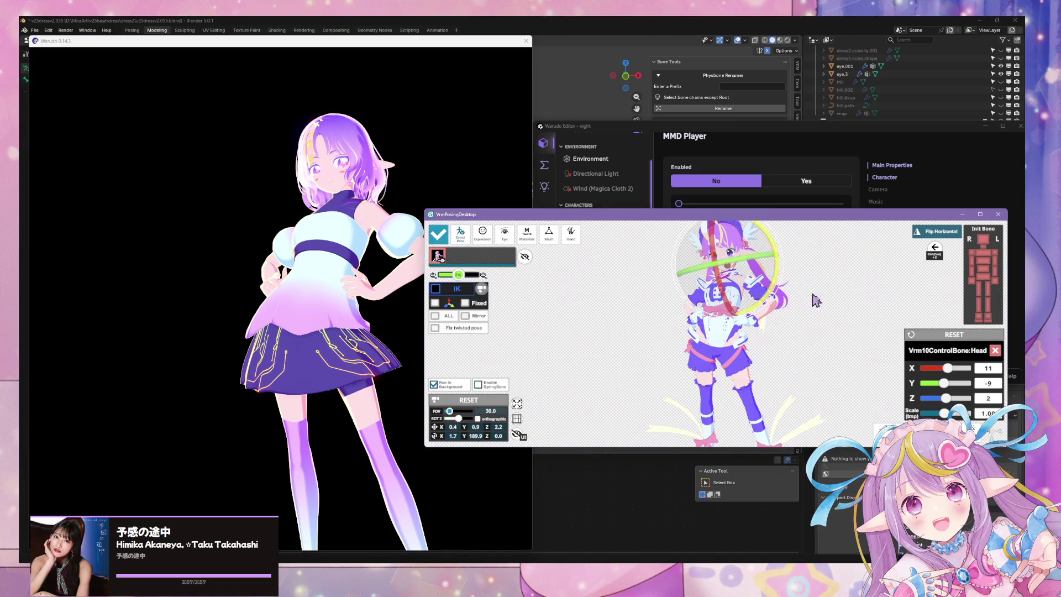
# - Check the posed avatar in Warudo, then return to Blender framed on the shoulder and chest
pyautogui.click(748, 285)
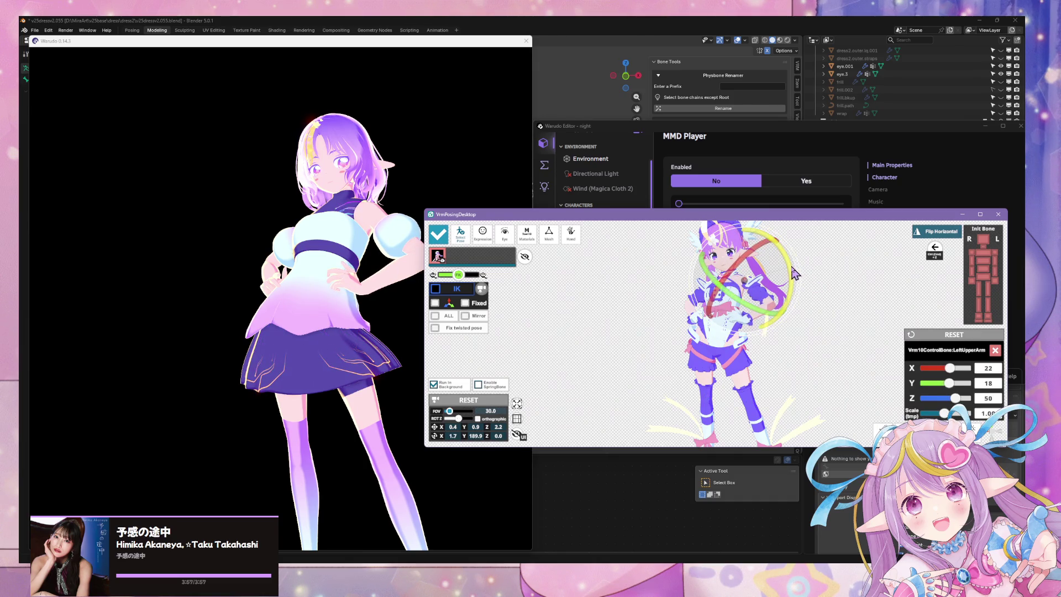
pyautogui.click(514, 287)
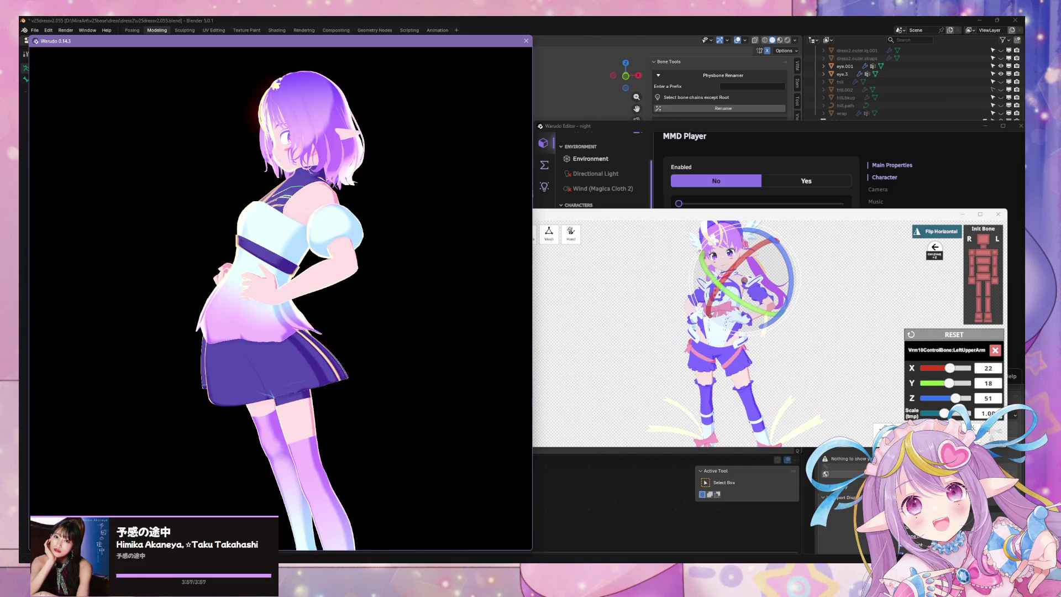
pyautogui.click(498, 528)
pyautogui.scroll(5, 530, 298)
pyautogui.moveTo(530, 299)
pyautogui.mouseDown(button='middle')
pyautogui.moveTo(481, 270)
pyautogui.moveTo(402, 280)
pyautogui.mouseUp(button='middle')
# - Edit the dress.base mesh and push its neck loop slightly outward with proportional editing
pyautogui.press('Tab')
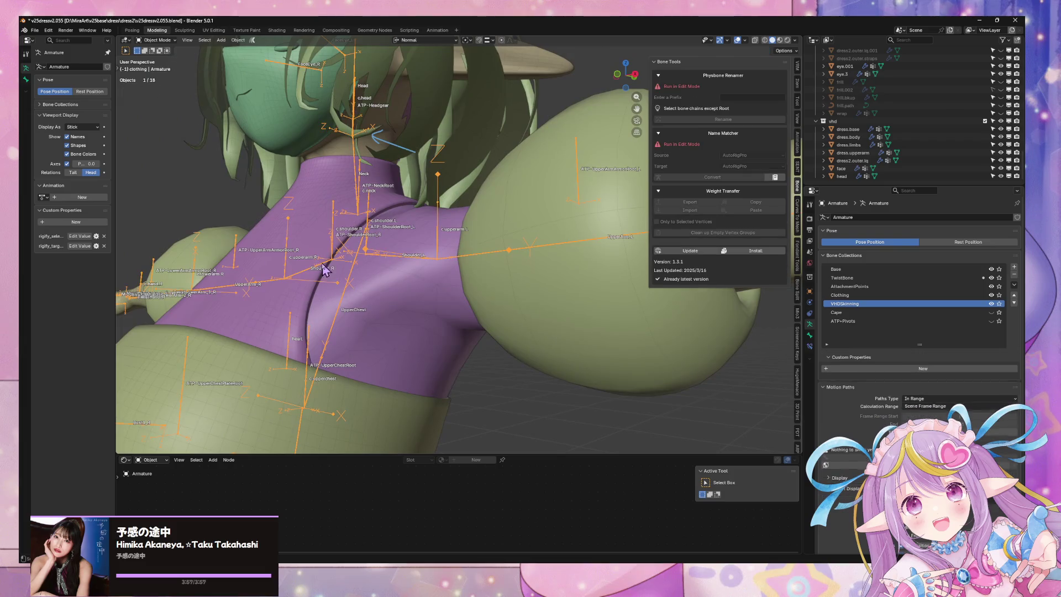
pyautogui.click(316, 224)
pyautogui.press('Tab')
pyautogui.moveTo(323, 212)
pyautogui.mouseDown(button='middle')
pyautogui.moveTo(331, 230)
pyautogui.moveTo(406, 248)
pyautogui.mouseUp(button='middle')
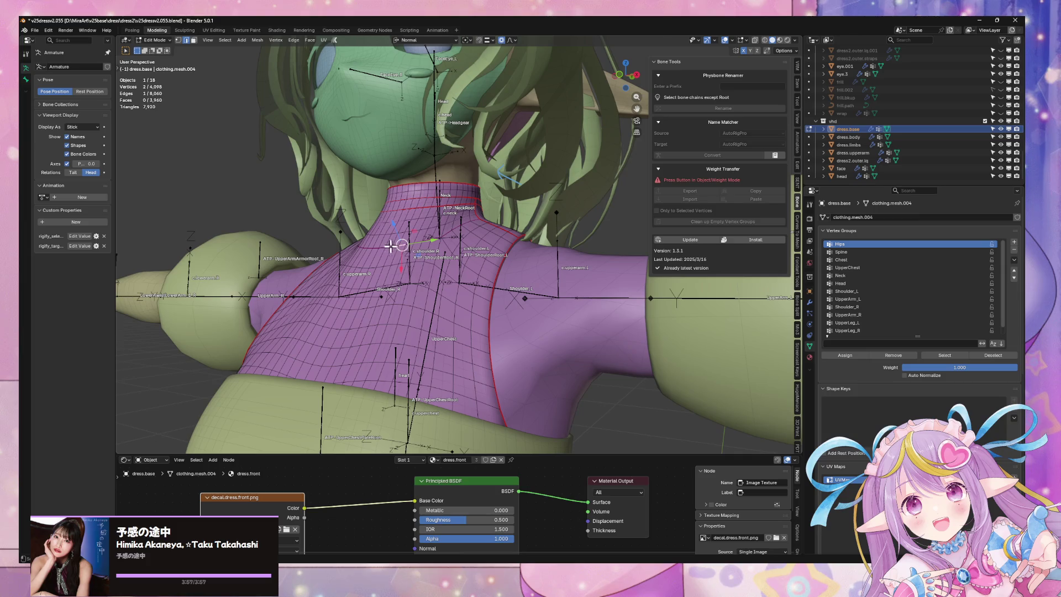
pyautogui.moveTo(388, 245); pyautogui.dragTo(338, 33, button='middle')
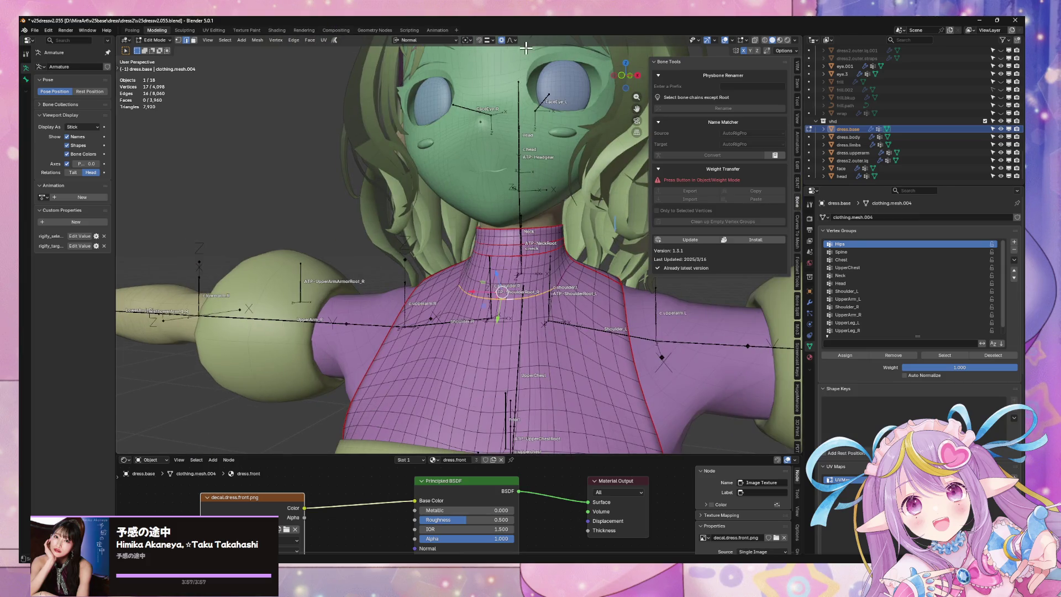
pyautogui.moveTo(588, 288); pyautogui.dragTo(461, 251, button='middle')
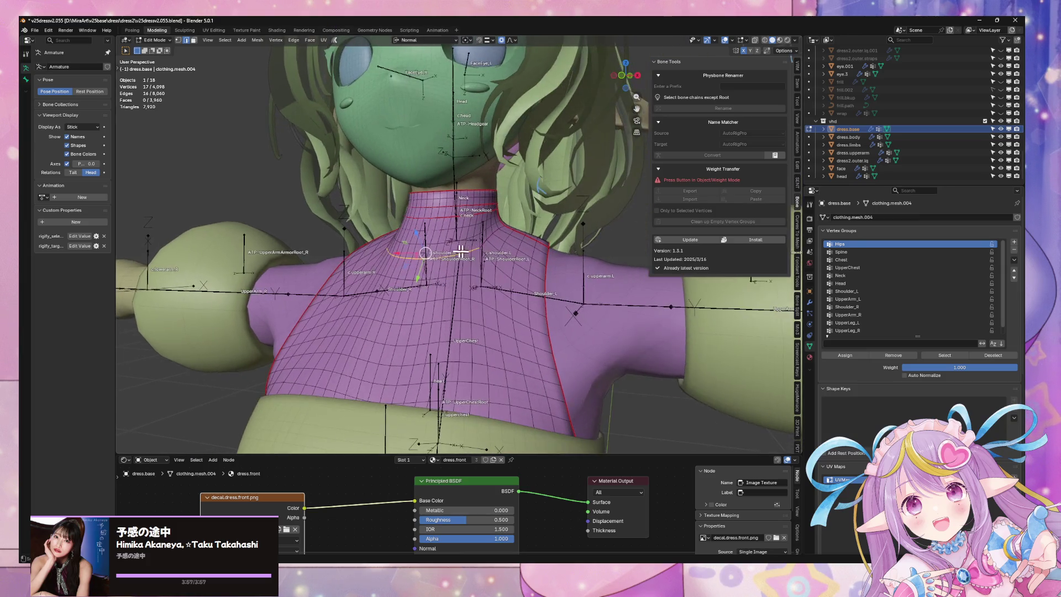
pyautogui.press('g')
pyautogui.press('z')
pyautogui.click(420, 234)
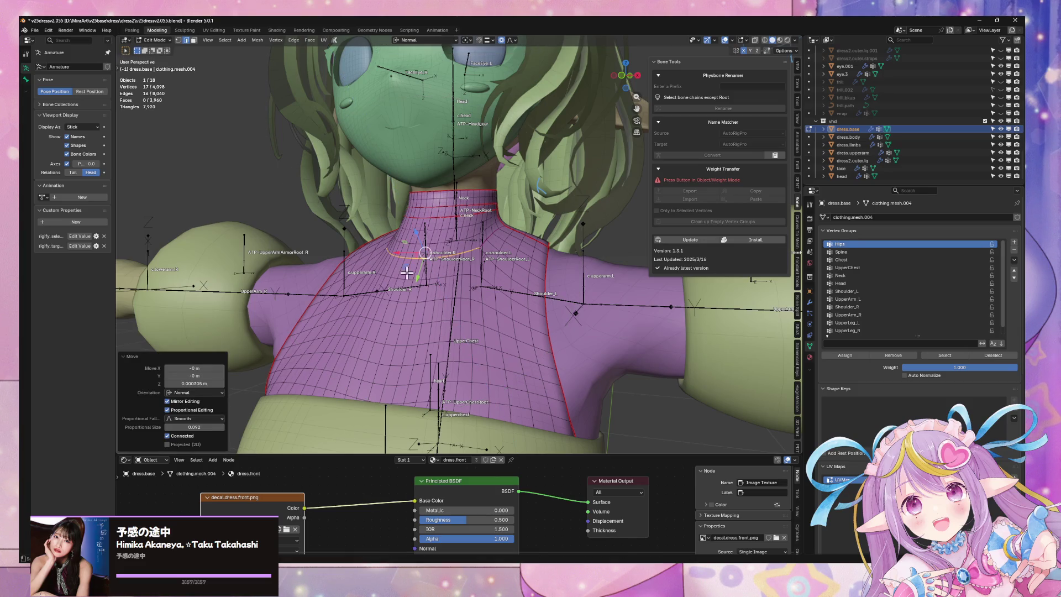
# - Push the dress shoulder edge loop slightly outward, return to Object Mode and select the hair
pyautogui.keyDown('alt'); pyautogui.click(408, 279); pyautogui.keyUp('alt')
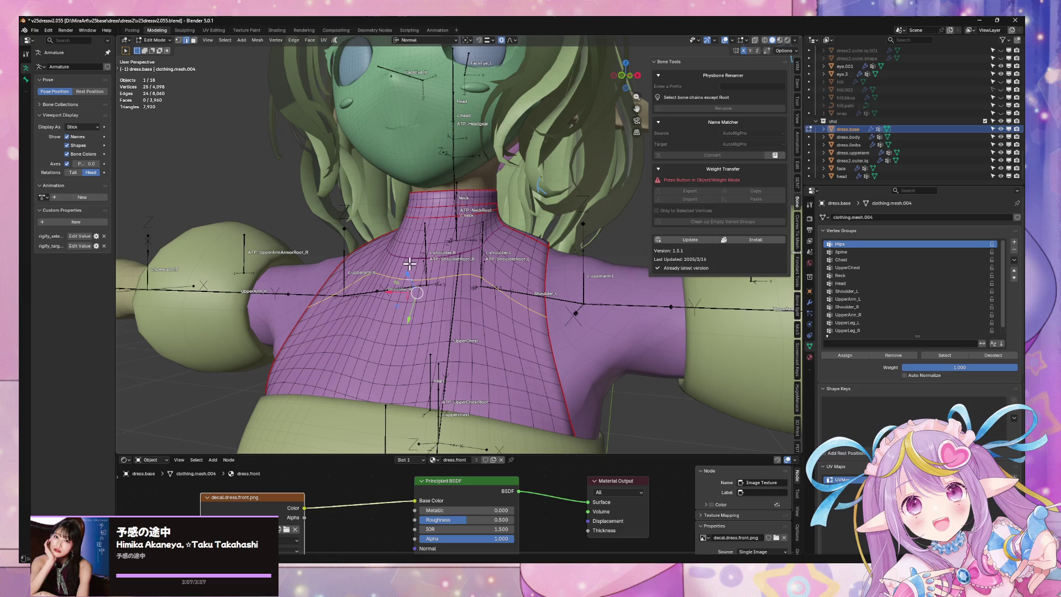
pyautogui.press('g')
pyautogui.press('z')
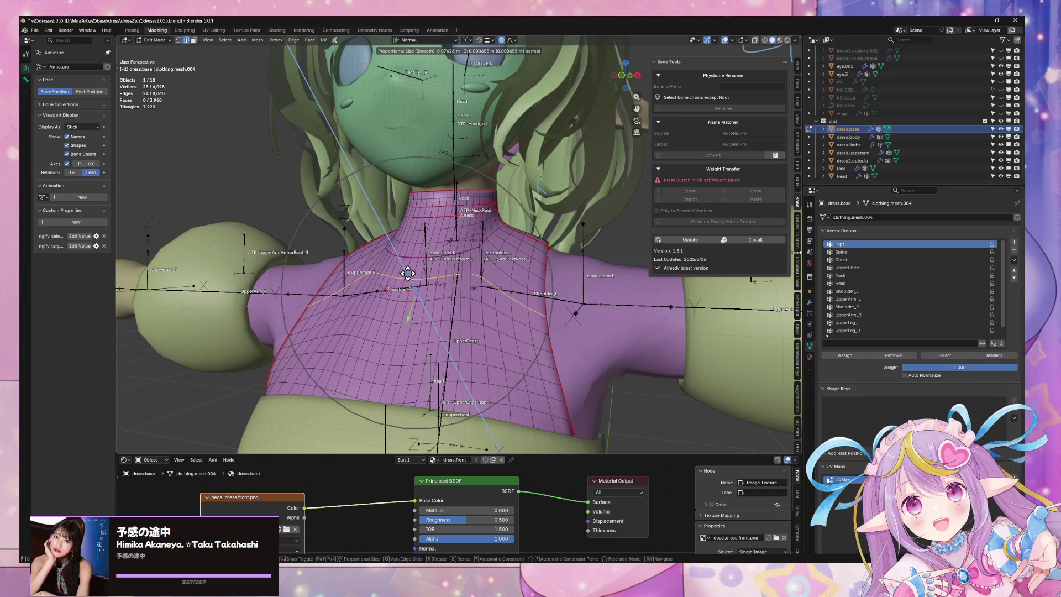
pyautogui.click(406, 271)
pyautogui.moveTo(424, 284)
pyautogui.mouseDown(button='middle')
pyautogui.moveTo(495, 277)
pyautogui.moveTo(457, 297)
pyautogui.mouseUp(button='middle')
pyautogui.press('Tab')
pyautogui.scroll(-5, 458, 297)
pyautogui.click(473, 251)
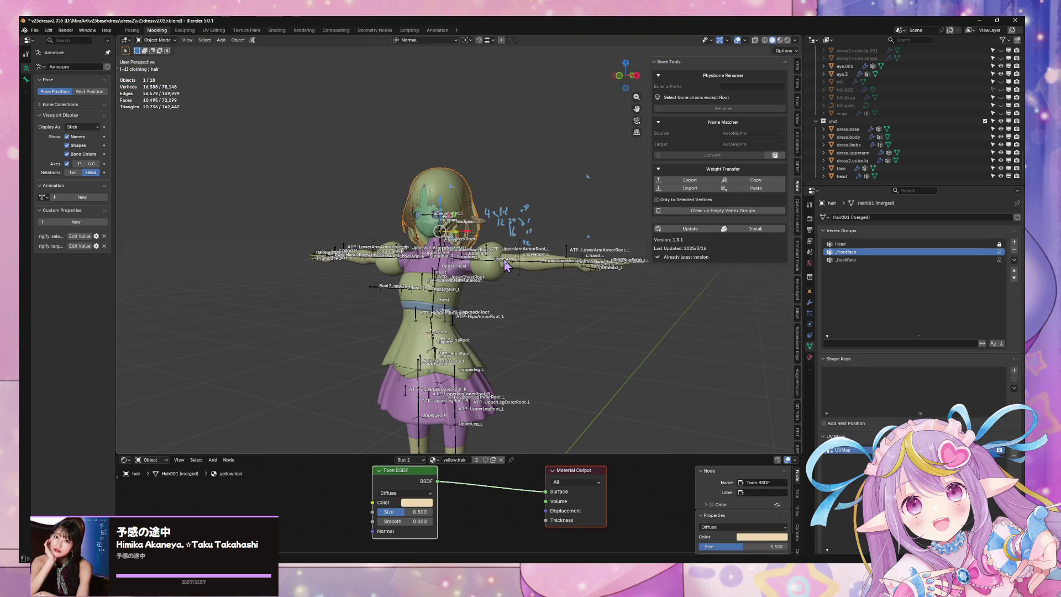
# - Save the edited clothing model to v25dressv2.055.blend
pyautogui.hotkey('ctrl', 's')
pyautogui.scroll(3, 461, 282)
pyautogui.moveTo(461, 282)
pyautogui.mouseDown(button='middle')
pyautogui.moveTo(572, 296)
pyautogui.moveTo(497, 257)
pyautogui.moveTo(510, 299)
pyautogui.moveTo(564, 294)
pyautogui.moveTo(517, 287)
pyautogui.moveTo(449, 238)
pyautogui.mouseUp(button='middle')
pyautogui.scroll(3, 572, 296)
pyautogui.scroll(4, 498, 257)
pyautogui.scroll(-6, 509, 260)
pyautogui.scroll(-3, 509, 299)
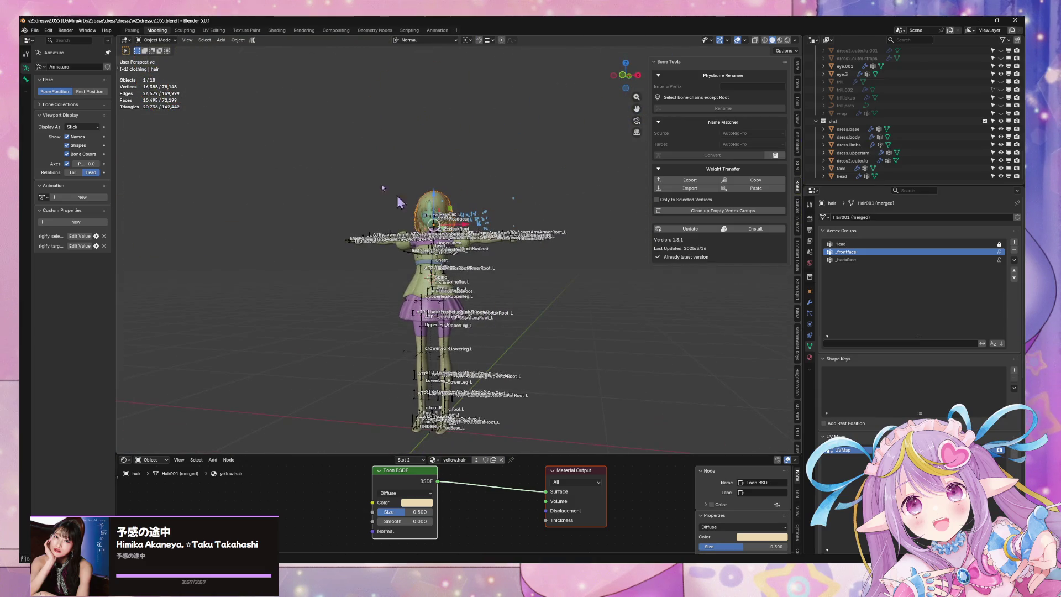
# - Start an FBX export, cancel it, and switch to the Warudo preview
pyautogui.click(34, 31)
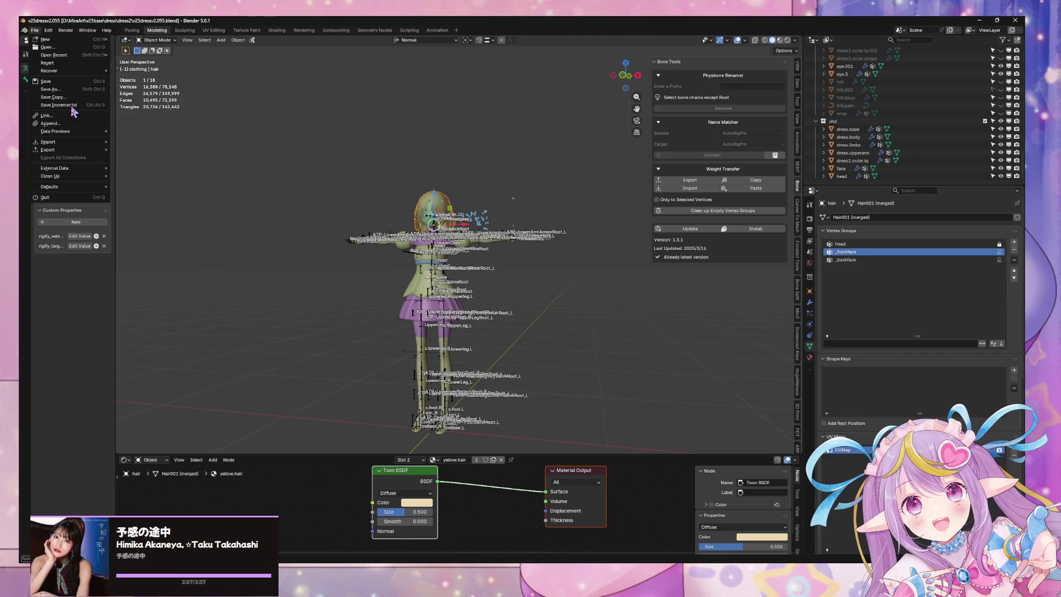
pyautogui.moveTo(89, 154)
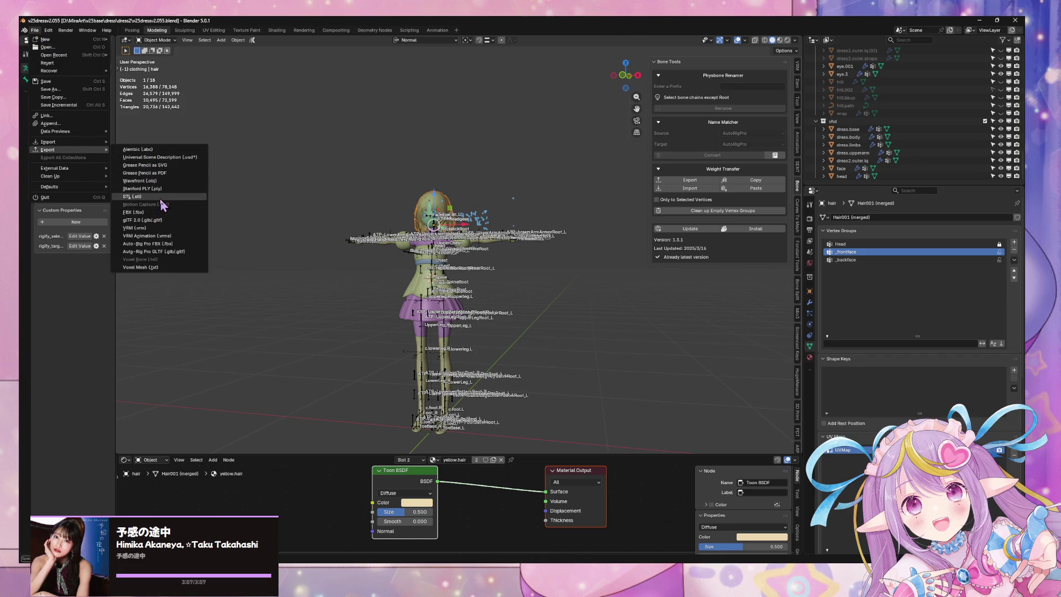
pyautogui.click(186, 213)
pyautogui.press('Escape')
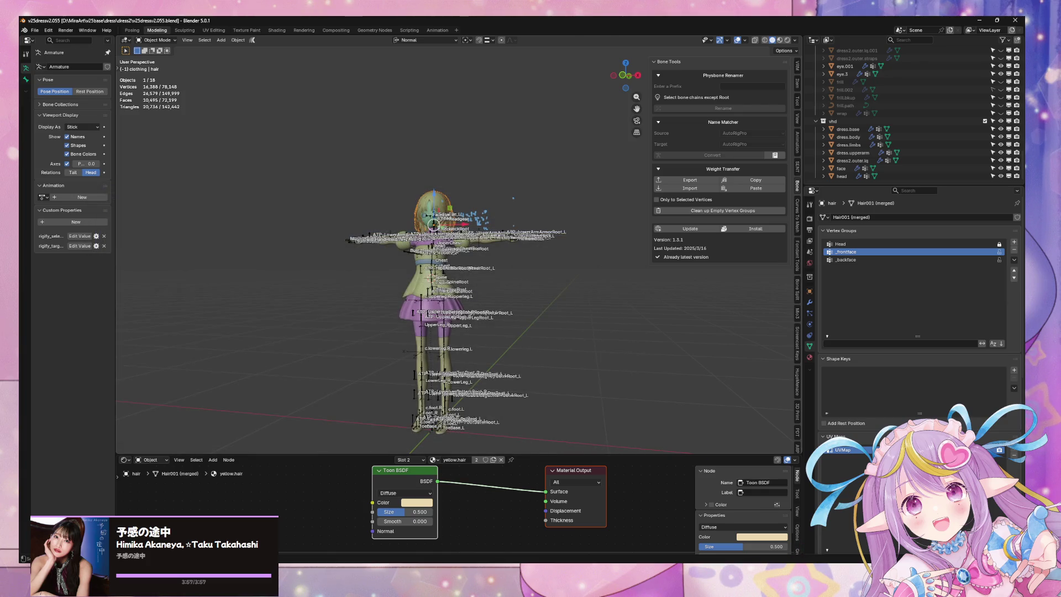
pyautogui.hotkey('alt', 'Tab')
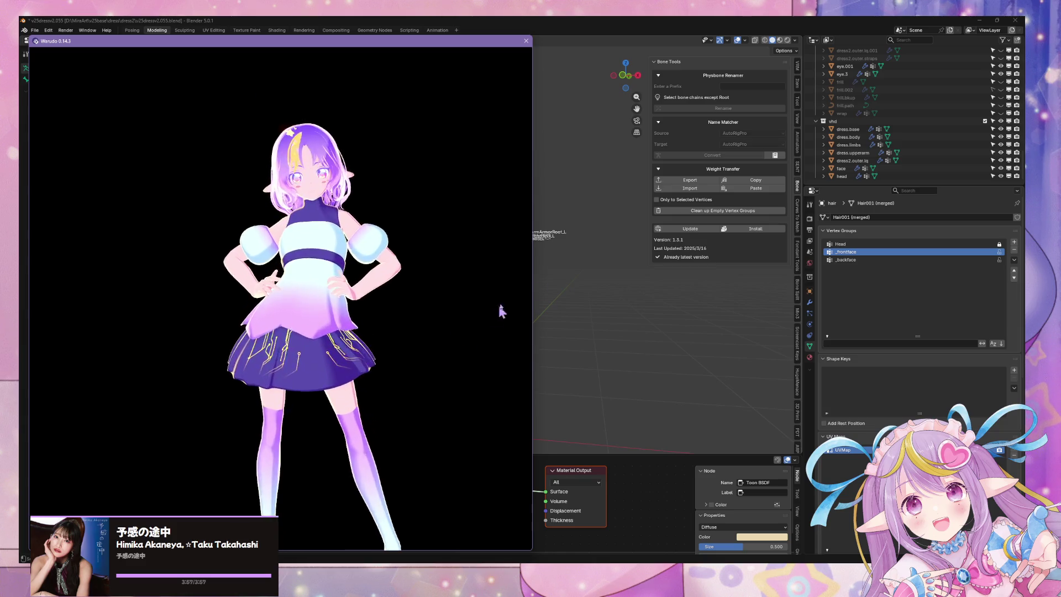
# - In VRM Posing Desktop, select the Head bone and turn the avatar's head
pyautogui.hotkey('alt', 'Tab')
pyautogui.scroll(8, 493, 213)
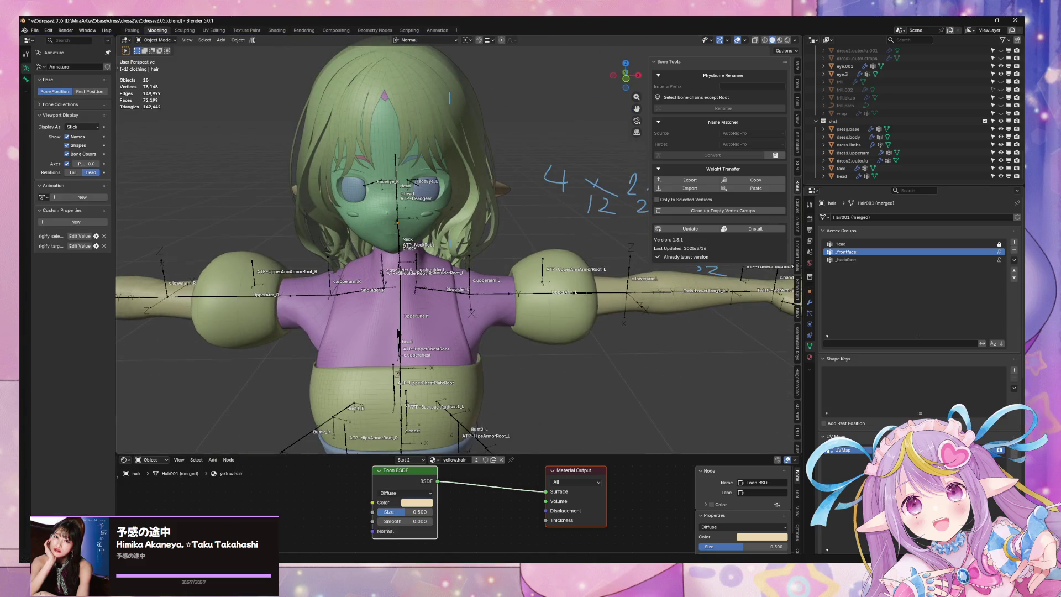
pyautogui.hotkey('alt', 'Tab')
pyautogui.click(666, 258)
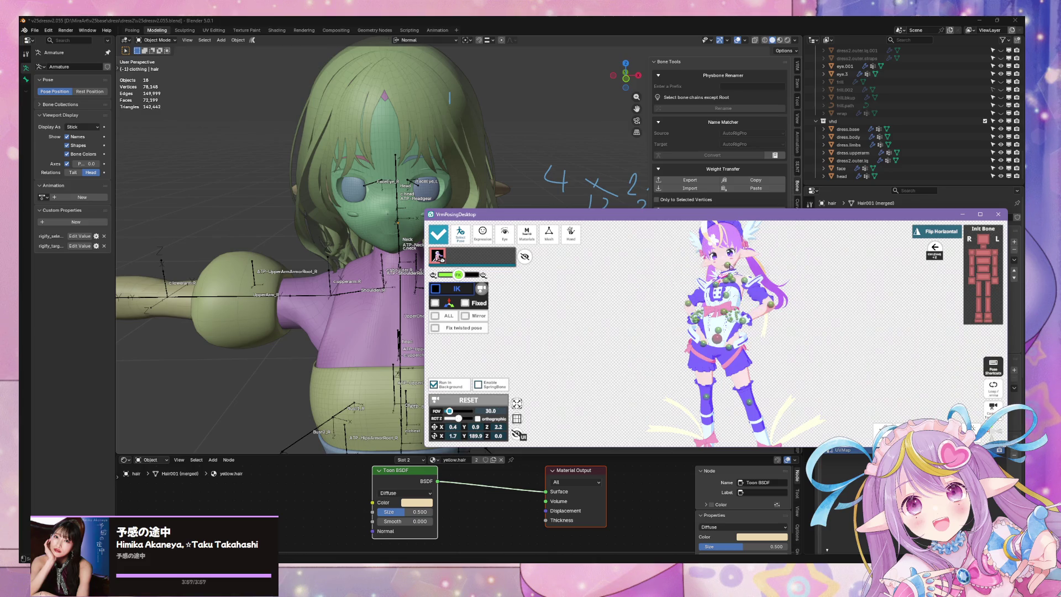
pyautogui.click(717, 255)
pyautogui.moveTo(788, 275); pyautogui.dragTo(774, 259)
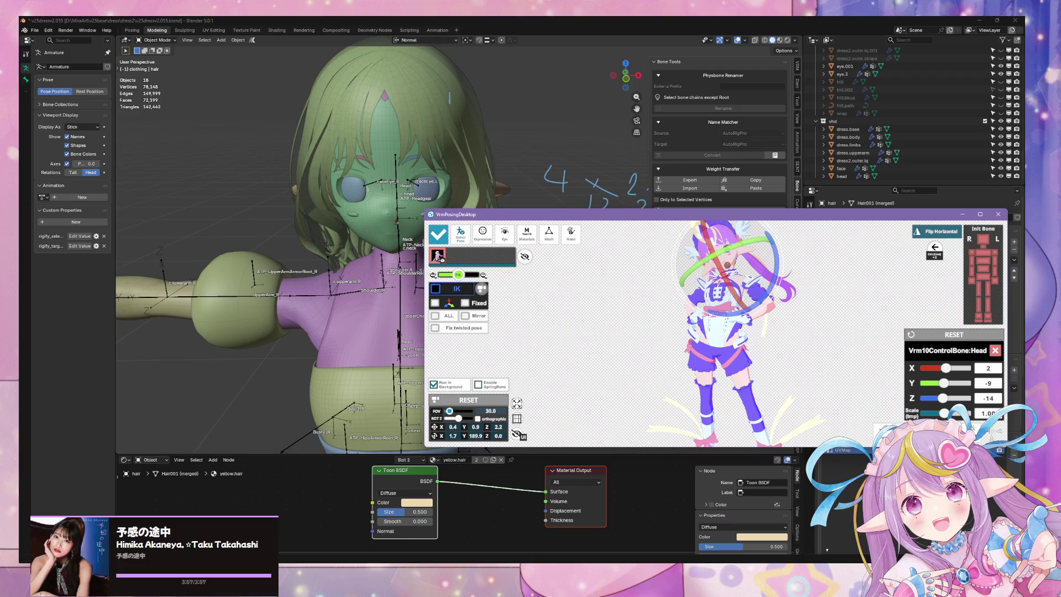
# - Select the left shoulder bone and orbit Warudo's camera to view the full-body pose
pyautogui.hotkey('alt', 'Tab')
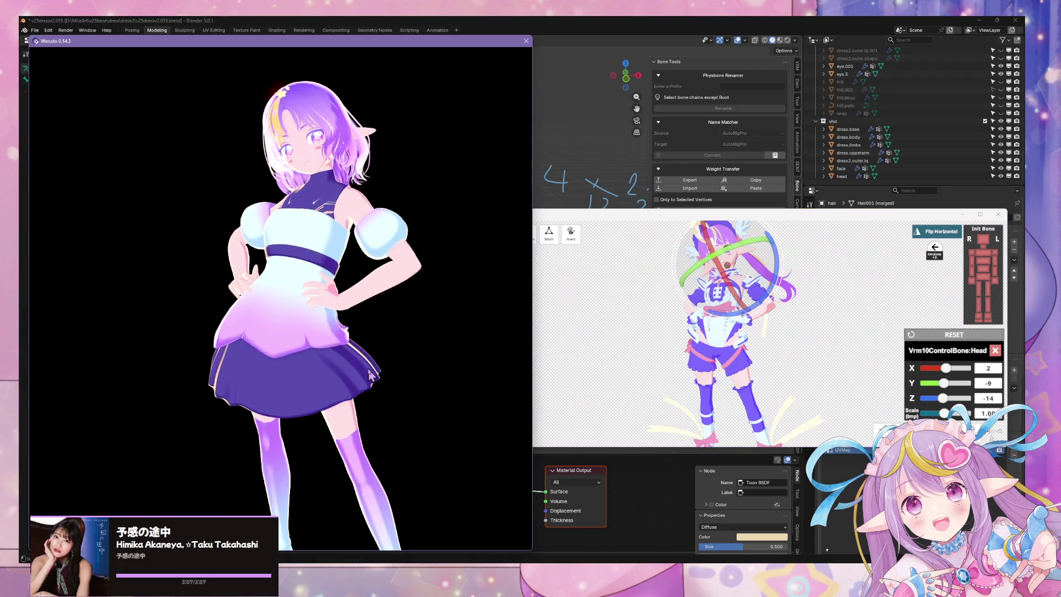
pyautogui.click(777, 349)
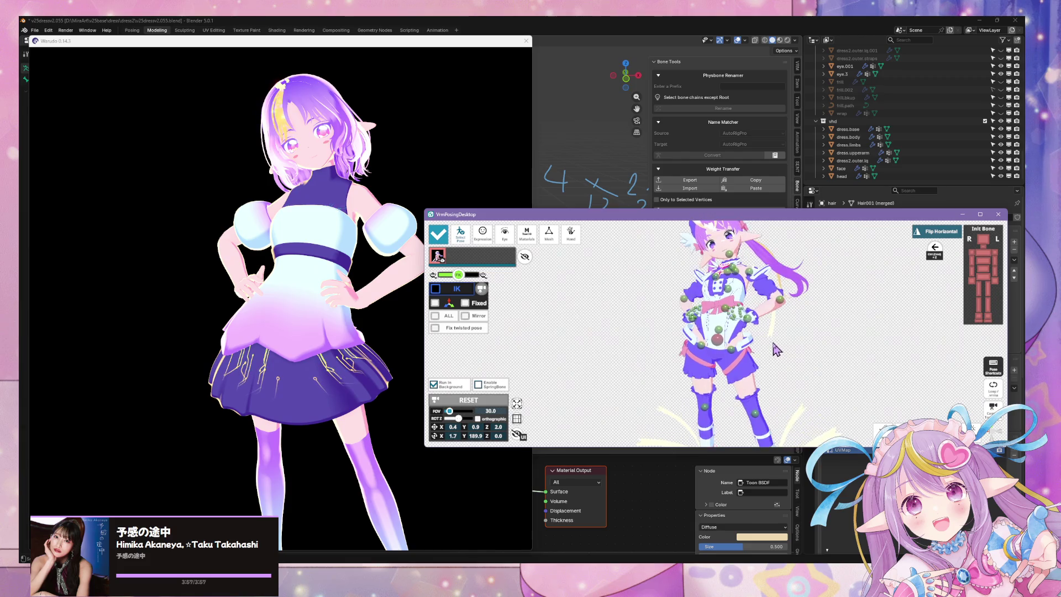
pyautogui.scroll(3, 777, 349)
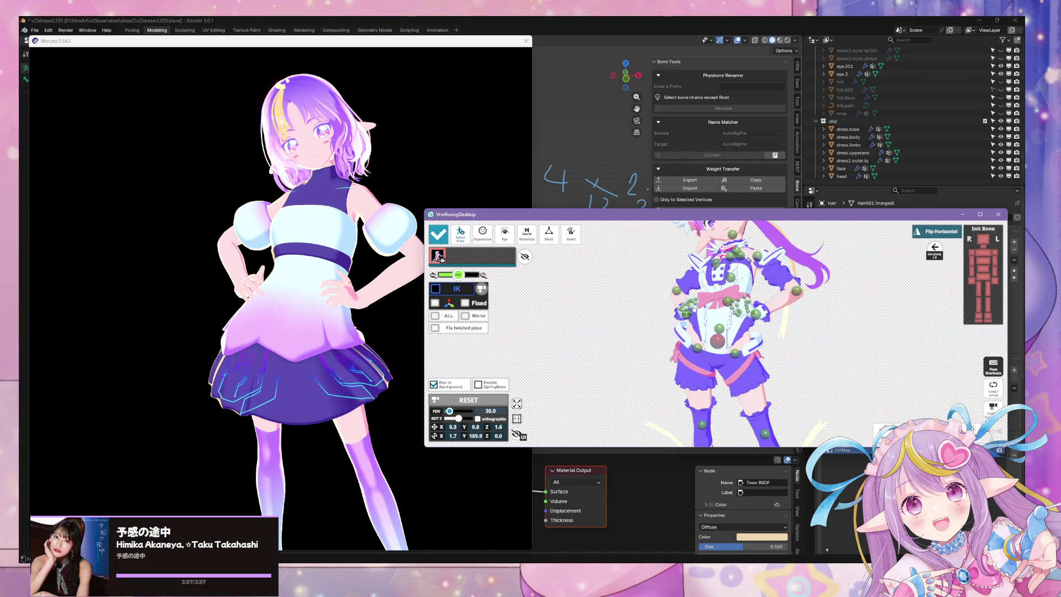
pyautogui.click(750, 258)
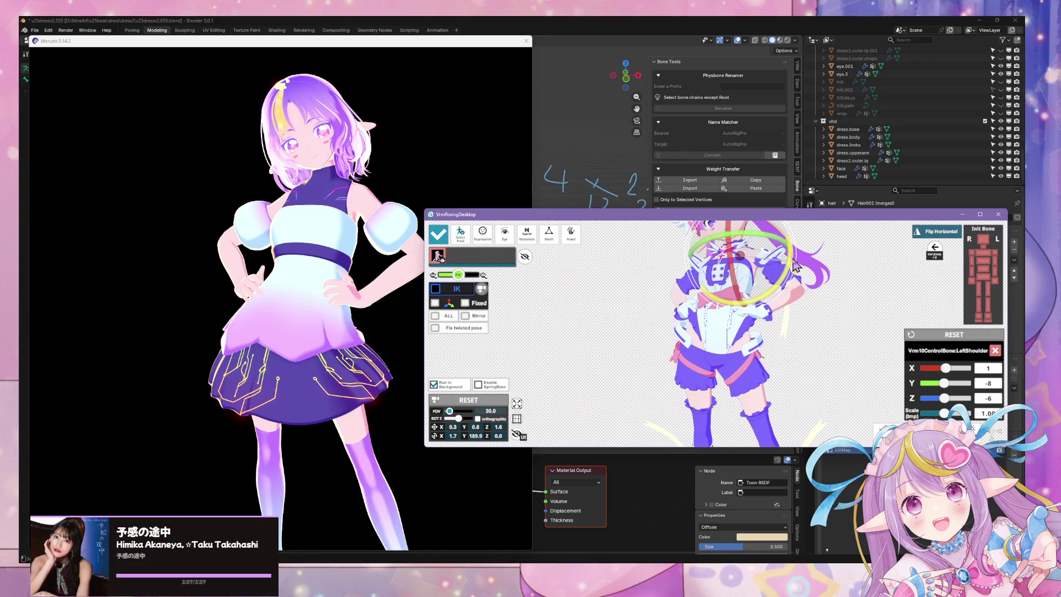
pyautogui.click(343, 319)
pyautogui.moveTo(344, 319)
pyautogui.mouseDown()
pyautogui.moveTo(592, 310)
pyautogui.moveTo(320, 314)
pyautogui.moveTo(340, 298)
pyautogui.mouseUp()
pyautogui.scroll(-3, 343, 293)
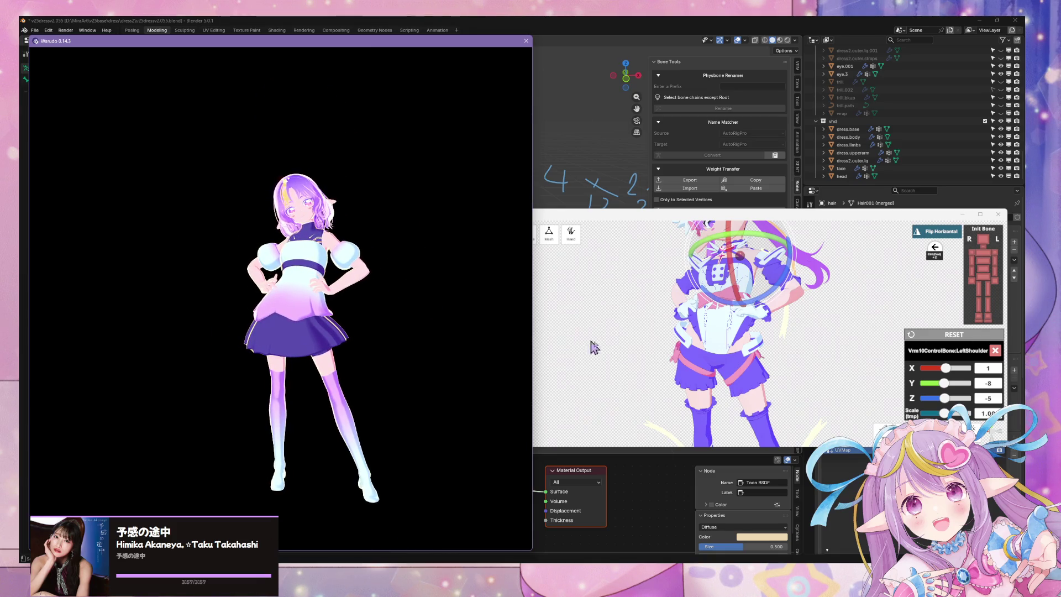
pyautogui.click(564, 339)
# - Raise the left upper arm slightly and rotate both shoulder bones
pyautogui.moveTo(788, 341); pyautogui.dragTo(788, 319, button='middle')
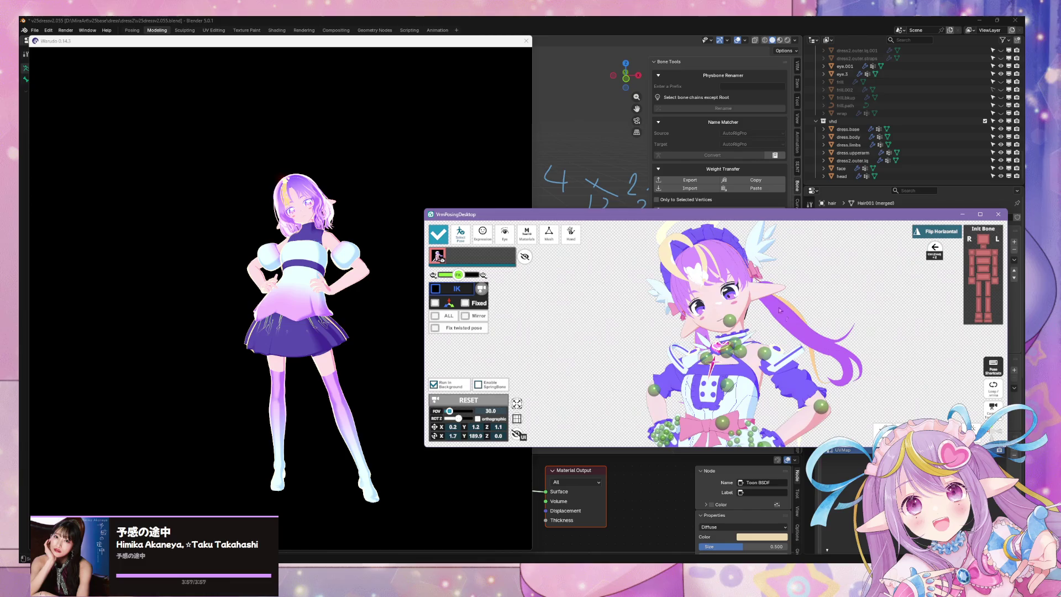
pyautogui.click(767, 355)
pyautogui.moveTo(810, 341)
pyautogui.mouseDown()
pyautogui.moveTo(780, 339)
pyautogui.moveTo(772, 353)
pyautogui.mouseUp()
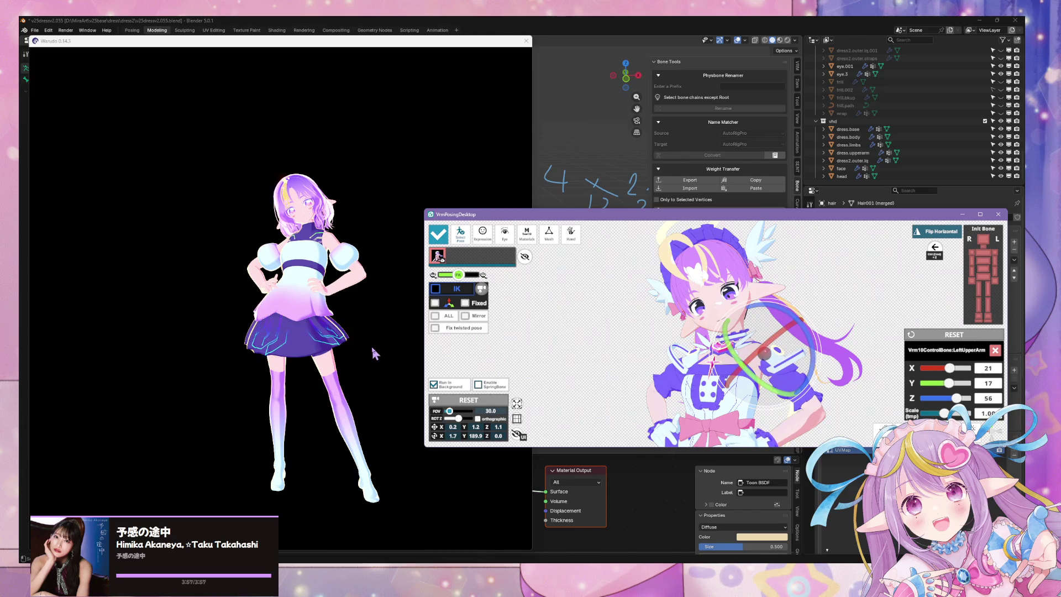
pyautogui.click(721, 358)
pyautogui.moveTo(734, 351); pyautogui.dragTo(729, 351)
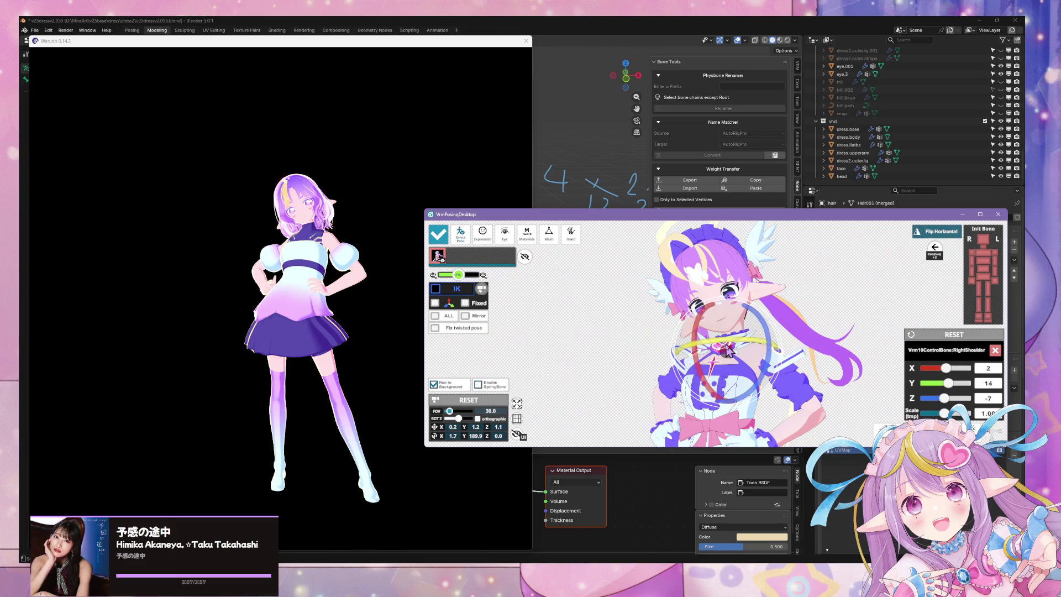
pyautogui.click(767, 349)
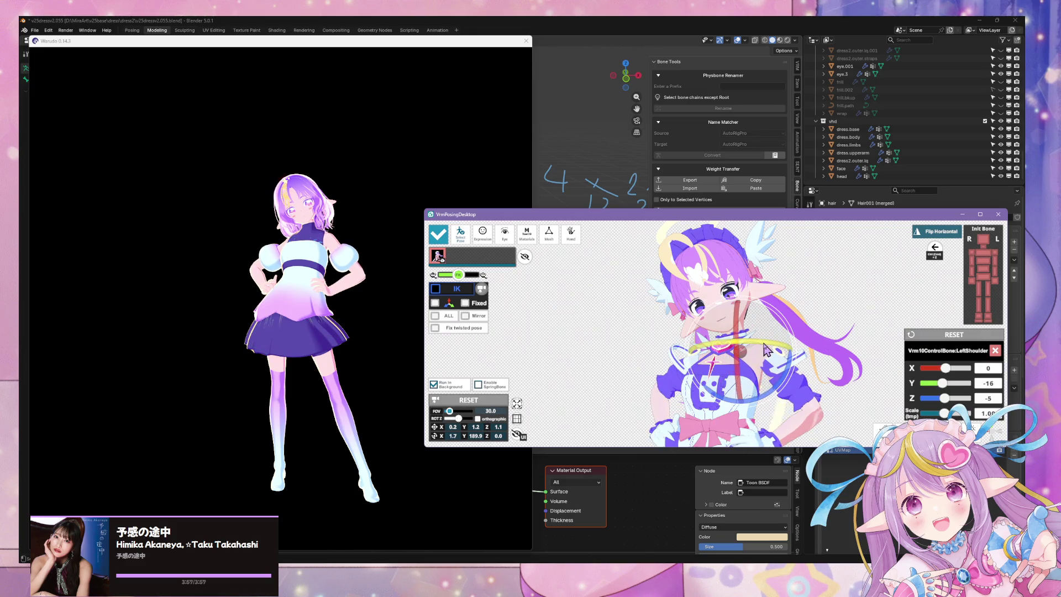
pyautogui.moveTo(764, 345); pyautogui.dragTo(780, 349)
# - Rotate the left lower arm to bring the hand toward the hip
pyautogui.click(845, 381)
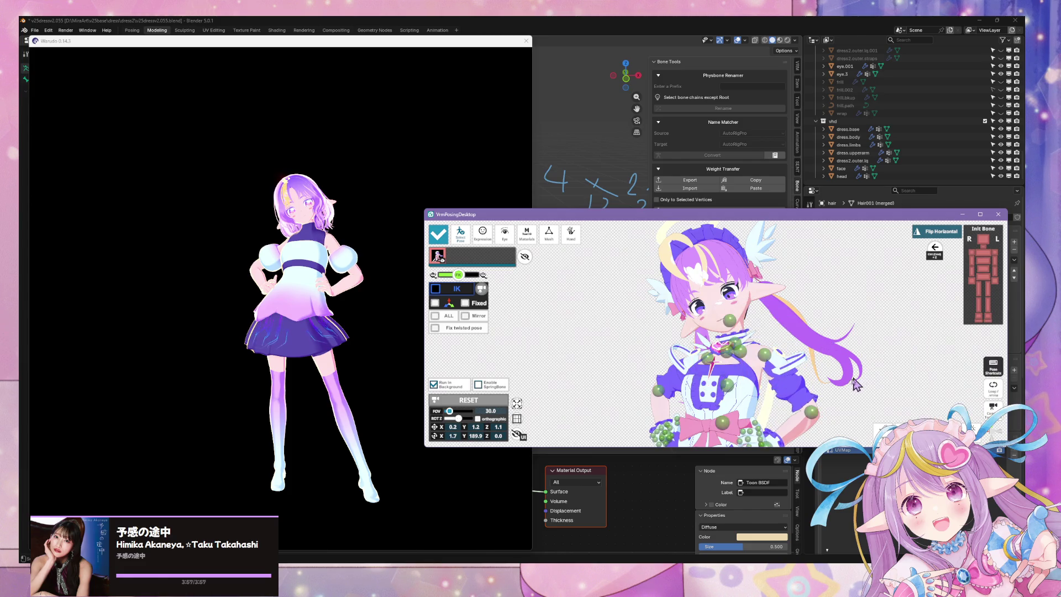
pyautogui.moveTo(845, 376); pyautogui.dragTo(827, 350, button='middle')
pyautogui.click(785, 294)
pyautogui.moveTo(776, 293); pyautogui.dragTo(759, 323)
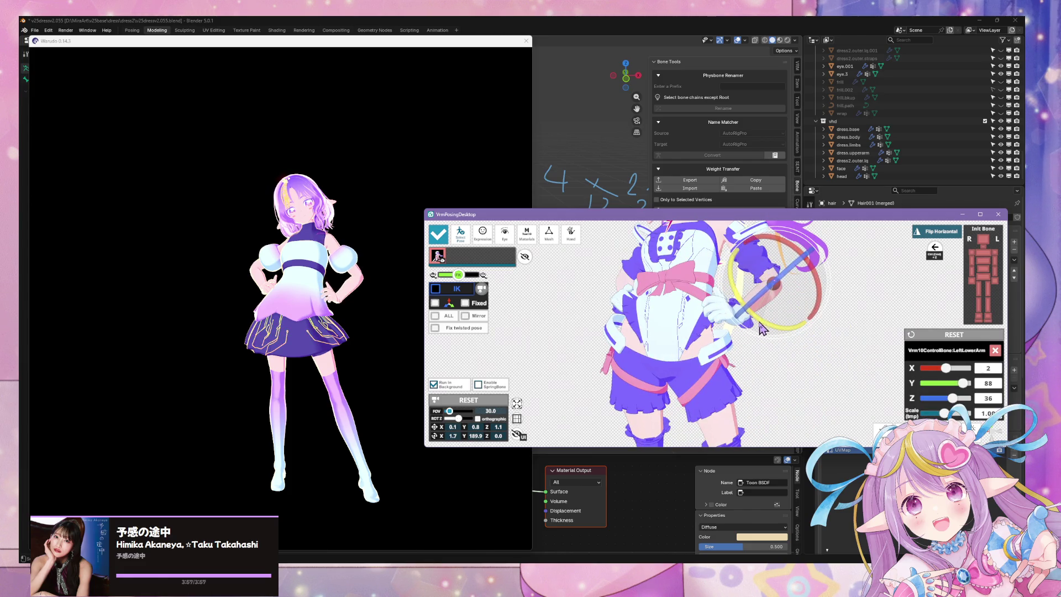
pyautogui.click(845, 327)
pyautogui.click(727, 228)
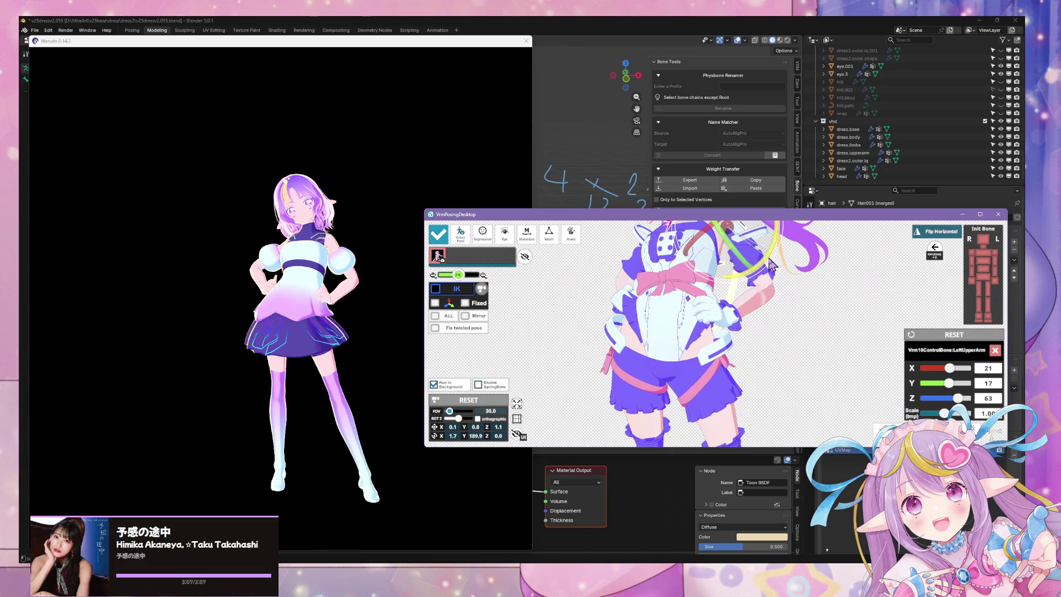
# - Orbit Warudo's camera around the avatar to view the pose from all sides
pyautogui.click(346, 297)
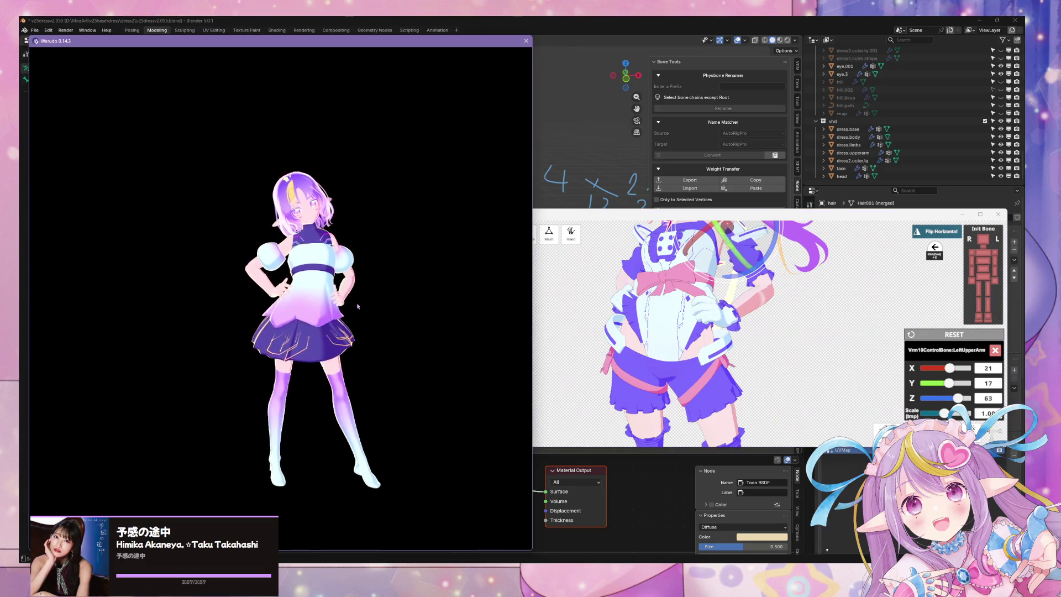
pyautogui.scroll(2, 354, 288)
pyautogui.moveTo(354, 287); pyautogui.dragTo(417, 313)
pyautogui.moveTo(231, 320)
pyautogui.mouseDown()
pyautogui.moveTo(509, 313)
pyautogui.moveTo(480, 326)
pyautogui.mouseUp()
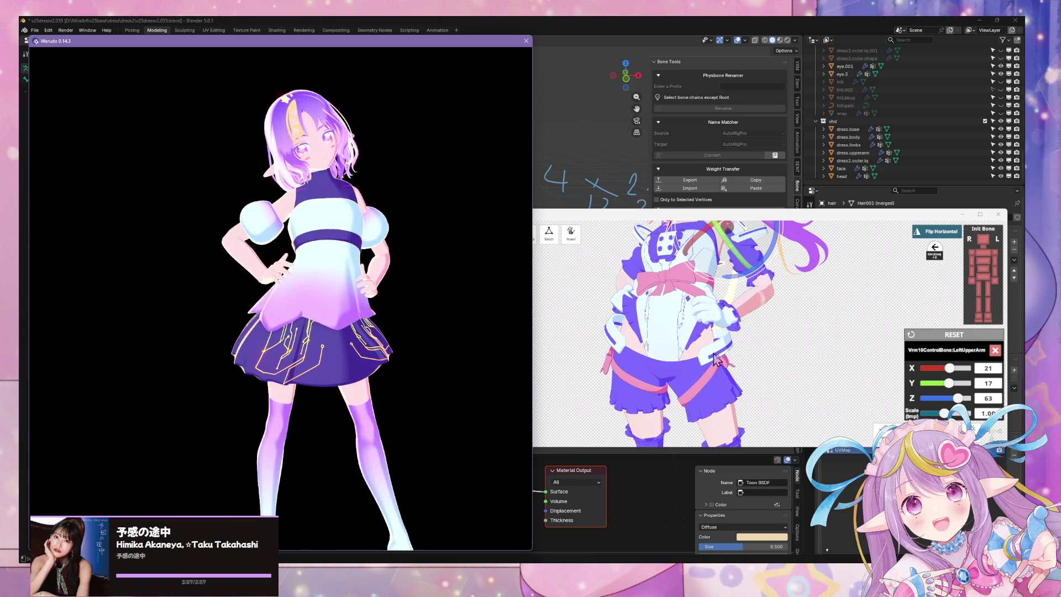
# - Rotate the right upper arm slightly and check the pose in Warudo
pyautogui.click(655, 320)
pyautogui.click(633, 318)
pyautogui.moveTo(633, 318)
pyautogui.mouseDown(button='right')
pyautogui.moveTo(562, 360)
pyautogui.moveTo(637, 320)
pyautogui.mouseUp(button='right')
pyautogui.click(600, 273)
pyautogui.click(575, 327)
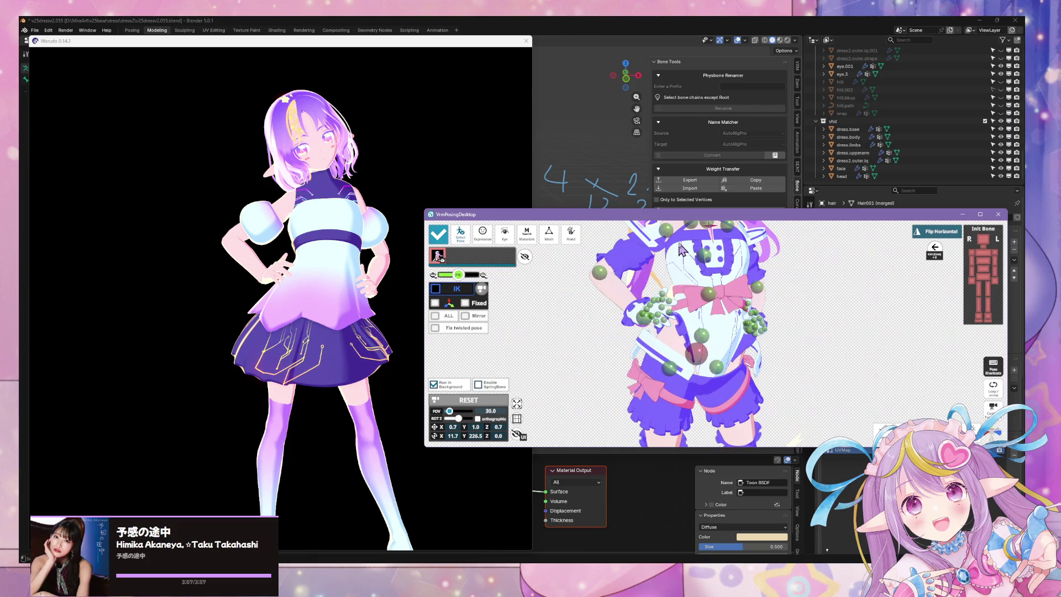
pyautogui.click(666, 259)
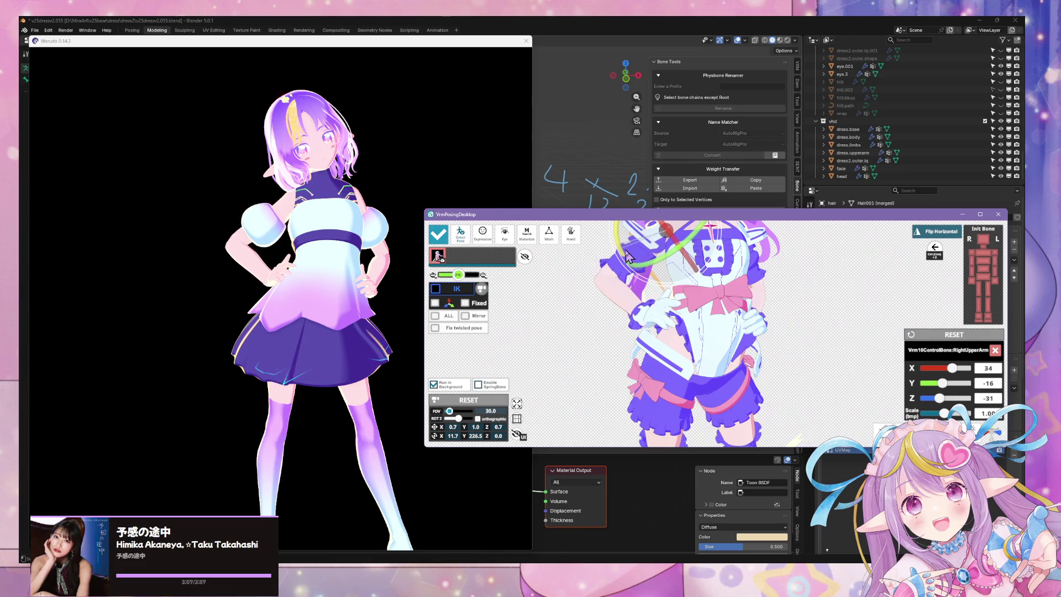
pyautogui.moveTo(628, 254); pyautogui.dragTo(644, 239)
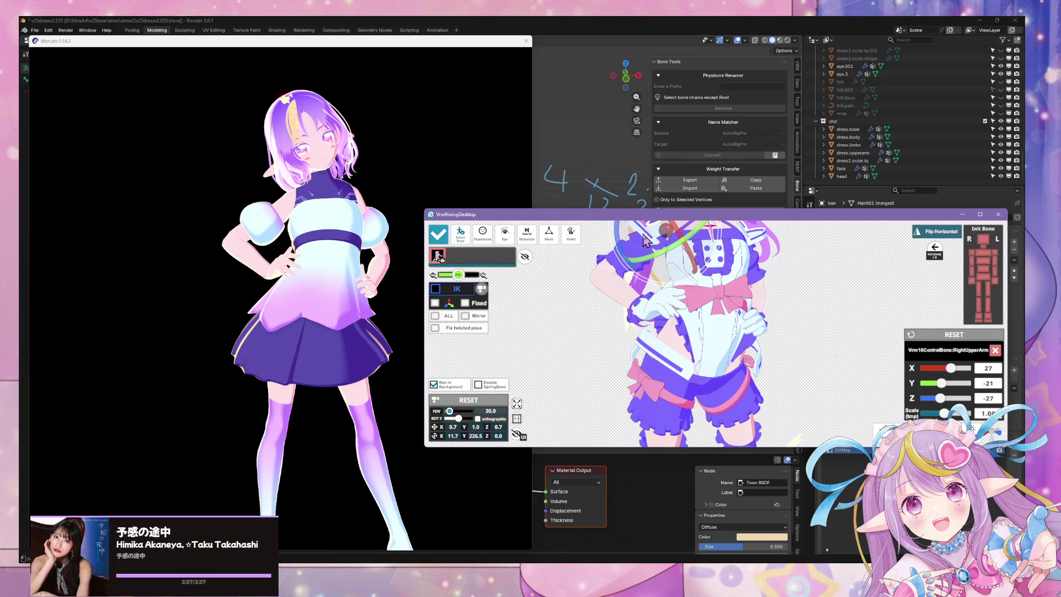
pyautogui.click(250, 281)
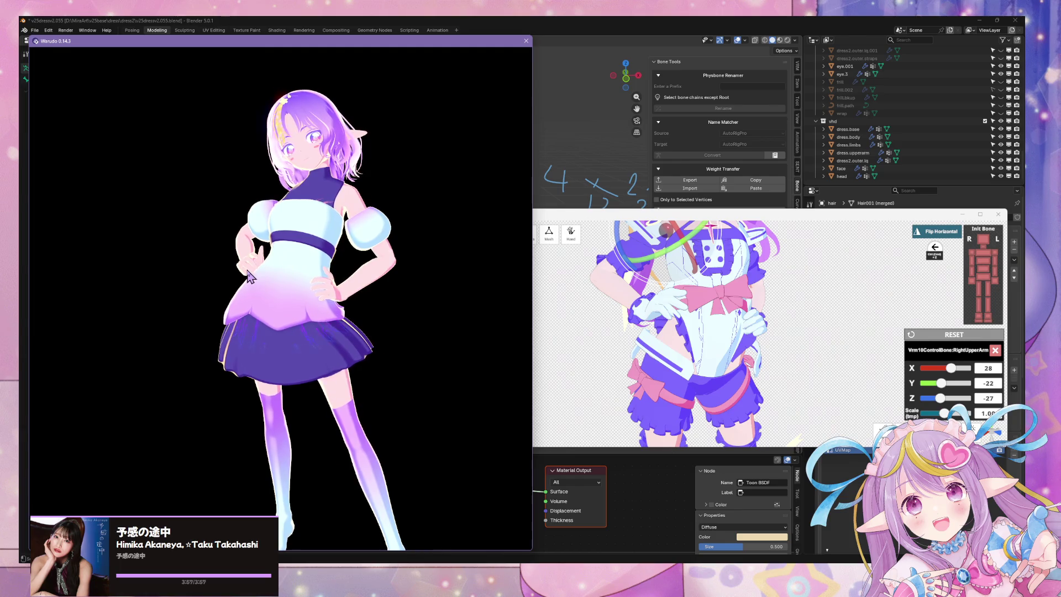
# - Bend the right forearm further, then ease it back after checking Warudo's side view
pyautogui.click(625, 331)
pyautogui.click(651, 322)
pyautogui.click(586, 351)
pyautogui.click(600, 276)
pyautogui.moveTo(583, 317); pyautogui.dragTo(588, 319)
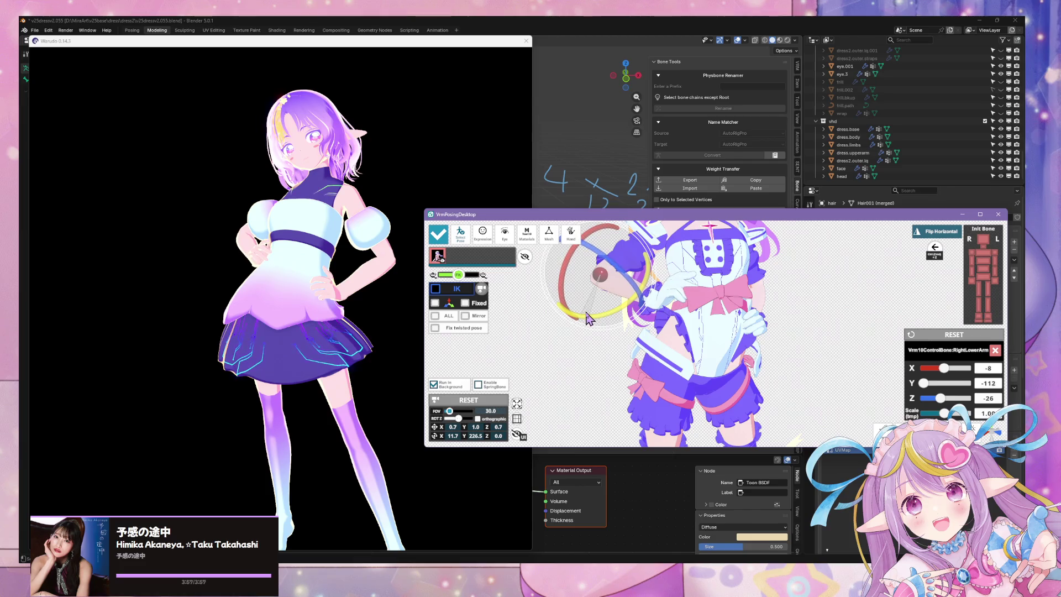
pyautogui.moveTo(420, 326)
pyautogui.mouseDown()
pyautogui.moveTo(421, 339)
pyautogui.moveTo(576, 318)
pyautogui.mouseUp()
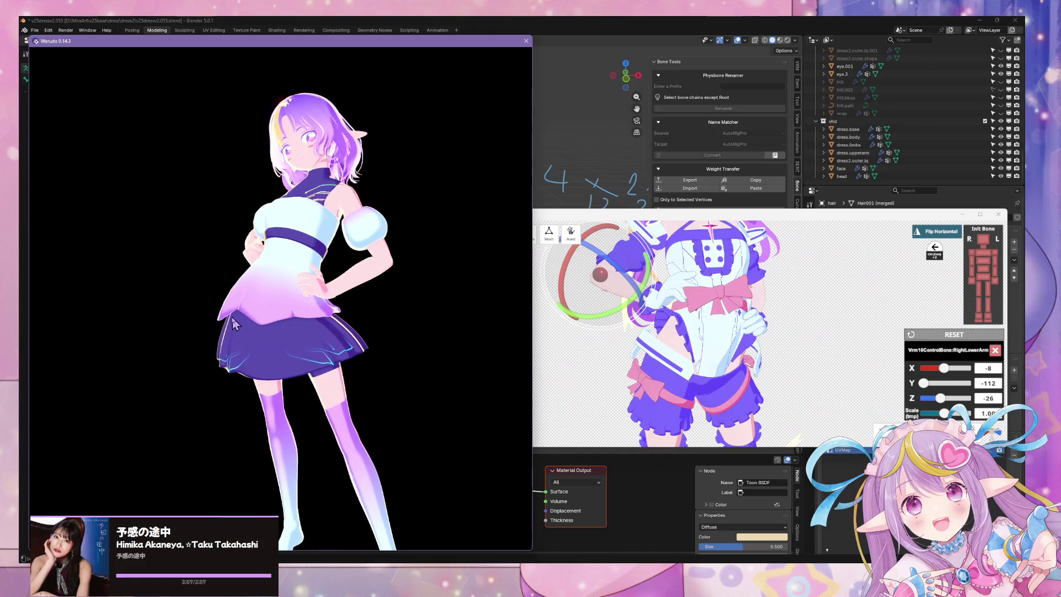
pyautogui.scroll(-3, 285, 282)
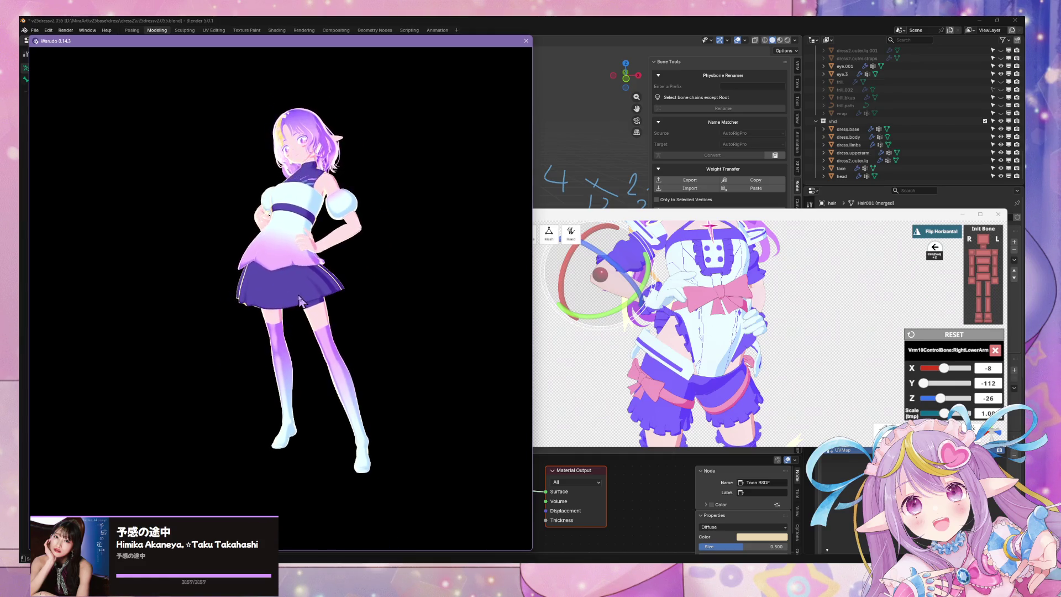
pyautogui.scroll(3, 299, 300)
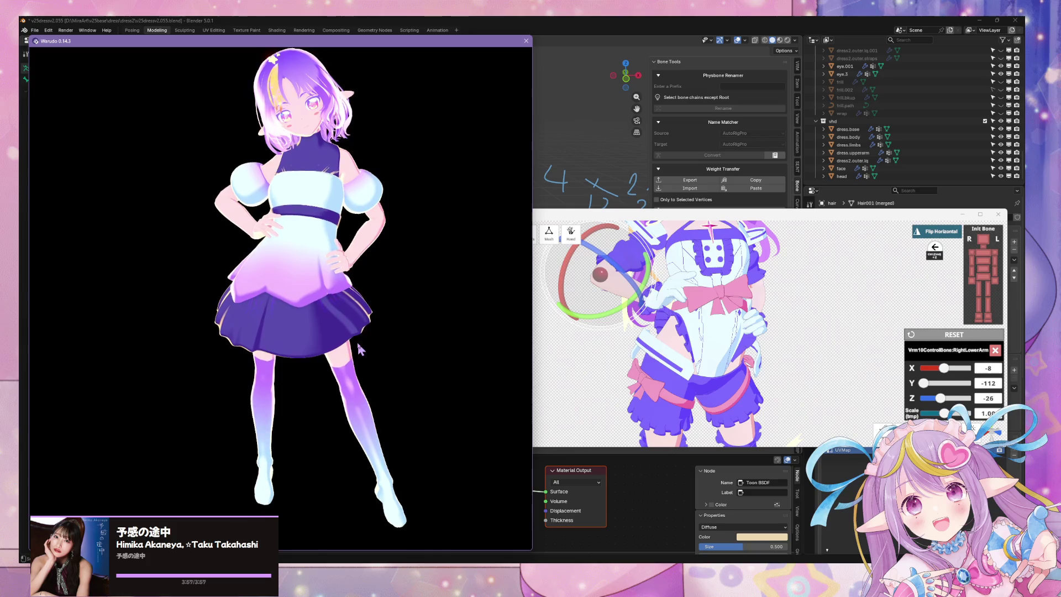
pyautogui.click(601, 341)
pyautogui.moveTo(606, 288); pyautogui.dragTo(620, 314)
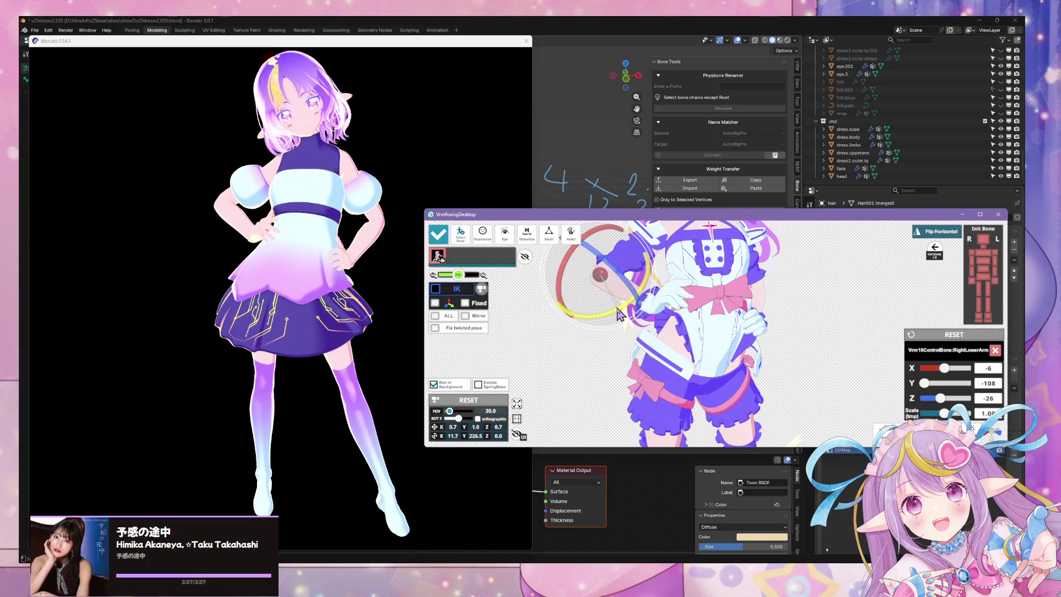
pyautogui.click(309, 279)
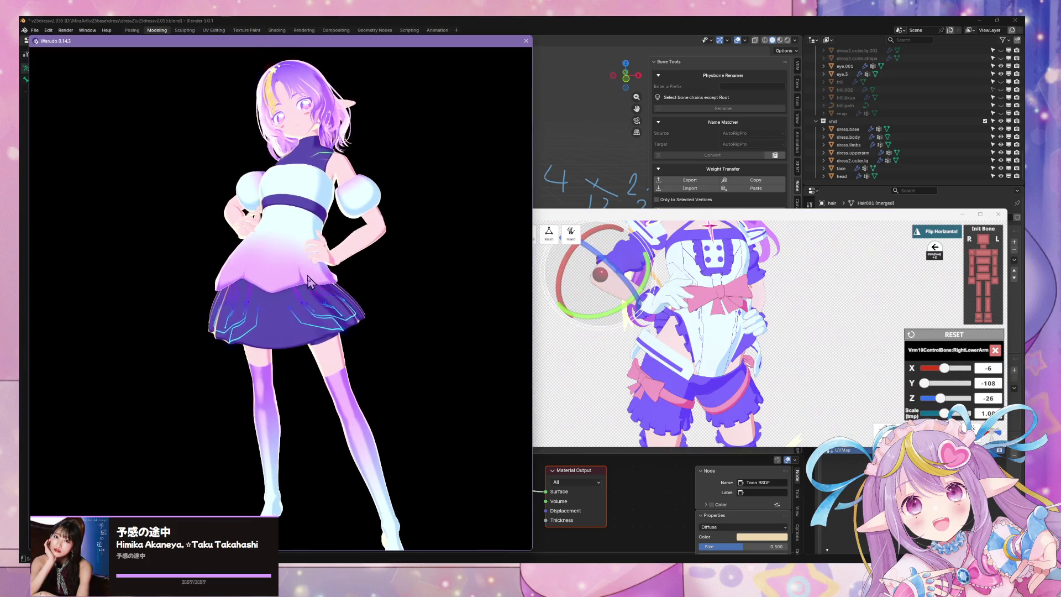
pyautogui.scroll(-3, 308, 279)
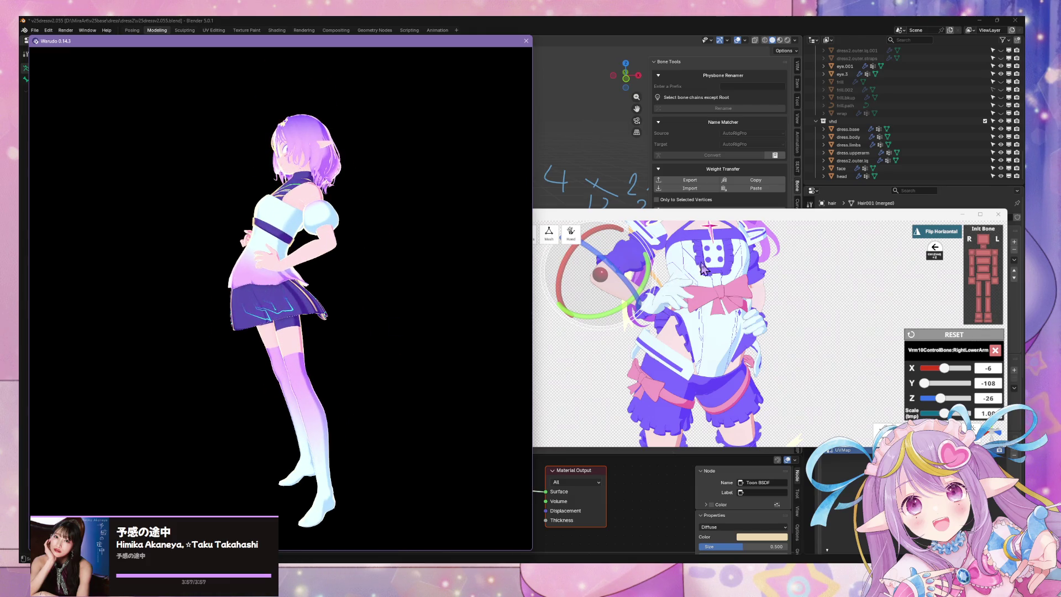
# - Rotate the left shoulder to a neutral angle and check it in Warudo
pyautogui.click(832, 275)
pyautogui.moveTo(765, 275)
pyautogui.mouseDown(button='right')
pyautogui.moveTo(774, 288)
pyautogui.moveTo(724, 300)
pyautogui.mouseUp(button='right')
pyautogui.click(708, 244)
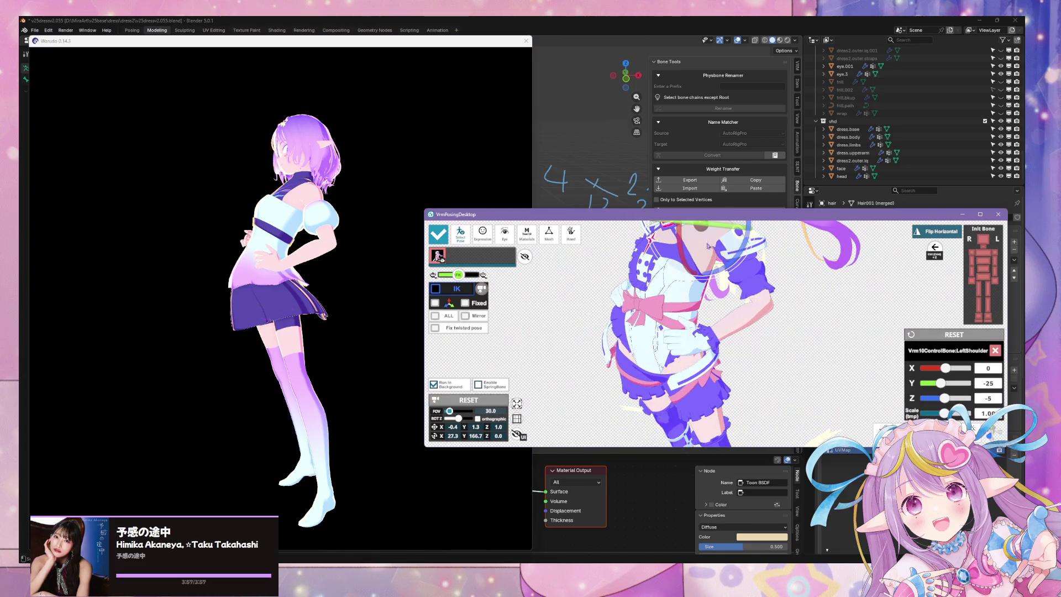
pyautogui.moveTo(724, 232); pyautogui.dragTo(735, 248)
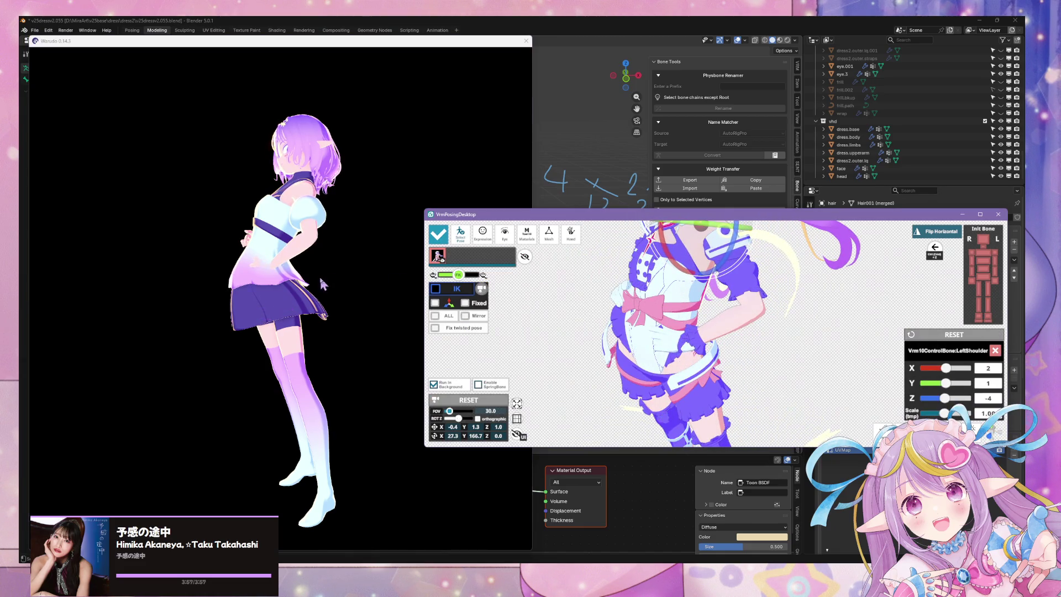
pyautogui.click(457, 280)
# - Rotate the left upper arm into place (X 24, Y 14, Z 54) and preview in Warudo
pyautogui.click(789, 358)
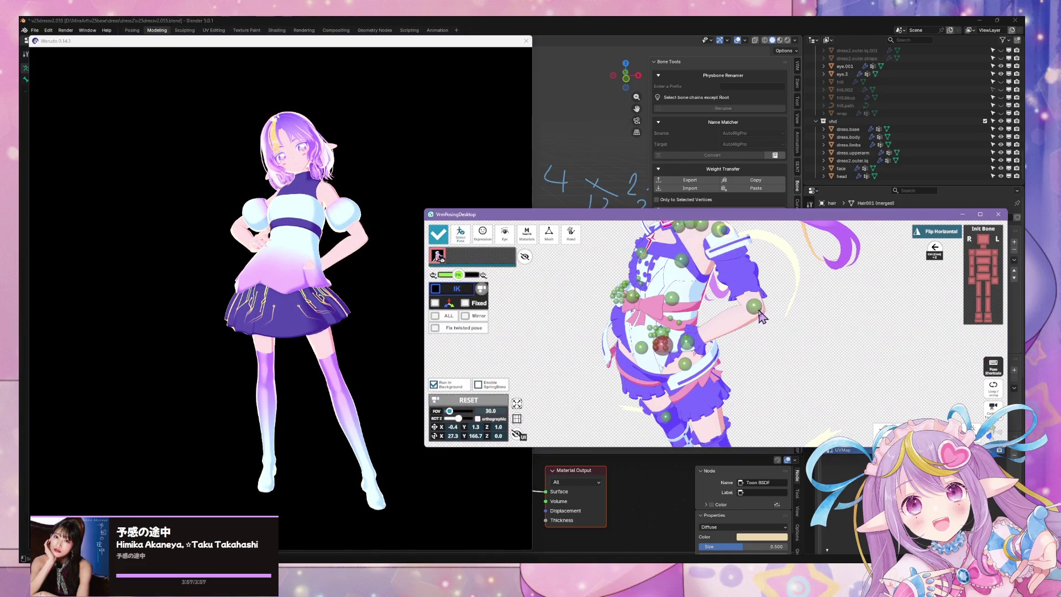
pyautogui.click(726, 235)
pyautogui.moveTo(733, 257)
pyautogui.mouseDown()
pyautogui.moveTo(746, 272)
pyautogui.moveTo(716, 243)
pyautogui.mouseUp()
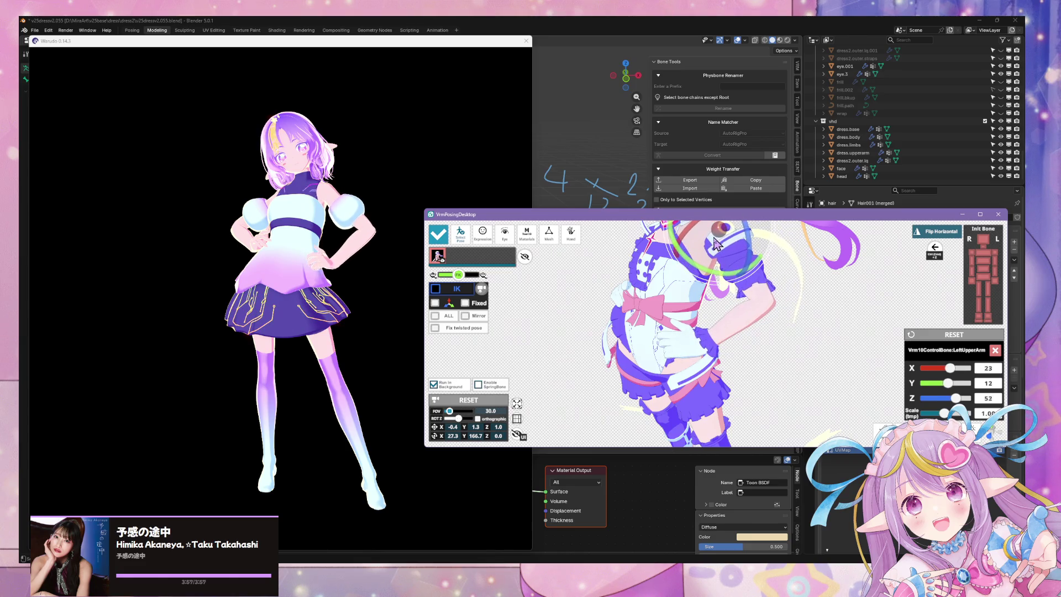
pyautogui.click(362, 279)
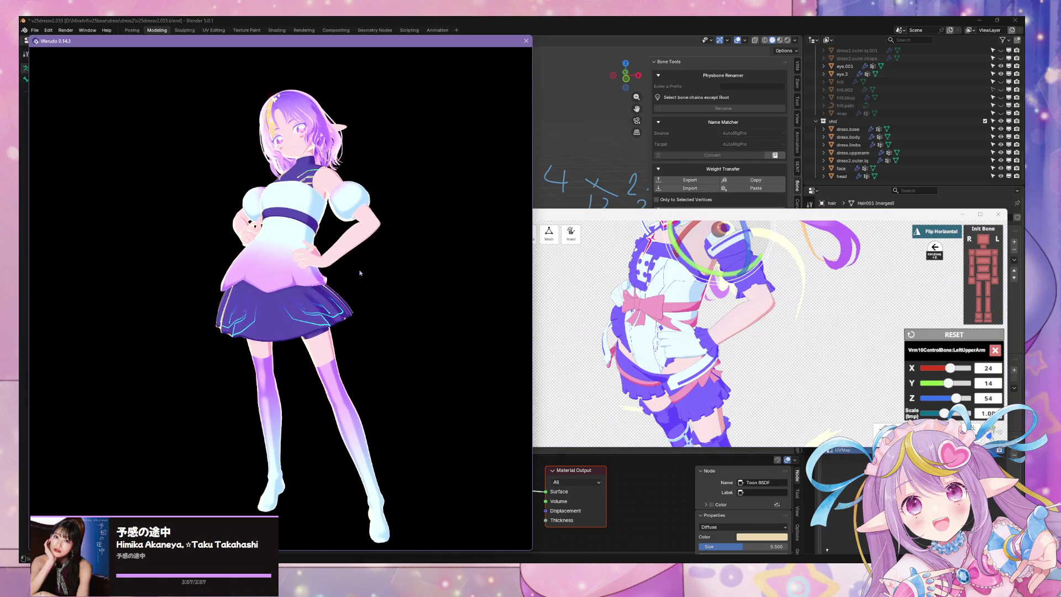
pyautogui.scroll(3, 371, 304)
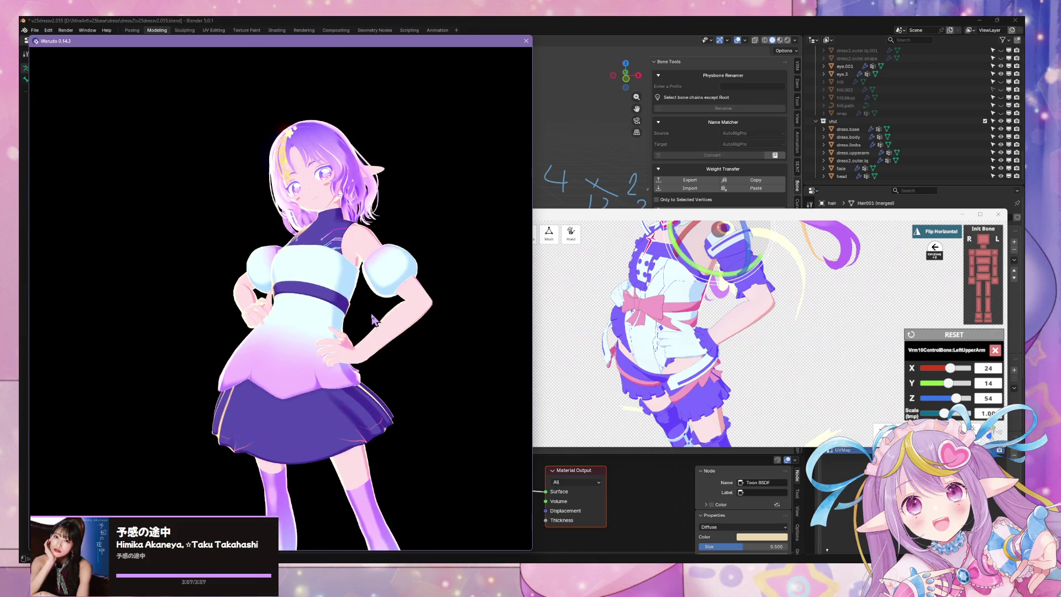
pyautogui.scroll(-4, 381, 321)
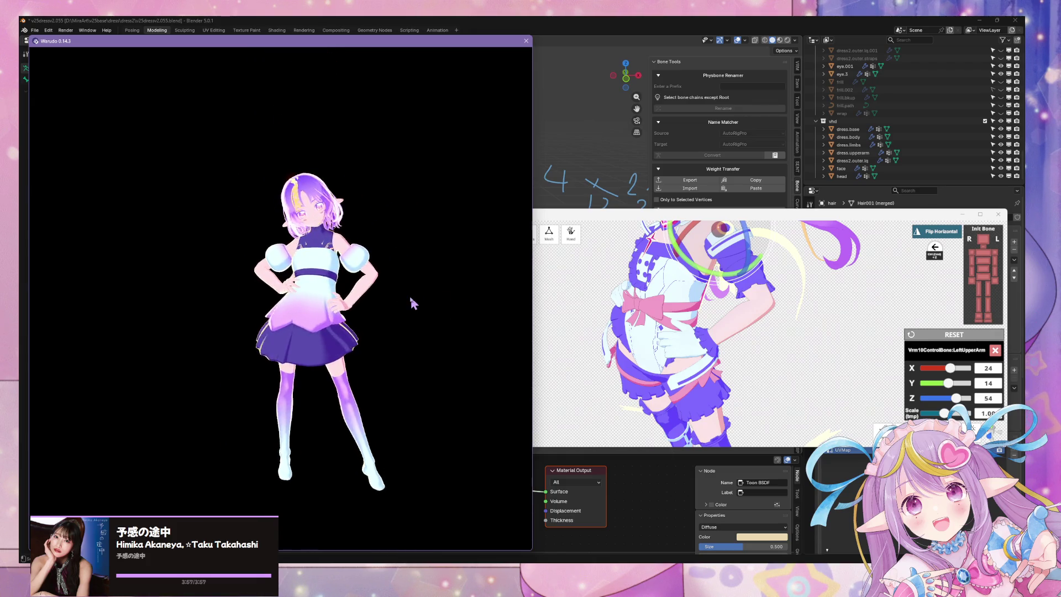
pyautogui.scroll(2, 406, 296)
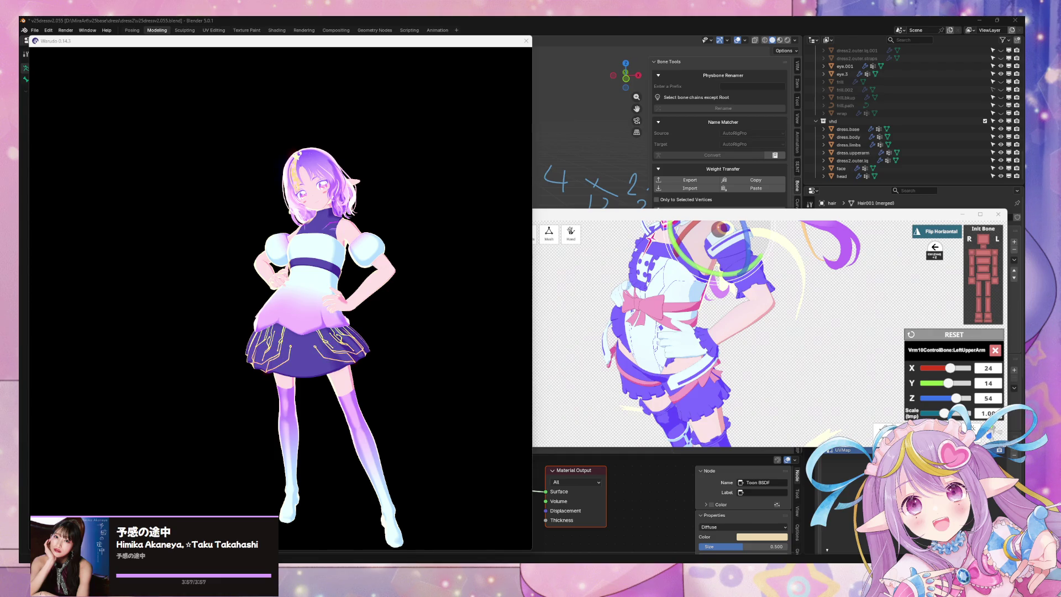
# - Orbit Warudo's camera from a side view back round to the front of the avatar
pyautogui.moveTo(293, 402)
pyautogui.mouseDown()
pyautogui.moveTo(127, 401)
pyautogui.moveTo(422, 366)
pyautogui.moveTo(296, 369)
pyautogui.moveTo(293, 357)
pyautogui.moveTo(294, 394)
pyautogui.moveTo(319, 367)
pyautogui.moveTo(106, 355)
pyautogui.mouseUp()
pyautogui.moveTo(328, 348)
pyautogui.mouseDown()
pyautogui.moveTo(216, 346)
pyautogui.moveTo(360, 344)
pyautogui.moveTo(313, 389)
pyautogui.moveTo(304, 440)
pyautogui.moveTo(279, 426)
pyautogui.moveTo(287, 401)
pyautogui.moveTo(310, 399)
pyautogui.moveTo(166, 359)
pyautogui.mouseUp()
pyautogui.scroll(5, 357, 343)
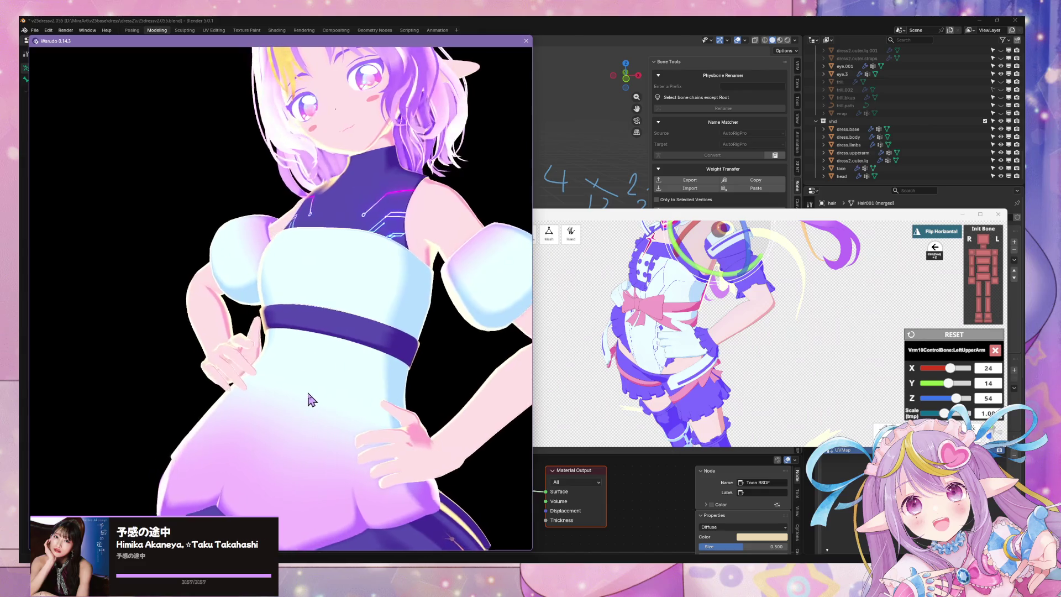
pyautogui.scroll(-3, 309, 399)
# - In Warudo Editor, expand the face/E blendshape entry of the openmouthsmile expression
pyautogui.hotkey('alt', 'Tab')
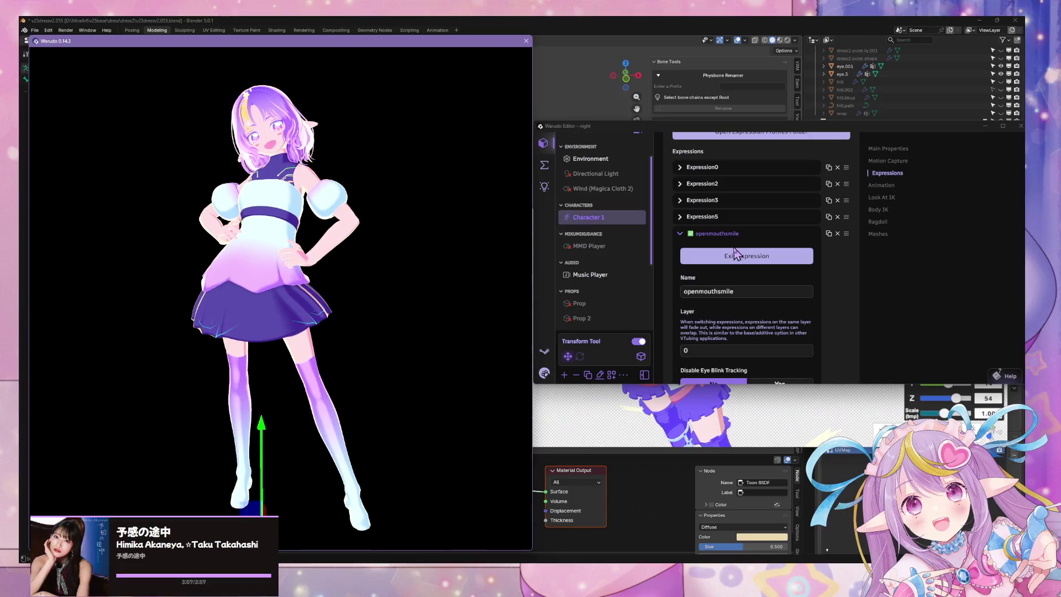
pyautogui.scroll(-5, 761, 290)
pyautogui.click(706, 303)
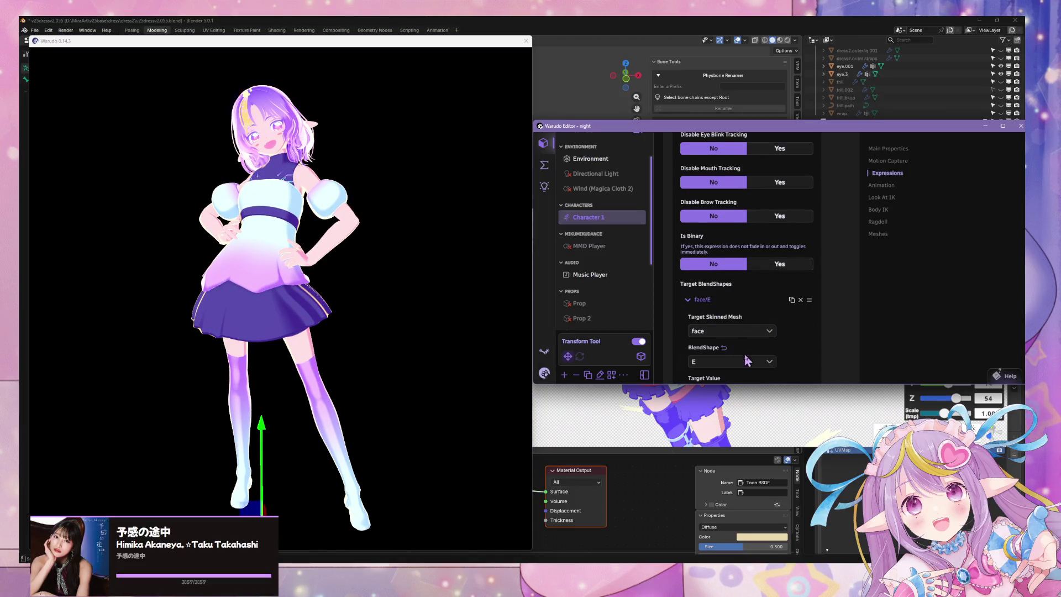
pyautogui.scroll(-2, 751, 340)
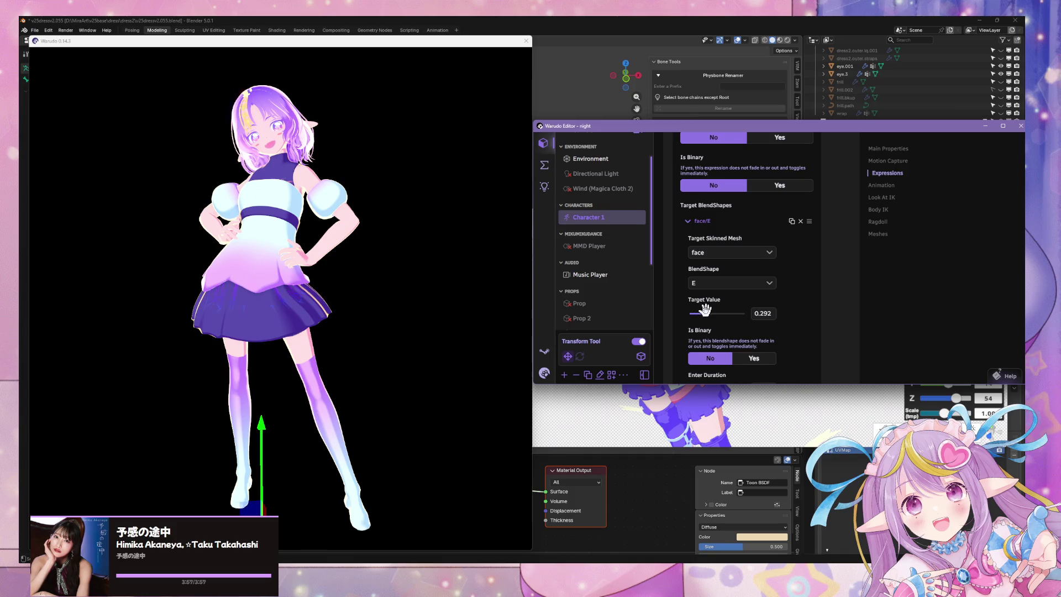
pyautogui.moveTo(405, 252)
pyautogui.mouseDown()
pyautogui.moveTo(373, 226)
pyautogui.moveTo(395, 199)
pyautogui.moveTo(388, 222)
pyautogui.moveTo(367, 199)
pyautogui.moveTo(399, 231)
pyautogui.mouseUp()
pyautogui.hotkey('alt', 'Tab')
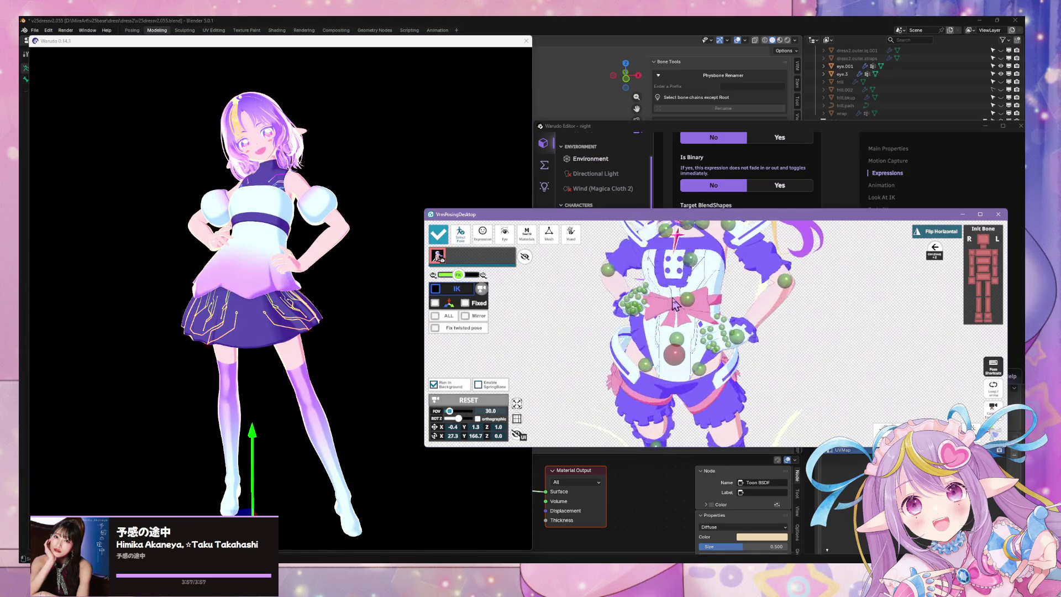
# - Bend the right forearm further inward and slightly adjust the left forearm bend
pyautogui.click(602, 285)
pyautogui.moveTo(644, 292)
pyautogui.mouseDown()
pyautogui.moveTo(650, 285)
pyautogui.moveTo(620, 278)
pyautogui.mouseUp()
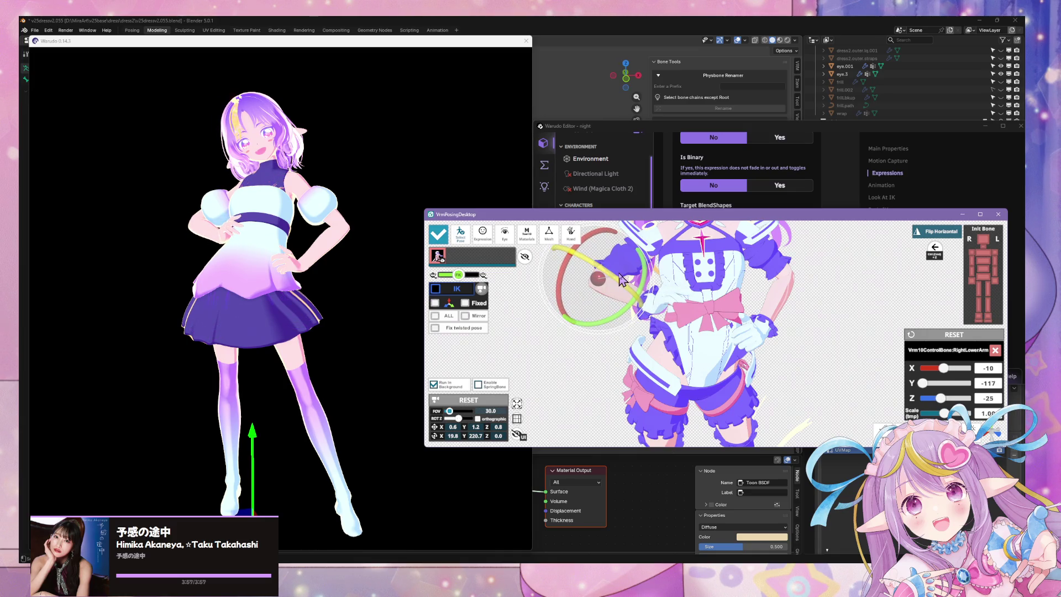
pyautogui.click(760, 391)
pyautogui.click(787, 278)
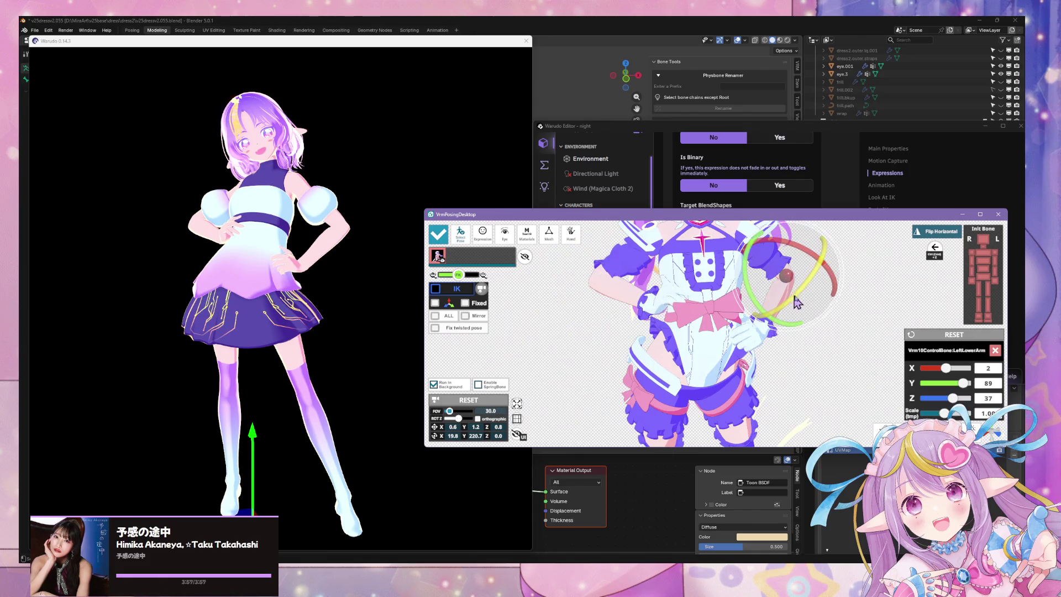
pyautogui.moveTo(787, 326); pyautogui.dragTo(792, 309)
# - Review the elbow changes in Warudo from back three-quarter and front views
pyautogui.click(324, 325)
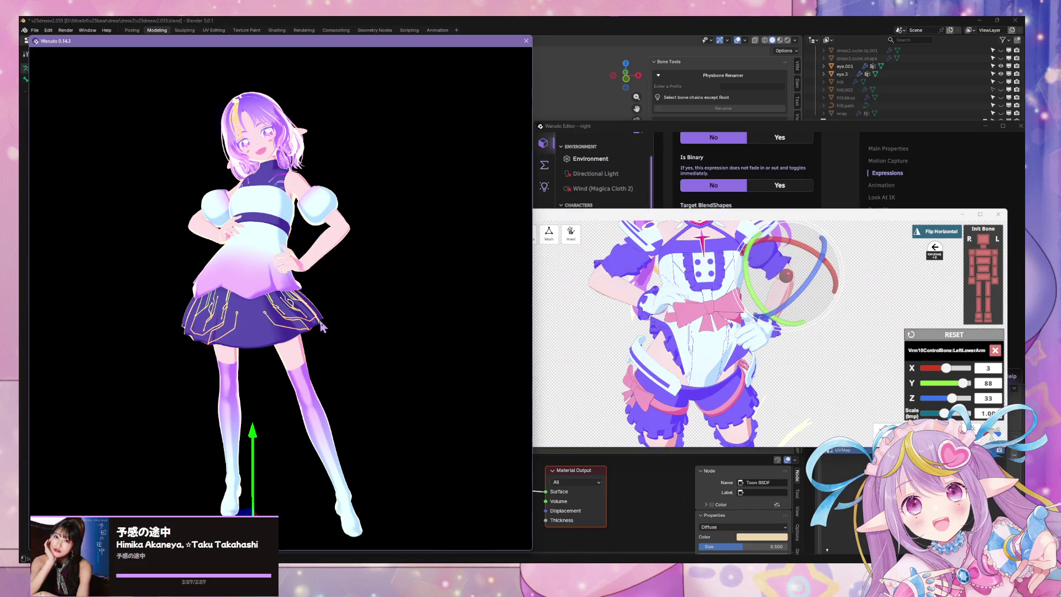
pyautogui.moveTo(232, 287)
pyautogui.mouseDown(button='right')
pyautogui.moveTo(481, 276)
pyautogui.moveTo(609, 287)
pyautogui.moveTo(482, 286)
pyautogui.moveTo(309, 263)
pyautogui.mouseUp(button='right')
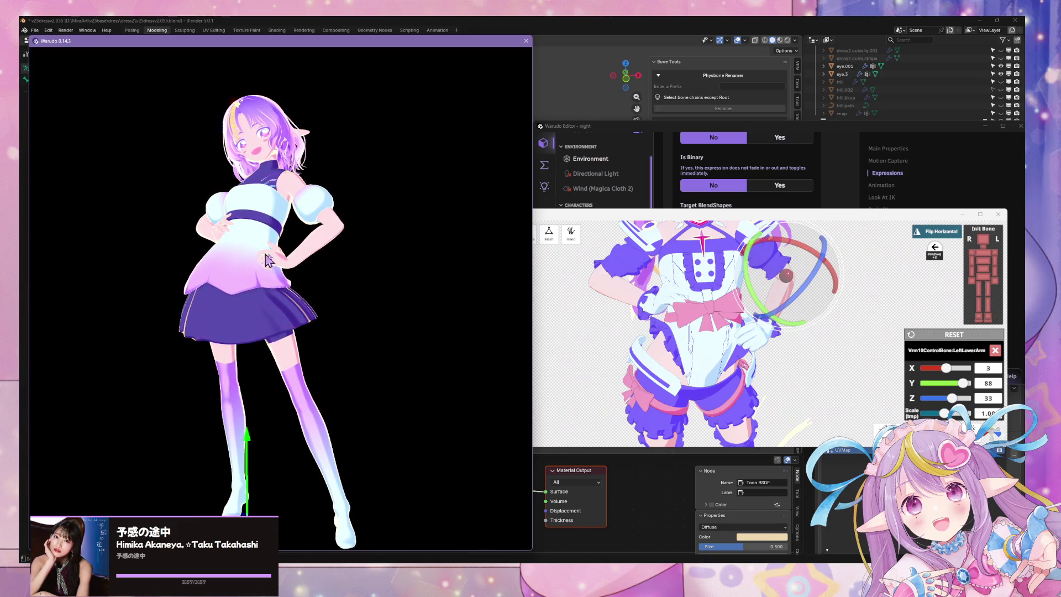
pyautogui.moveTo(284, 273); pyautogui.dragTo(330, 280, button='right')
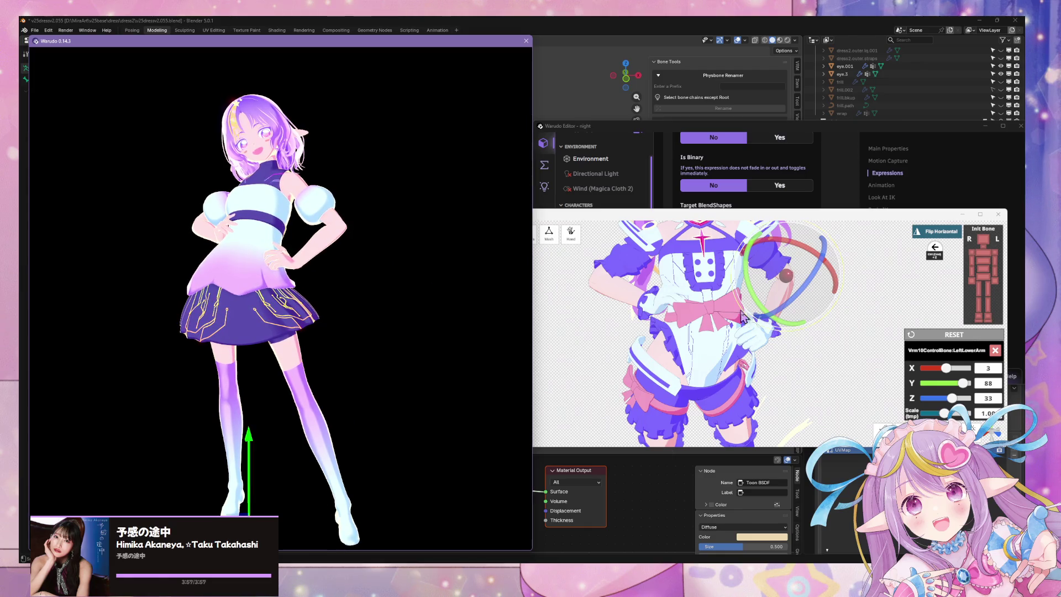
pyautogui.moveTo(852, 363); pyautogui.dragTo(741, 331, button='right')
pyautogui.click(302, 245)
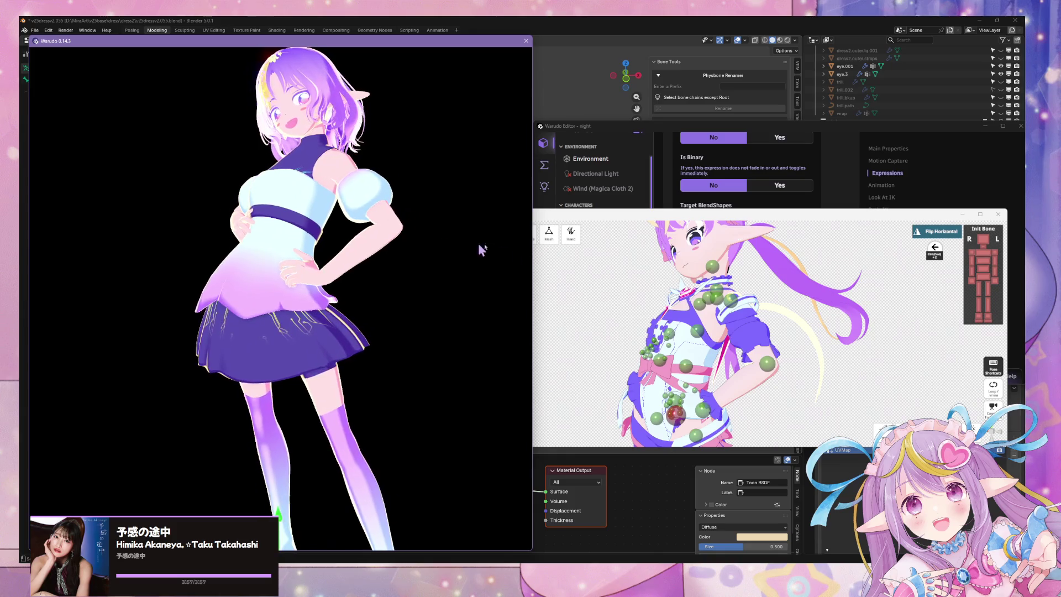
# - Rotate the left hand, raise the left upper arm slightly, and check Warudo
pyautogui.click(779, 406)
pyautogui.scroll(3, 829, 379)
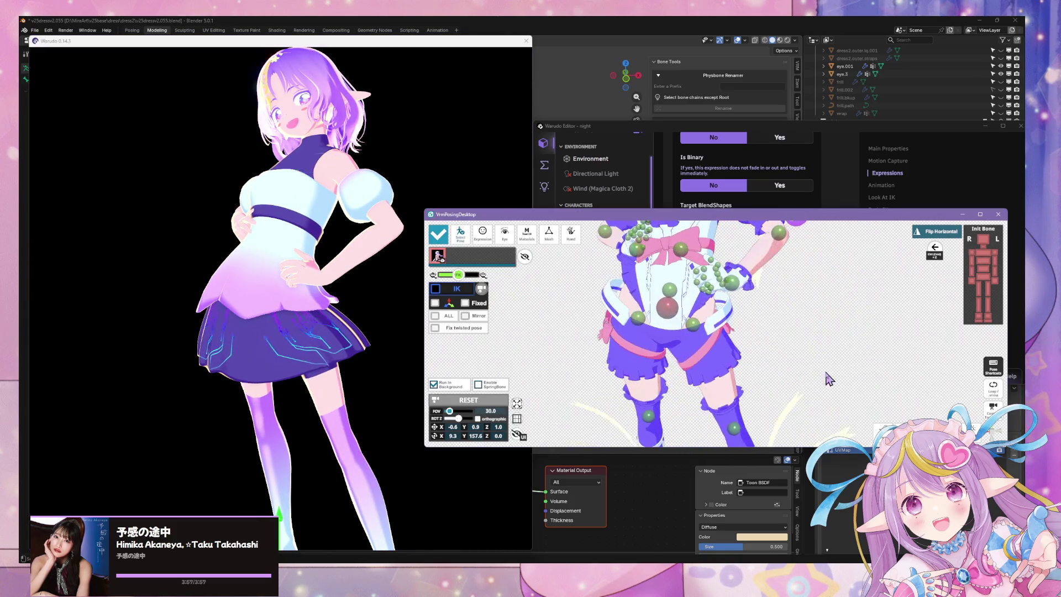
pyautogui.click(717, 351)
pyautogui.moveTo(718, 330); pyautogui.dragTo(735, 343)
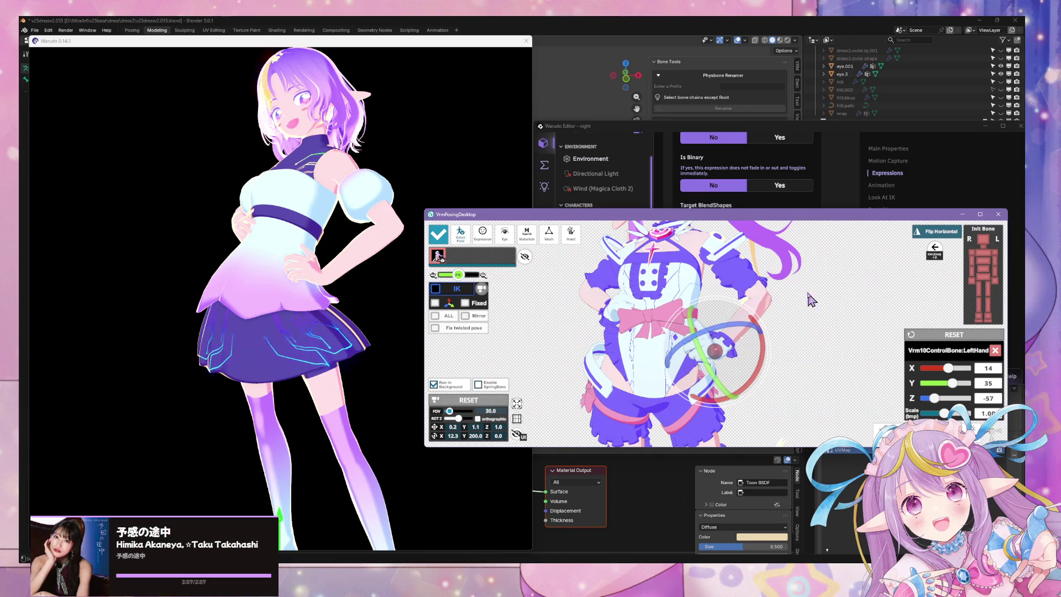
pyautogui.click(727, 259)
pyautogui.click(712, 243)
pyautogui.moveTo(756, 258); pyautogui.dragTo(731, 263)
pyautogui.click(363, 267)
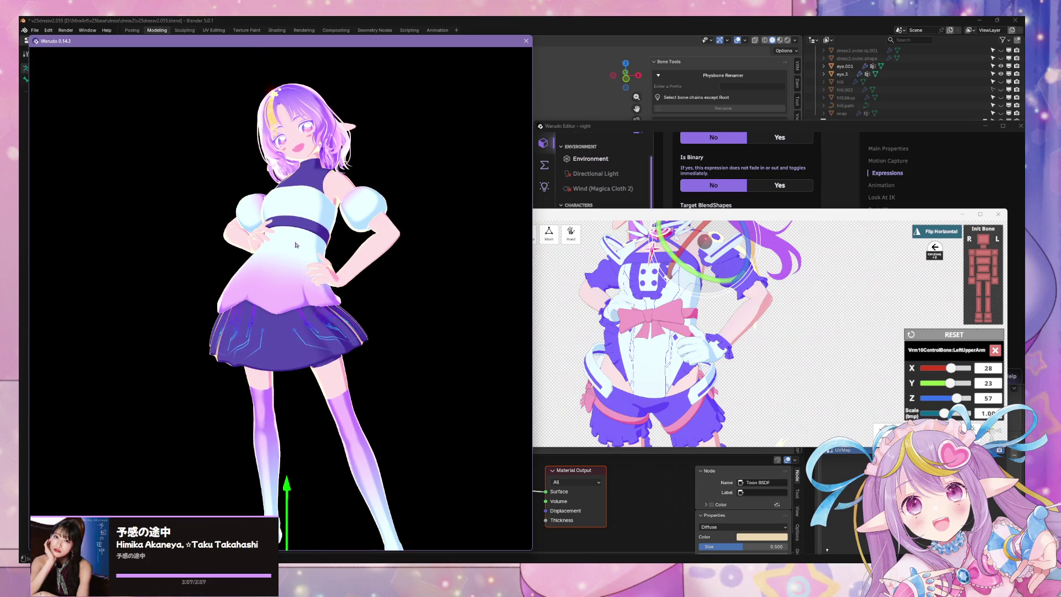
# - Rotate the left forearm to move the hand onto the hip
pyautogui.click(713, 354)
pyautogui.click(716, 351)
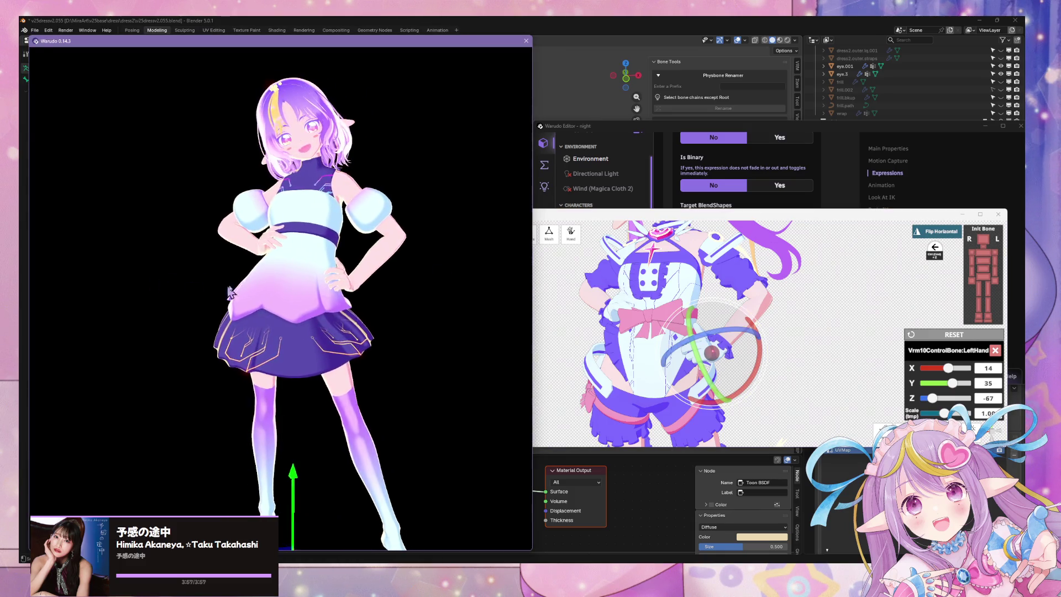
pyautogui.click(764, 303)
pyautogui.moveTo(756, 328)
pyautogui.mouseDown()
pyautogui.moveTo(769, 353)
pyautogui.moveTo(738, 374)
pyautogui.moveTo(746, 367)
pyautogui.mouseUp()
pyautogui.moveTo(749, 316); pyautogui.dragTo(739, 330)
pyautogui.moveTo(337, 320); pyautogui.dragTo(403, 273, button='right')
pyautogui.scroll(-3, 417, 282)
pyautogui.scroll(3, 415, 286)
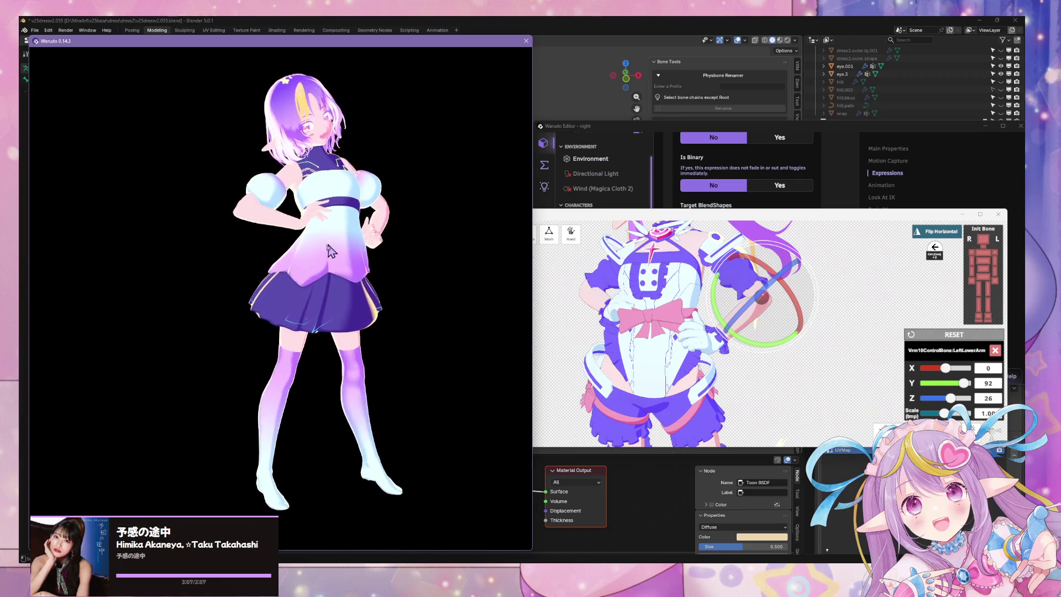
pyautogui.click(219, 241)
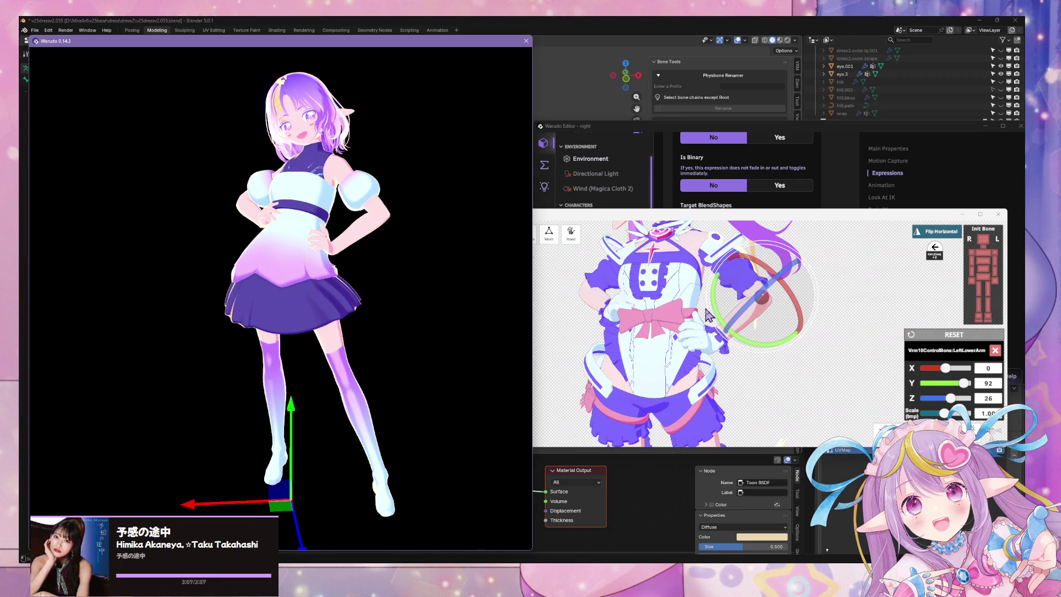
# - Fine-tune the left forearm rotation, select the right forearm, and preview in Warudo
pyautogui.moveTo(780, 351); pyautogui.dragTo(755, 338)
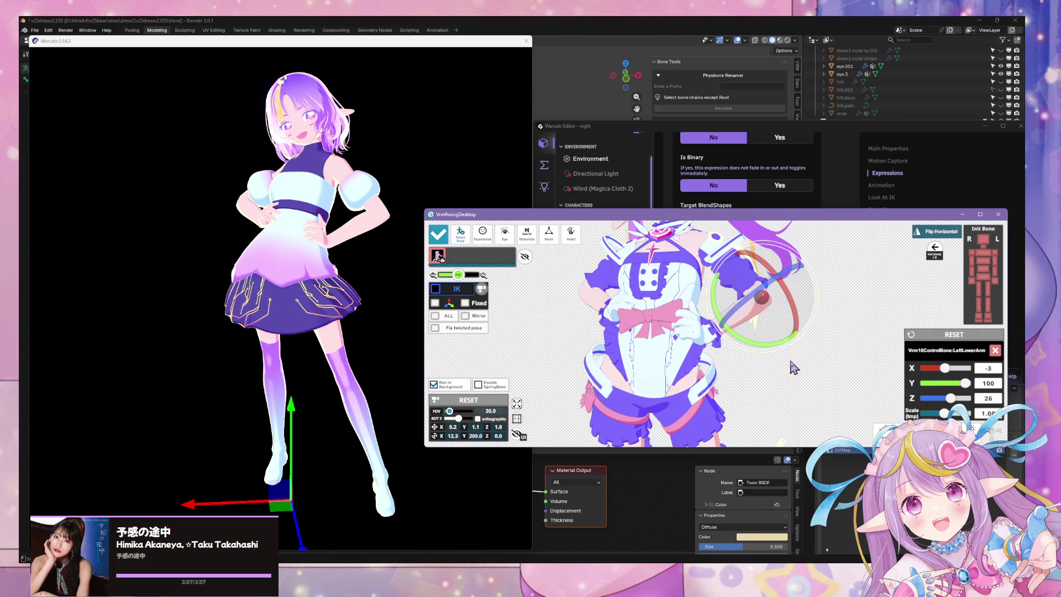
pyautogui.moveTo(736, 311); pyautogui.dragTo(760, 341)
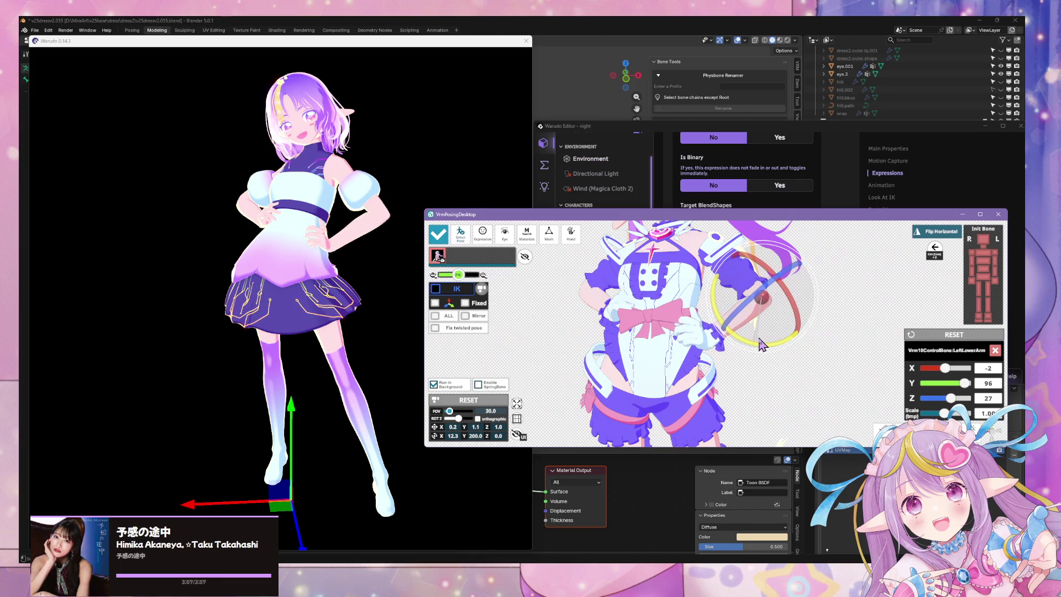
pyautogui.click(539, 330)
pyautogui.click(588, 290)
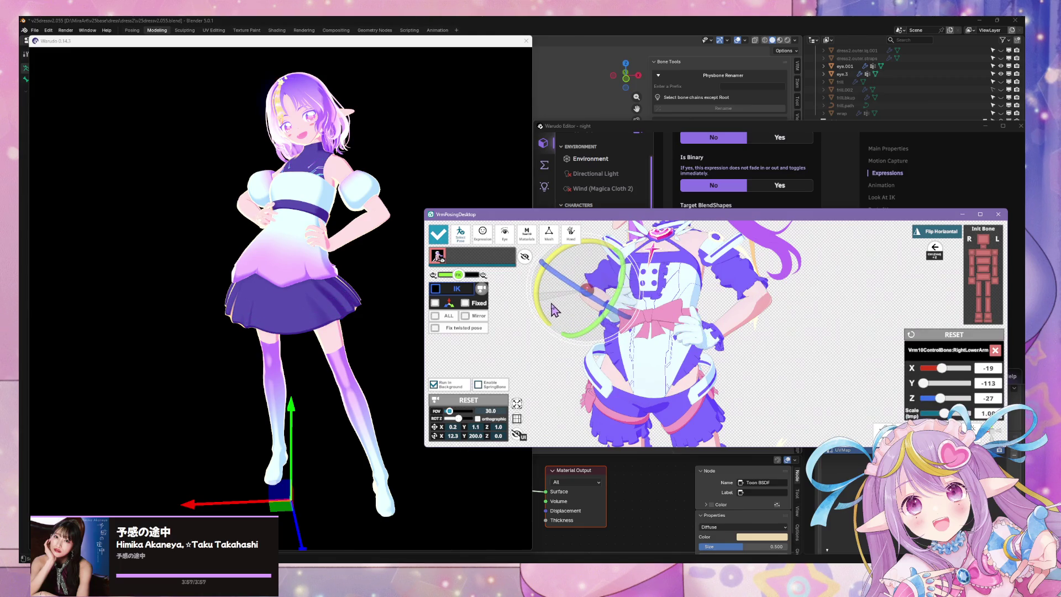
pyautogui.click(502, 321)
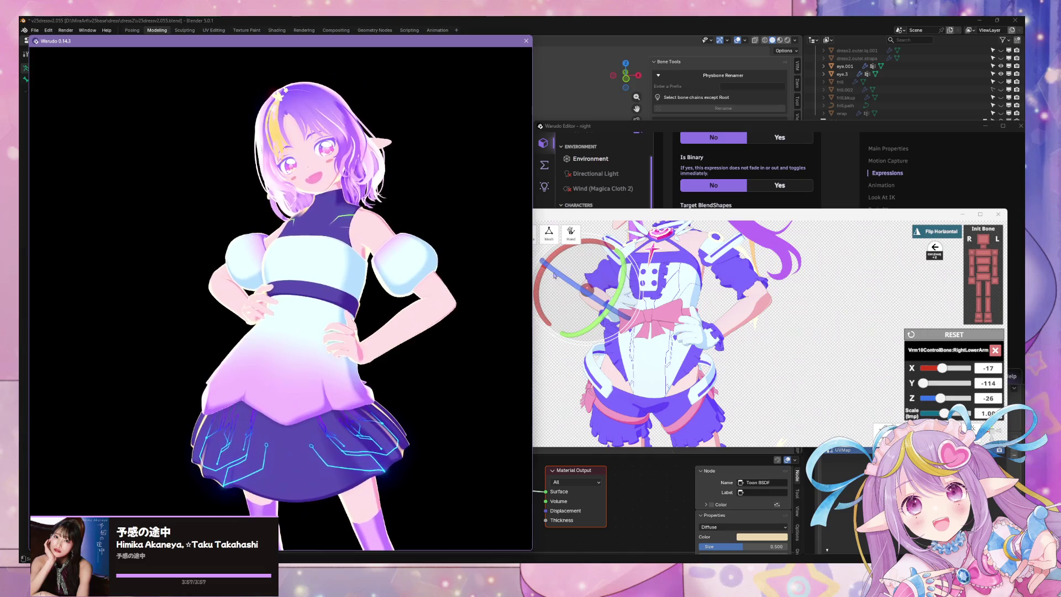
# - Tilt the avatar's head slightly using the neck and head bones
pyautogui.click(747, 325)
pyautogui.click(663, 362)
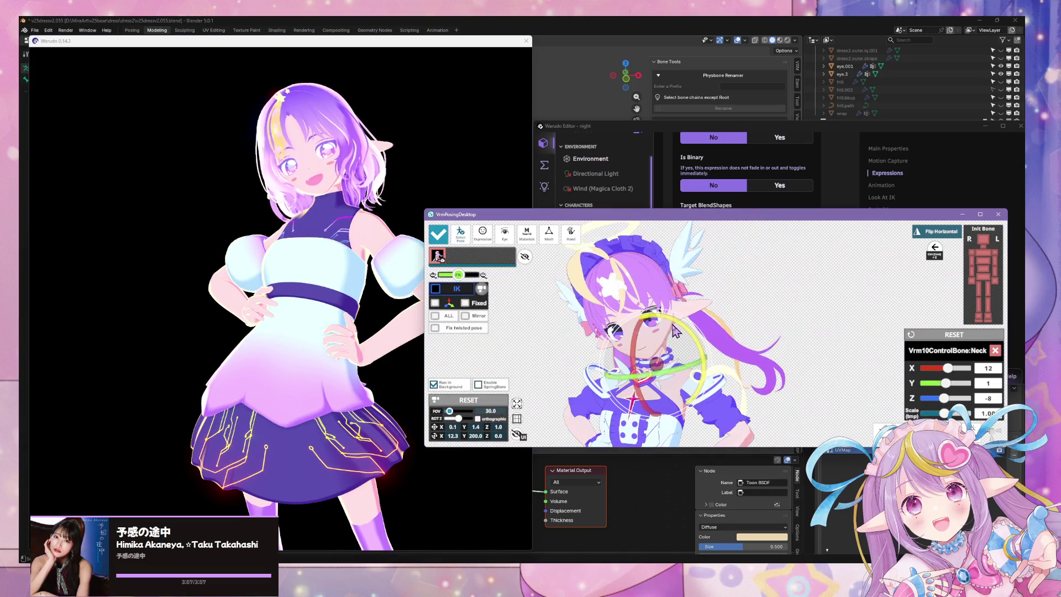
pyautogui.moveTo(682, 338)
pyautogui.mouseDown()
pyautogui.moveTo(658, 345)
pyautogui.moveTo(639, 332)
pyautogui.moveTo(642, 319)
pyautogui.moveTo(679, 306)
pyautogui.mouseUp()
pyautogui.click(655, 343)
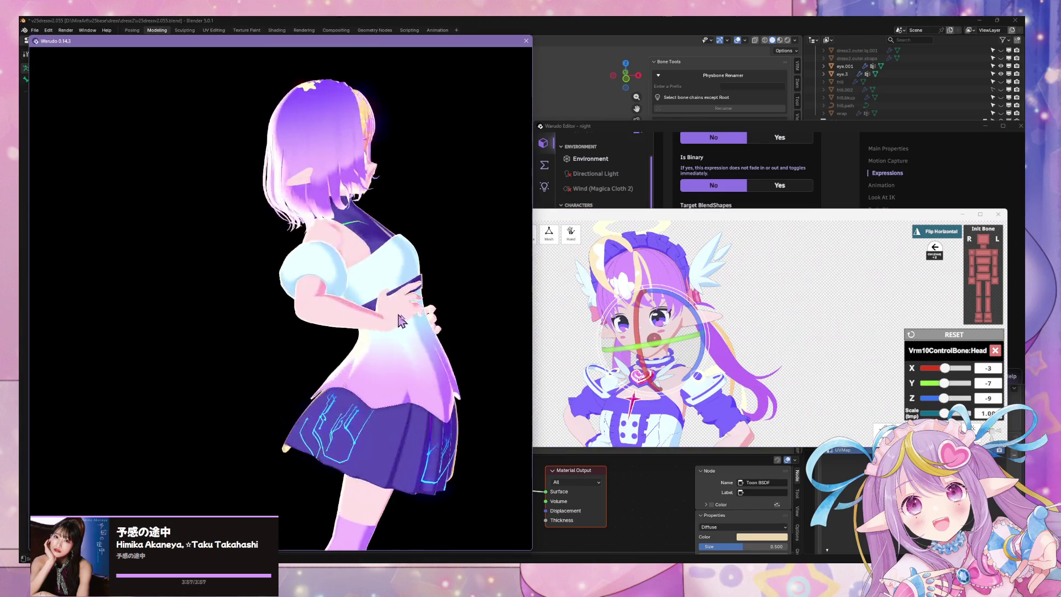
# - Deselect the head, then orbit and zoom the Warudo preview to review the pose from all sides
pyautogui.click(783, 332)
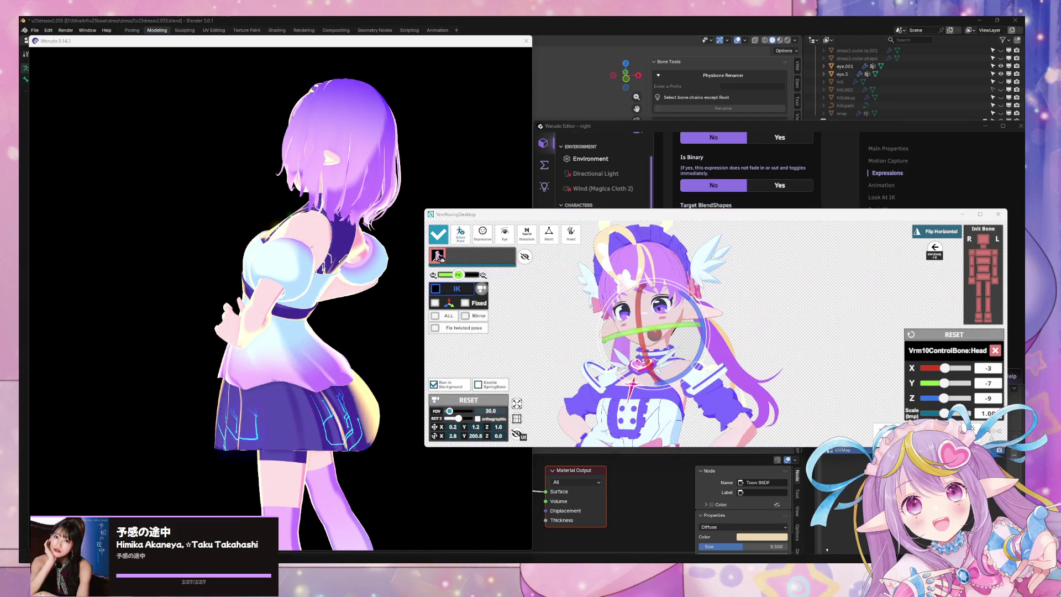
pyautogui.click(758, 387)
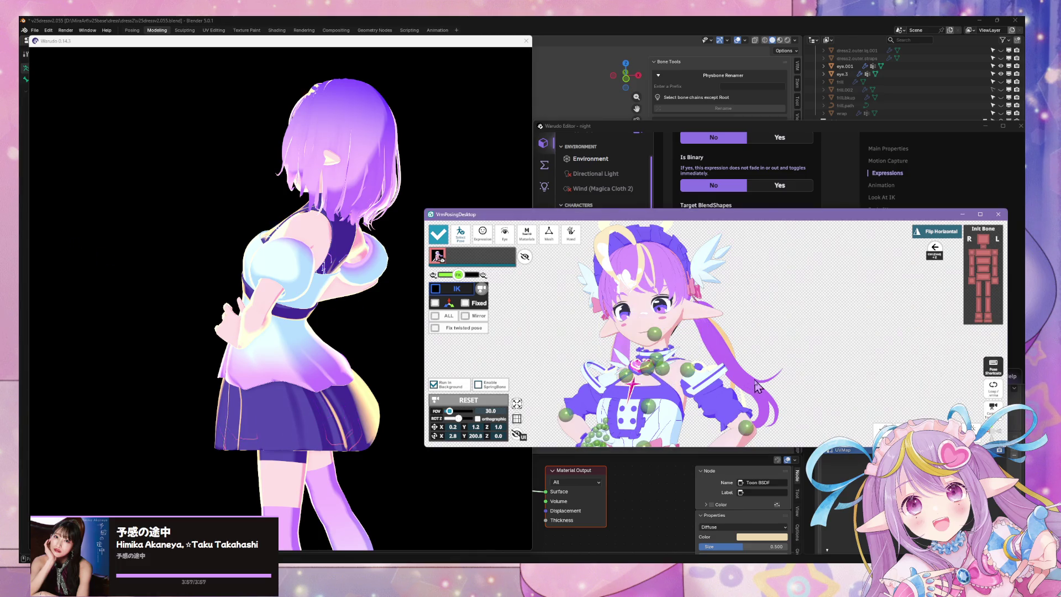
pyautogui.moveTo(246, 295); pyautogui.dragTo(456, 297)
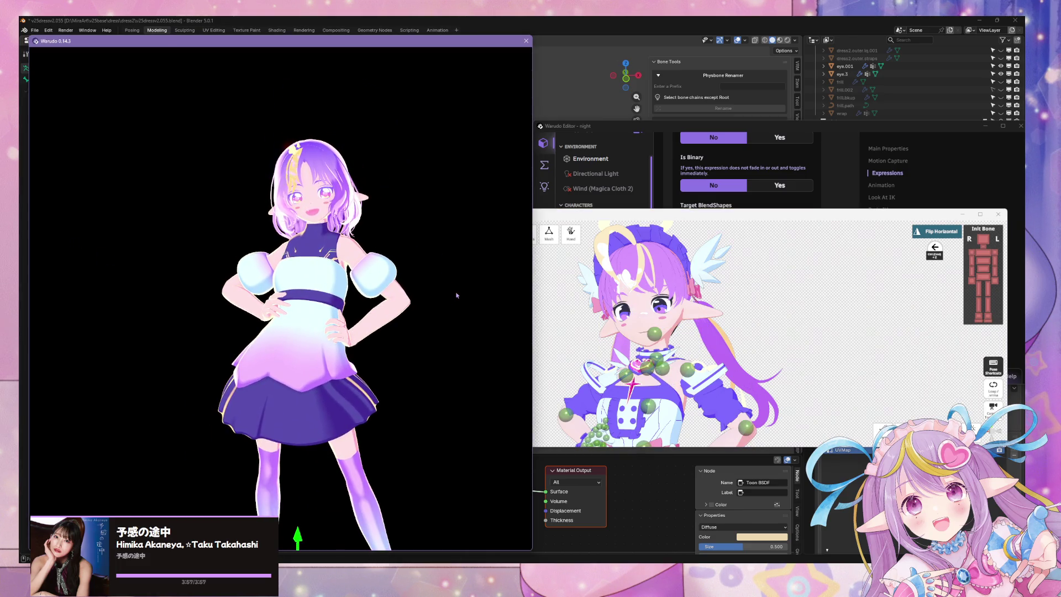
pyautogui.moveTo(389, 312)
pyautogui.mouseDown()
pyautogui.moveTo(89, 306)
pyautogui.moveTo(589, 315)
pyautogui.moveTo(569, 317)
pyautogui.mouseUp()
pyautogui.scroll(-5, 422, 387)
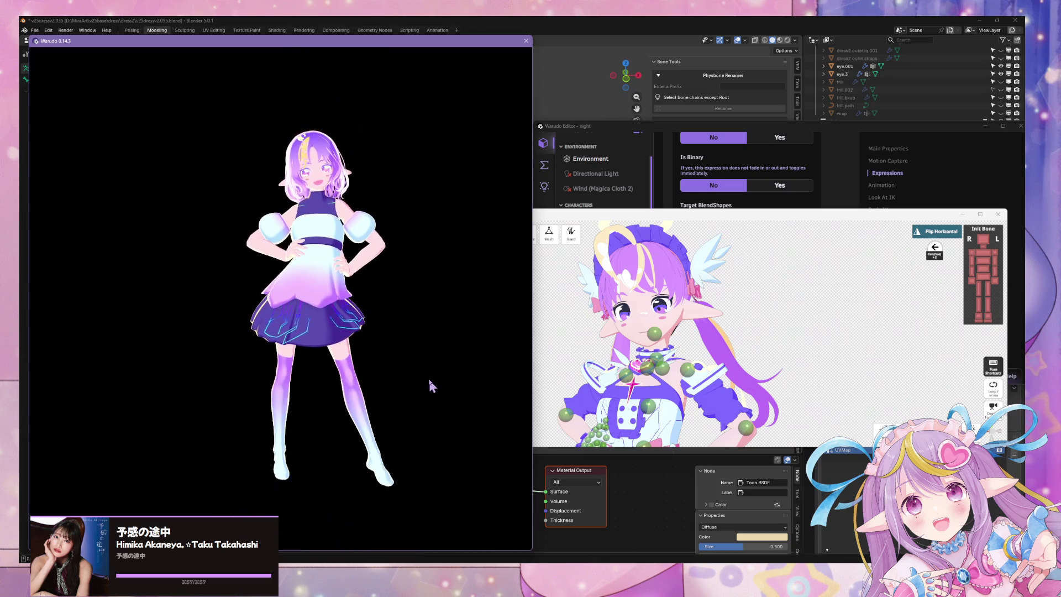
pyautogui.scroll(5, 362, 372)
pyautogui.click(622, 334)
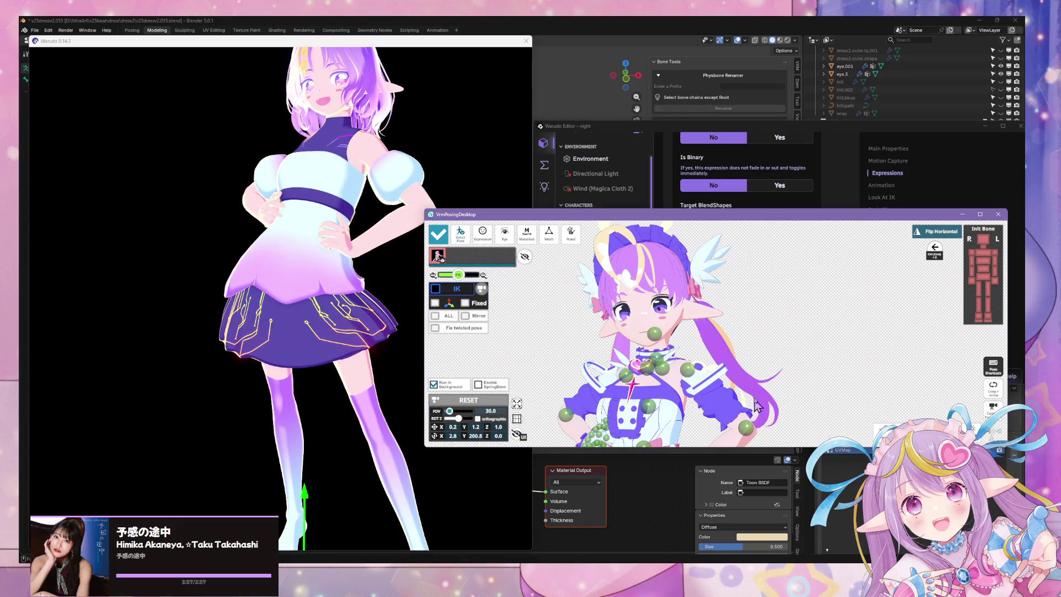
# - Rotate the right forearm and right hand, checking the result in the Warudo preview
pyautogui.click(572, 294)
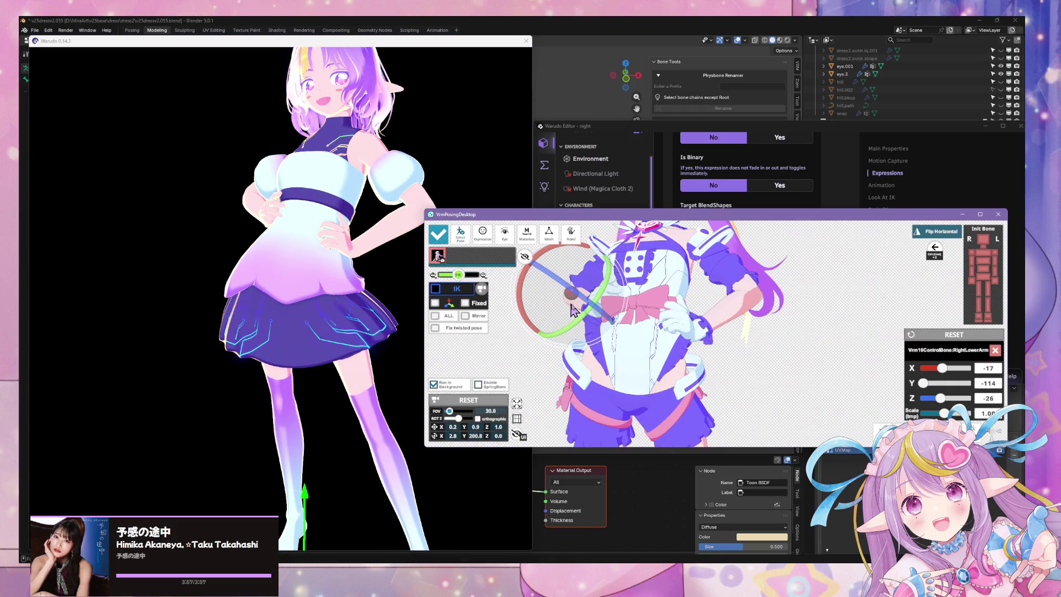
pyautogui.moveTo(539, 320); pyautogui.dragTo(573, 287, button='right')
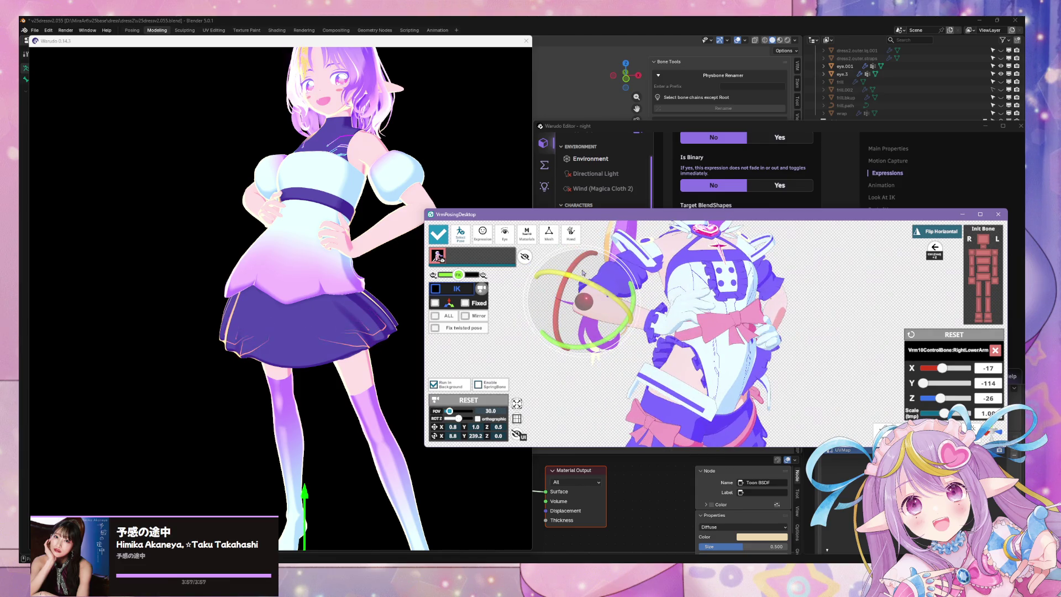
pyautogui.moveTo(607, 344); pyautogui.dragTo(610, 372)
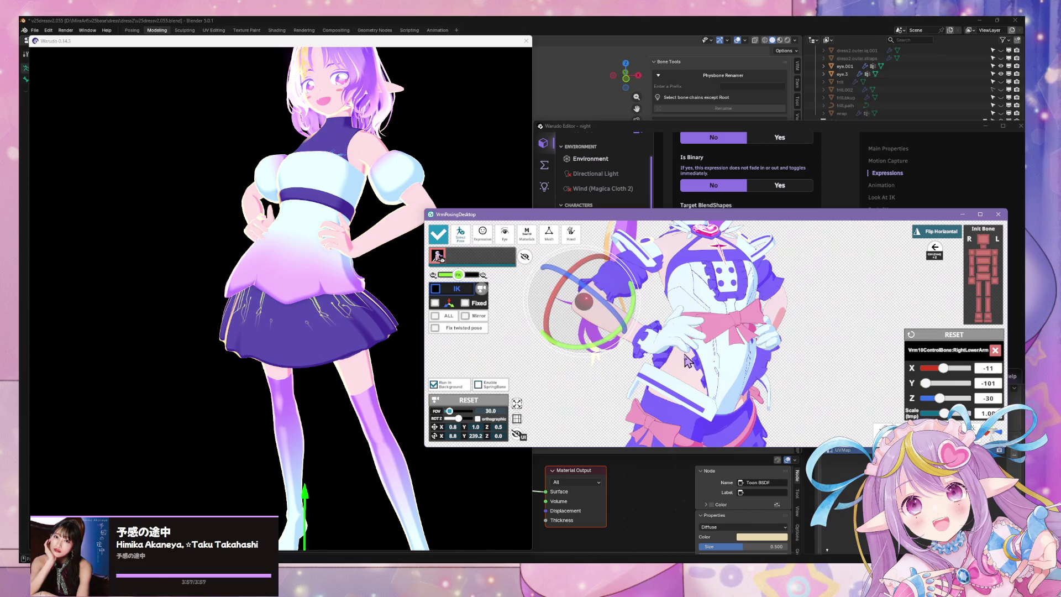
pyautogui.click(703, 363)
pyautogui.click(658, 344)
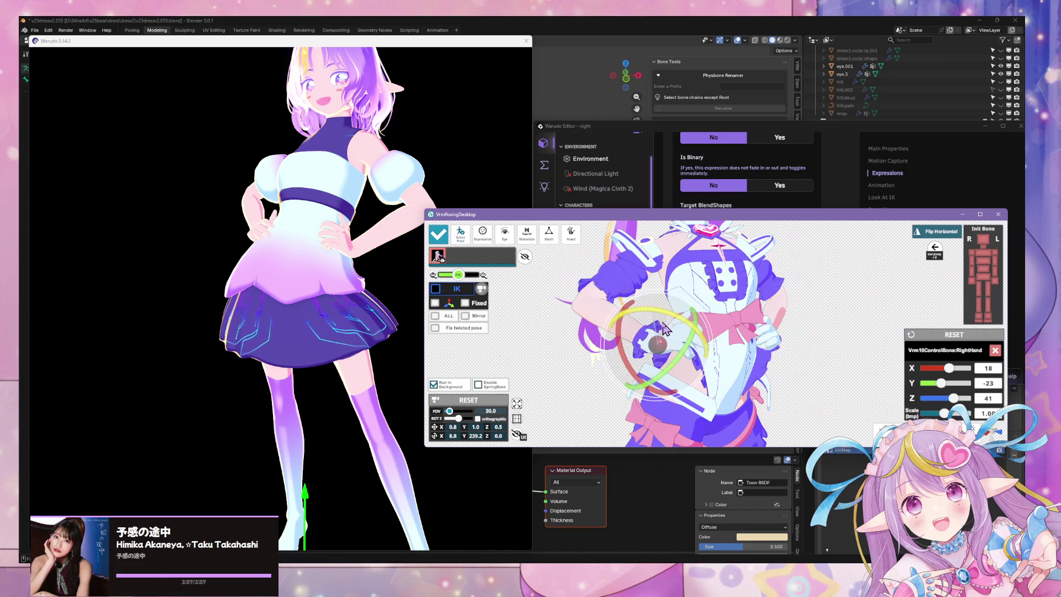
pyautogui.moveTo(652, 305); pyautogui.dragTo(645, 297)
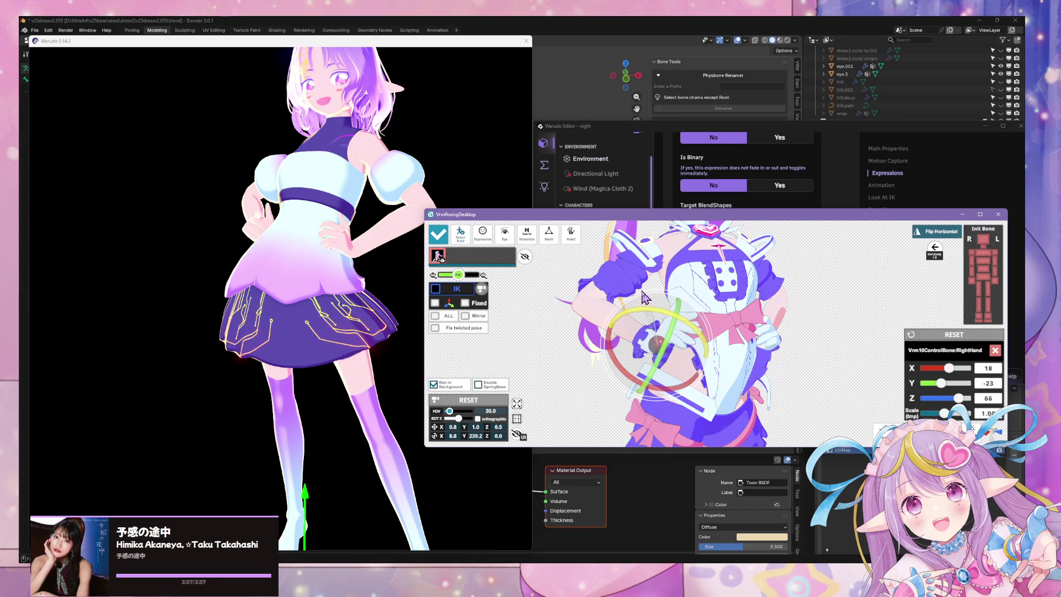
pyautogui.moveTo(303, 296)
pyautogui.mouseDown()
pyautogui.moveTo(354, 332)
pyautogui.moveTo(343, 310)
pyautogui.mouseUp()
pyautogui.scroll(3, 370, 348)
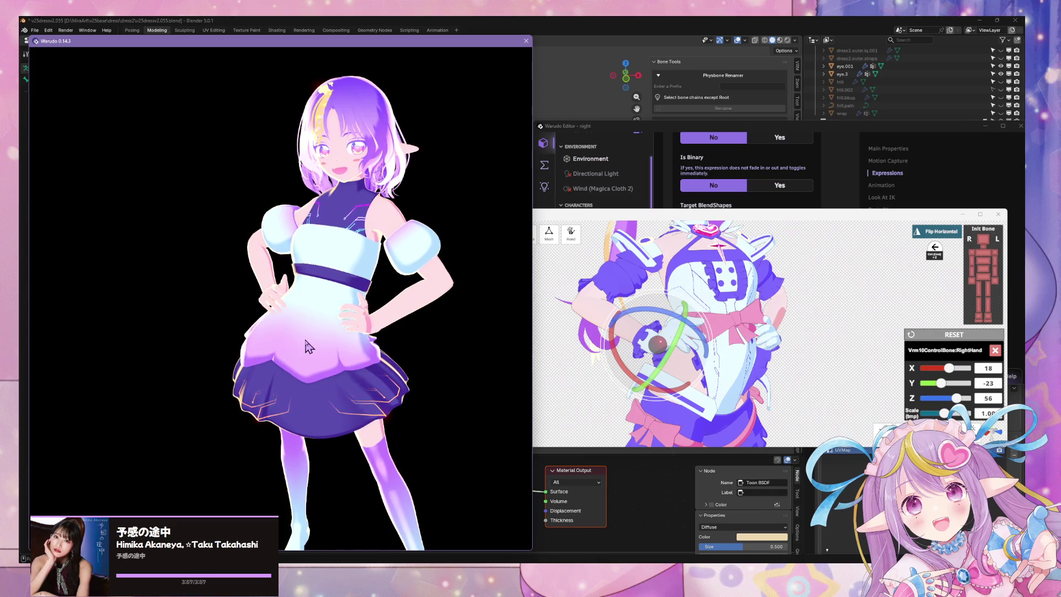
pyautogui.click(733, 338)
# - Rotate the right shoulder slightly, then select and deselect the left shoulder
pyautogui.click(670, 245)
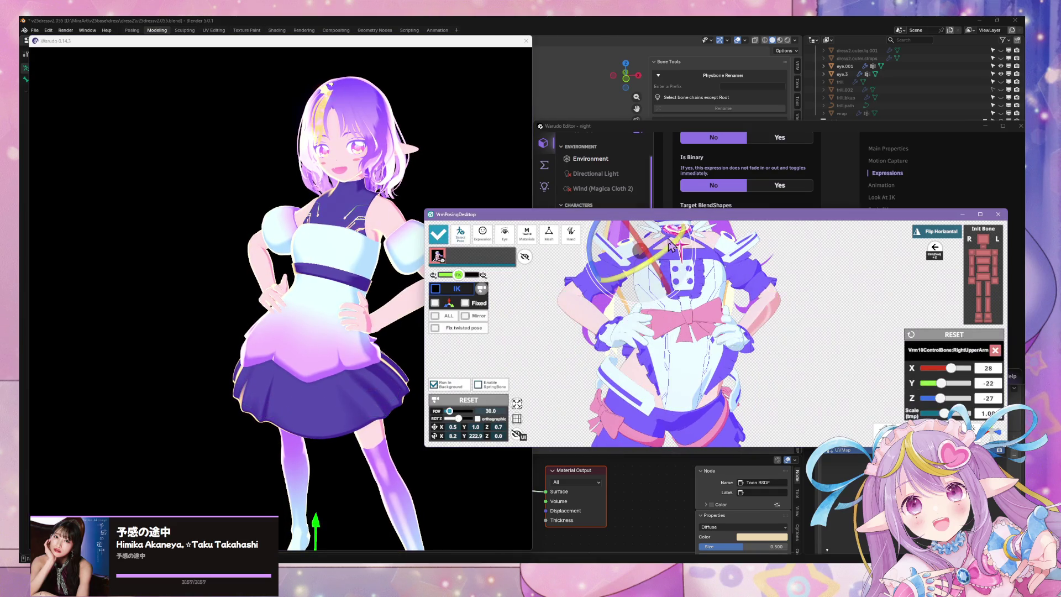
pyautogui.click(670, 245)
pyautogui.moveTo(673, 235); pyautogui.dragTo(731, 257)
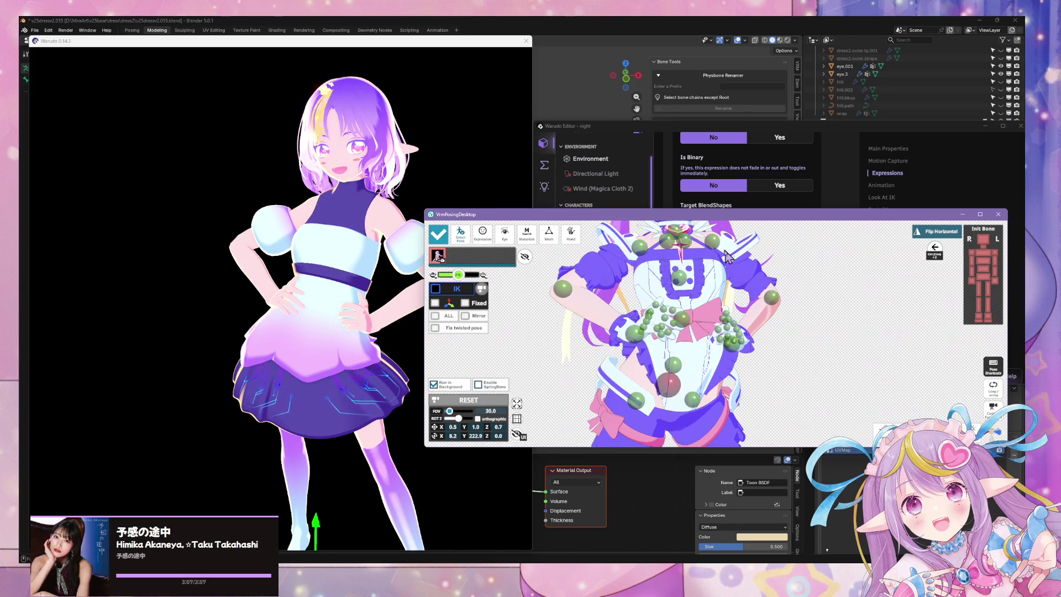
pyautogui.click(682, 242)
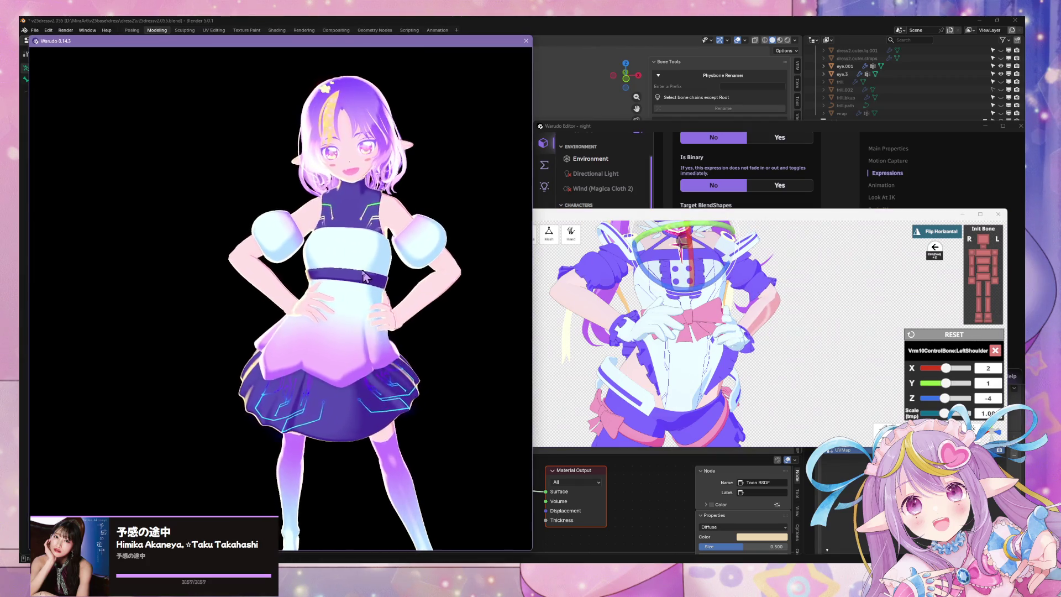
pyautogui.click(688, 356)
# - Adjust the left forearm and nudge the right forearm, viewing the avatar from the side in Warudo
pyautogui.click(770, 299)
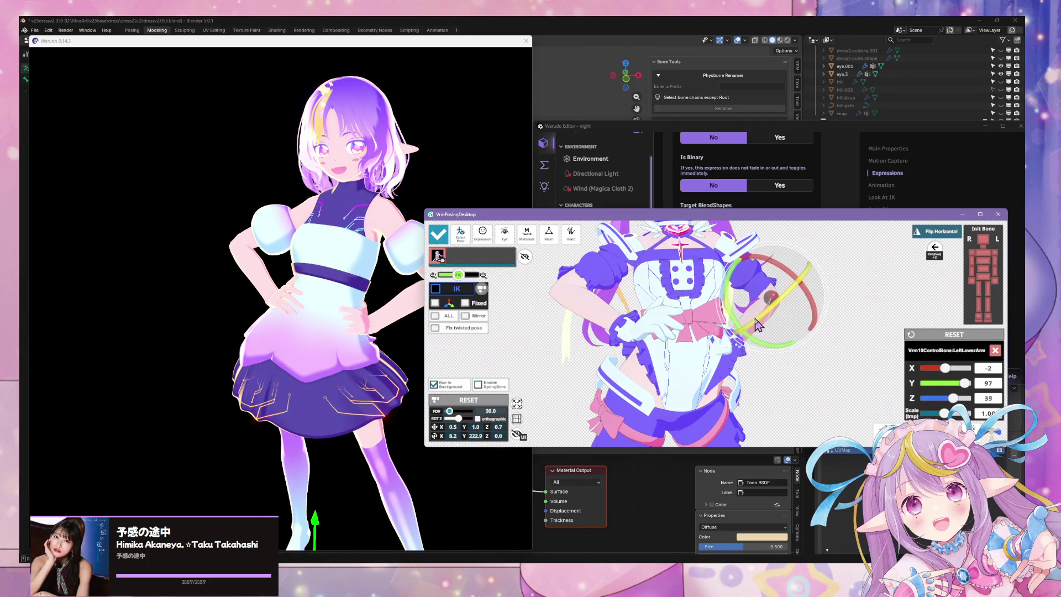
pyautogui.moveTo(772, 312); pyautogui.dragTo(781, 311)
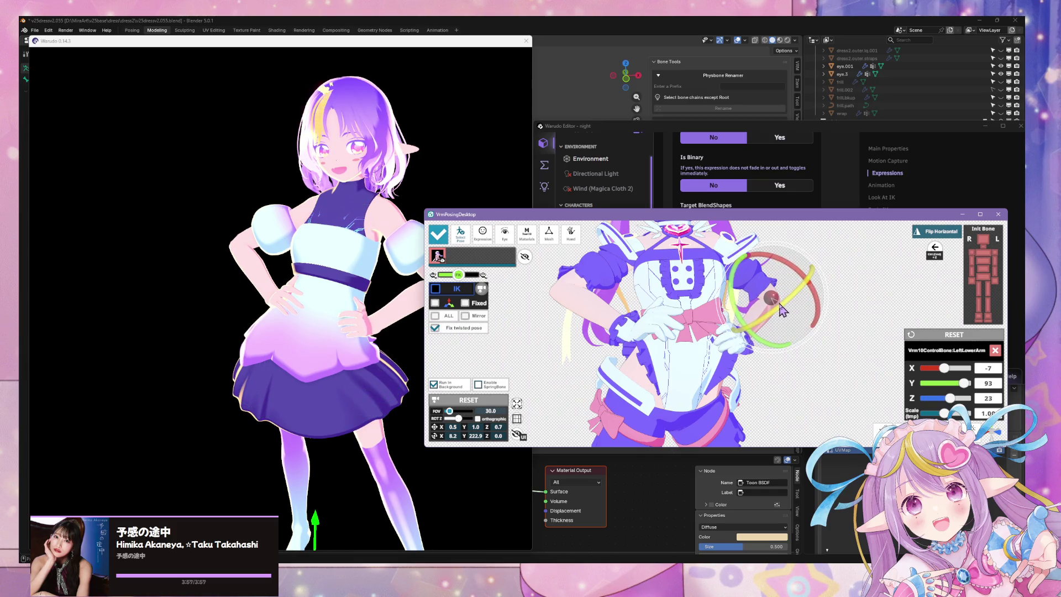
pyautogui.click(626, 323)
pyautogui.click(562, 291)
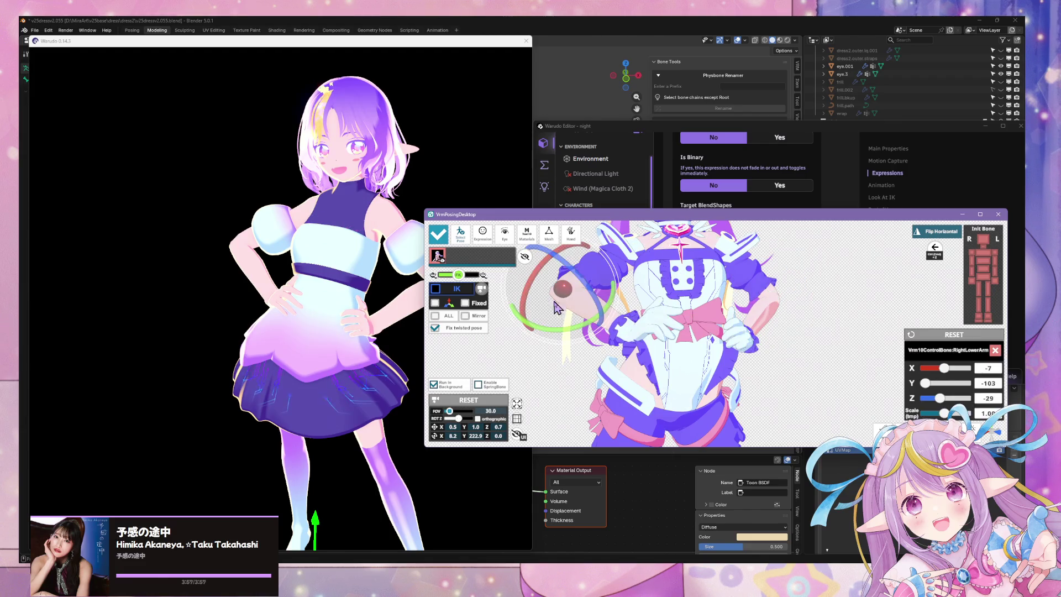
pyautogui.moveTo(553, 321); pyautogui.dragTo(548, 326)
pyautogui.click(357, 313)
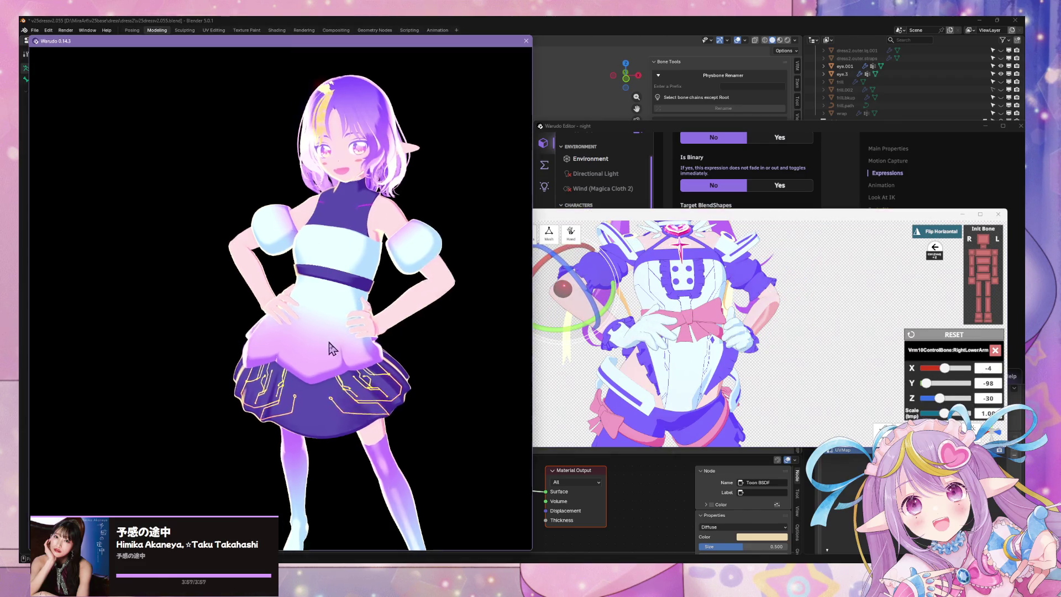
pyautogui.moveTo(357, 313); pyautogui.dragTo(508, 311, button='right')
# - Select the right hand, then the left hand, and bring up the preset pose gallery
pyautogui.click(559, 384)
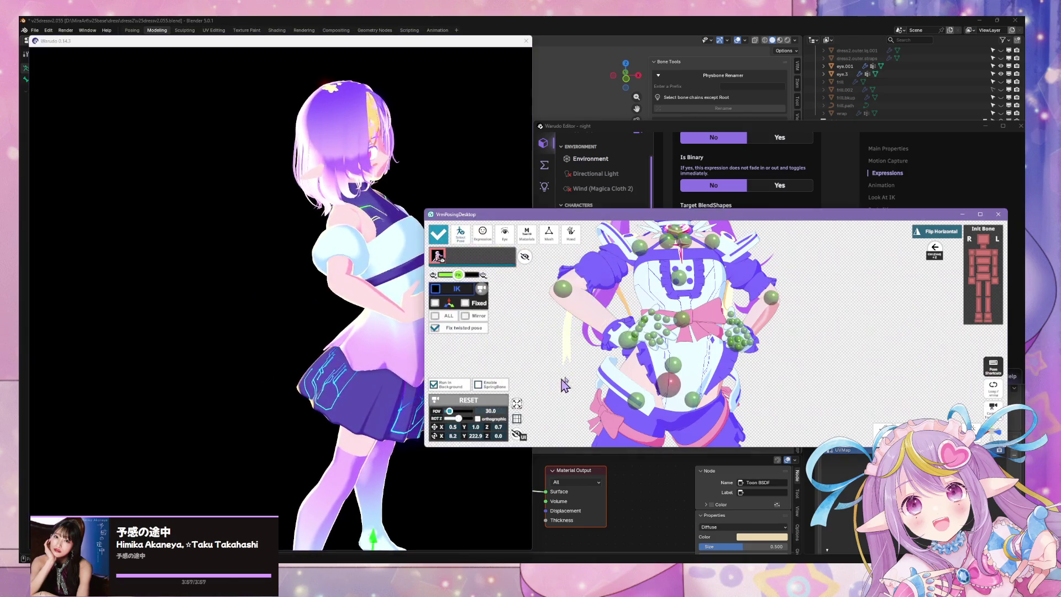
pyautogui.click(623, 341)
pyautogui.moveTo(343, 315); pyautogui.dragTo(206, 308, button='right')
pyautogui.click(745, 346)
pyautogui.moveTo(745, 347); pyautogui.dragTo(622, 339, button='right')
pyautogui.click(621, 339)
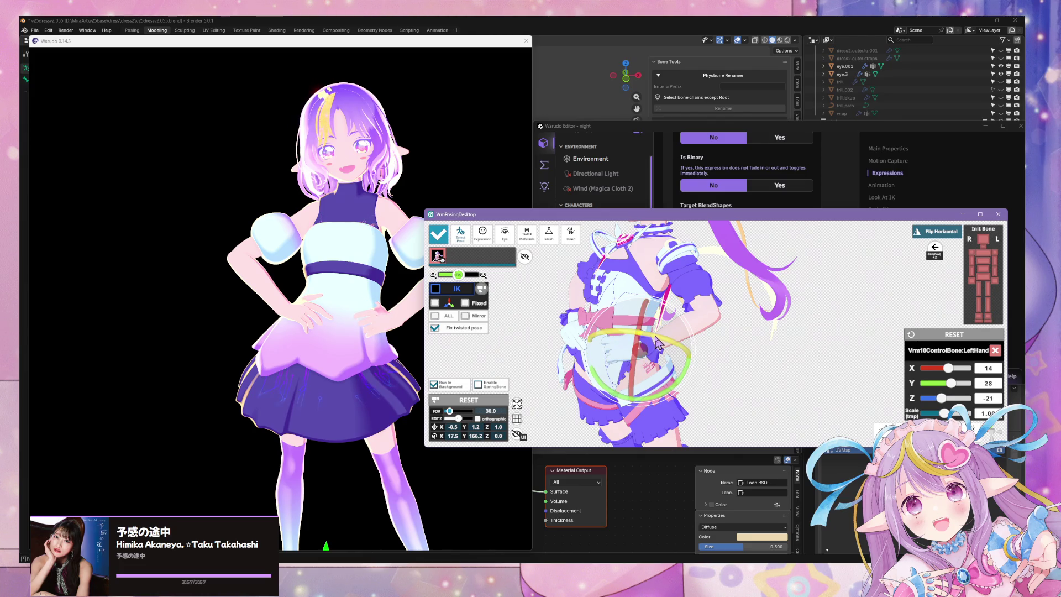
pyautogui.click(465, 238)
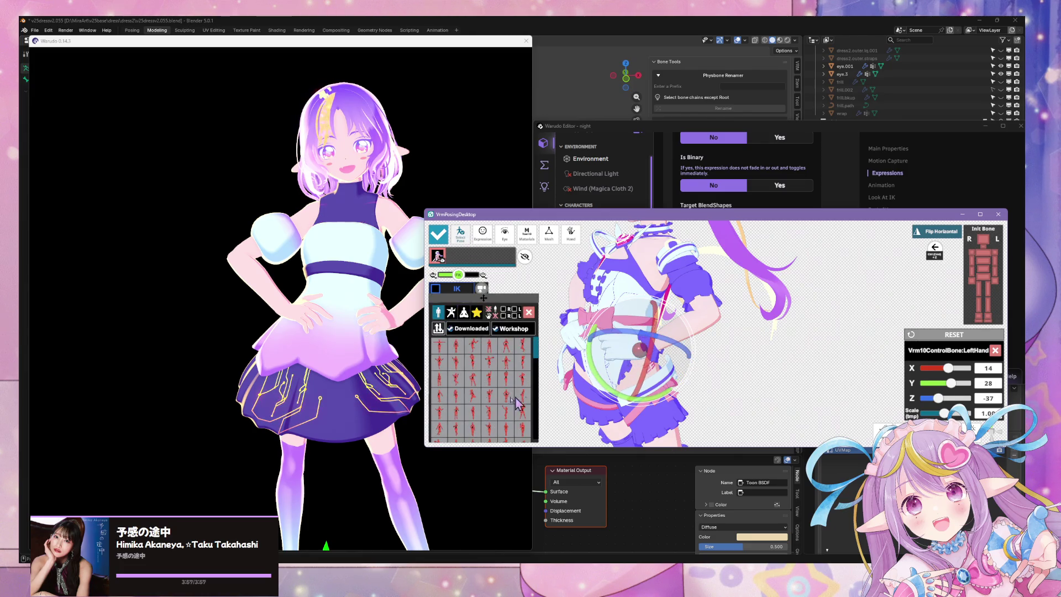
# - Show the downloaded poses and apply the shrug pose with a raised leg, viewing it from behind
pyautogui.click(455, 330)
pyautogui.click(477, 339)
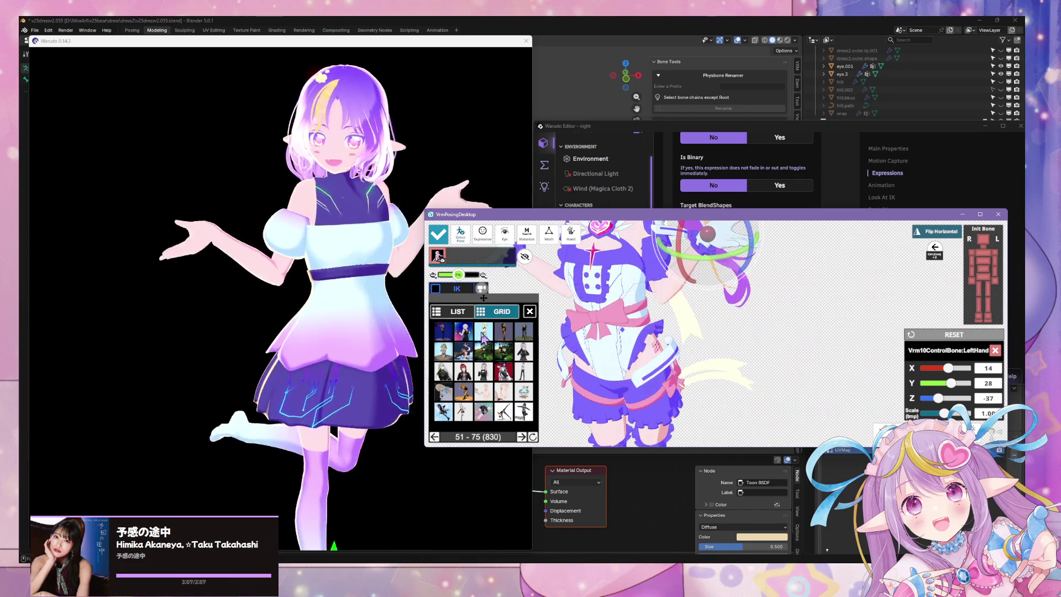
pyautogui.click(287, 320)
pyautogui.moveTo(287, 319)
pyautogui.mouseDown()
pyautogui.moveTo(498, 401)
pyautogui.moveTo(185, 375)
pyautogui.moveTo(224, 369)
pyautogui.mouseUp()
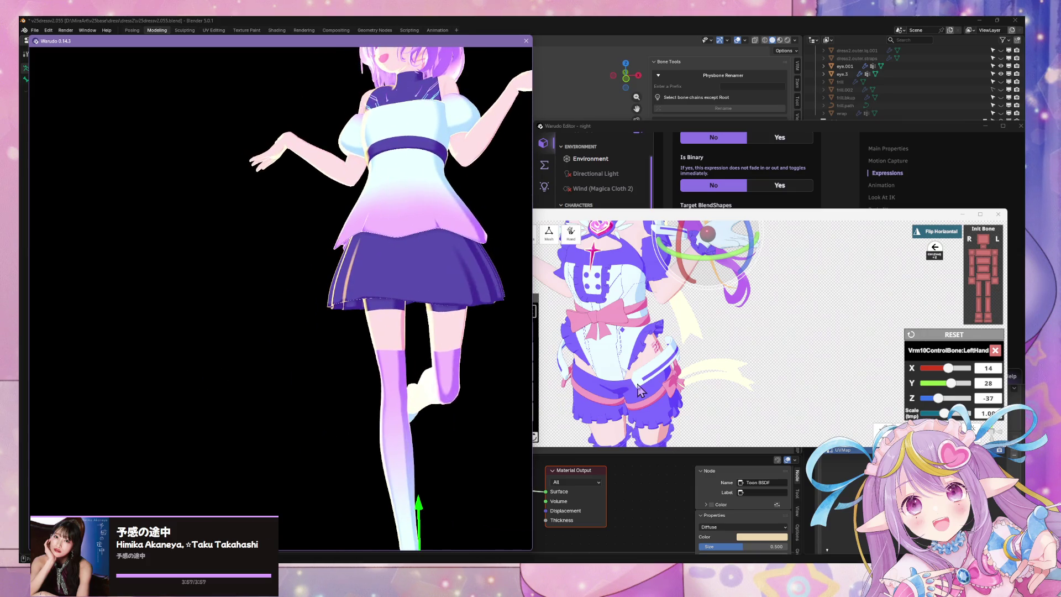
pyautogui.click(553, 359)
# - Try a standing pose, a hand-on-head hand-on-hip pose and several other presets
pyautogui.click(484, 346)
pyautogui.click(510, 339)
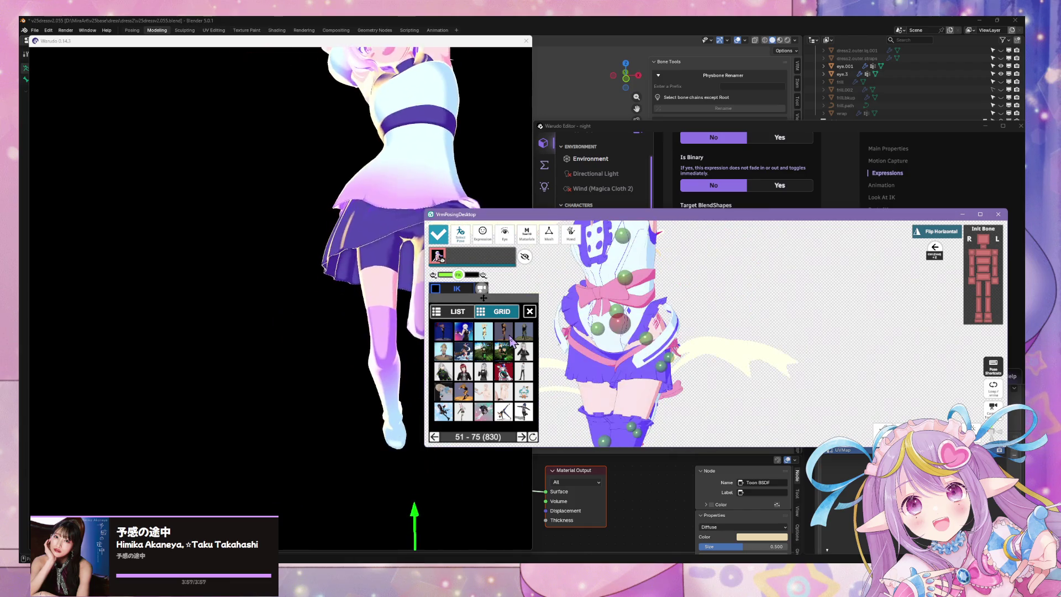
pyautogui.click(320, 238)
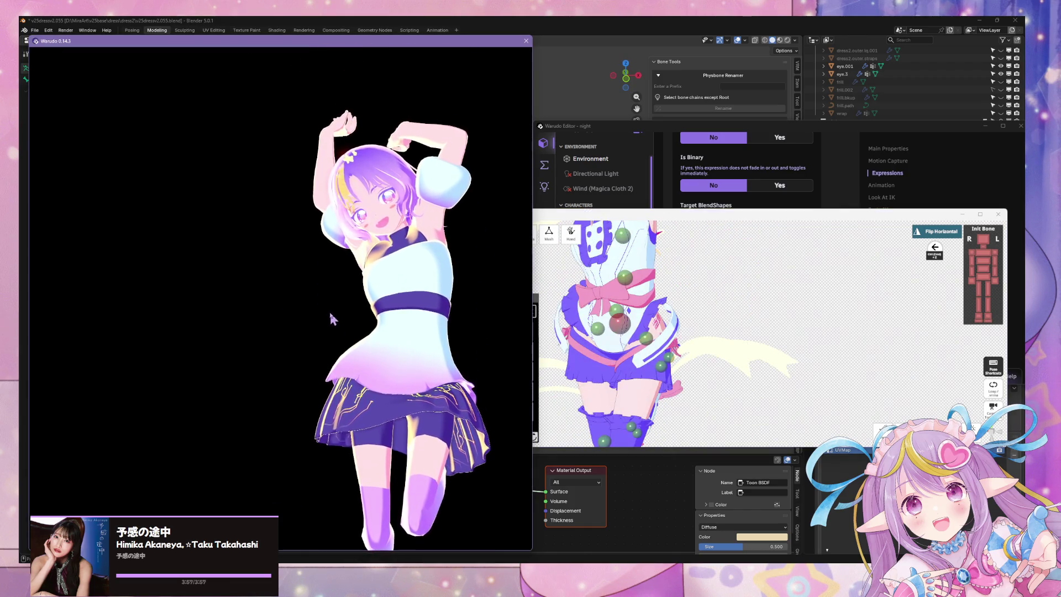
pyautogui.click(674, 378)
pyautogui.click(501, 336)
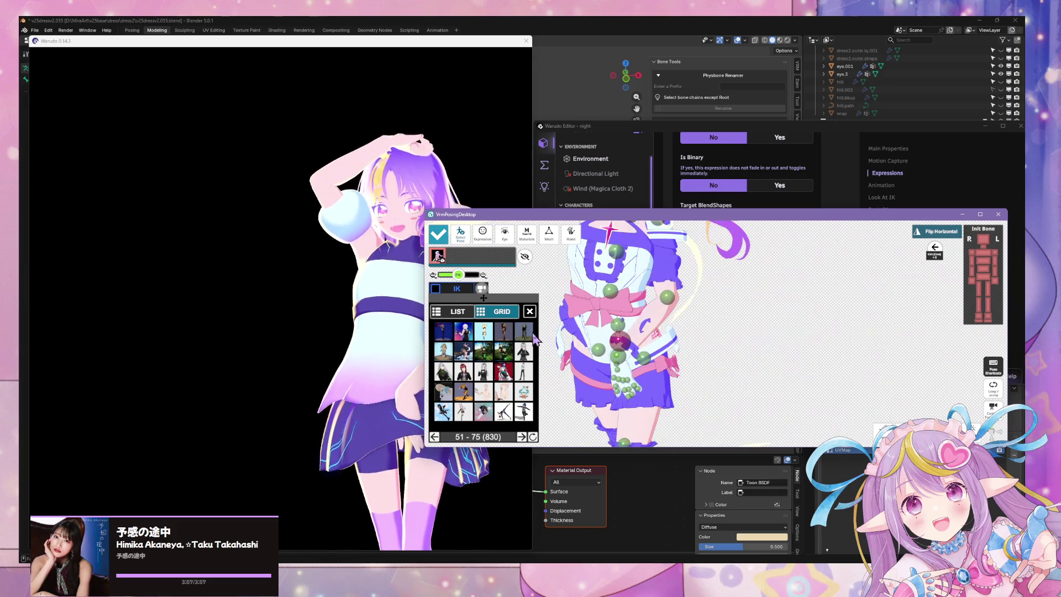
pyautogui.click(528, 340)
pyautogui.click(503, 352)
pyautogui.click(489, 364)
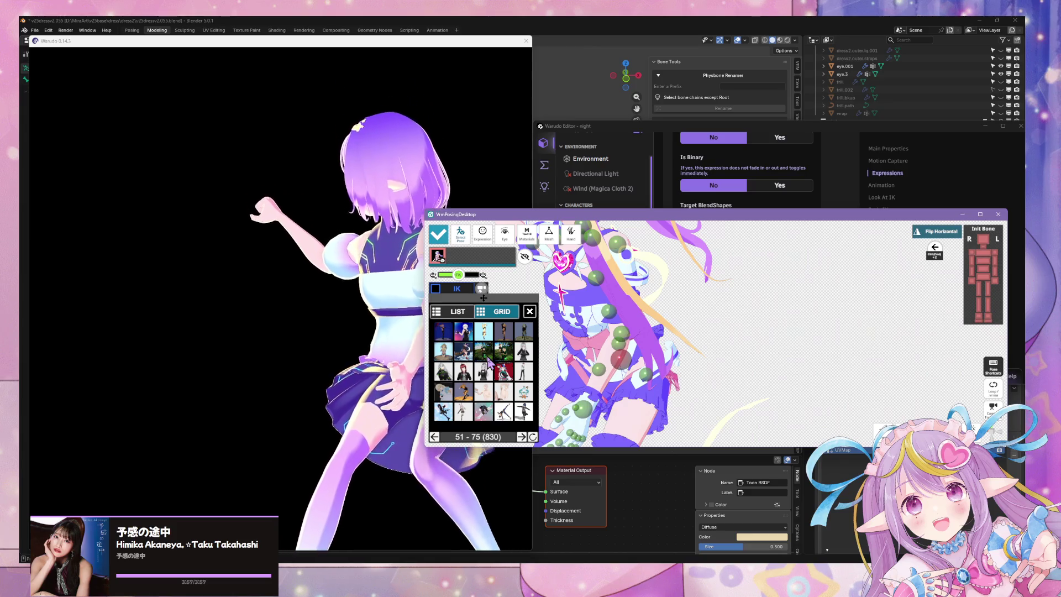
# - Cycle through punching, heart-hands, pointing and running preset poses
pyautogui.click(505, 357)
pyautogui.click(526, 358)
pyautogui.click(482, 369)
pyautogui.click(467, 383)
pyautogui.click(485, 380)
pyautogui.click(527, 380)
pyautogui.click(523, 390)
pyautogui.click(503, 389)
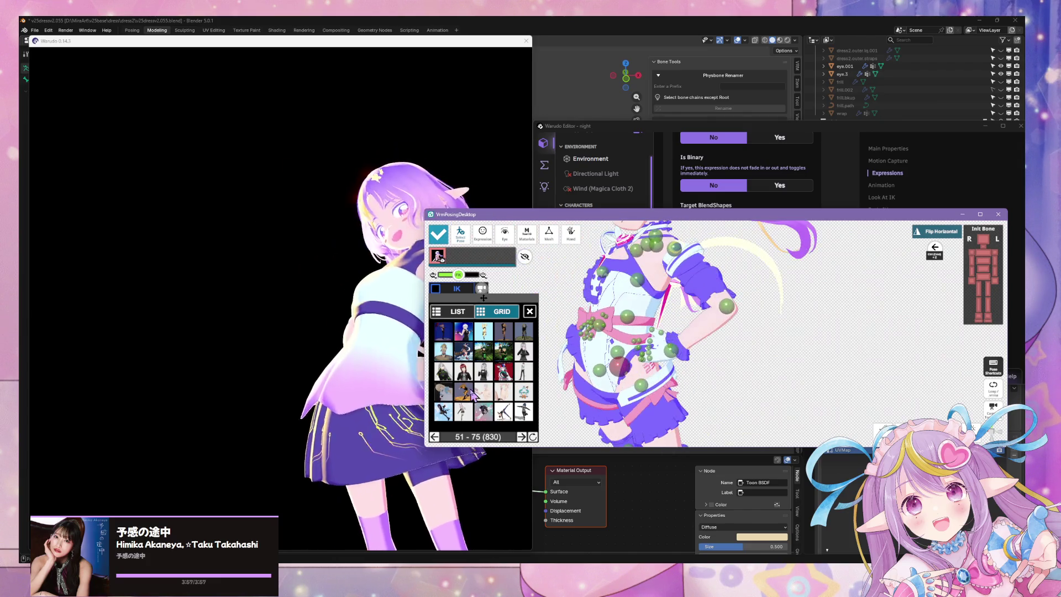
pyautogui.click(497, 395)
# - Apply the hands-on-hips pose and orbit the Warudo preview to see it from behind
pyautogui.click(448, 393)
pyautogui.moveTo(459, 387)
pyautogui.mouseDown()
pyautogui.moveTo(587, 372)
pyautogui.moveTo(380, 353)
pyautogui.mouseUp()
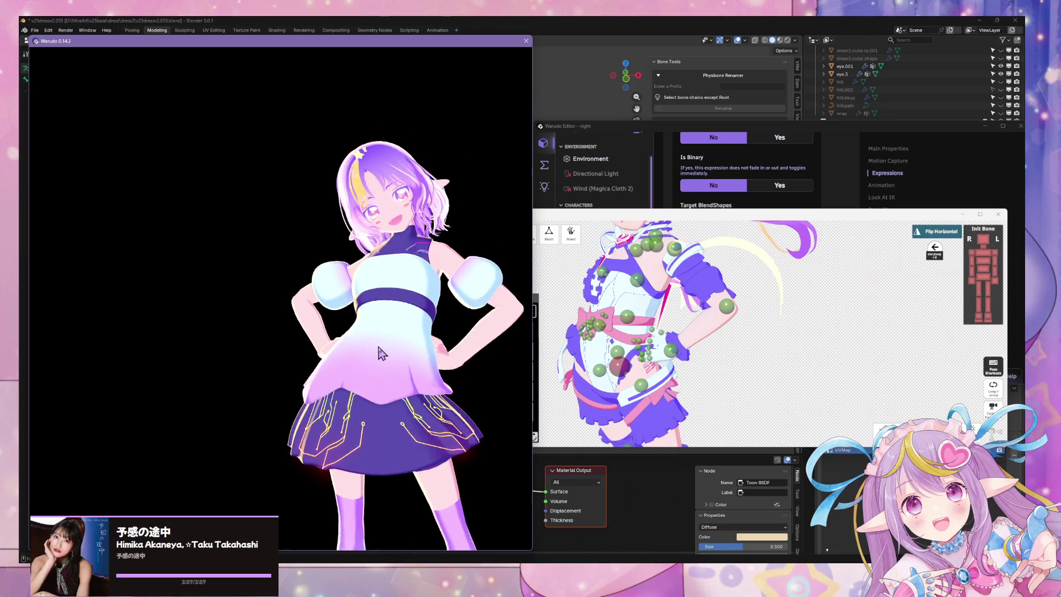
pyautogui.click(707, 384)
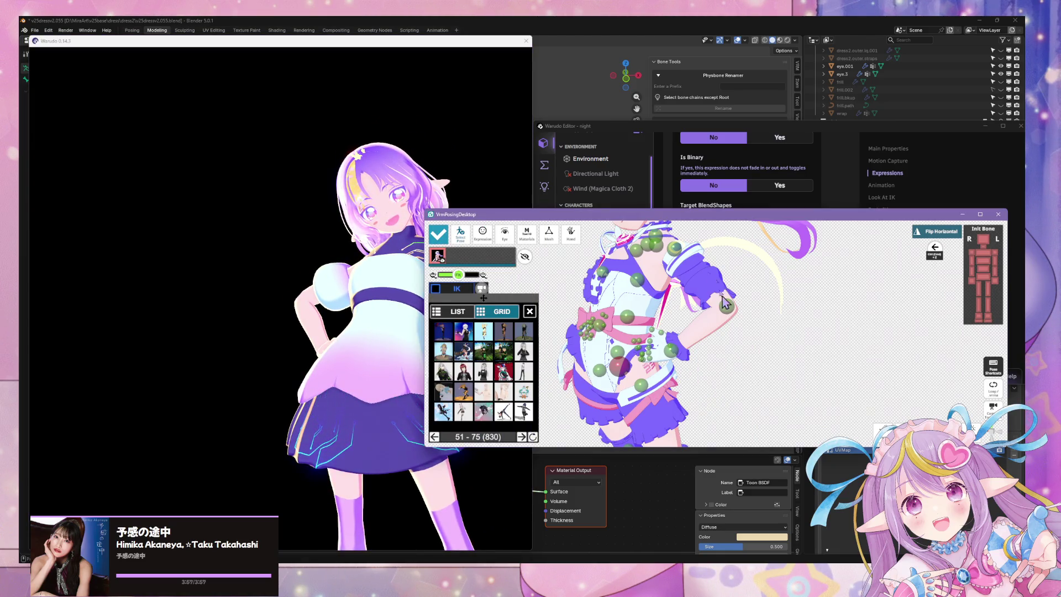
# - Rotate the left upper arm lower and outward at the shoulder, then view the result front-on in Warudo
pyautogui.click(684, 255)
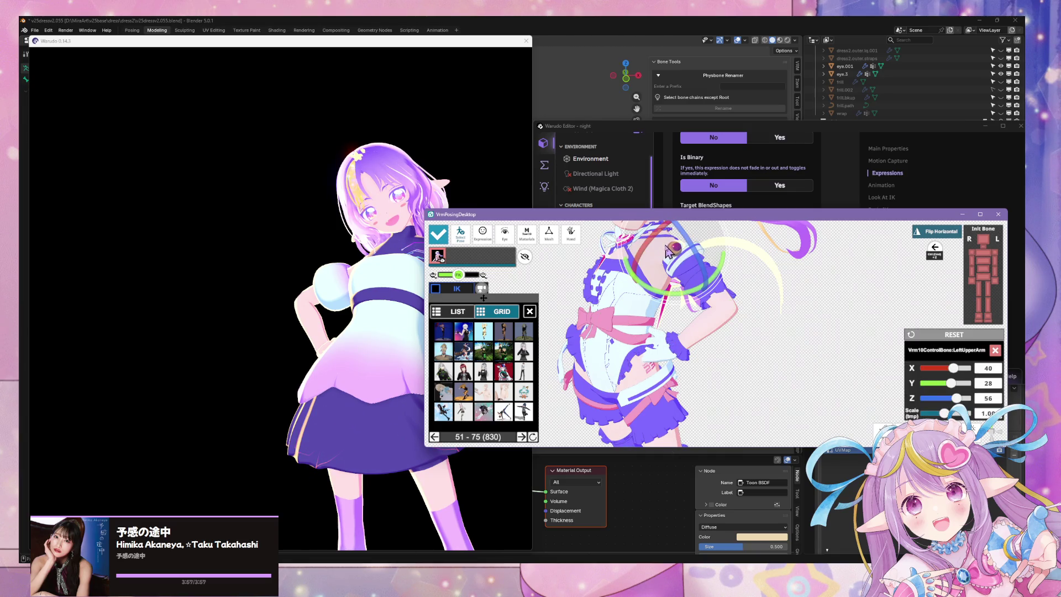
pyautogui.moveTo(616, 218); pyautogui.dragTo(712, 220)
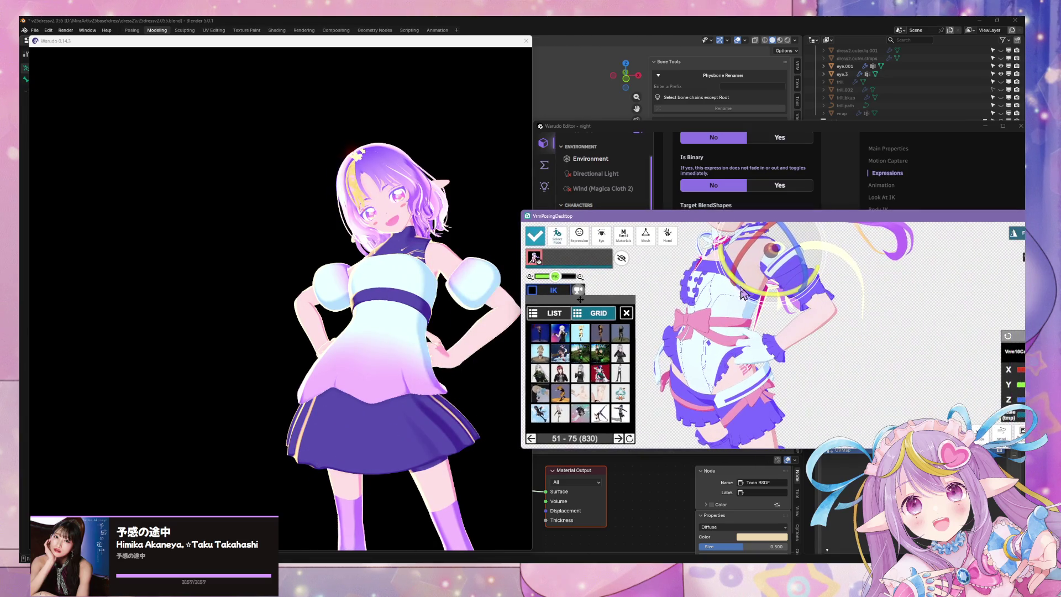
pyautogui.moveTo(768, 269)
pyautogui.mouseDown()
pyautogui.moveTo(812, 273)
pyautogui.moveTo(769, 271)
pyautogui.moveTo(790, 276)
pyautogui.mouseUp()
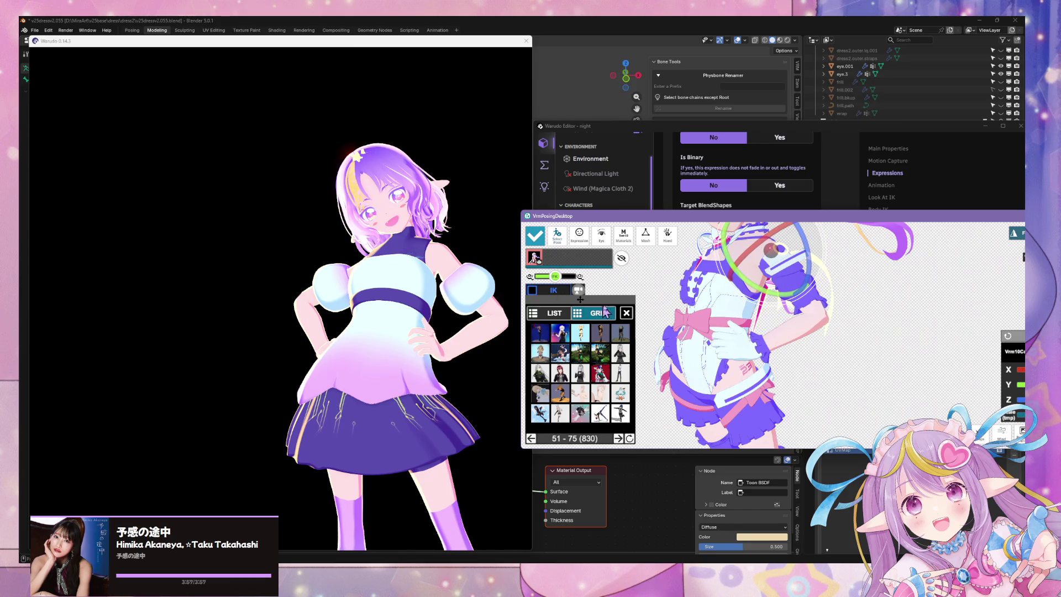
pyautogui.moveTo(679, 306); pyautogui.dragTo(707, 303, button='right')
pyautogui.click(698, 299)
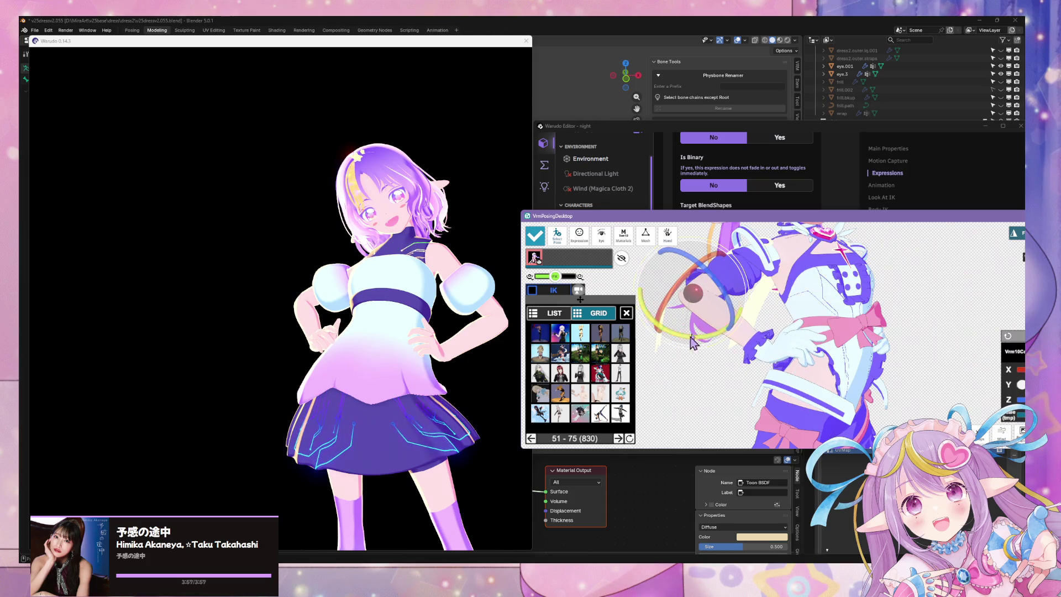
pyautogui.moveTo(776, 332)
pyautogui.mouseDown()
pyautogui.moveTo(762, 288)
pyautogui.moveTo(769, 280)
pyautogui.mouseUp()
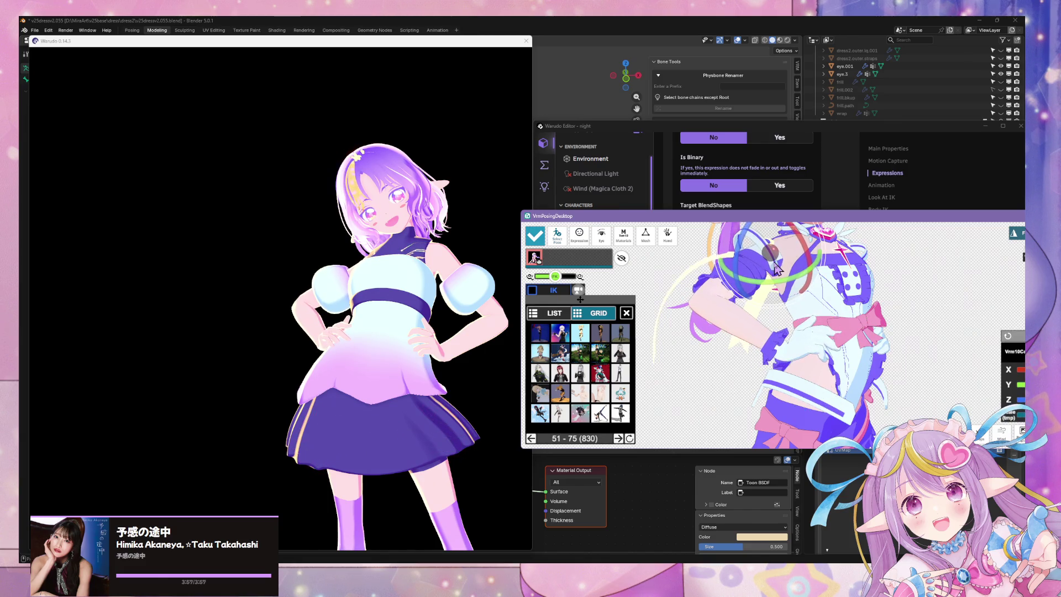
pyautogui.click(332, 308)
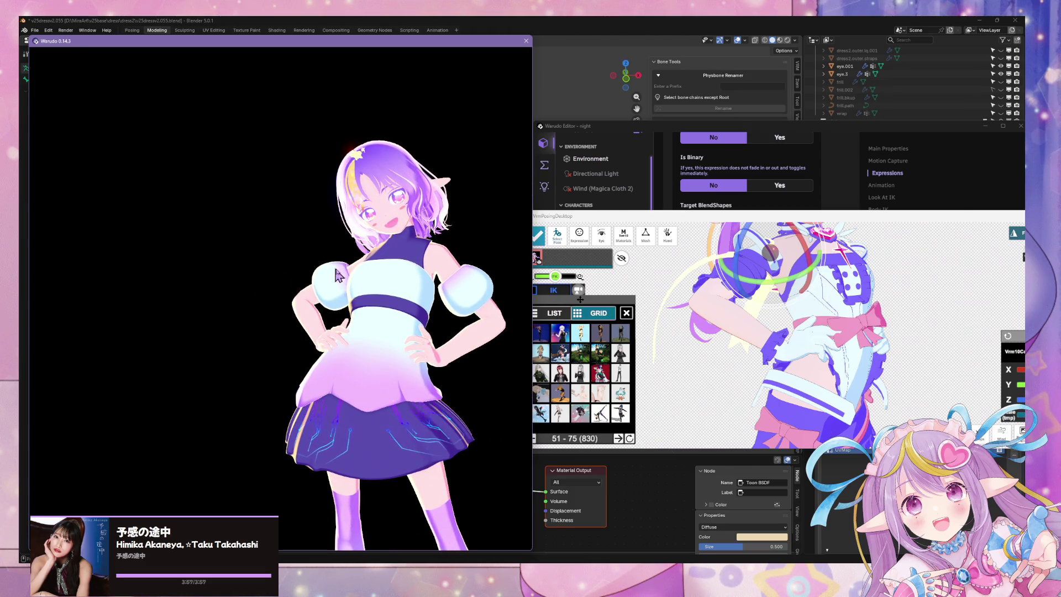
# - Select the head bone and rotate the avatar's head
pyautogui.click(783, 335)
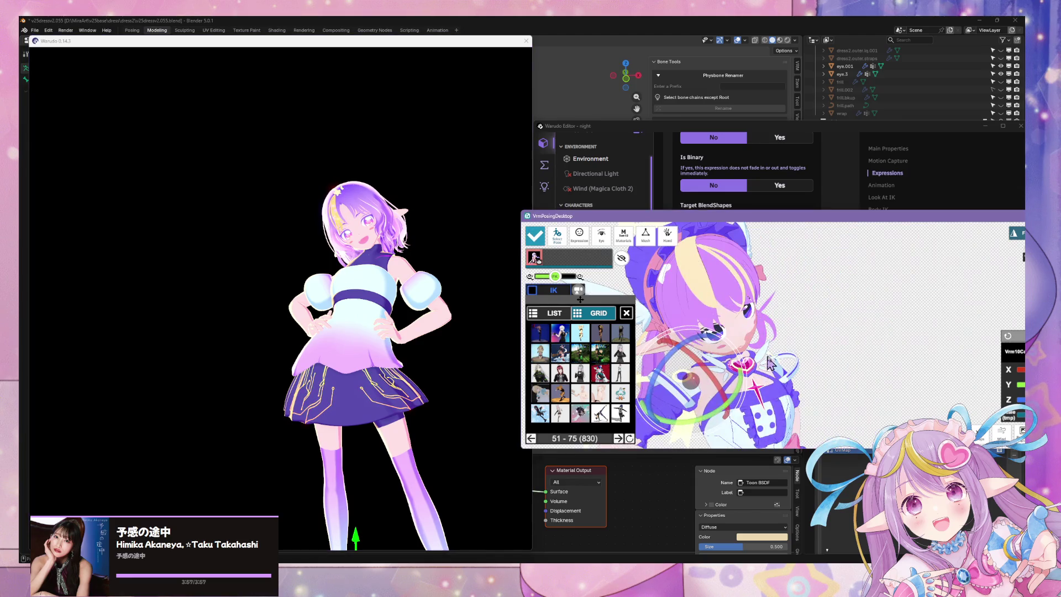
pyautogui.click(709, 341)
pyautogui.moveTo(710, 341); pyautogui.dragTo(676, 302)
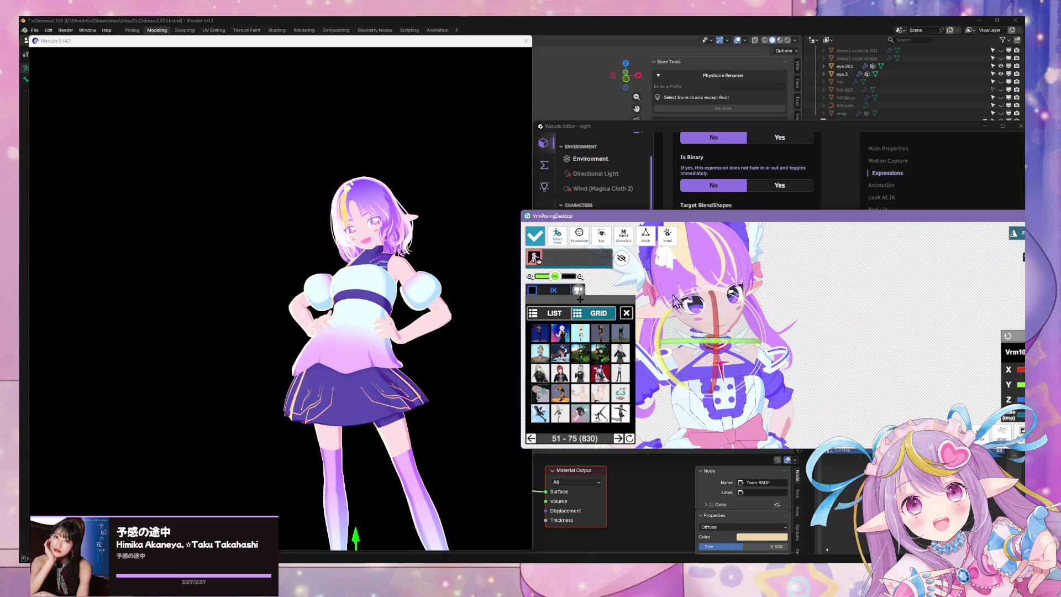
# - Orbit and zoom the Warudo camera to check the puff sleeves from back, side and front views
pyautogui.click(353, 287)
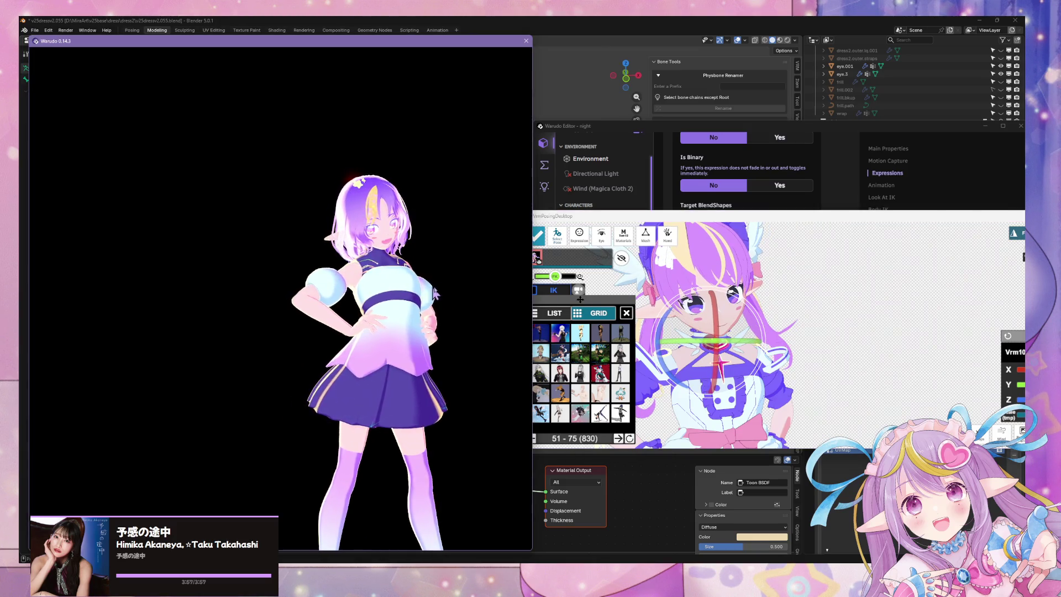
pyautogui.moveTo(322, 294)
pyautogui.mouseDown(button='right')
pyautogui.moveTo(124, 266)
pyautogui.moveTo(95, 272)
pyautogui.moveTo(289, 289)
pyautogui.moveTo(154, 285)
pyautogui.moveTo(208, 339)
pyautogui.moveTo(194, 387)
pyautogui.moveTo(419, 272)
pyautogui.moveTo(504, 274)
pyautogui.moveTo(442, 270)
pyautogui.moveTo(448, 297)
pyautogui.mouseUp(button='right')
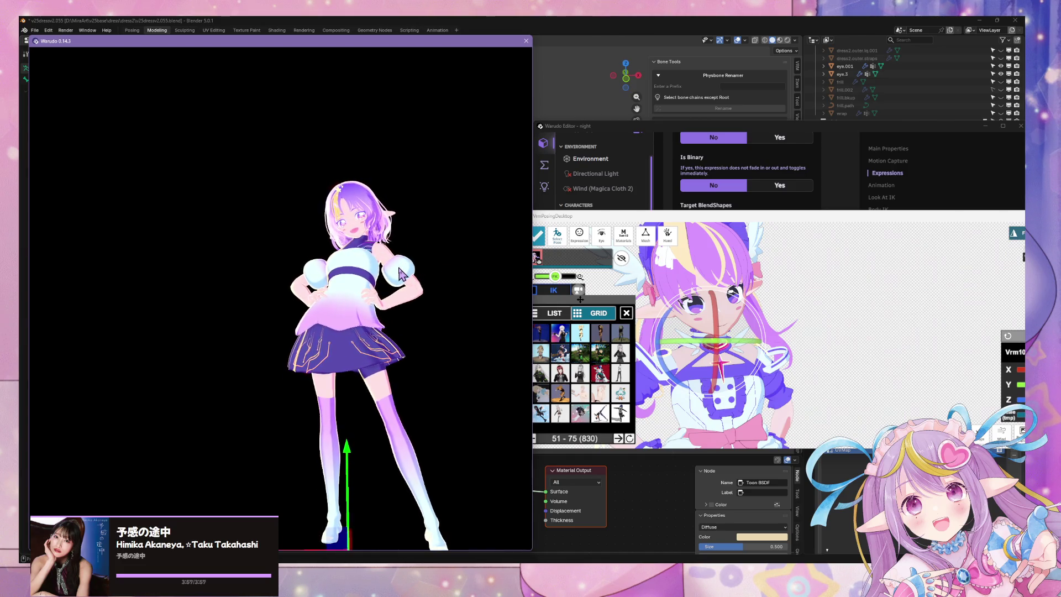
pyautogui.scroll(5, 398, 273)
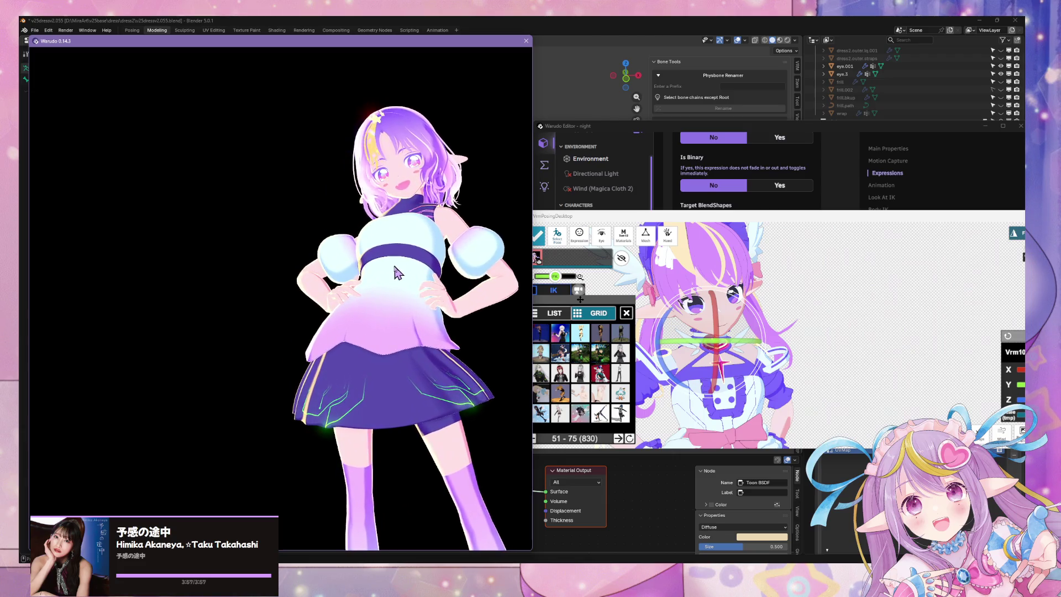
pyautogui.moveTo(397, 272)
pyautogui.mouseDown(button='right')
pyautogui.moveTo(283, 259)
pyautogui.moveTo(473, 277)
pyautogui.moveTo(463, 387)
pyautogui.mouseUp(button='right')
pyautogui.click(463, 387)
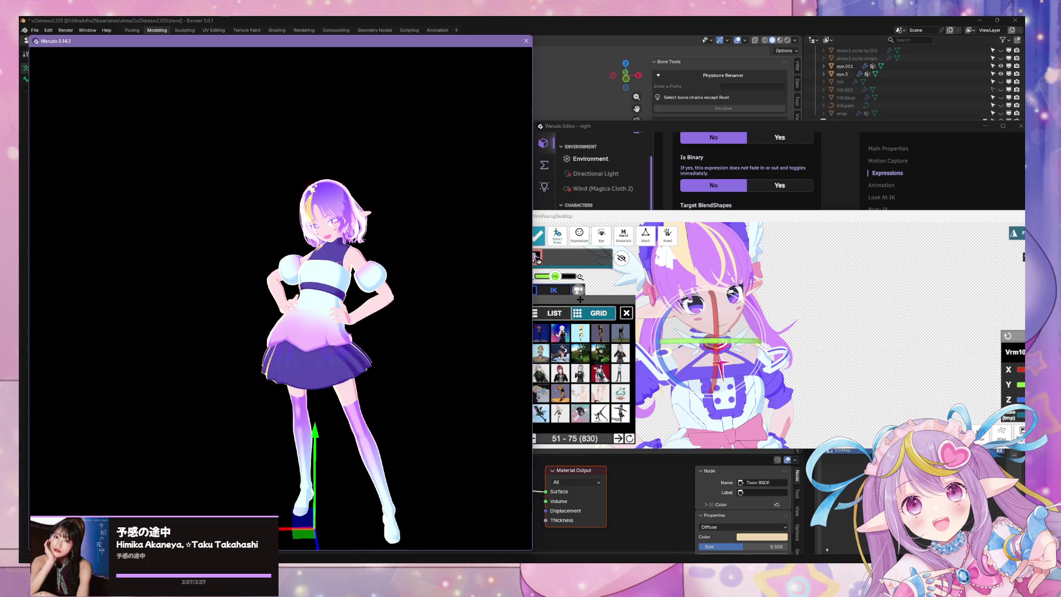
pyautogui.scroll(5, 395, 469)
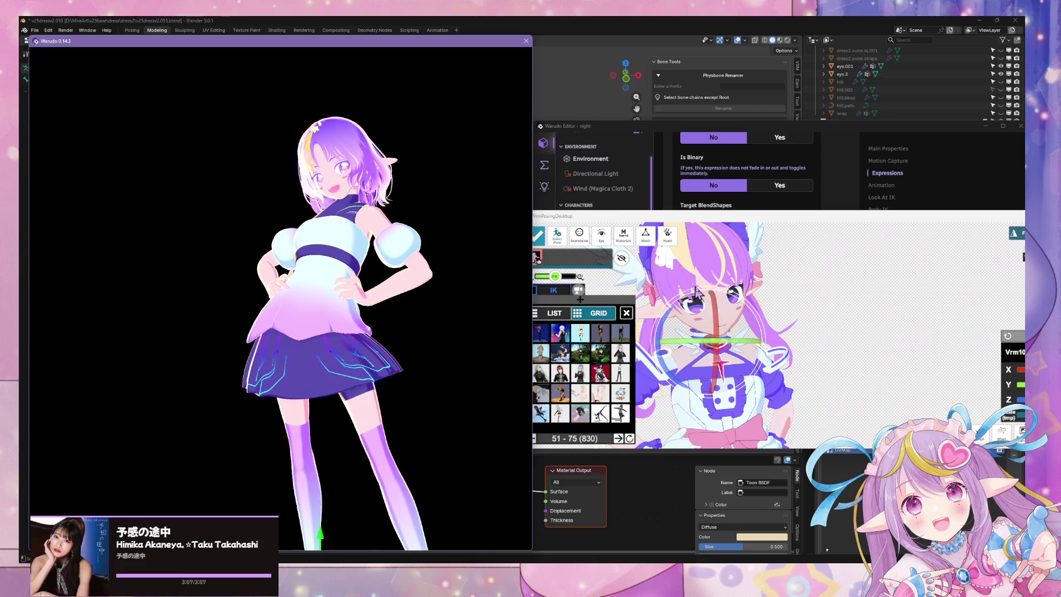
# - Tilt the avatar's neck and head a little further
pyautogui.moveTo(716, 310)
pyautogui.mouseDown()
pyautogui.moveTo(703, 315)
pyautogui.moveTo(694, 298)
pyautogui.mouseUp()
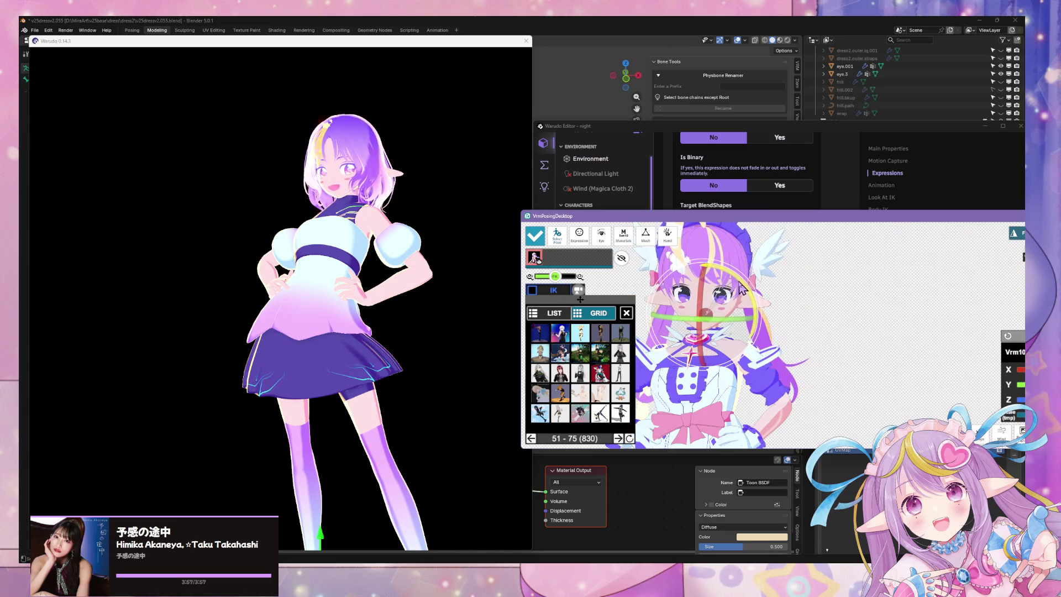
pyautogui.click(476, 284)
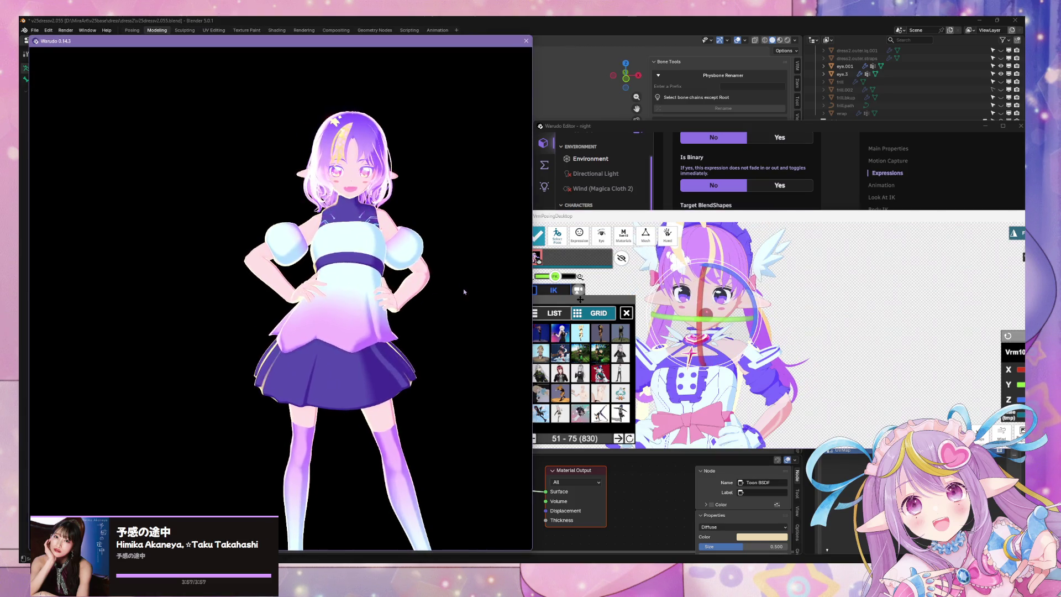
pyautogui.click(699, 304)
pyautogui.moveTo(699, 304)
pyautogui.mouseDown()
pyautogui.moveTo(718, 238)
pyautogui.moveTo(739, 285)
pyautogui.moveTo(719, 317)
pyautogui.moveTo(700, 316)
pyautogui.mouseUp()
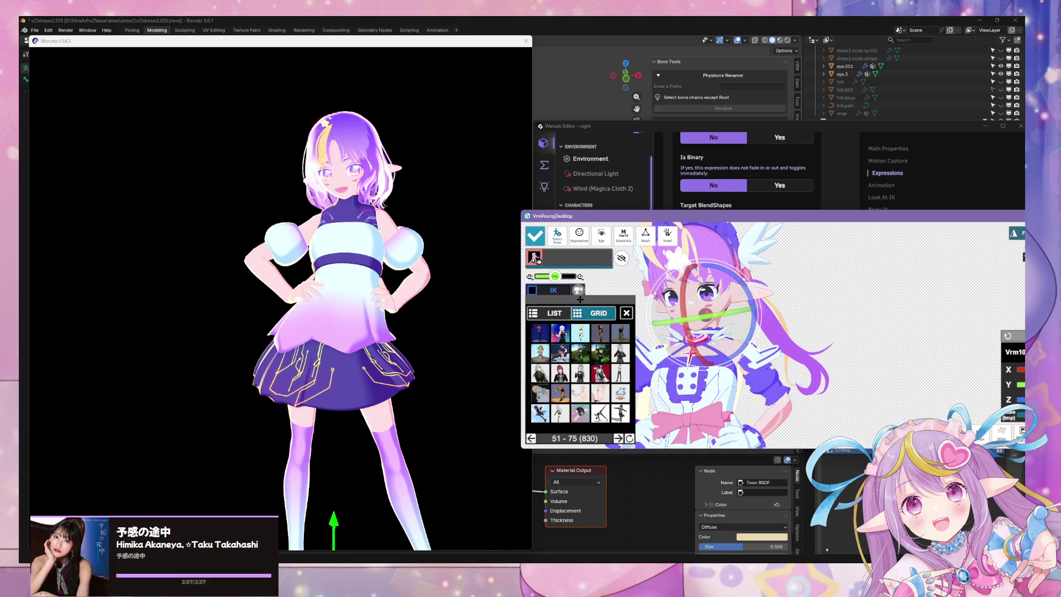
pyautogui.hotkey('alt', 'Tab')
# - View the model from the front and toggle the hair001 object into and out of Edit Mode
pyautogui.moveTo(476, 233); pyautogui.dragTo(458, 200, button='middle')
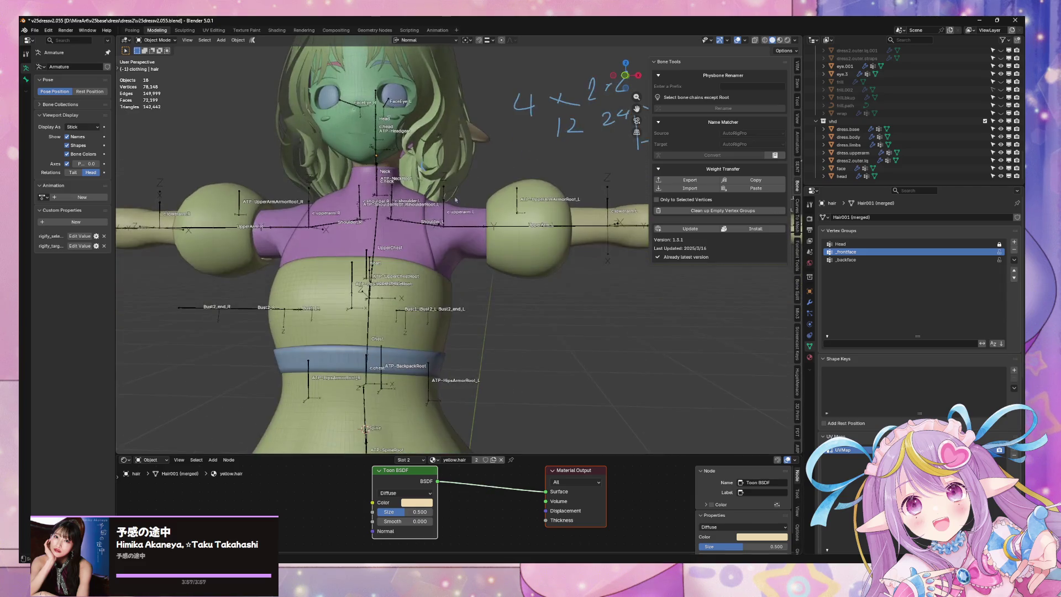
pyautogui.moveTo(420, 166); pyautogui.dragTo(624, 77, button='middle')
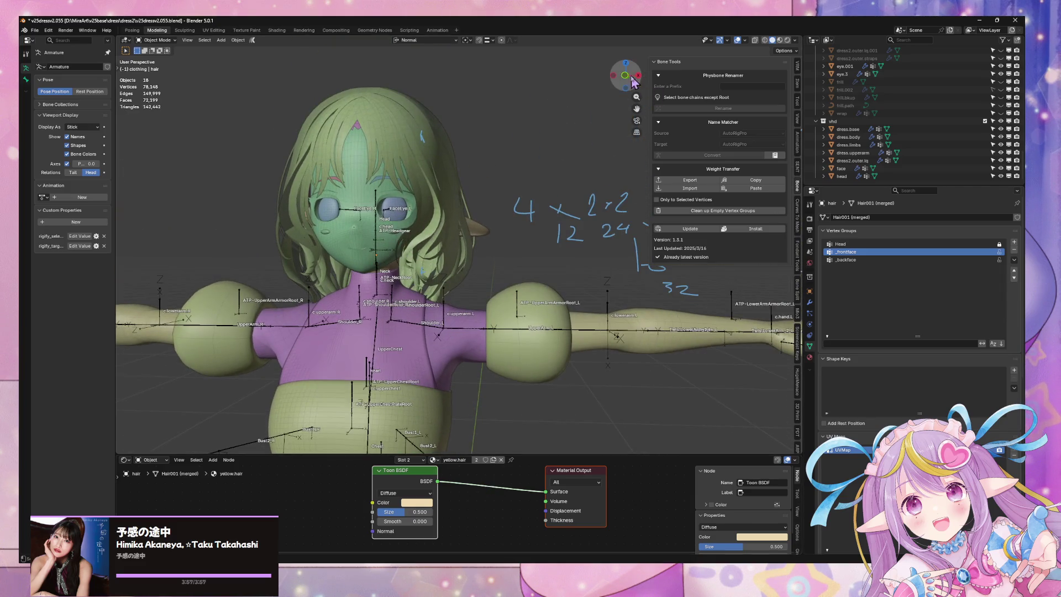
pyautogui.click(625, 76)
pyautogui.scroll(3, 553, 160)
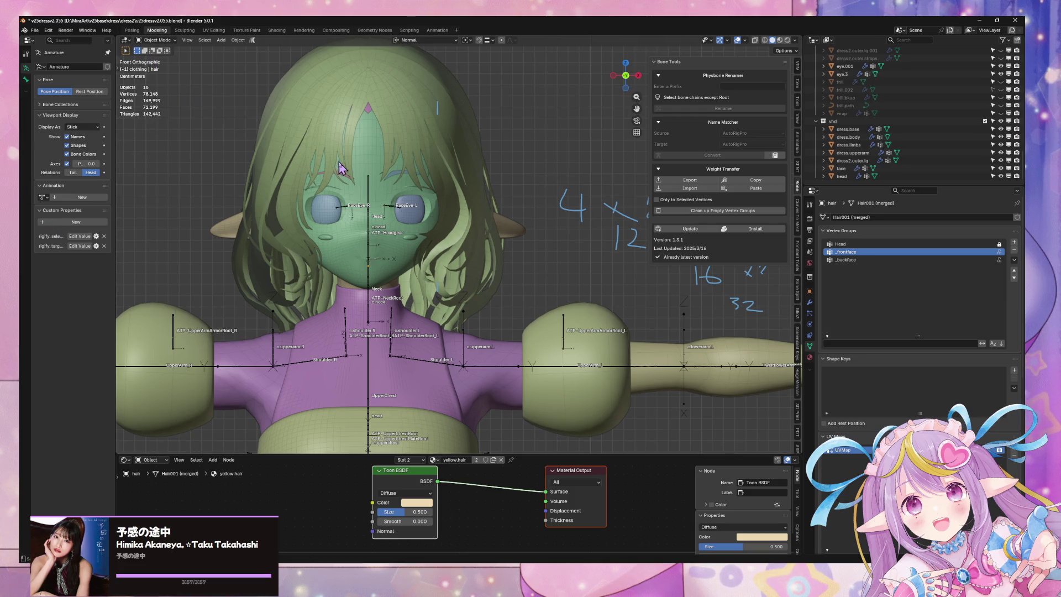
pyautogui.click(380, 179)
pyautogui.press('Tab')
pyautogui.press('Tab')
pyautogui.press('Tab')
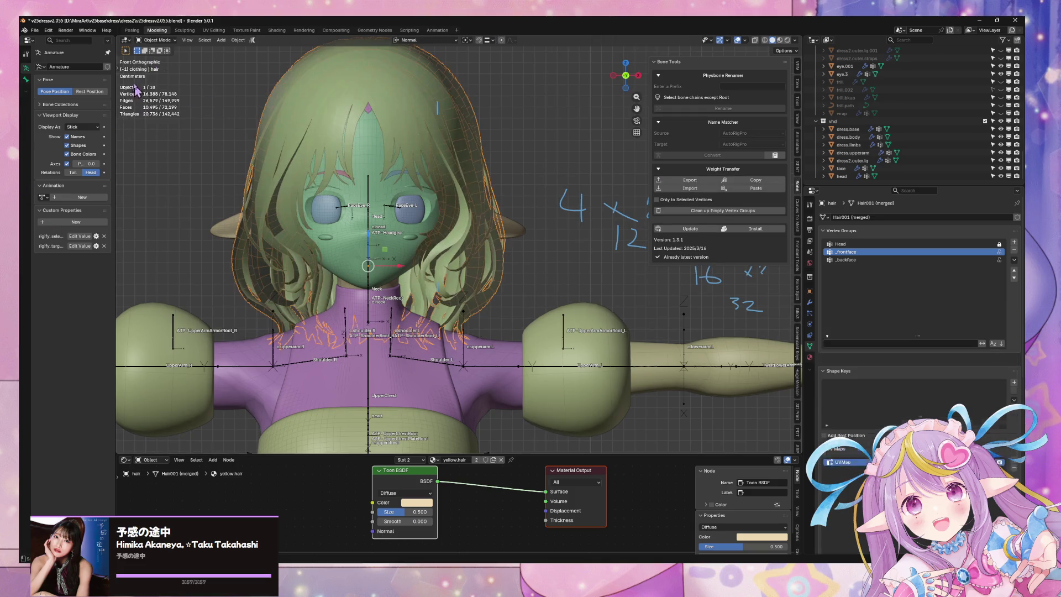
pyautogui.press('Tab')
pyautogui.press('Tab')
pyautogui.press('Tab')
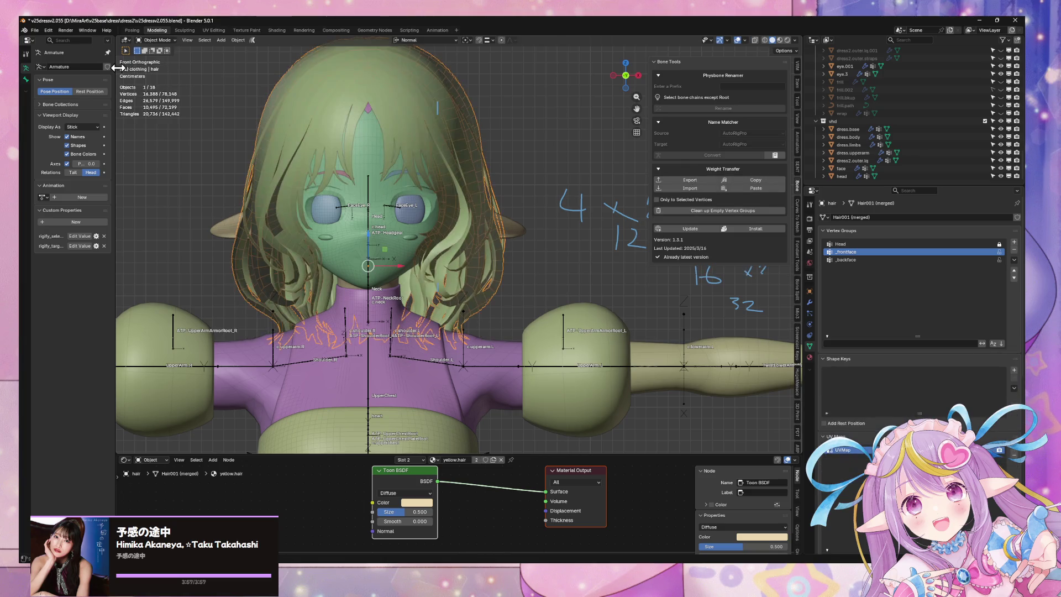
# - Measure the avatar's head from crown to chin with the Measure tool: 0.228482 m
pyautogui.moveTo(118, 66); pyautogui.dragTo(143, 72)
pyautogui.click(141, 113)
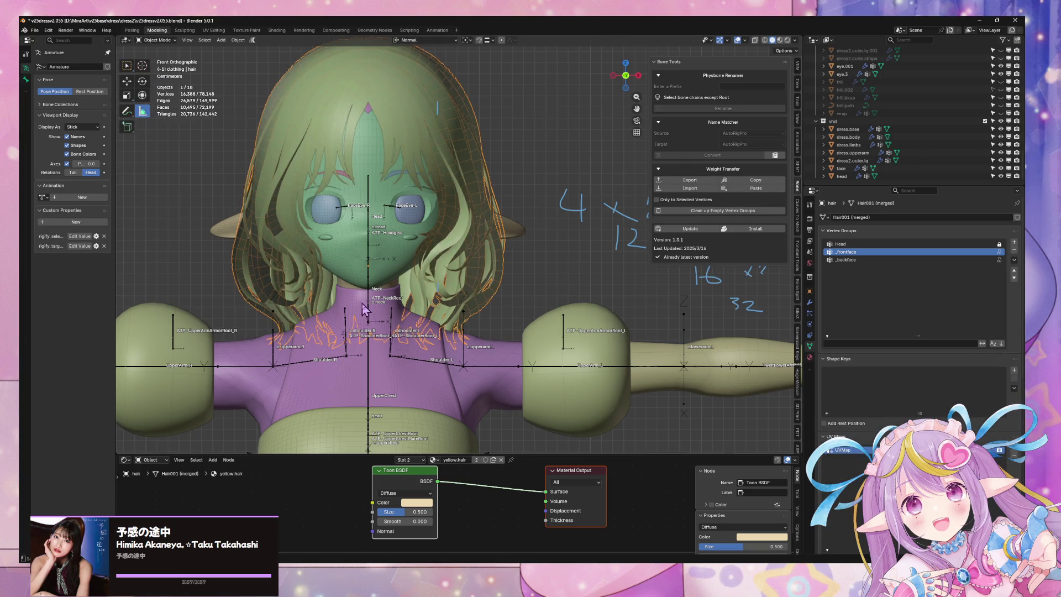
pyautogui.keyDown('shift'); pyautogui.scroll(5, 332, 139); pyautogui.keyUp('shift')
pyautogui.moveTo(388, 125); pyautogui.dragTo(412, 377)
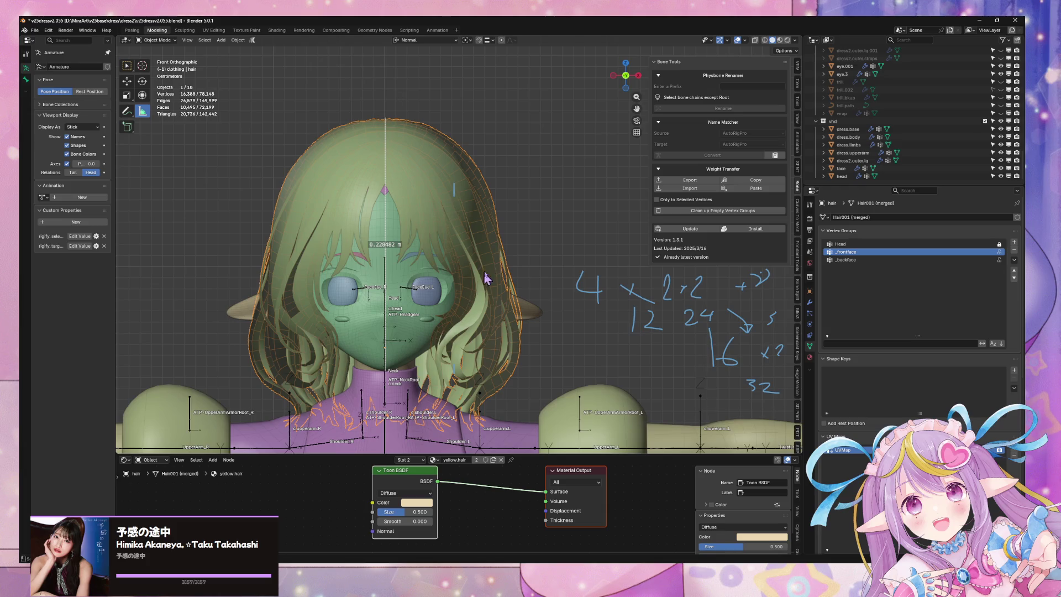
pyautogui.keyDown('shift'); pyautogui.scroll(4, 453, 315); pyautogui.keyUp('shift')
pyautogui.keyDown('ctrl'); pyautogui.hscroll(3, 453, 315); pyautogui.keyUp('ctrl')
# - Start handwriting the head measurement digits as an annotation note
pyautogui.moveTo(552, 148); pyautogui.dragTo(529, 161)
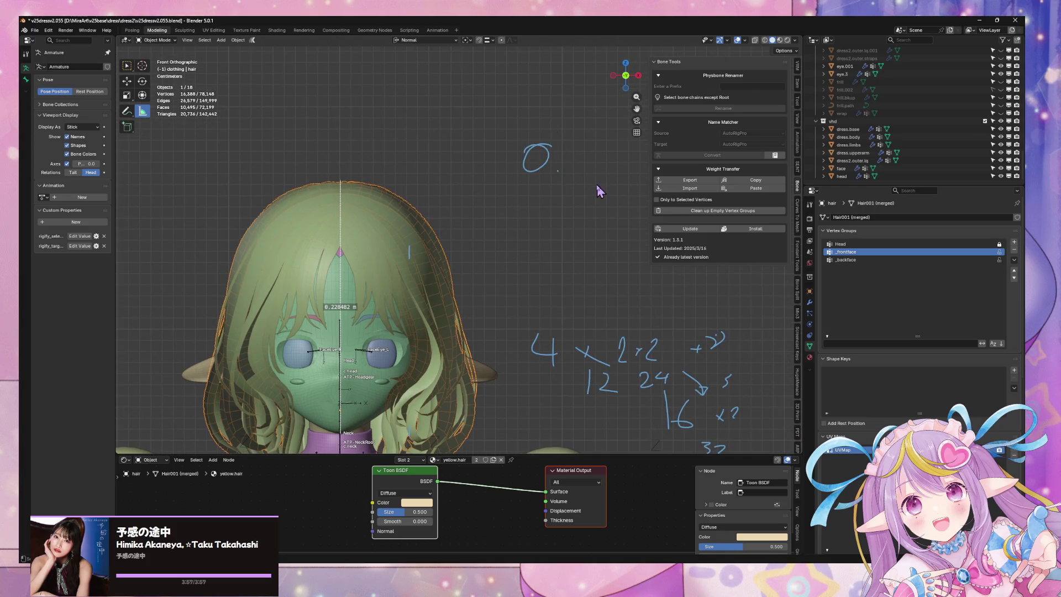
pyautogui.keyDown('shift'); pyautogui.moveTo(600, 190); pyautogui.dragTo(554, 186, button='middle'); pyautogui.keyUp('shift')
pyautogui.moveTo(538, 148)
pyautogui.mouseDown()
pyautogui.moveTo(556, 167)
pyautogui.moveTo(579, 166)
pyautogui.moveTo(588, 147)
pyautogui.mouseUp()
pyautogui.keyDown('shift'); pyautogui.moveTo(615, 187); pyautogui.dragTo(570, 184, button='middle'); pyautogui.keyUp('shift')
pyautogui.moveTo(567, 136)
pyautogui.mouseDown()
pyautogui.moveTo(588, 147)
pyautogui.moveTo(604, 138)
pyautogui.moveTo(625, 166)
pyautogui.mouseUp()
# - Measure the avatar's full height from head to feet, redoing it to get 1.43259 m
pyautogui.keyDown('shift'); pyautogui.scroll(-5, 396, 162); pyautogui.keyUp('shift')
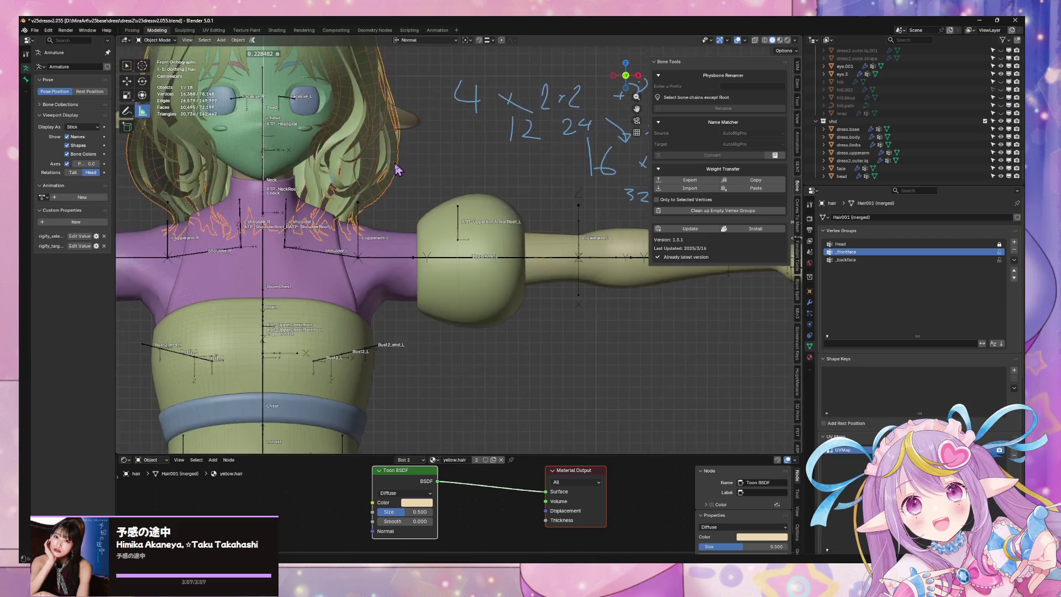
pyautogui.scroll(-6, 397, 161)
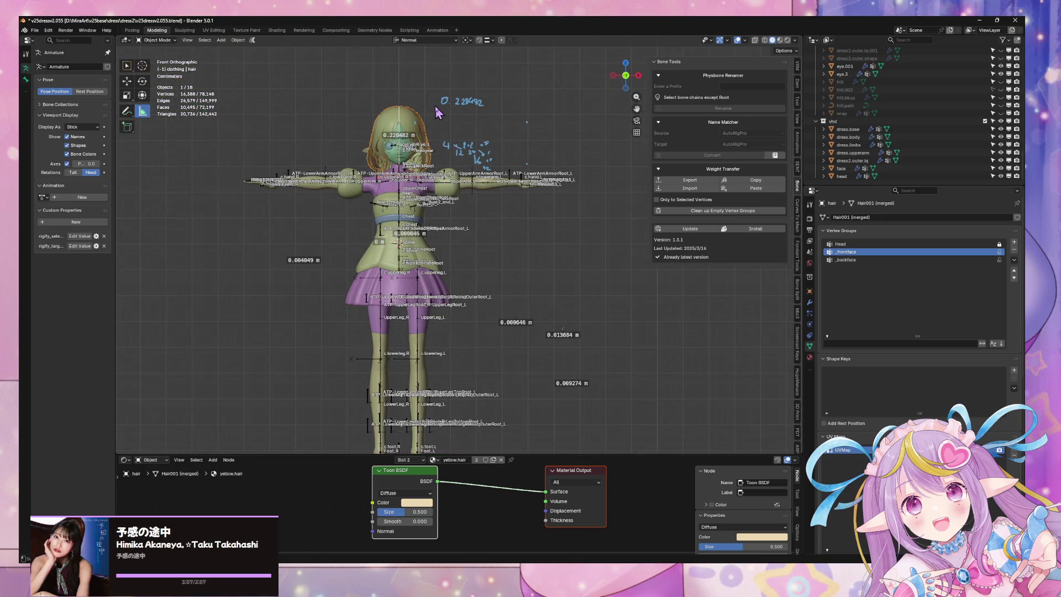
pyautogui.moveTo(436, 105); pyautogui.dragTo(436, 446)
pyautogui.keyDown('shift'); pyautogui.scroll(-2, 459, 262); pyautogui.keyUp('shift')
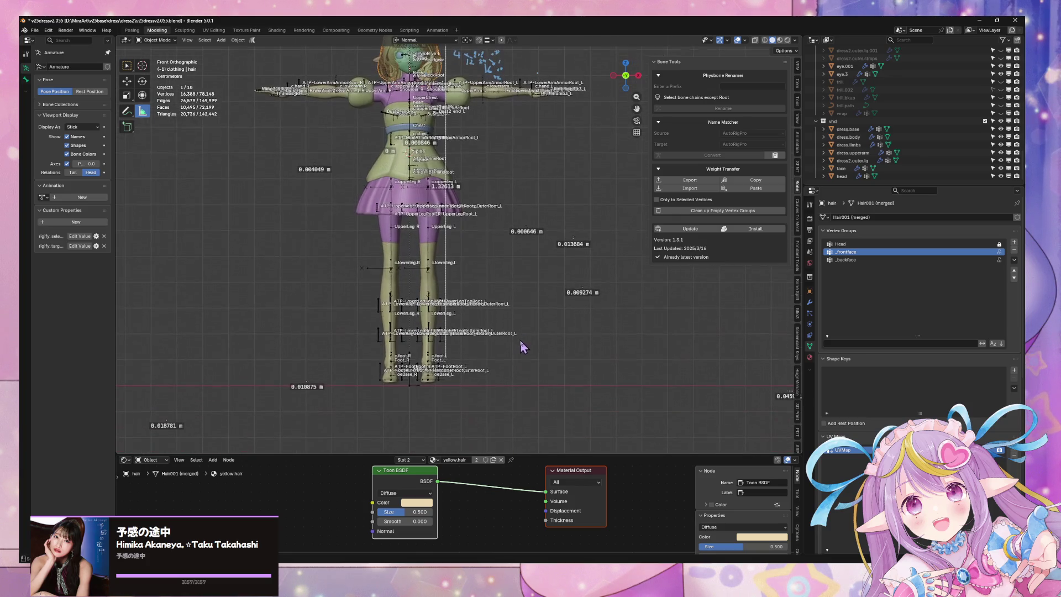
pyautogui.keyDown('shift'); pyautogui.scroll(1, 459, 262); pyautogui.keyUp('shift')
pyautogui.moveTo(441, 131); pyautogui.dragTo(441, 73)
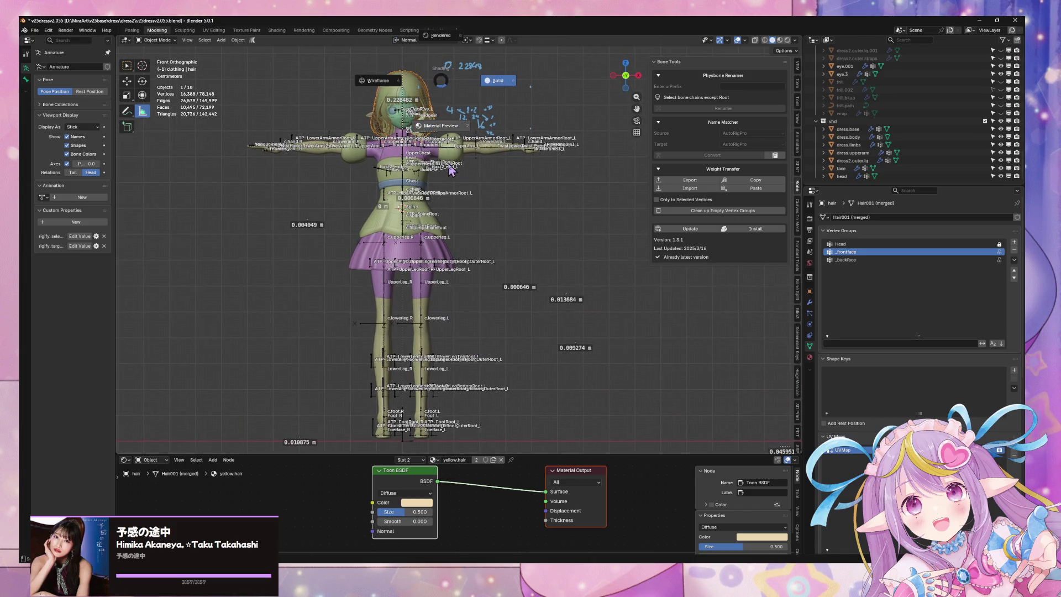
pyautogui.moveTo(442, 71); pyautogui.dragTo(443, 438)
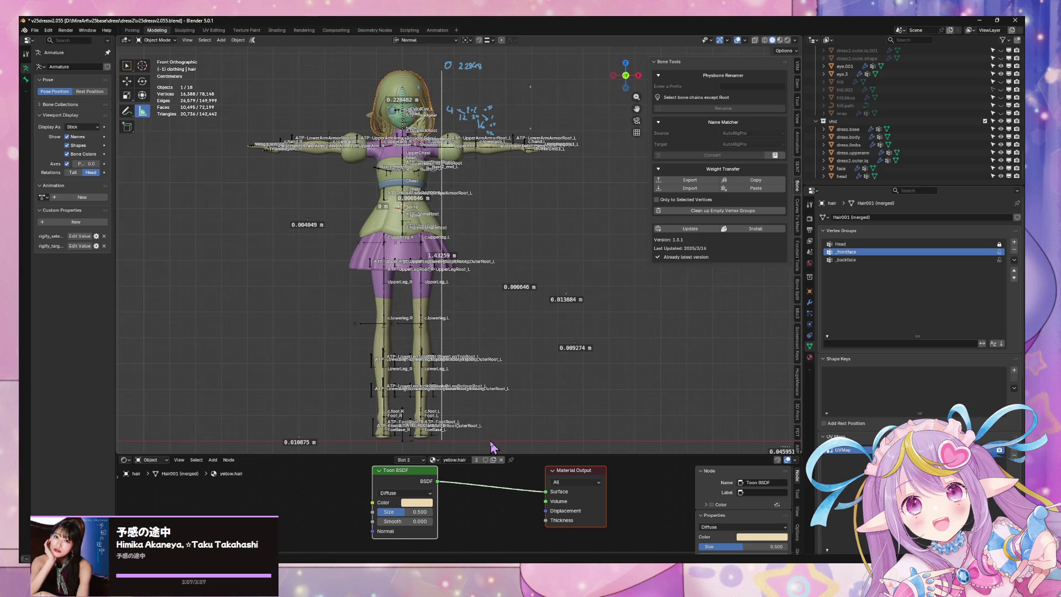
pyautogui.keyDown('shift'); pyautogui.scroll(3, 496, 198); pyautogui.keyUp('shift')
pyautogui.scroll(2, 453, 202)
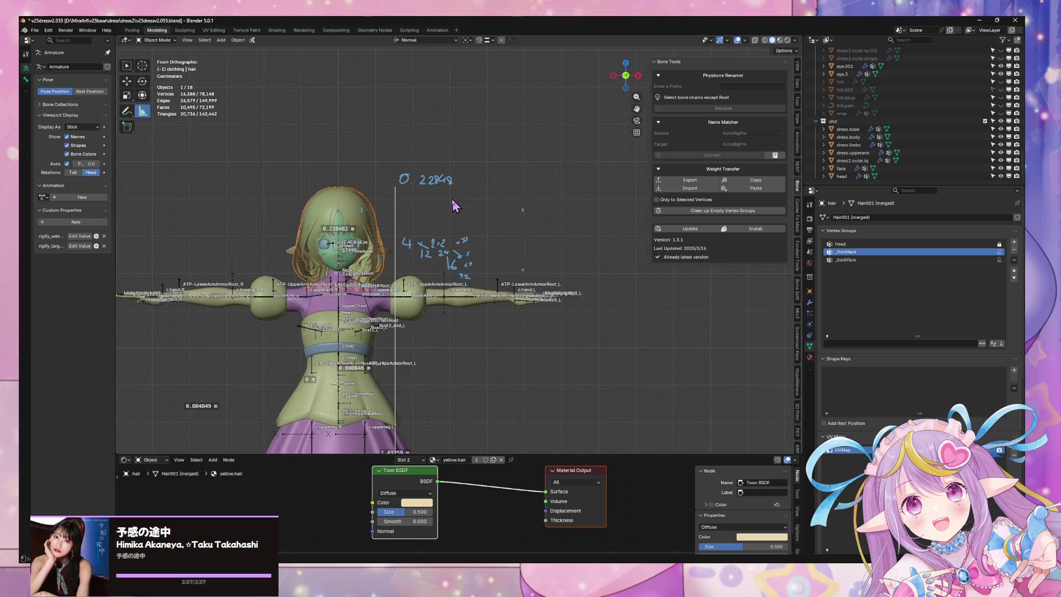
pyautogui.scroll(-1, 420, 177)
pyautogui.keyDown('shift'); pyautogui.scroll(-4, 437, 205); pyautogui.keyUp('shift')
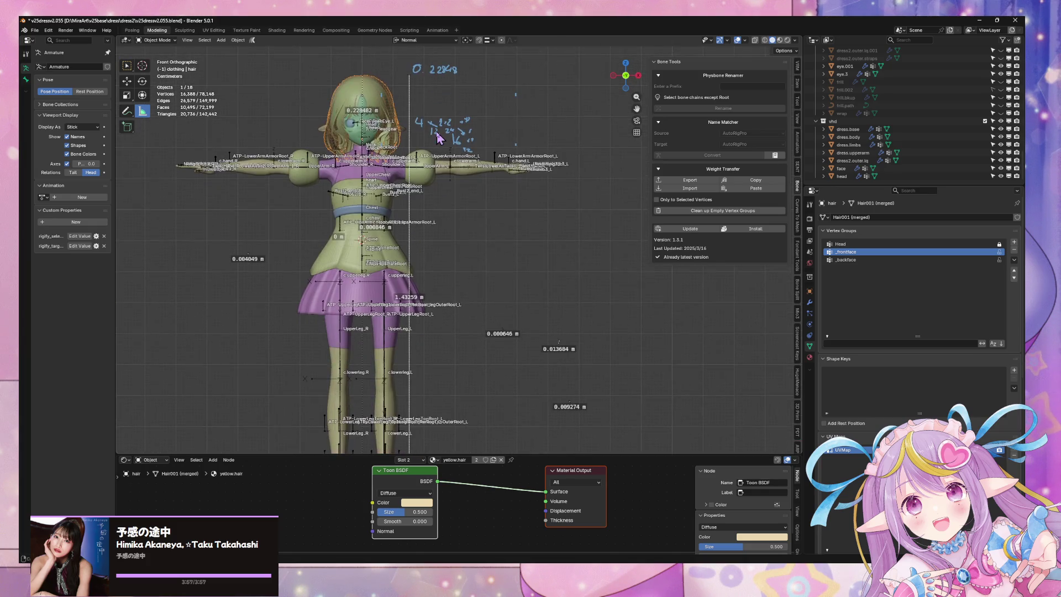
pyautogui.keyDown('shift'); pyautogui.scroll(4, 425, 166); pyautogui.keyUp('shift')
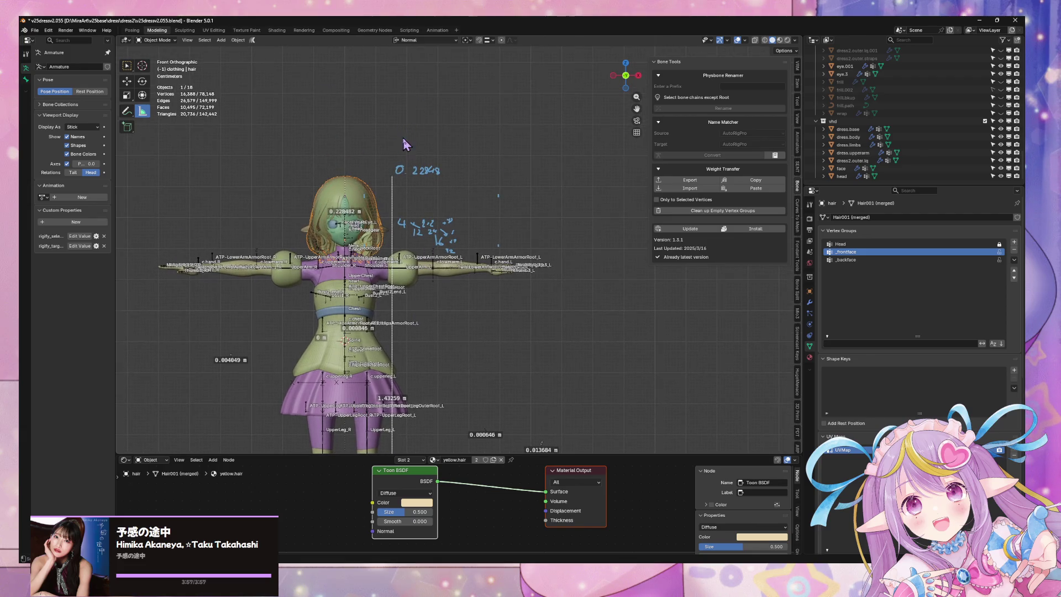
# - Handwrite 1.43259 above the 0.22848 head note and underline it as a fraction bar
pyautogui.click(409, 157)
pyautogui.moveTo(423, 141)
pyautogui.mouseDown()
pyautogui.moveTo(450, 134)
pyautogui.moveTo(485, 147)
pyautogui.mouseUp()
pyautogui.moveTo(489, 133); pyautogui.dragTo(497, 133)
pyautogui.moveTo(373, 158); pyautogui.dragTo(521, 159)
pyautogui.scroll(5, 450, 159)
pyautogui.keyDown('shift'); pyautogui.scroll(1, 418, 306); pyautogui.keyUp('shift')
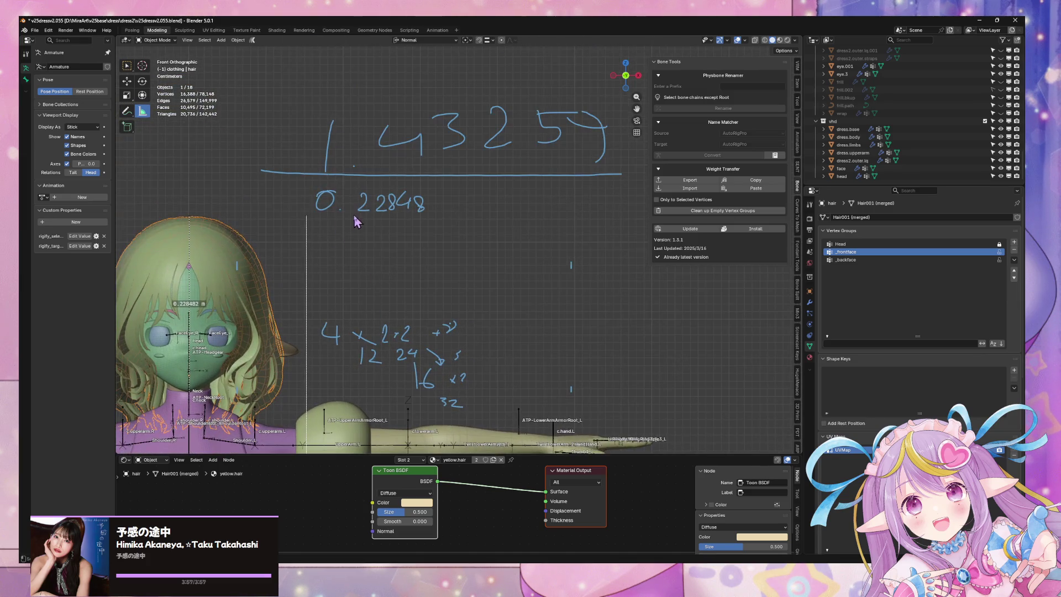
pyautogui.press('Escape')
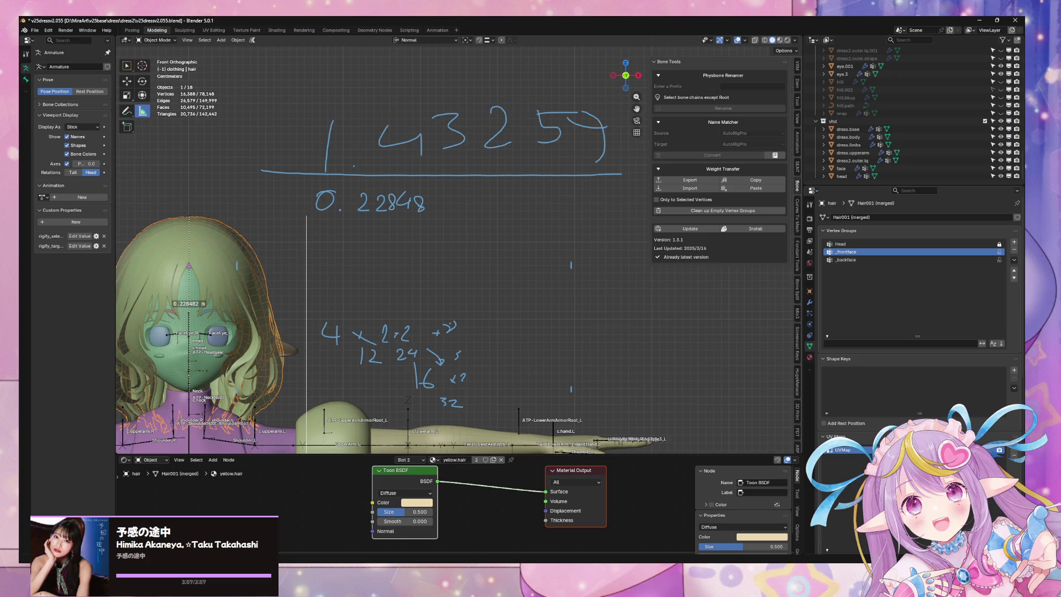
# - Calculate 1.43259 / 0.22848 in Google Search, giving 6.27008928571
pyautogui.moveTo(523, 561)
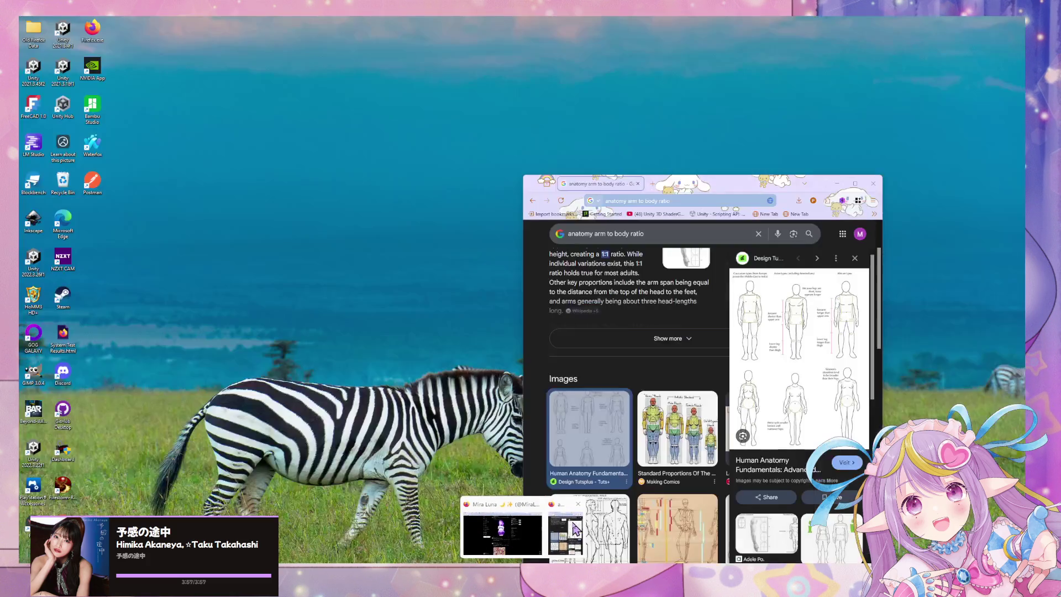
pyautogui.click(523, 529)
pyautogui.click(655, 203)
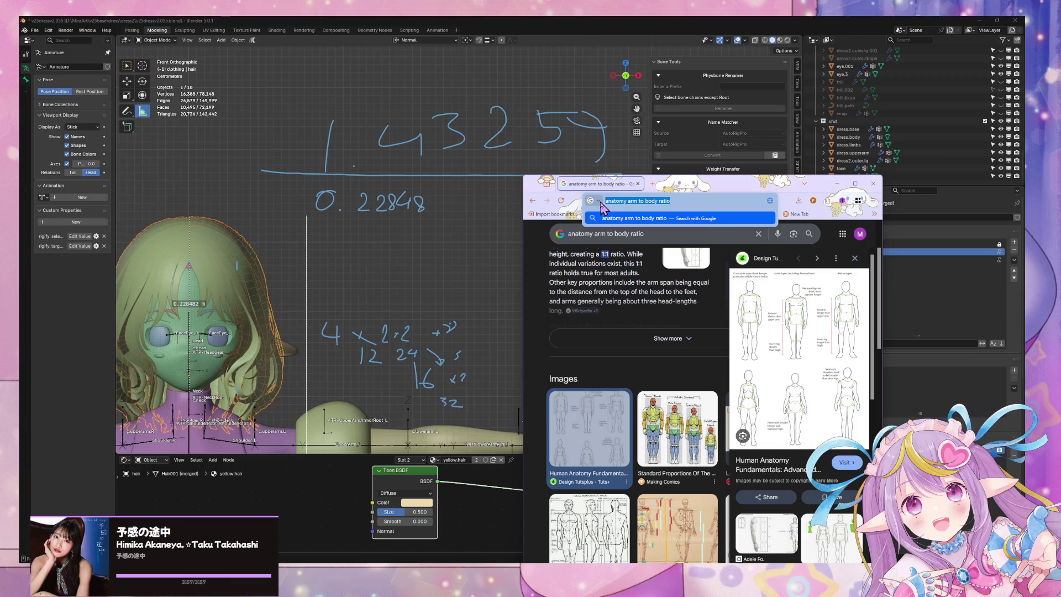
pyautogui.write('0.22')
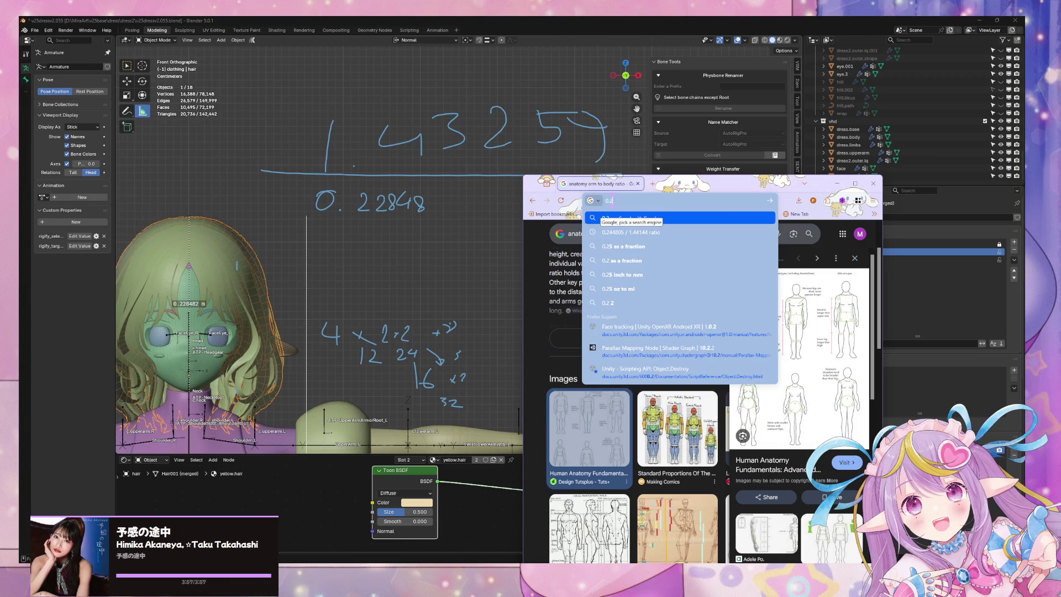
pyautogui.write('848')
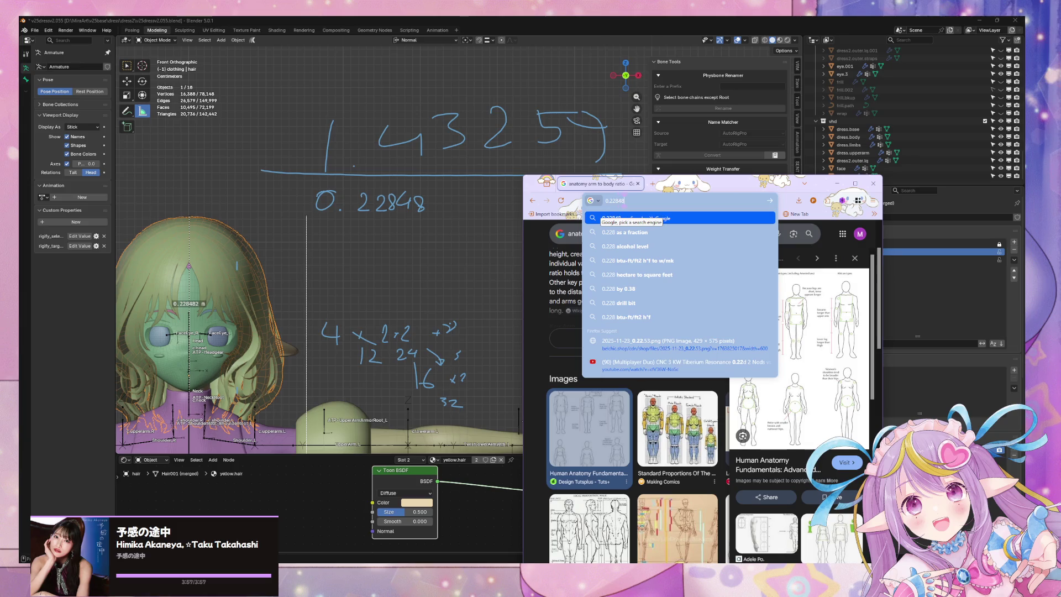
pyautogui.write('/1.4')
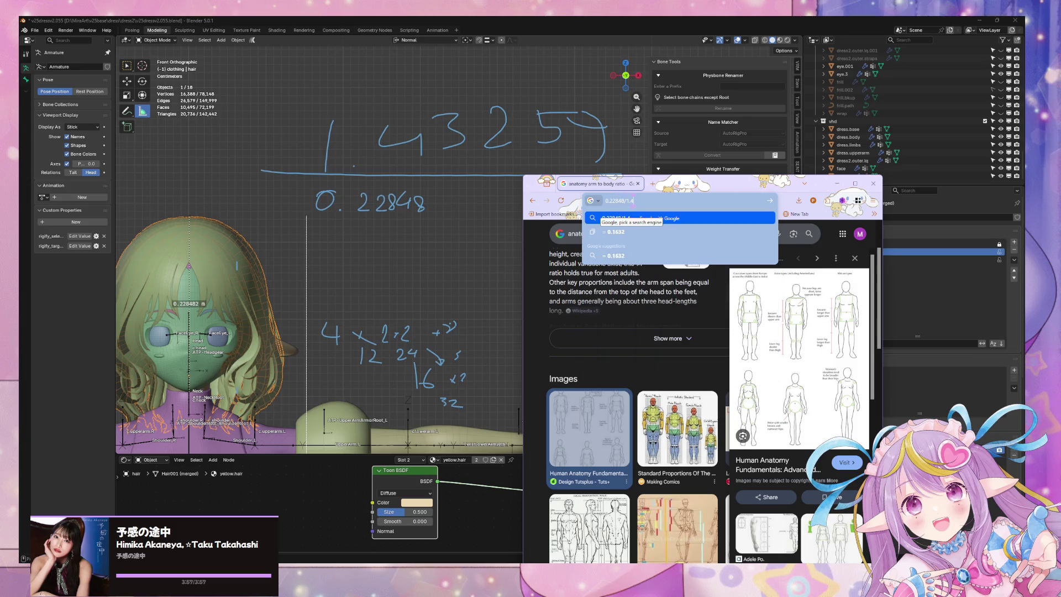
pyautogui.write('3259')
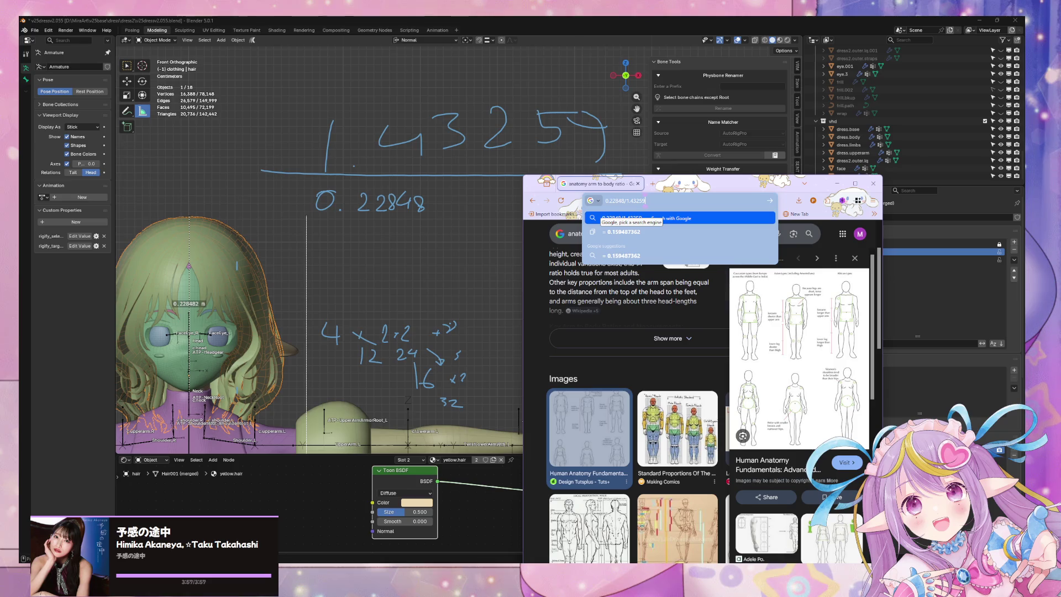
pyautogui.press('Return')
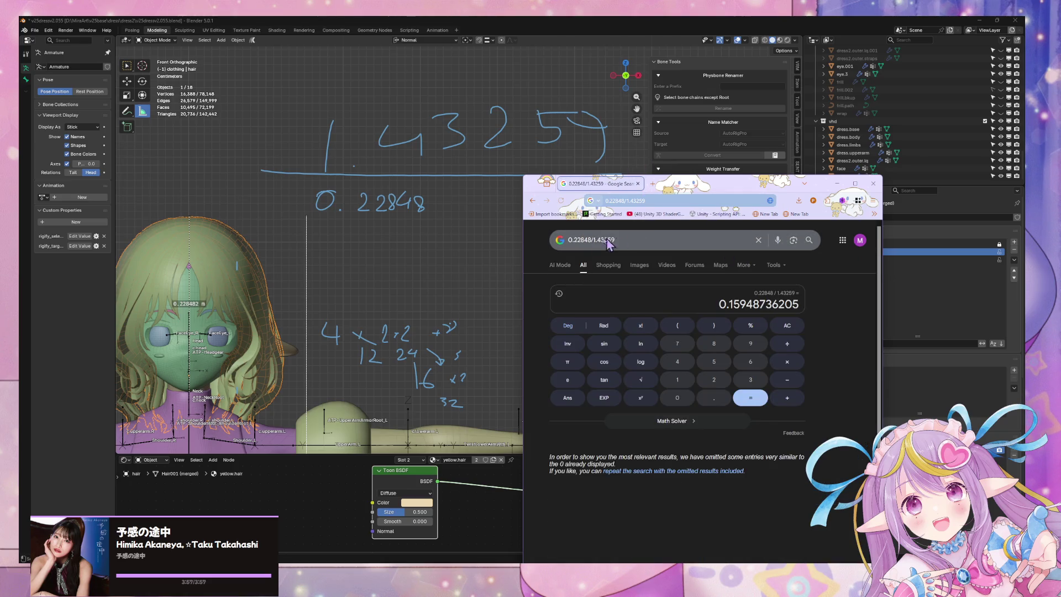
pyautogui.click(591, 238)
pyautogui.press('BackSpace')
pyautogui.press('BackSpace')
pyautogui.press('BackSpace')
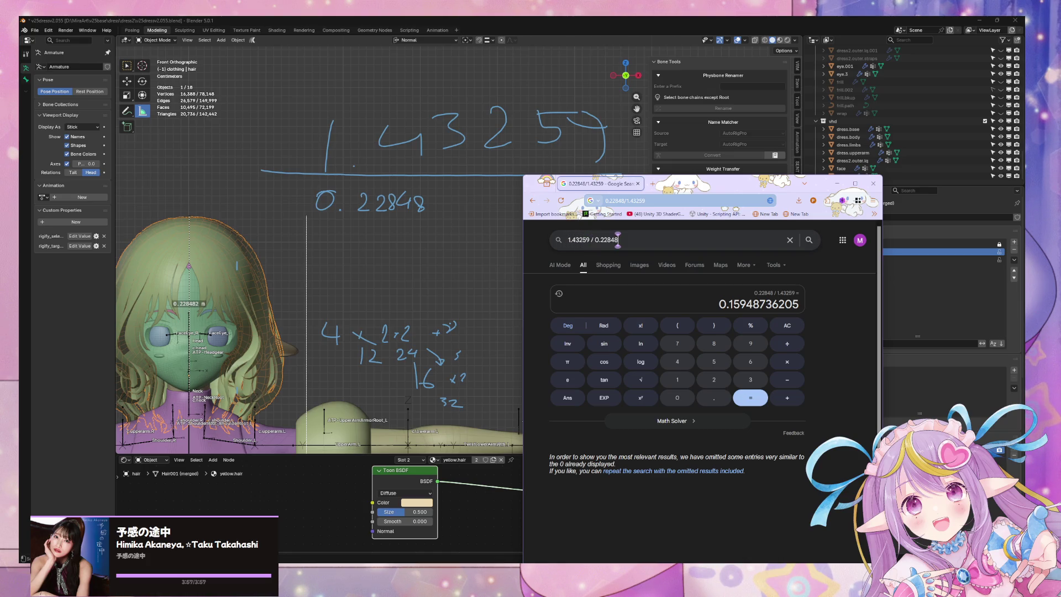
pyautogui.press('Return')
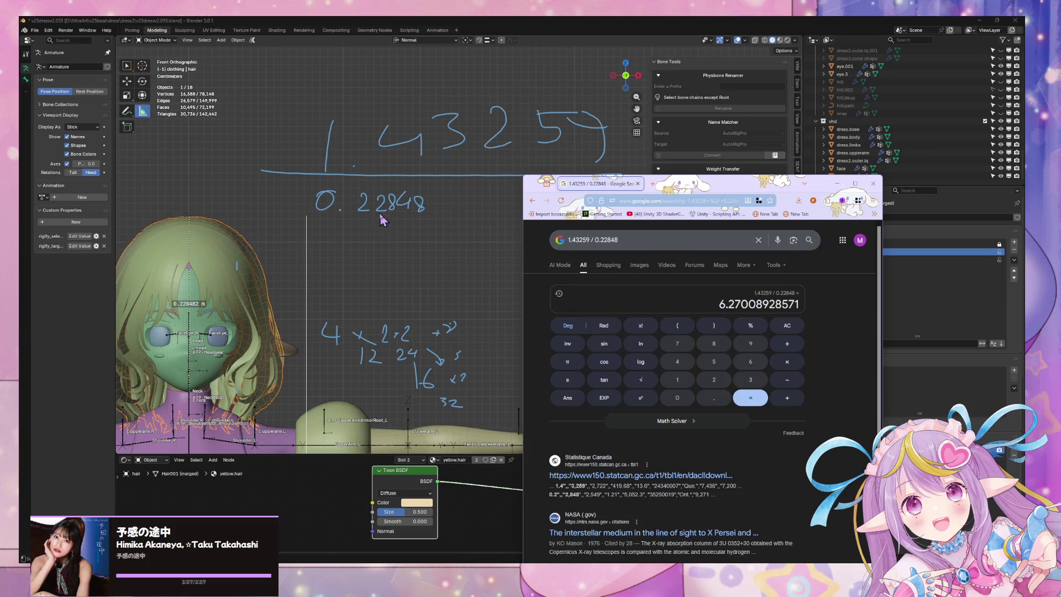
# - Handwrite ≈ 6.27 beside the height fraction in Blender
pyautogui.click(381, 220)
pyautogui.scroll(-3, 420, 217)
pyautogui.moveTo(512, 216)
pyautogui.mouseDown()
pyautogui.moveTo(544, 194)
pyautogui.moveTo(545, 222)
pyautogui.mouseUp()
pyautogui.moveTo(575, 190)
pyautogui.mouseDown()
pyautogui.moveTo(567, 205)
pyautogui.moveTo(631, 213)
pyautogui.mouseUp()
pyautogui.keyDown('shift'); pyautogui.scroll(-6, 424, 238); pyautogui.keyUp('shift')
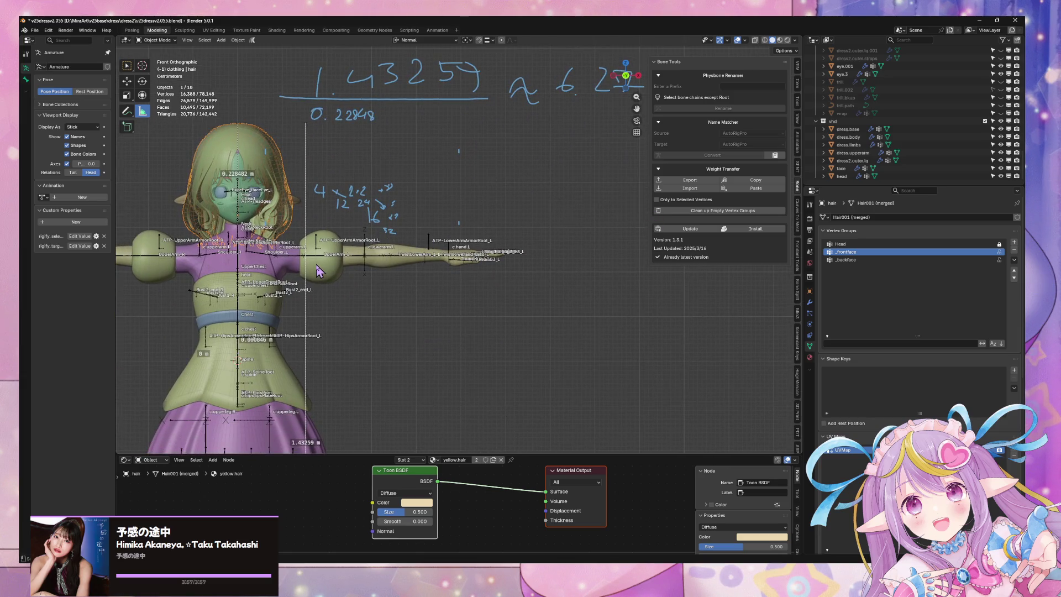
pyautogui.scroll(3, 319, 271)
pyautogui.scroll(-3, 399, 219)
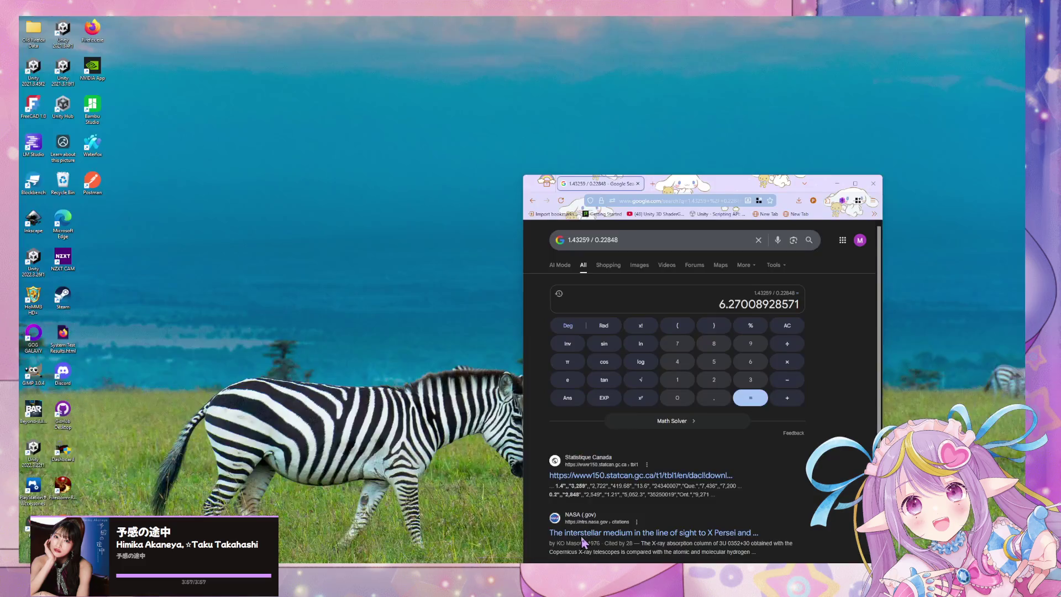
pyautogui.click(522, 548)
# - Search Google for 'head to body ratio' and open the Anime Art Magazine article
pyautogui.moveTo(719, 184)
pyautogui.mouseDown()
pyautogui.moveTo(451, 210)
pyautogui.moveTo(549, 223)
pyautogui.mouseUp()
pyautogui.click(497, 239)
pyautogui.write('head to body ratio')
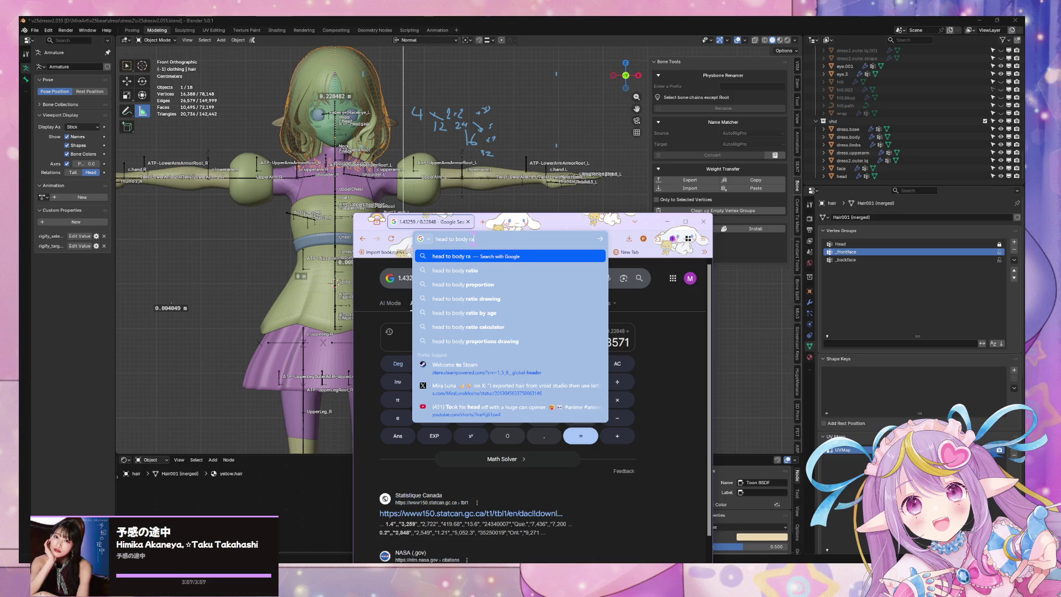
pyautogui.press('Return')
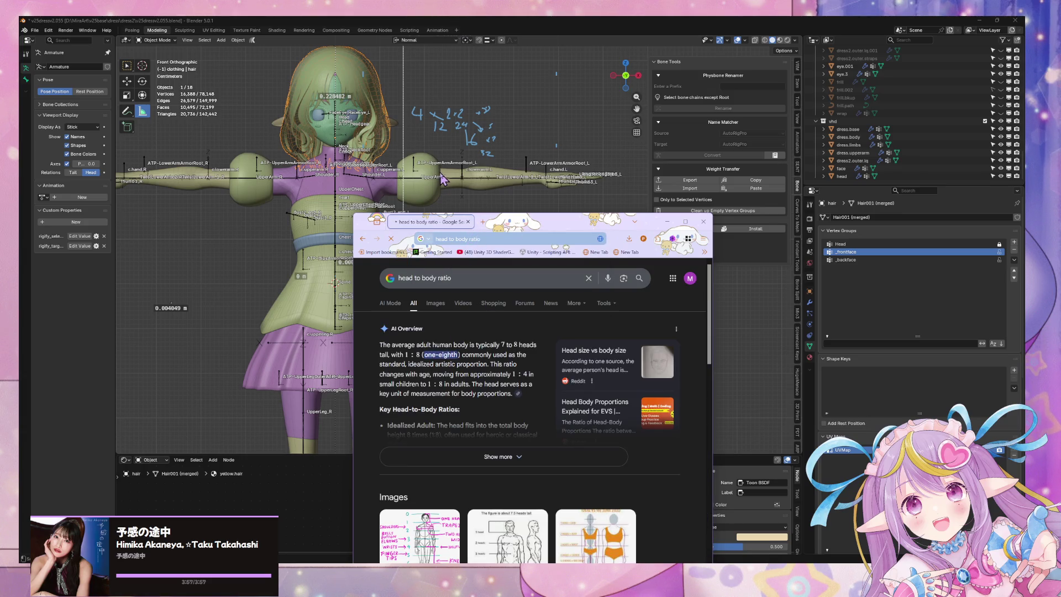
pyautogui.scroll(-5, 506, 318)
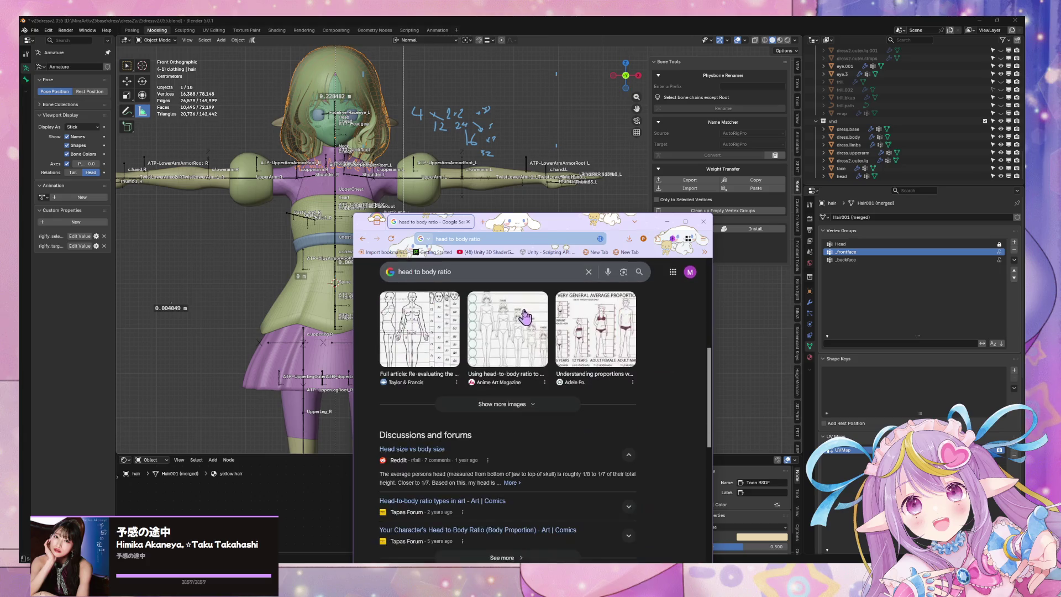
pyautogui.scroll(-2, 505, 318)
pyautogui.click(506, 318)
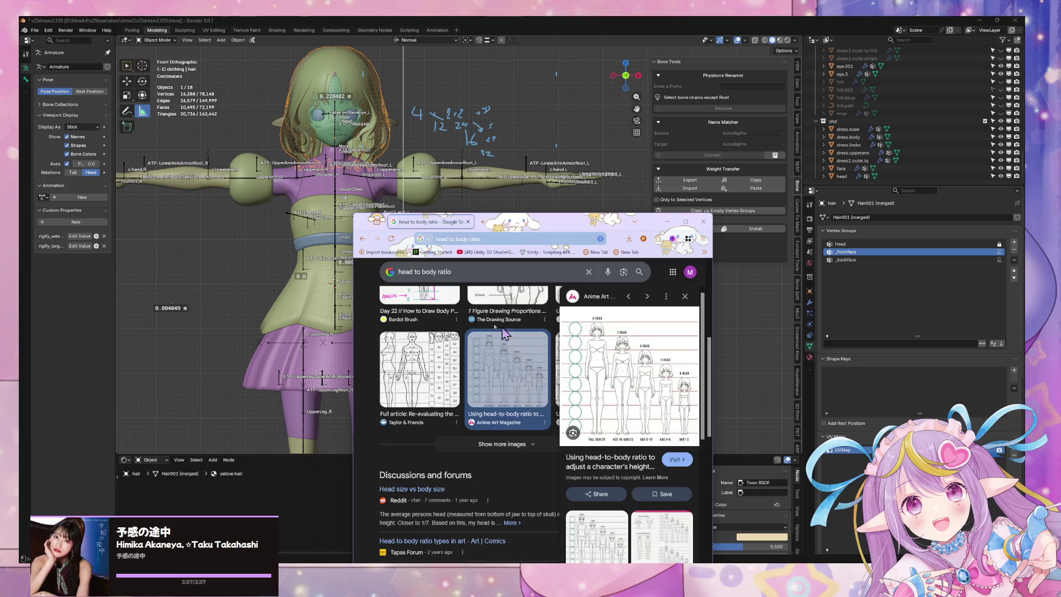
pyautogui.click(593, 371)
# - Read the article maximized, restore the window, then minimize Chrome back to Blender
pyautogui.moveTo(620, 223)
pyautogui.mouseDown()
pyautogui.moveTo(598, 155)
pyautogui.moveTo(592, 208)
pyautogui.mouseUp()
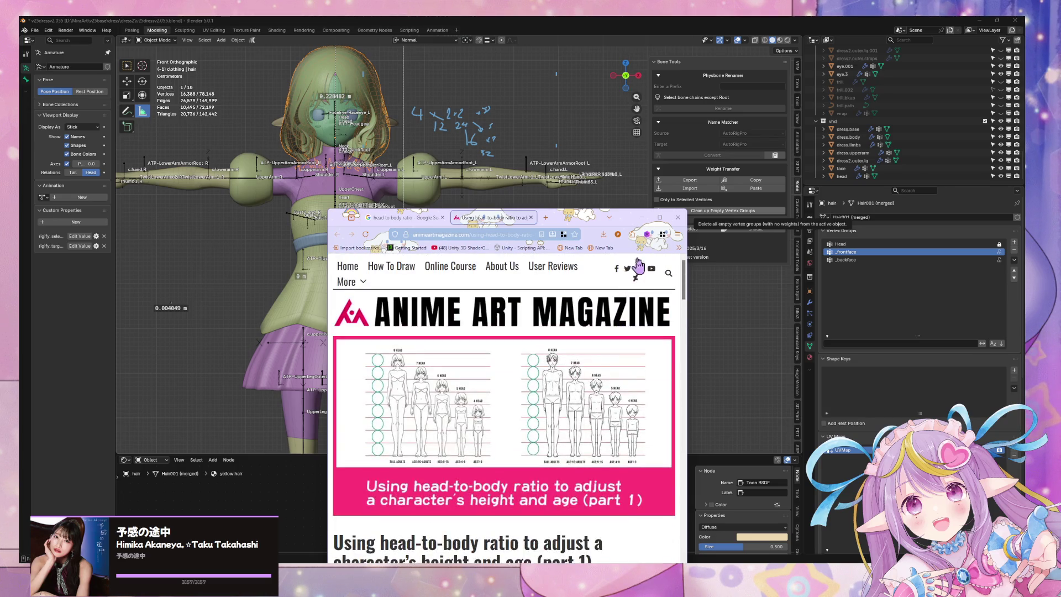
pyautogui.click(659, 218)
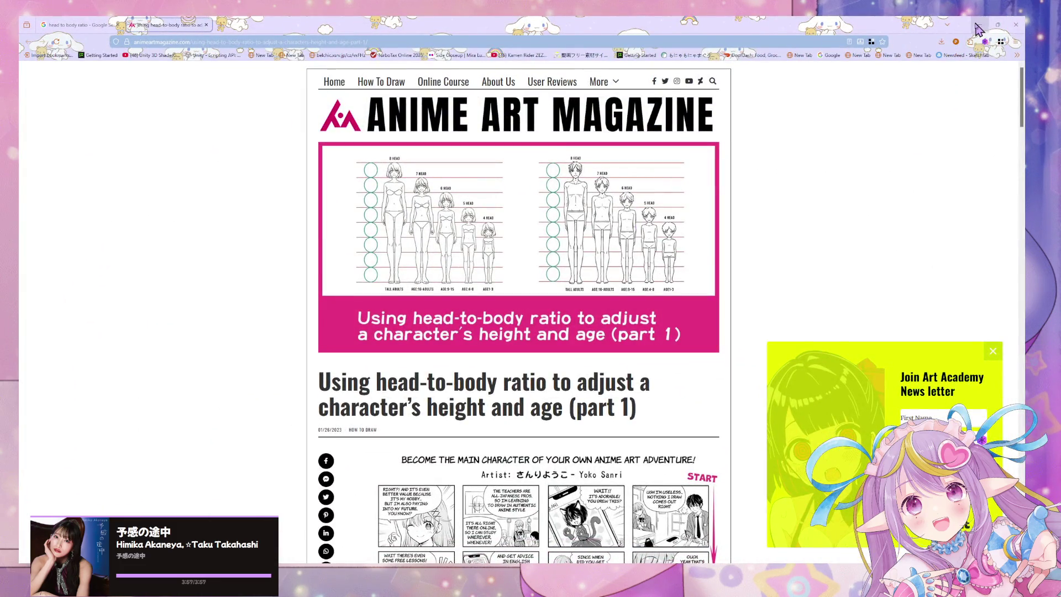
pyautogui.click(998, 25)
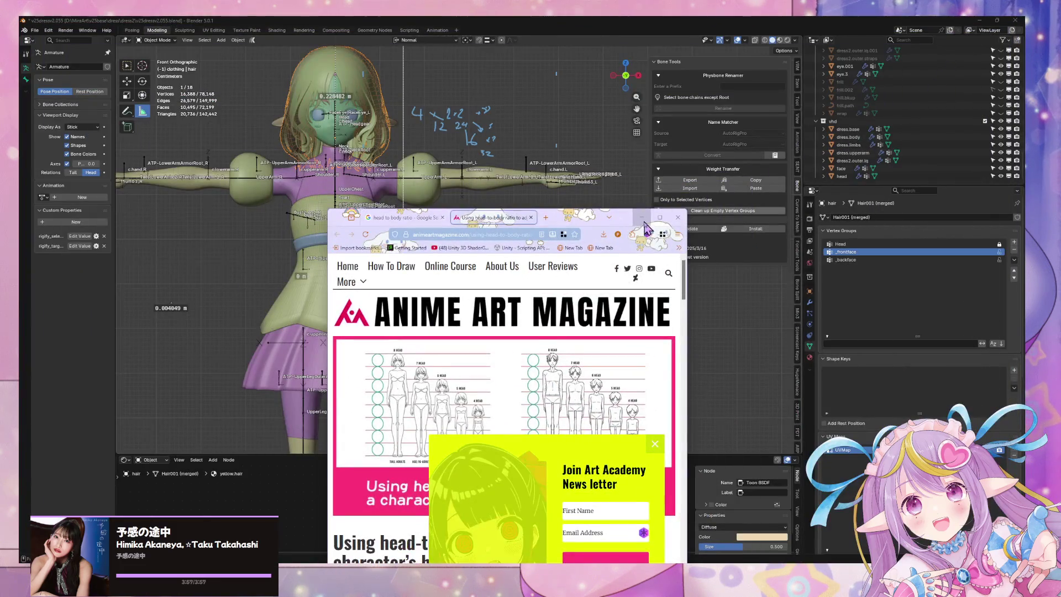
pyautogui.click(642, 211)
pyautogui.moveTo(578, 215)
pyautogui.keyDown('shift'); pyautogui.mouseDown(button='middle')
pyautogui.moveTo(497, 229)
pyautogui.moveTo(447, 277)
pyautogui.mouseUp(button='middle'); pyautogui.keyUp('shift')
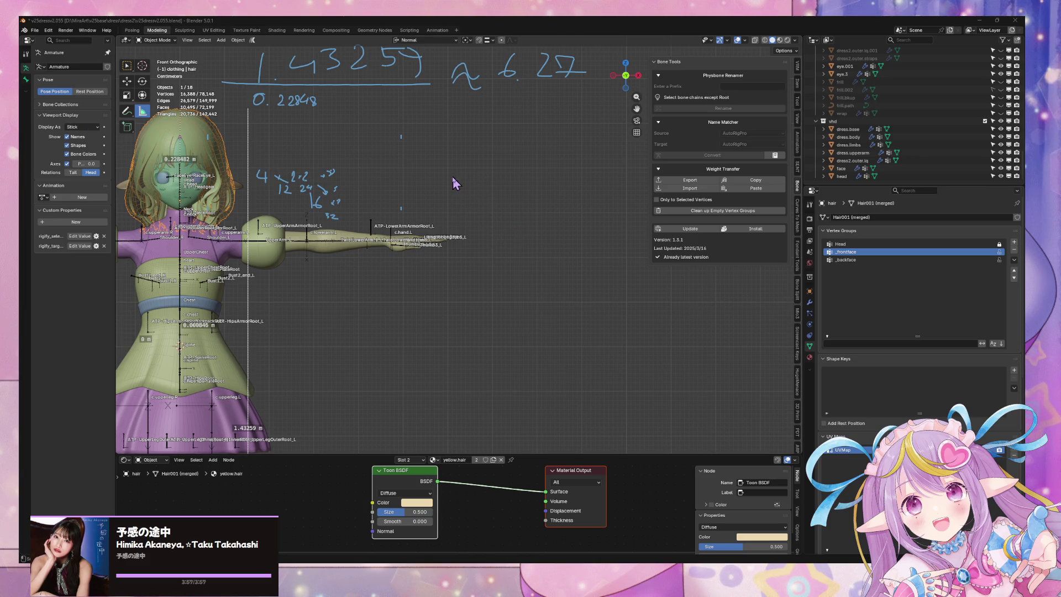
# - Delete the RulerData3D annotation layer from the View tab's Annotations
pyautogui.scroll(-2, 447, 214)
pyautogui.keyDown('shift'); pyautogui.moveTo(357, 269); pyautogui.dragTo(470, 283, button='middle'); pyautogui.keyUp('shift')
pyautogui.scroll(3, 803, 172)
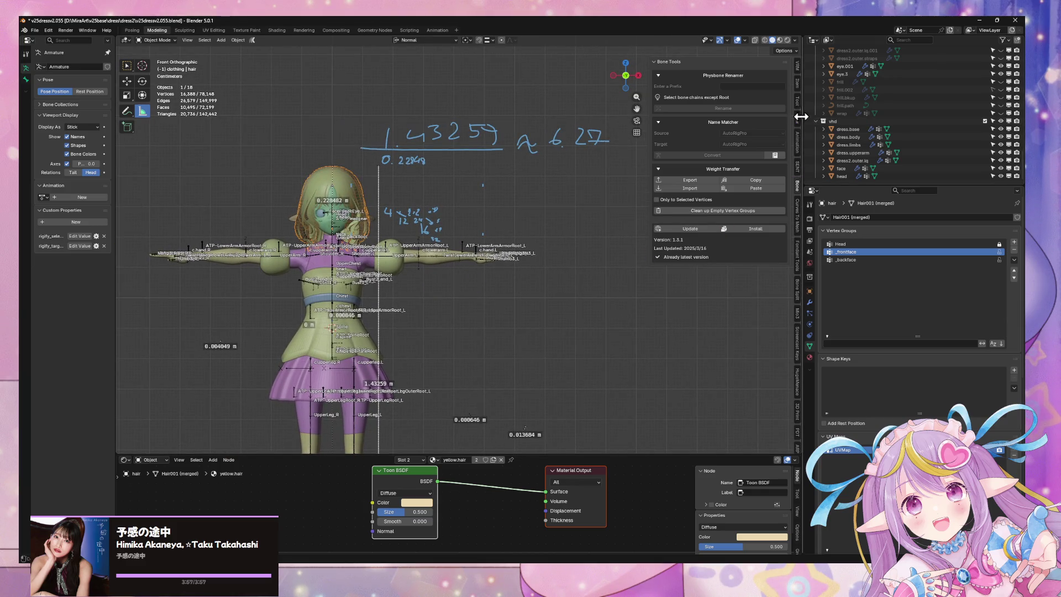
pyautogui.click(723, 324)
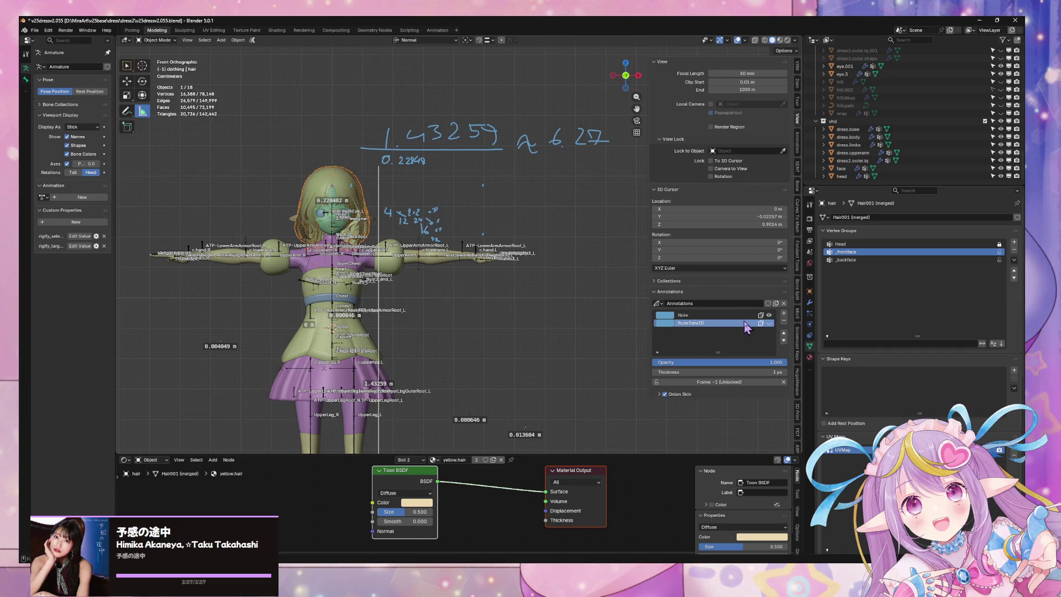
pyautogui.click(784, 320)
# - Make dress.upperarm the active object, toggling overlays off and back on
pyautogui.scroll(4, 459, 243)
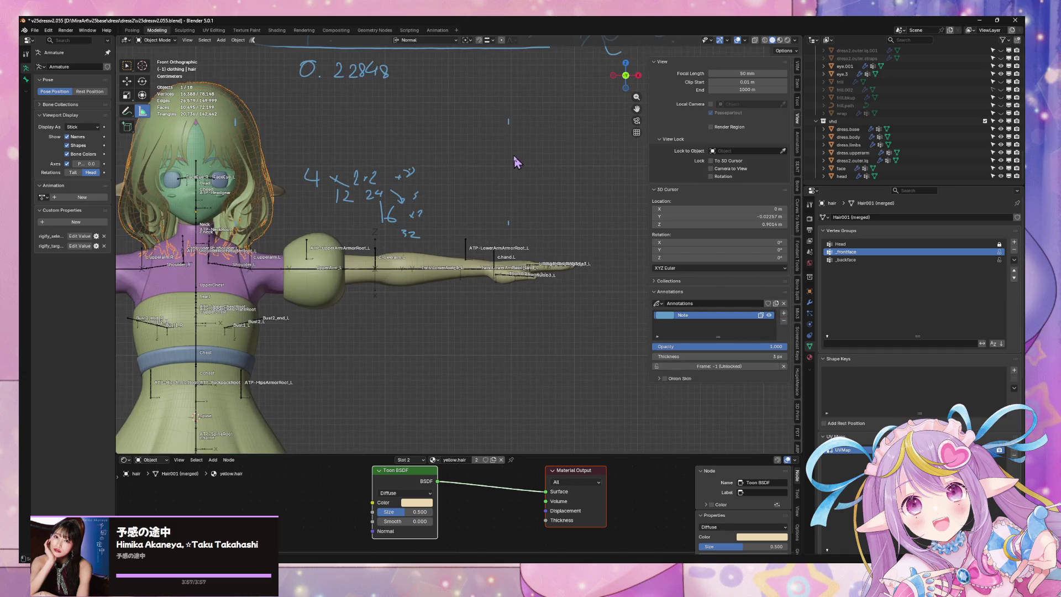
pyautogui.click(737, 41)
pyautogui.scroll(-5, 398, 239)
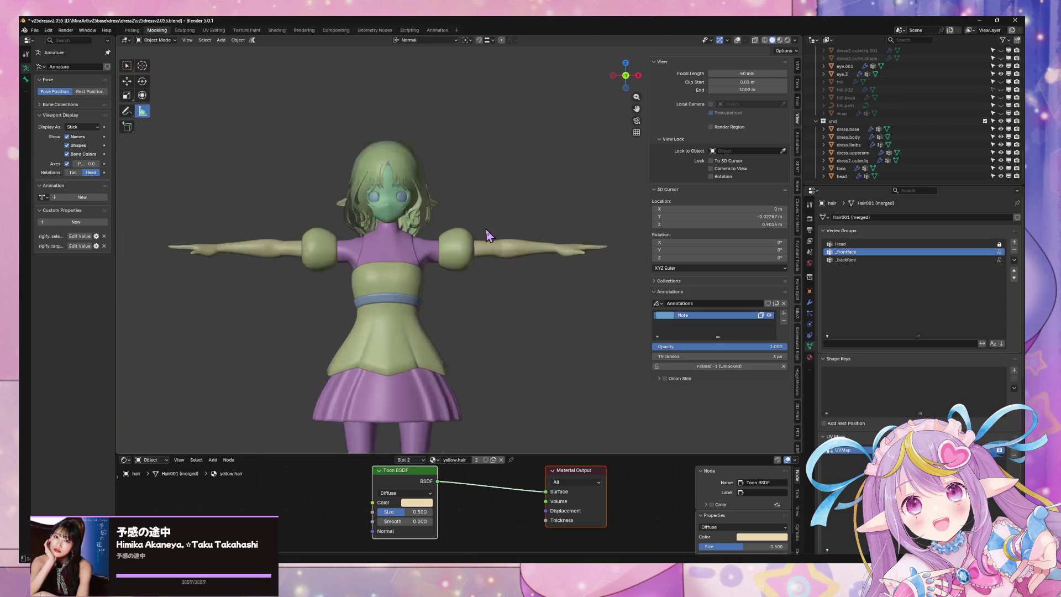
pyautogui.scroll(6, 494, 247)
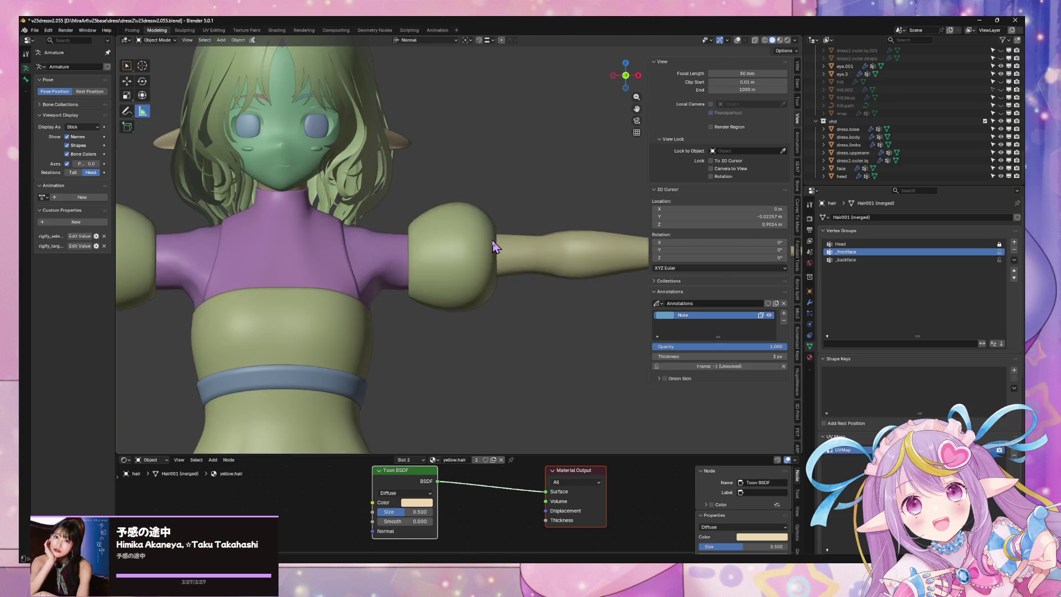
pyautogui.click(453, 246)
pyautogui.click(737, 41)
pyautogui.scroll(5, 570, 201)
pyautogui.scroll(-2, 553, 199)
# - In Edit Mode with X-ray on, select the sleeve's middle edge ring and shrink it
pyautogui.press('Tab')
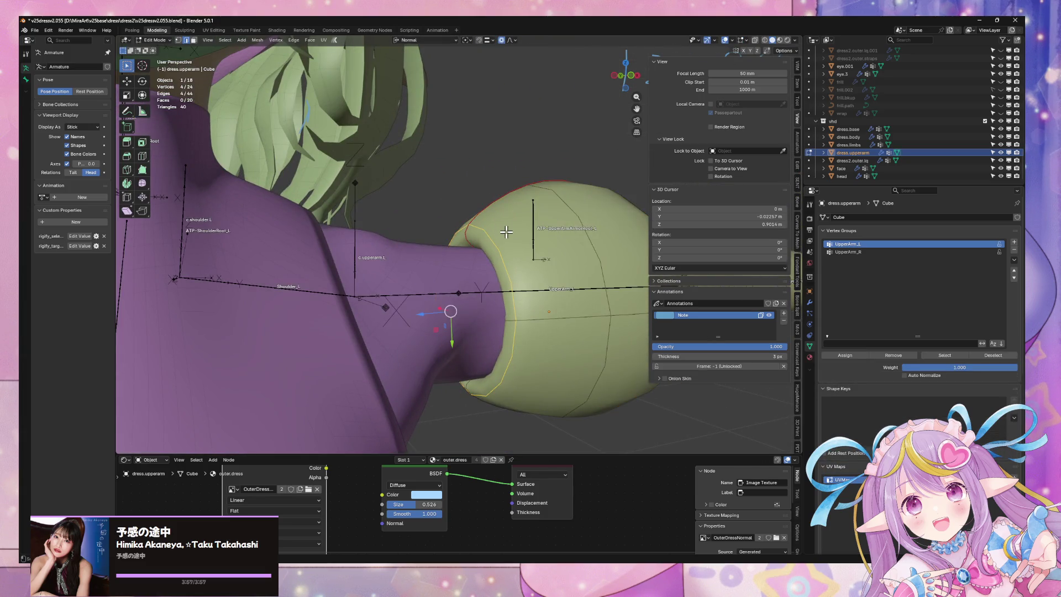
pyautogui.hotkey('alt', 'z')
pyautogui.press('3')
pyautogui.keyDown('alt'); pyautogui.click(484, 234); pyautogui.keyUp('alt')
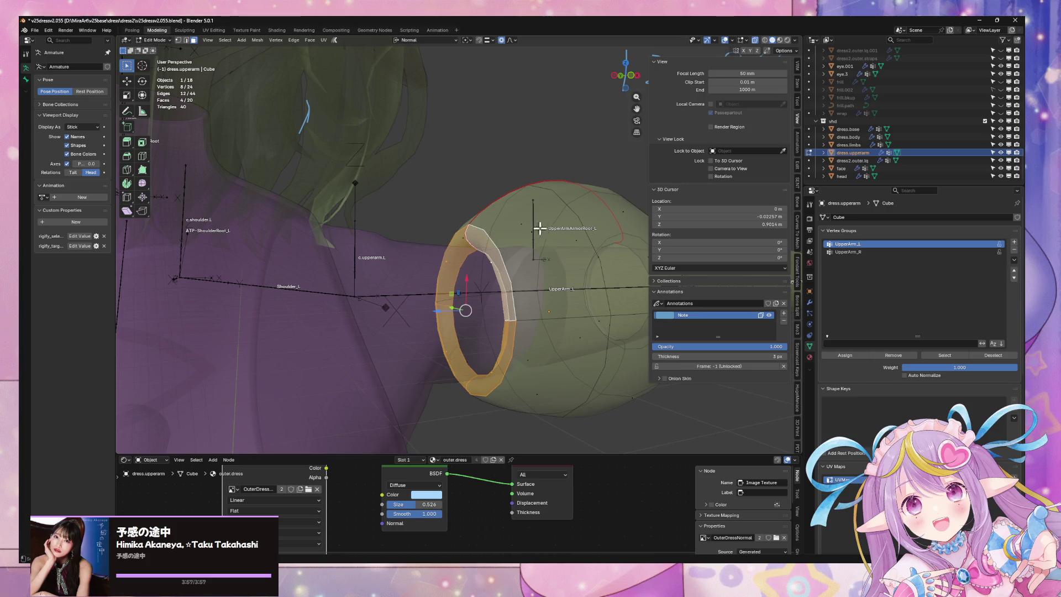
pyautogui.press('2')
pyautogui.keyDown('alt'); pyautogui.click(589, 226); pyautogui.keyUp('alt')
pyautogui.moveTo(599, 228); pyautogui.dragTo(636, 200, button='middle')
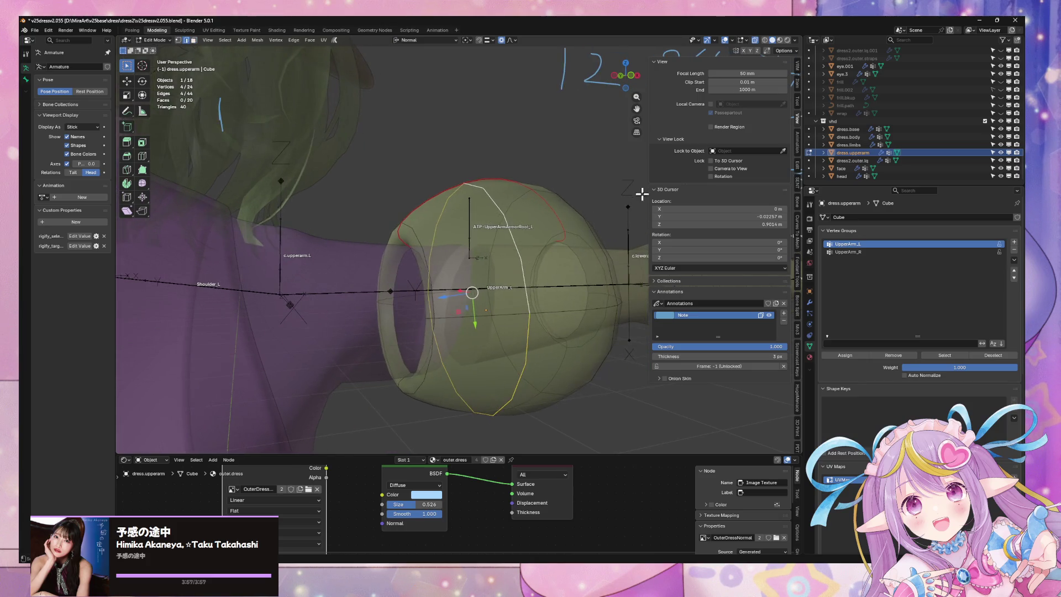
pyautogui.press('s')
pyautogui.click(600, 204)
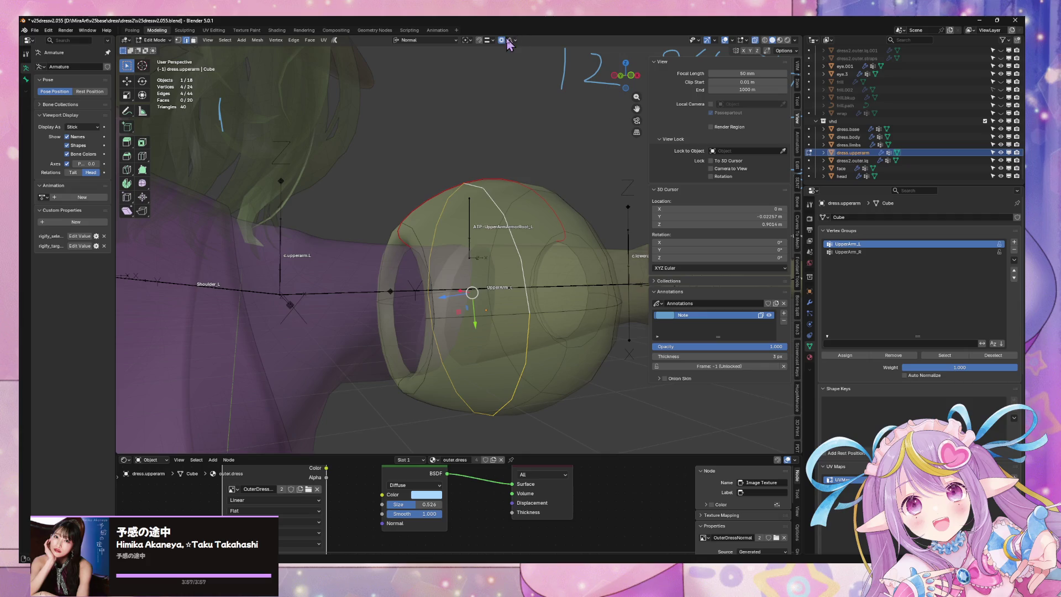
# - Add a second edge ring to the selection and shrink both rings together
pyautogui.moveTo(572, 199); pyautogui.dragTo(547, 199, button='middle')
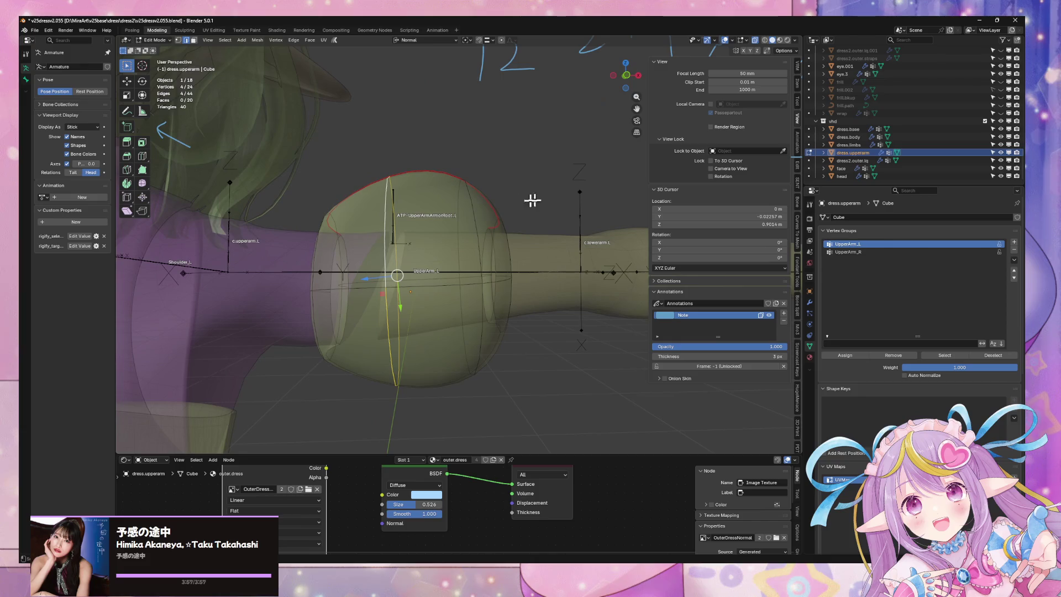
pyautogui.keyDown('alt'); pyautogui.keyDown('shift'); pyautogui.click(477, 213); pyautogui.keyUp('shift'); pyautogui.keyUp('alt')
pyautogui.press('s')
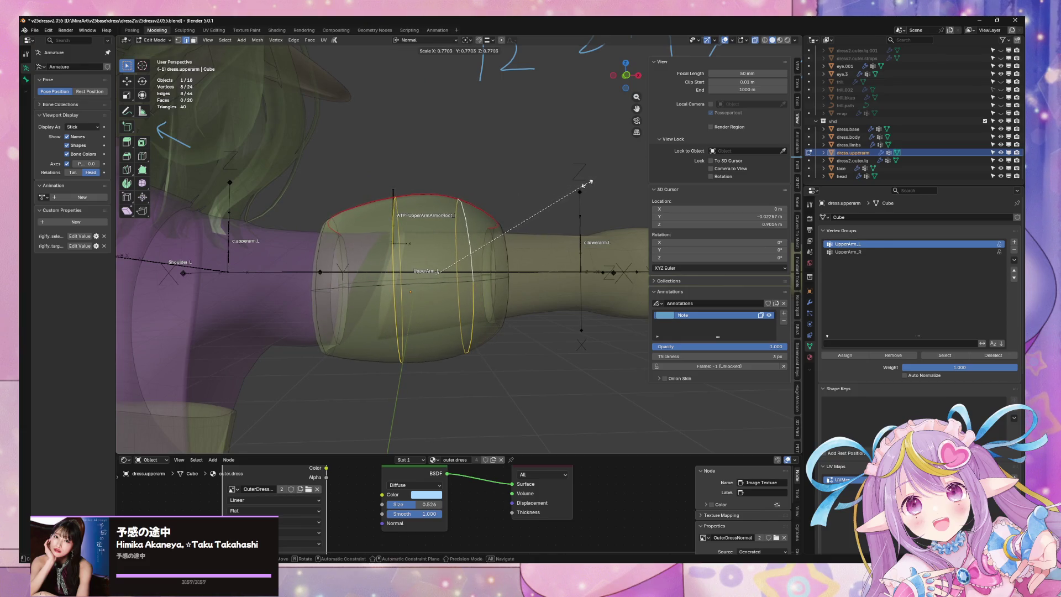
pyautogui.click(589, 185)
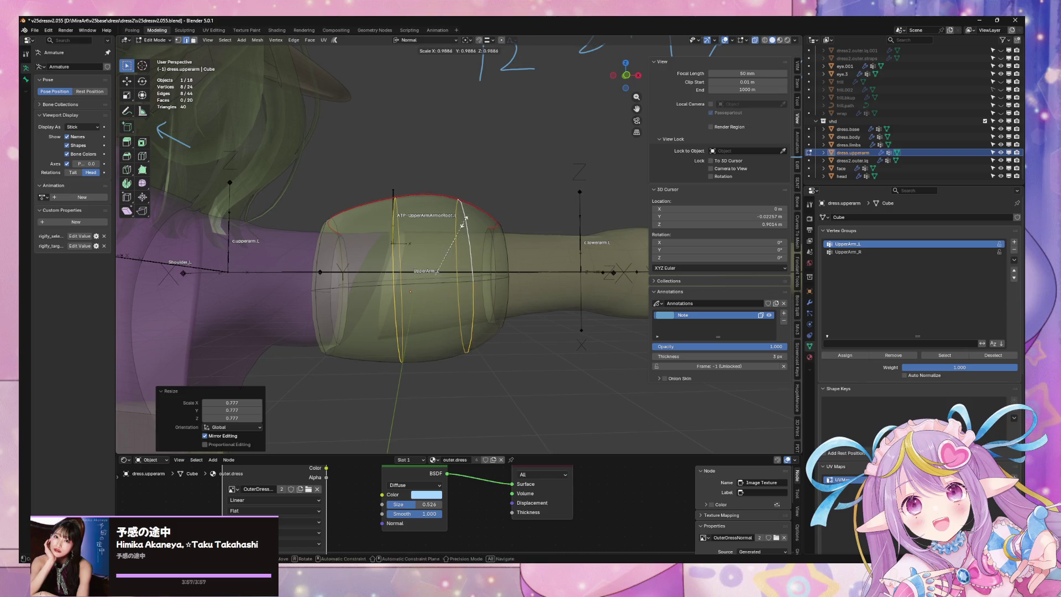
# - Switch to Global orientation and move the vertical edge ring along X
pyautogui.click(389, 226)
pyautogui.keyDown('alt'); pyautogui.click(393, 226); pyautogui.keyUp('alt')
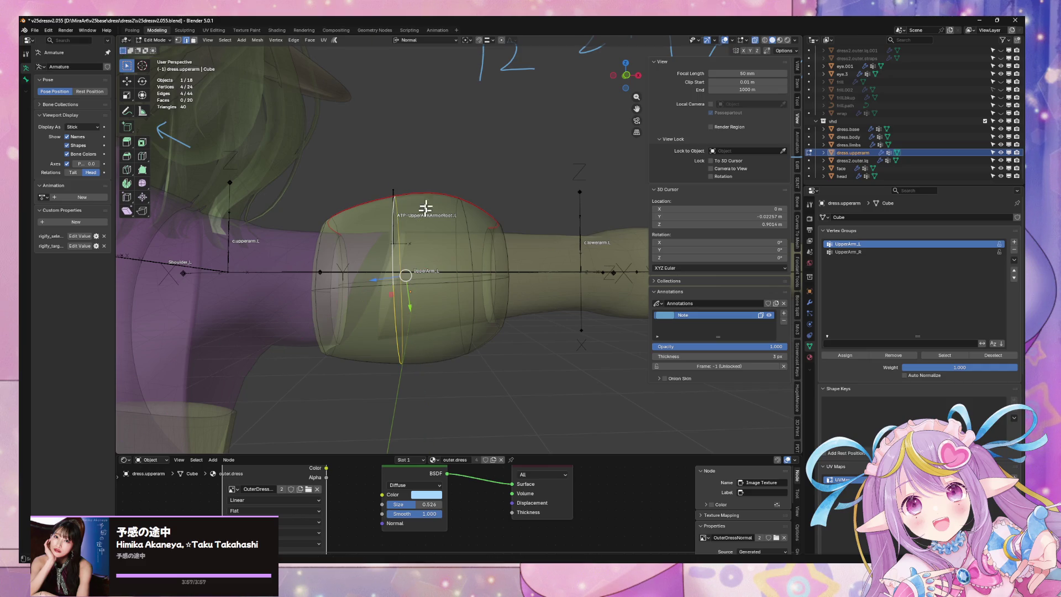
pyautogui.click(428, 40)
pyautogui.click(434, 65)
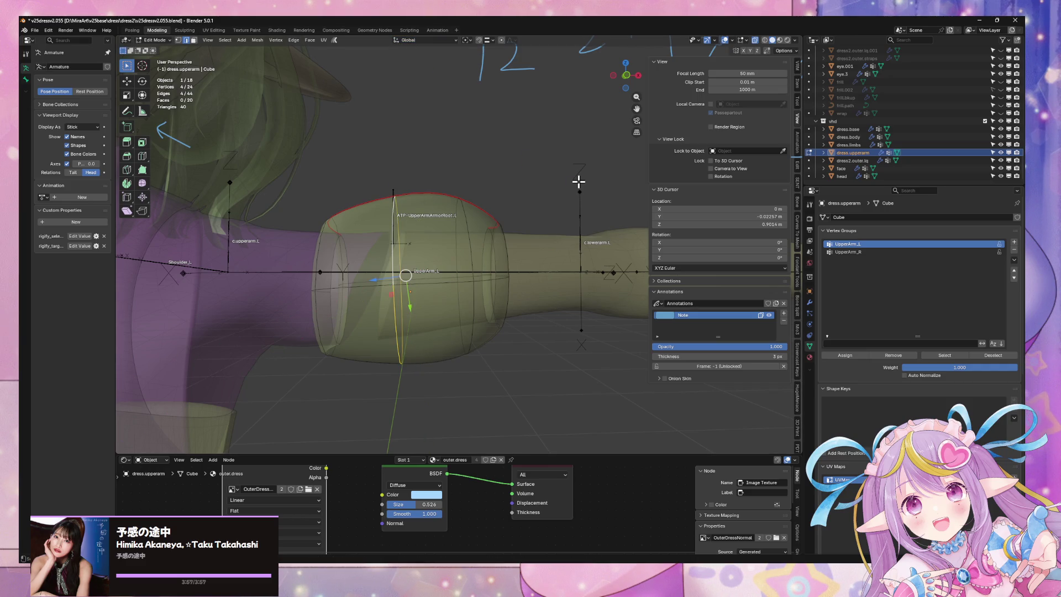
pyautogui.press('g')
pyautogui.press('x')
pyautogui.click(549, 189)
pyautogui.press('s')
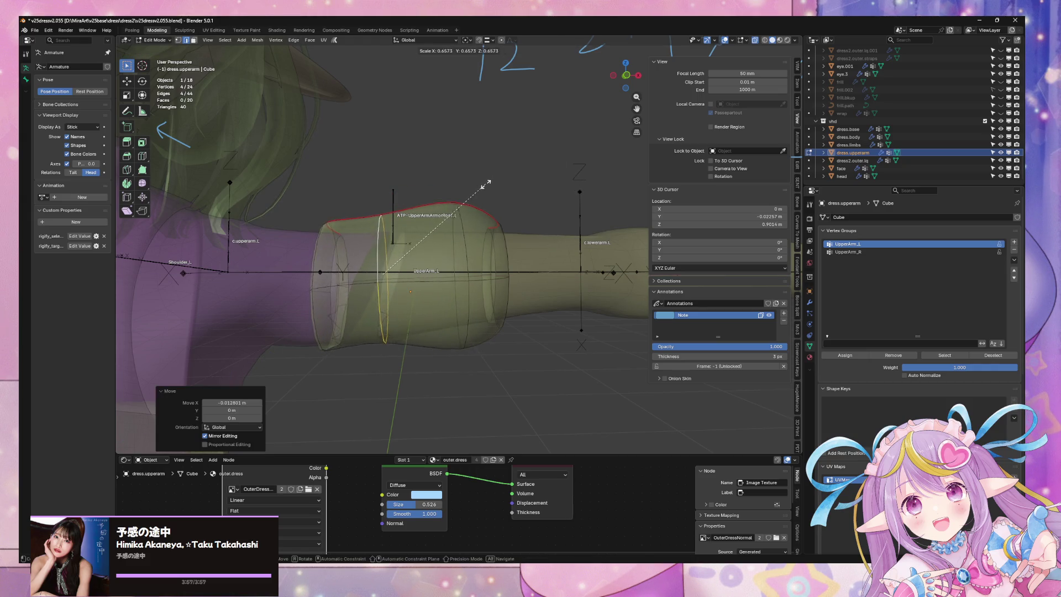
pyautogui.rightClick(492, 205)
pyautogui.moveTo(492, 205); pyautogui.dragTo(478, 204, button='middle')
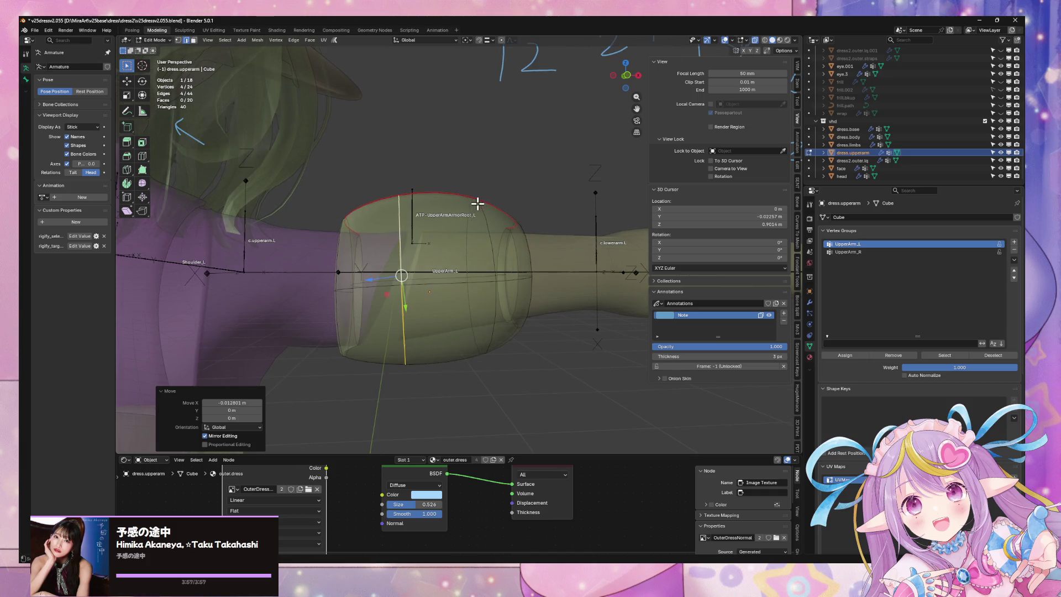
# - Set the shoulder-end ring's Mean Crease to 0.11 and shift it along X
pyautogui.keyDown('alt'); pyautogui.click(339, 232); pyautogui.keyUp('alt')
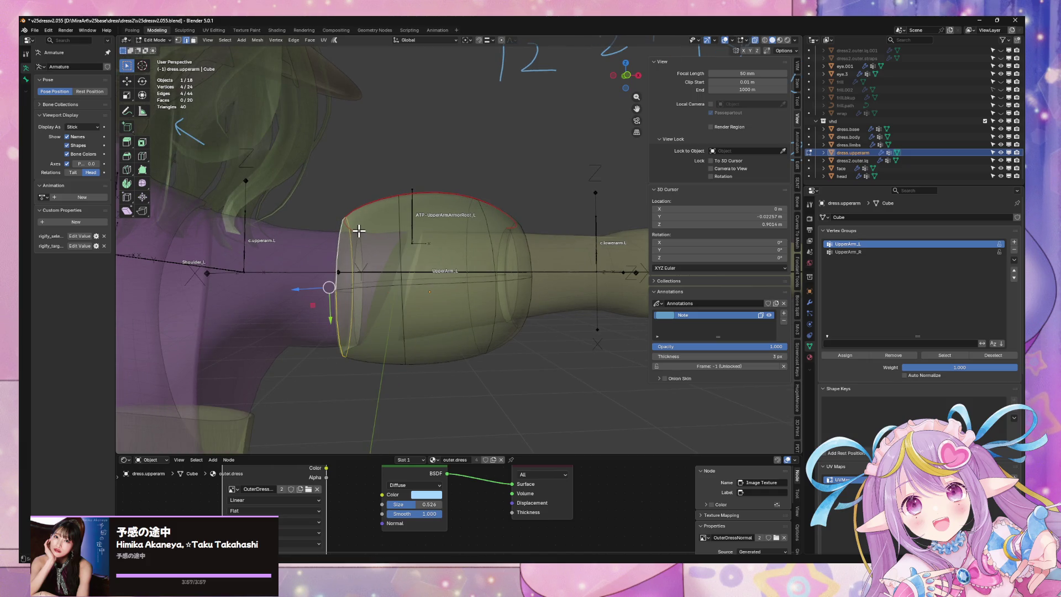
pyautogui.moveTo(514, 170); pyautogui.dragTo(525, 220, button='middle')
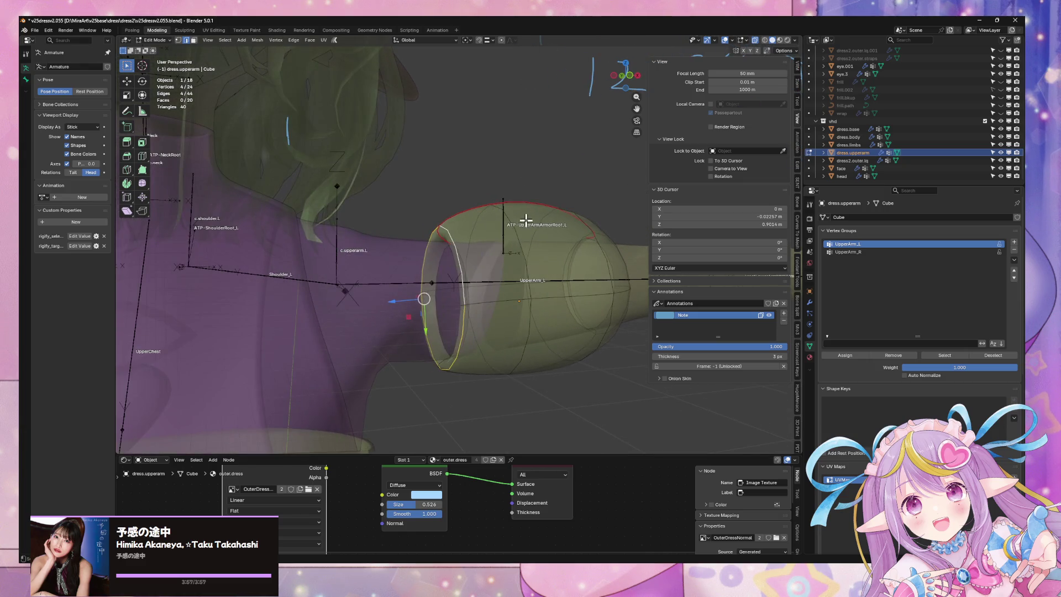
pyautogui.click(797, 87)
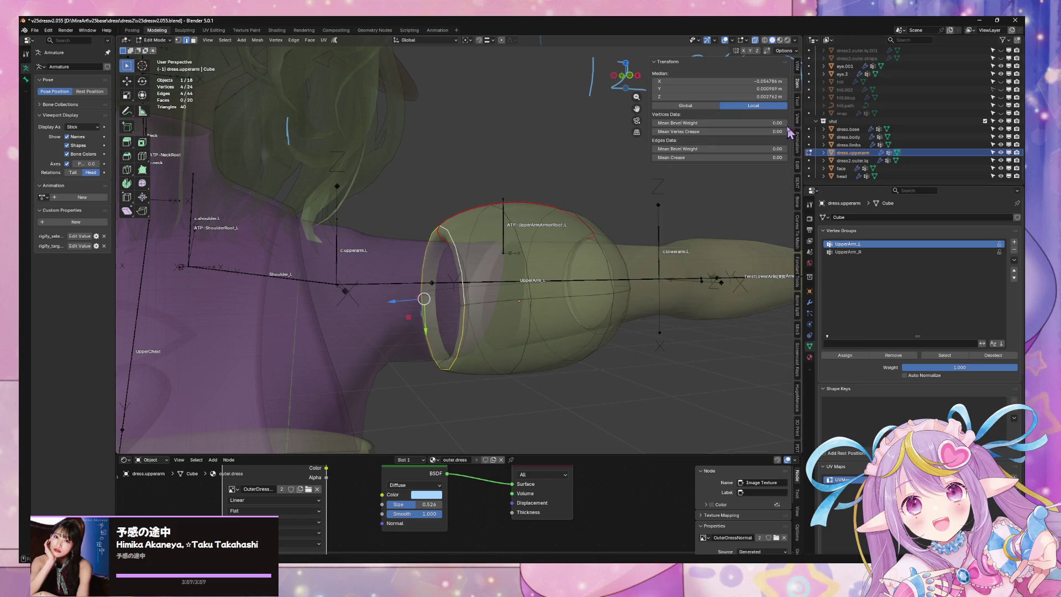
pyautogui.moveTo(719, 158); pyautogui.dragTo(754, 157)
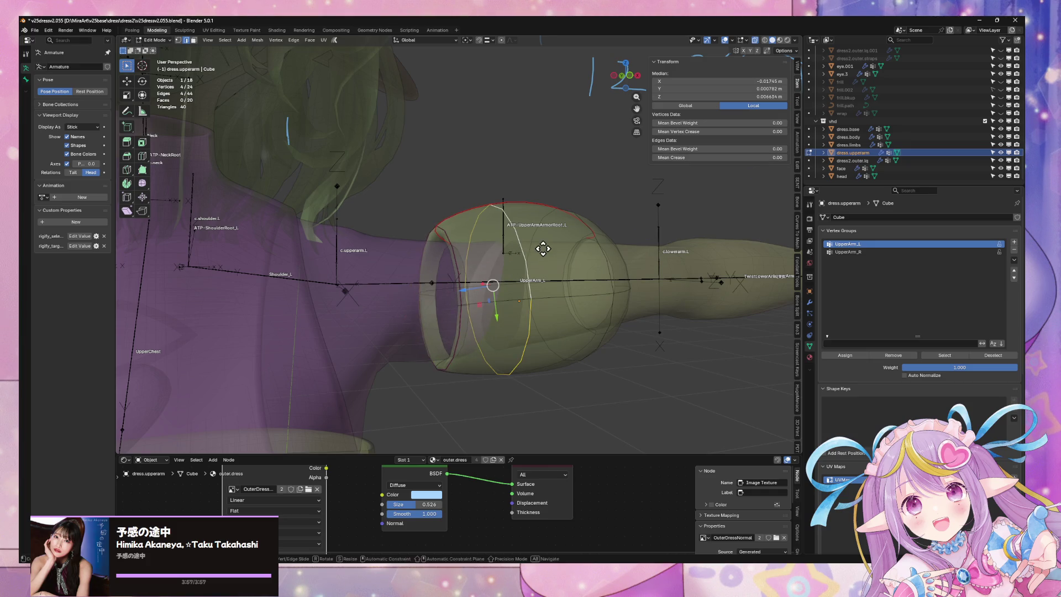
pyautogui.press('g')
pyautogui.press('x')
pyautogui.click(521, 250)
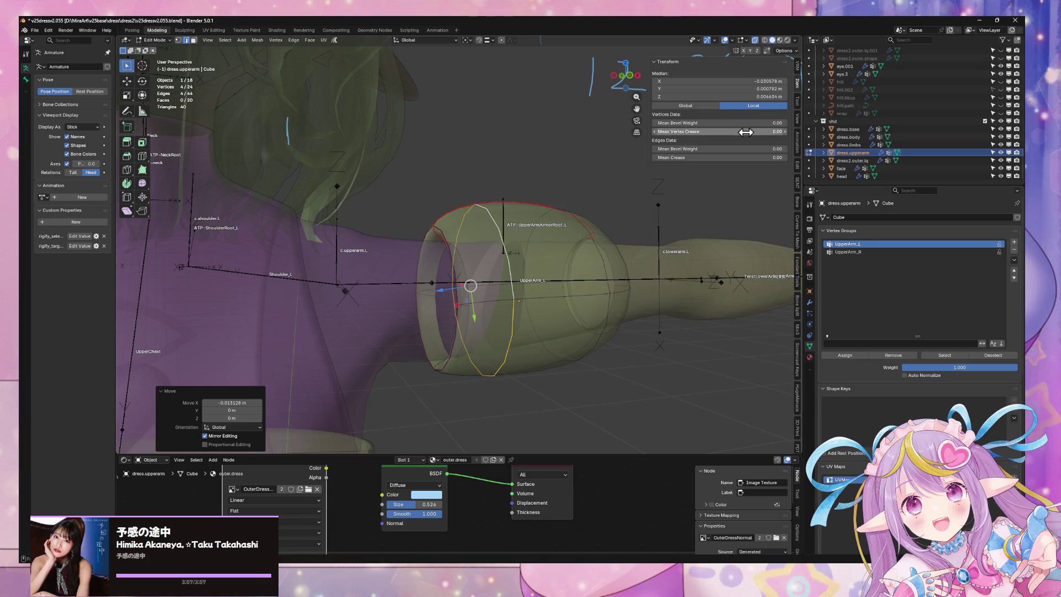
pyautogui.click(613, 233)
pyautogui.press('g')
pyautogui.press('z')
pyautogui.rightClick(615, 235)
pyautogui.moveTo(617, 237); pyautogui.dragTo(569, 239, button='middle')
# - Enlarge the selected ring by 1.239 and return to Object Mode
pyautogui.press('Tab')
pyautogui.hotkey('alt', 'z')
pyautogui.hotkey('alt', 'z')
pyautogui.press('Tab')
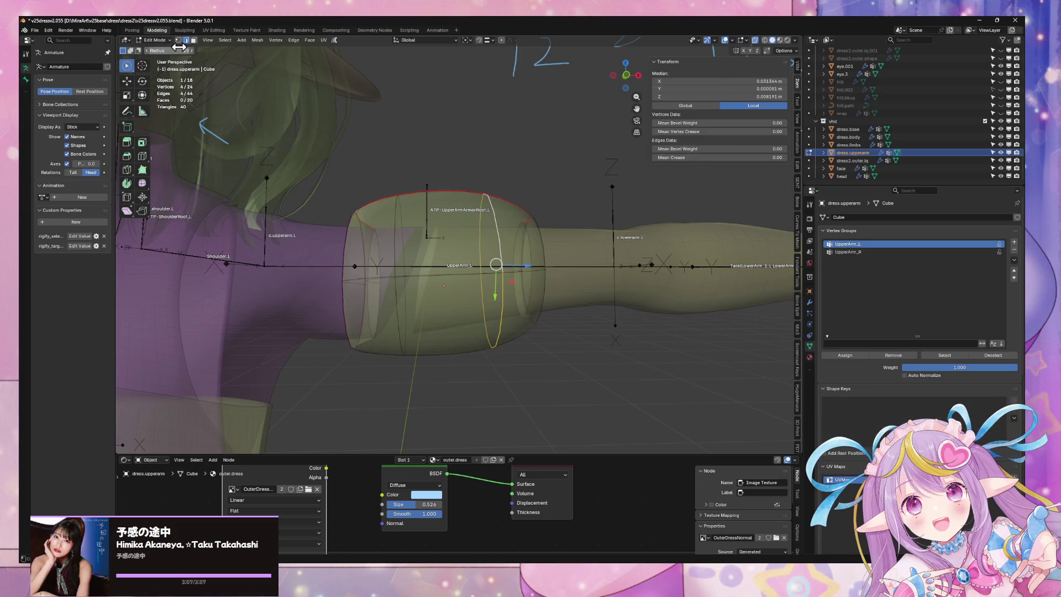
pyautogui.press('s')
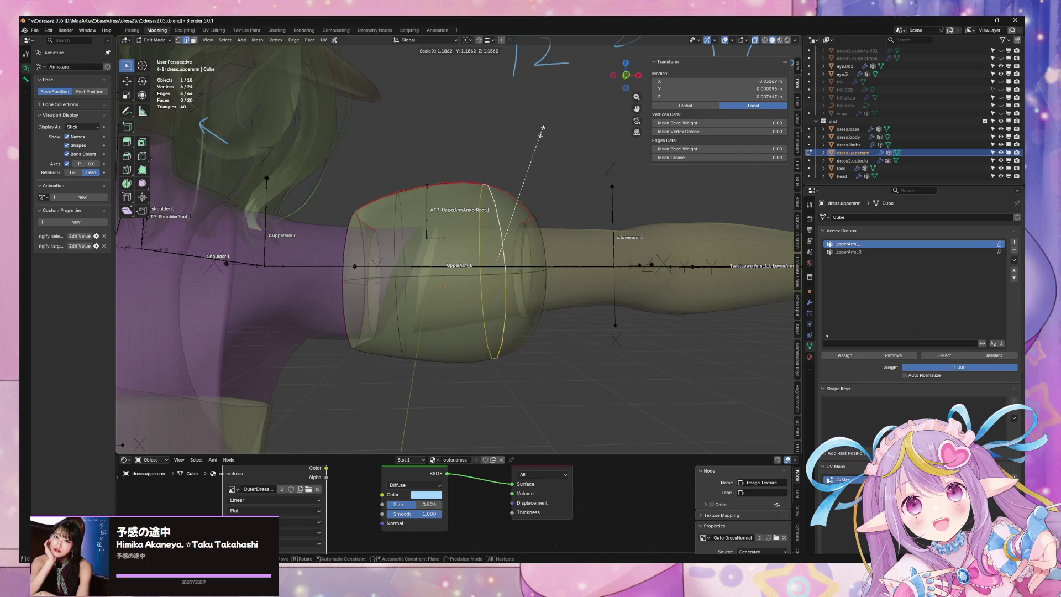
pyautogui.click(553, 129)
pyautogui.scroll(-5, 531, 135)
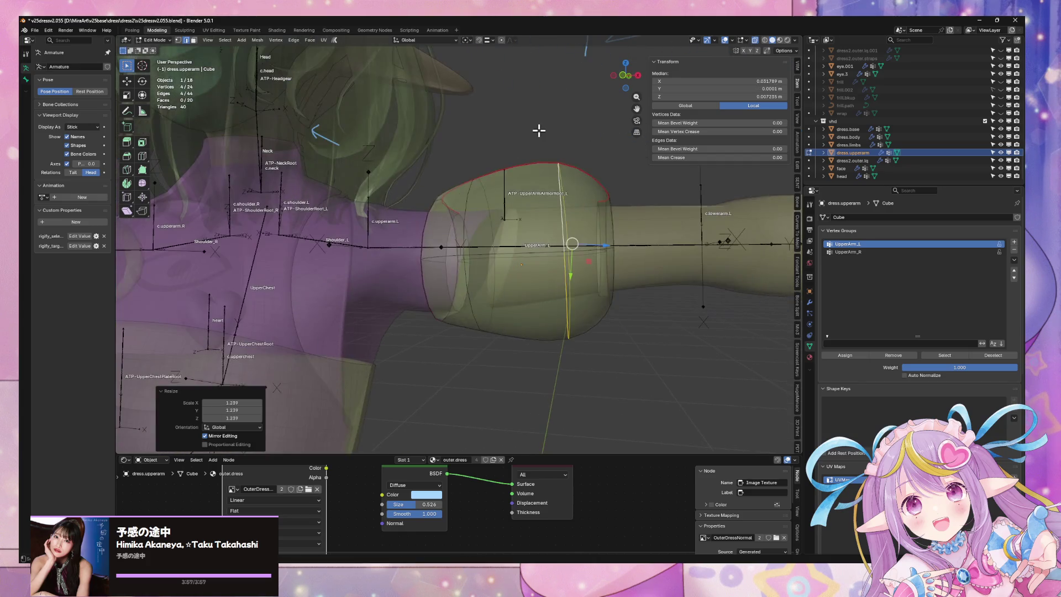
pyautogui.press('Tab')
pyautogui.click(780, 40)
# - Frame the sleeve and scale its mesh down to about 0.899 in Edit Mode
pyautogui.moveTo(719, 110)
pyautogui.mouseDown(button='middle')
pyautogui.moveTo(636, 210)
pyautogui.moveTo(564, 271)
pyautogui.moveTo(537, 204)
pyautogui.moveTo(507, 181)
pyautogui.moveTo(559, 183)
pyautogui.moveTo(476, 176)
pyautogui.moveTo(464, 155)
pyautogui.moveTo(445, 183)
pyautogui.moveTo(514, 221)
pyautogui.moveTo(548, 209)
pyautogui.mouseUp(button='middle')
pyautogui.scroll(6, 547, 194)
pyautogui.scroll(-6, 485, 170)
pyautogui.scroll(-3, 445, 182)
pyautogui.scroll(5, 550, 208)
pyautogui.press('KP_Decimal')
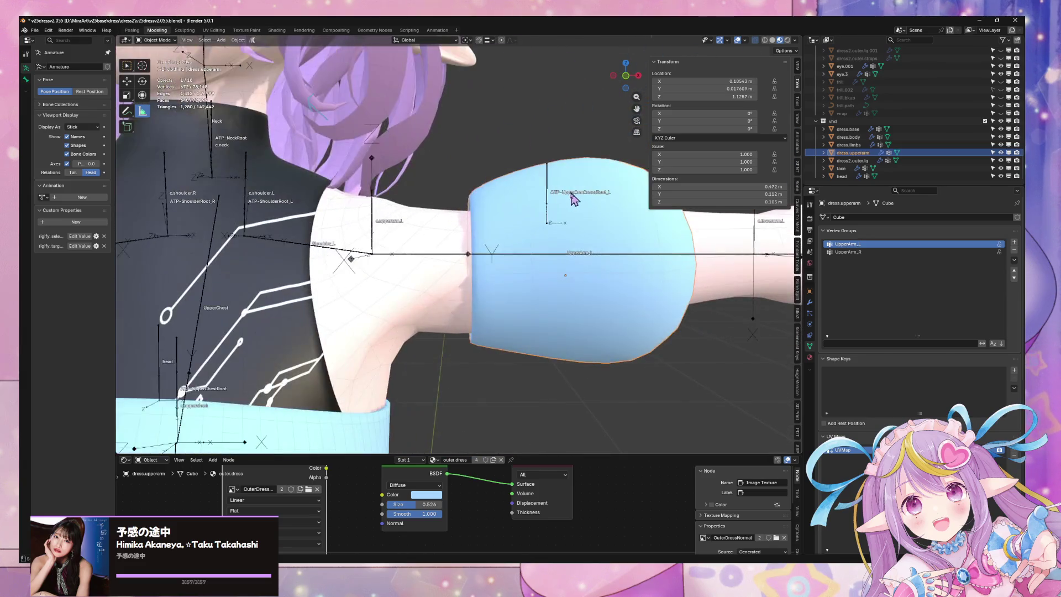
pyautogui.press('Tab')
pyautogui.moveTo(660, 193); pyautogui.dragTo(647, 176, button='middle')
pyautogui.press('s')
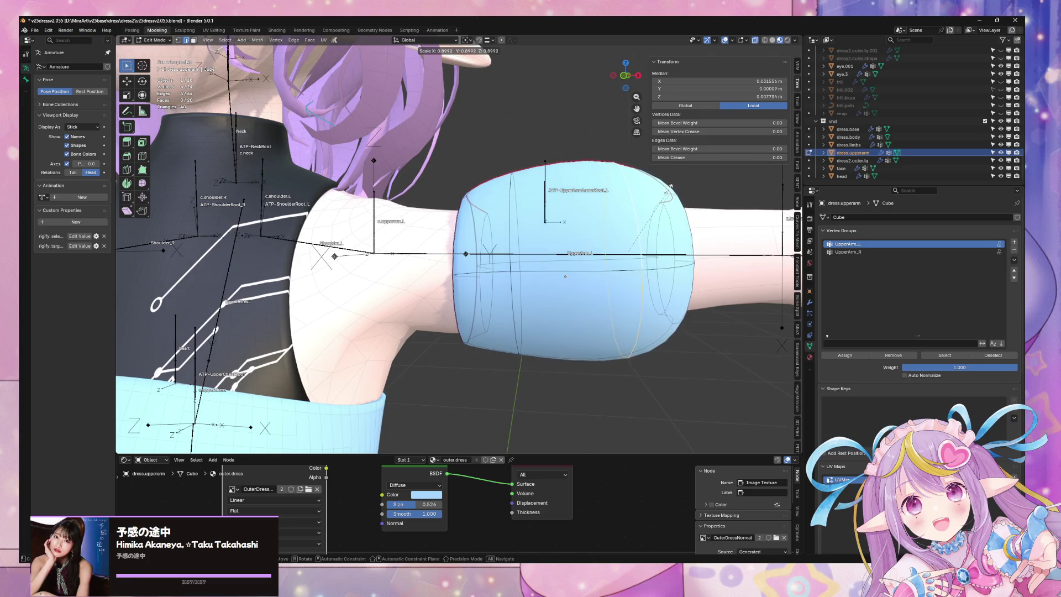
pyautogui.click(664, 188)
pyautogui.moveTo(663, 188)
pyautogui.mouseDown(button='middle')
pyautogui.moveTo(589, 208)
pyautogui.moveTo(613, 254)
pyautogui.moveTo(625, 196)
pyautogui.moveTo(599, 213)
pyautogui.moveTo(431, 177)
pyautogui.moveTo(651, 189)
pyautogui.moveTo(572, 241)
pyautogui.mouseUp(button='middle')
pyautogui.press('Tab')
# - Save the file as v25dressv2.055.blend
pyautogui.scroll(3, 622, 222)
pyautogui.scroll(-5, 597, 209)
pyautogui.hotkey('ctrl', 's')
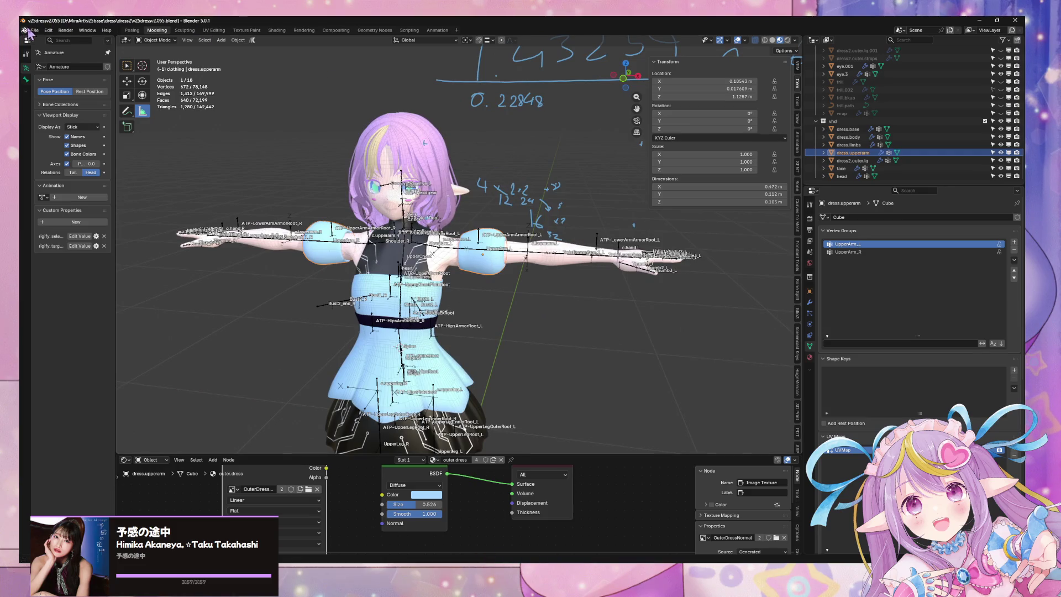
# - Save As v25dressv2.rescaled.001.blend, then orbit back to the avatar's front view
pyautogui.click(33, 30)
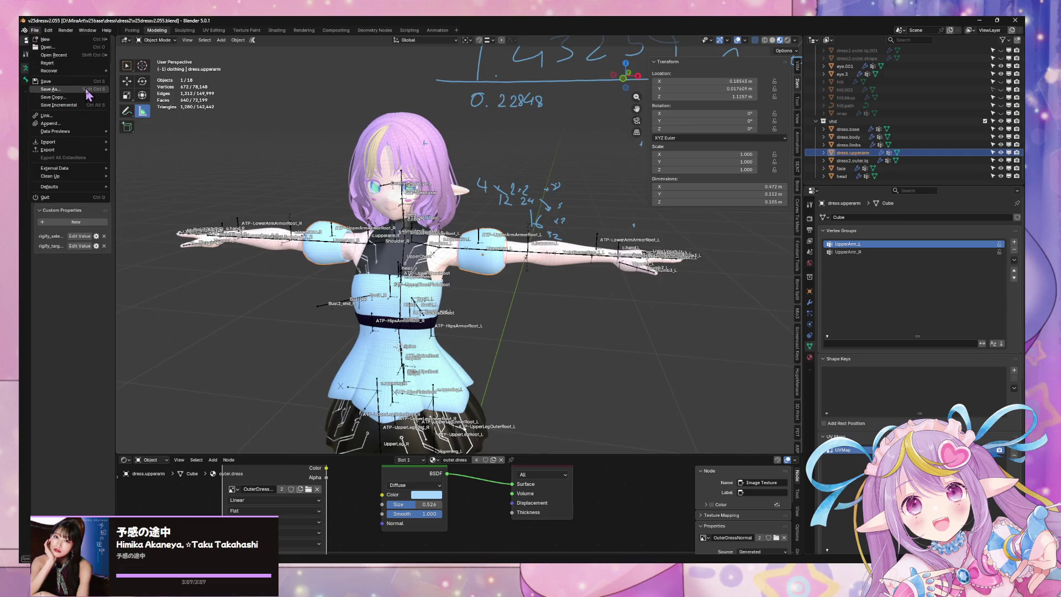
pyautogui.click(87, 90)
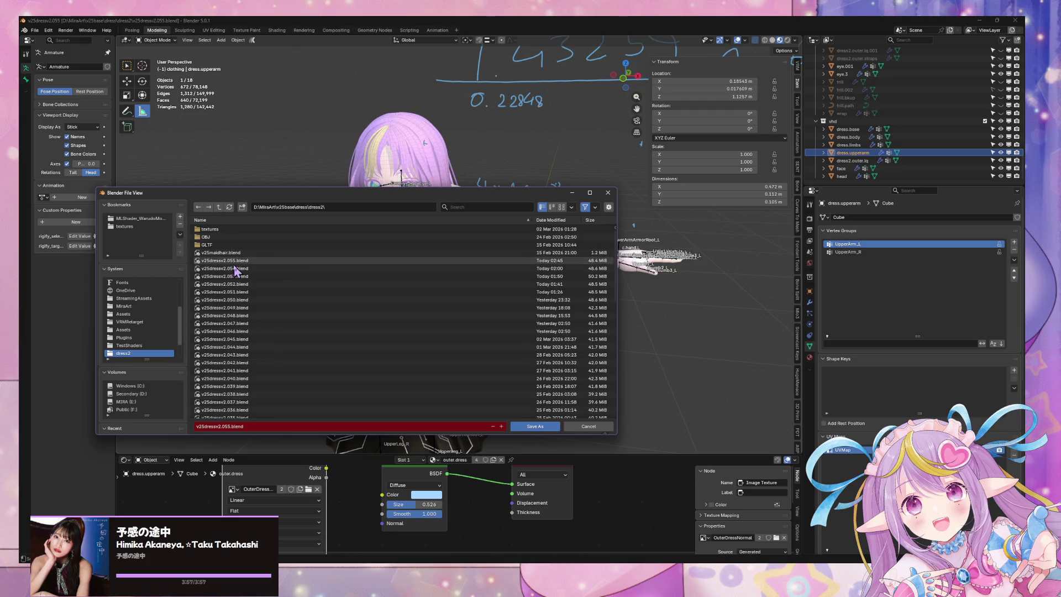
pyautogui.click(228, 427)
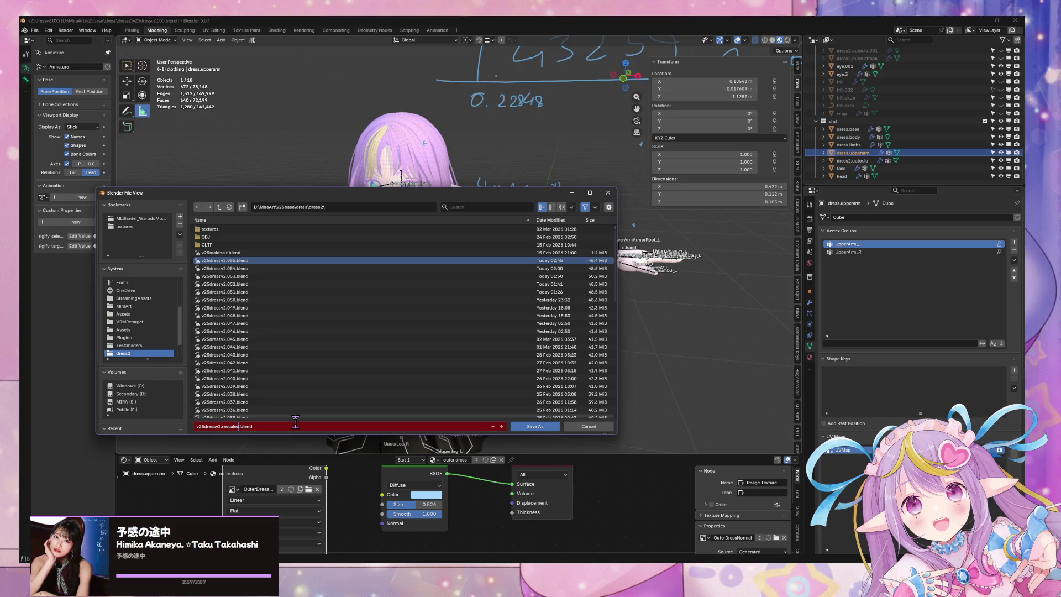
pyautogui.click(551, 427)
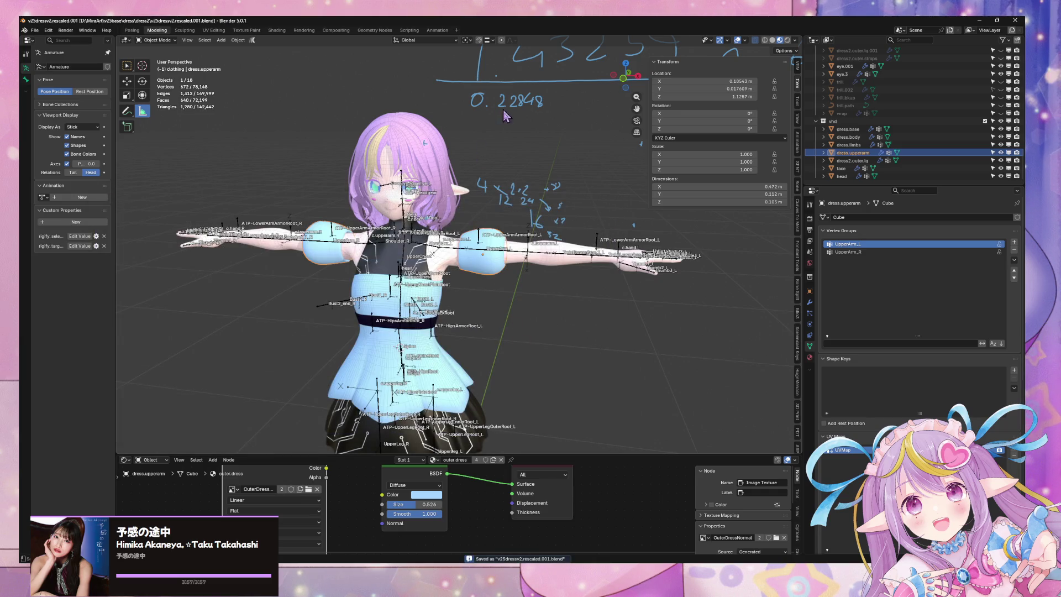
pyautogui.moveTo(615, 339)
pyautogui.mouseDown(button='middle')
pyautogui.moveTo(515, 299)
pyautogui.moveTo(521, 311)
pyautogui.mouseUp(button='middle')
pyautogui.hotkey('alt', 'Tab')
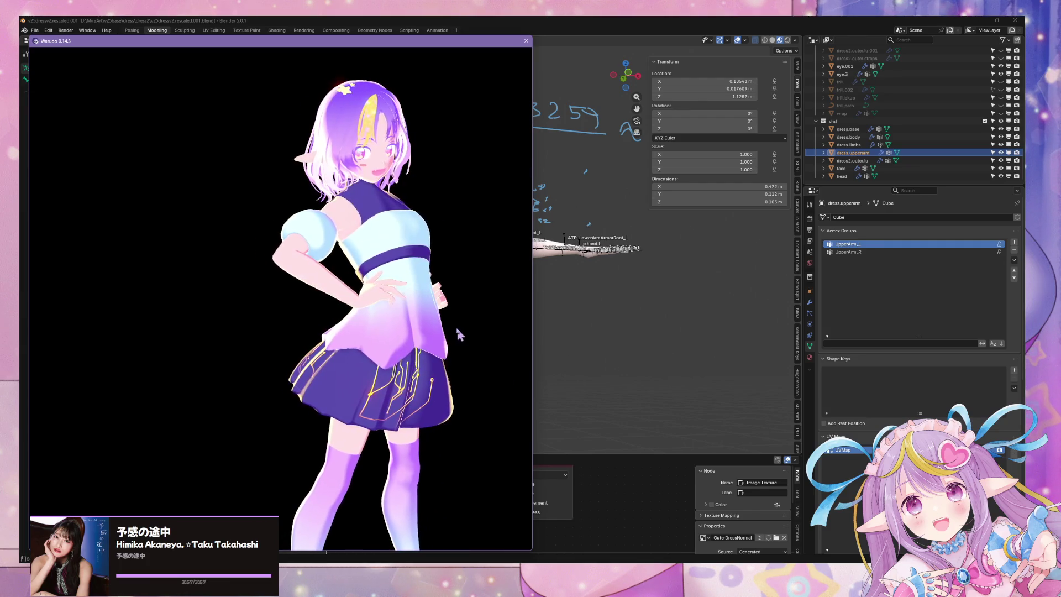
# - In Warudo's Expressions panel, expand face/happy and set its Target Value to 0.972
pyautogui.click(675, 559)
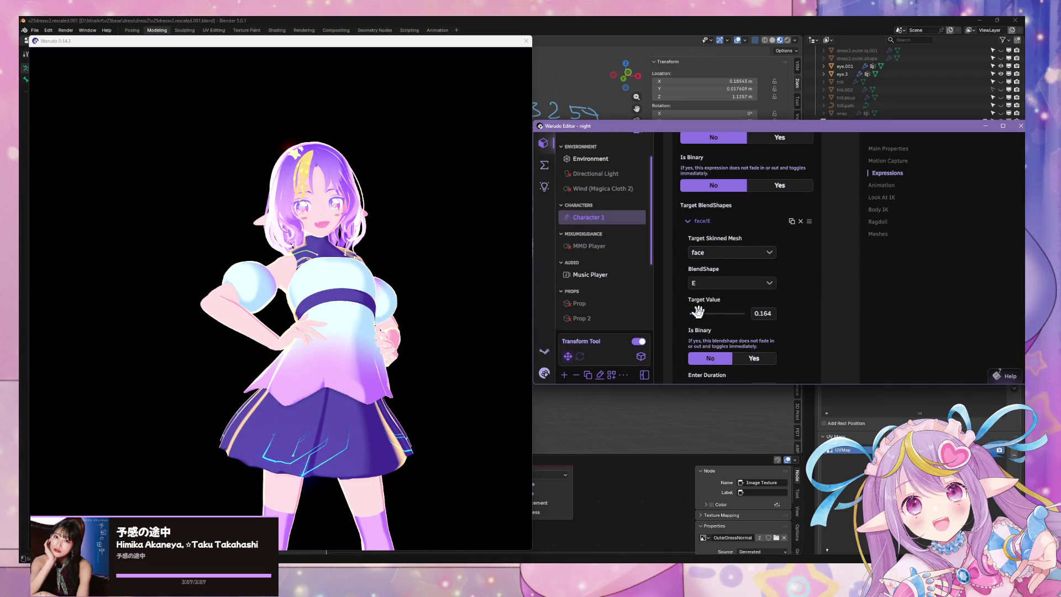
pyautogui.click(709, 221)
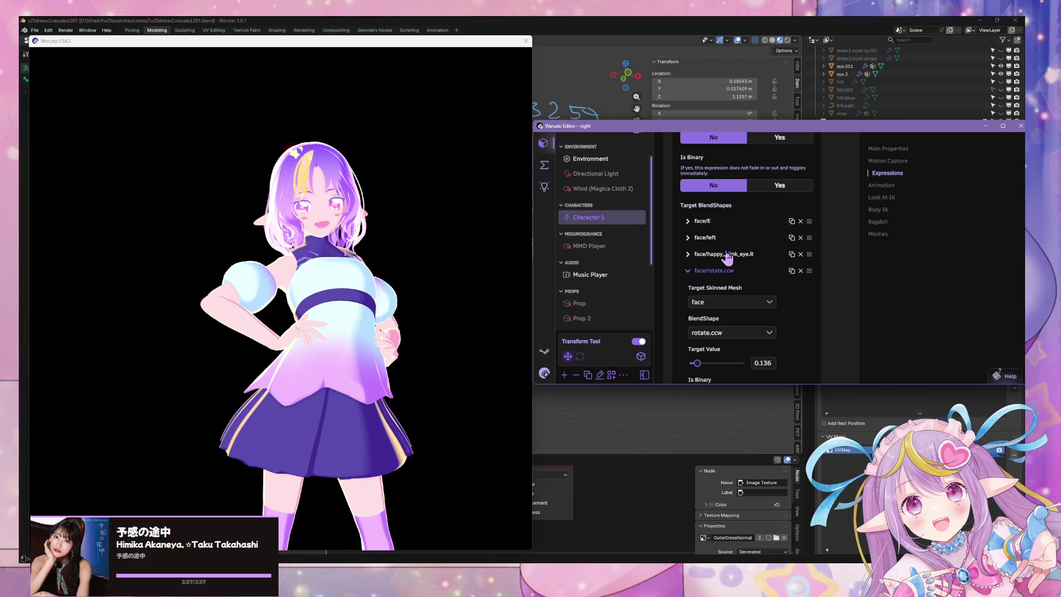
pyautogui.click(718, 271)
pyautogui.click(709, 304)
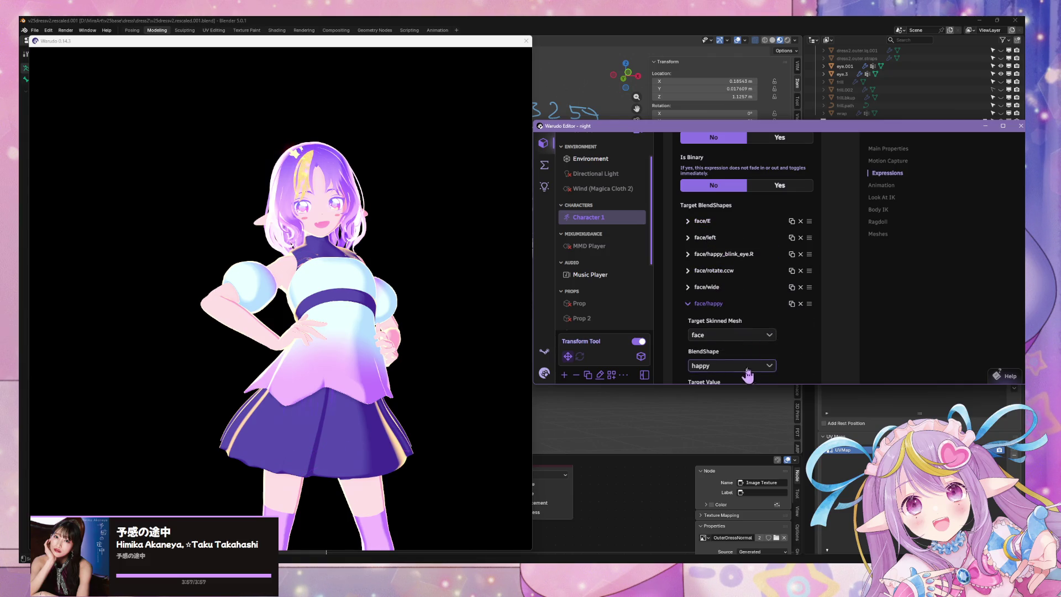
pyautogui.scroll(-3, 736, 326)
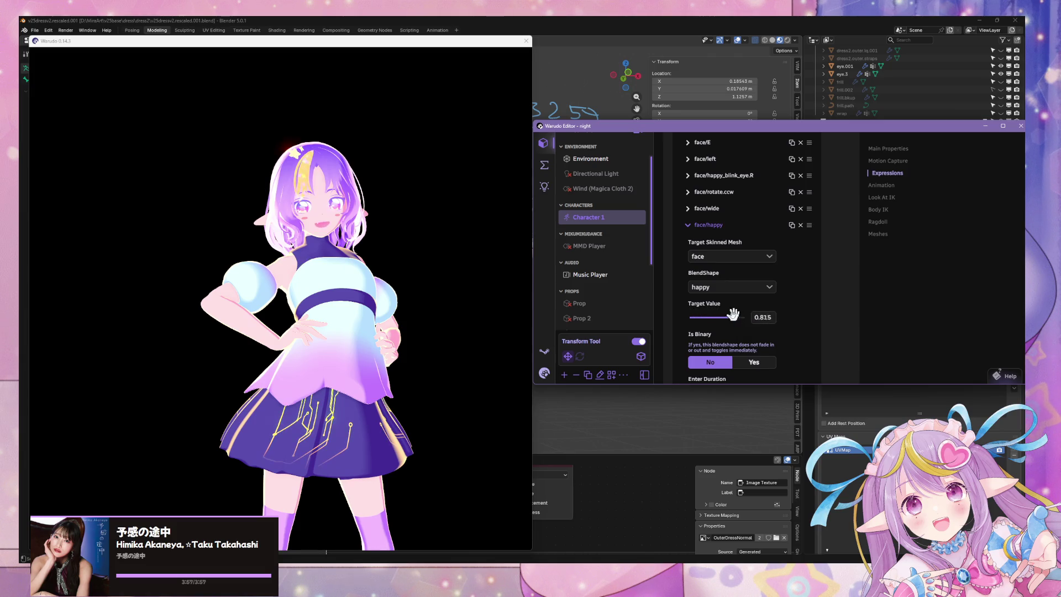
pyautogui.click(696, 225)
pyautogui.click(707, 209)
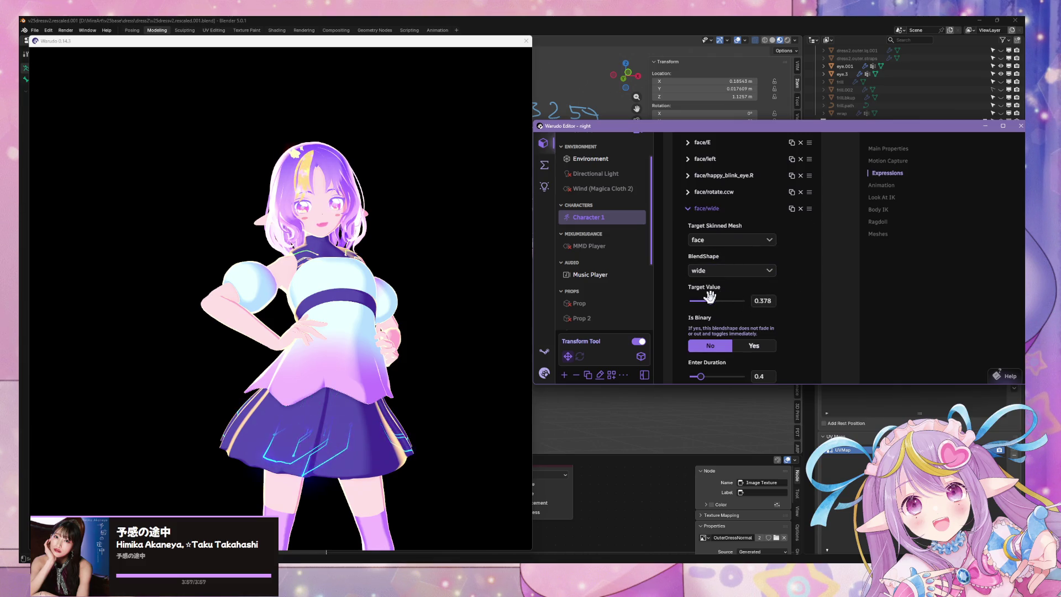
pyautogui.click(718, 212)
pyautogui.click(713, 226)
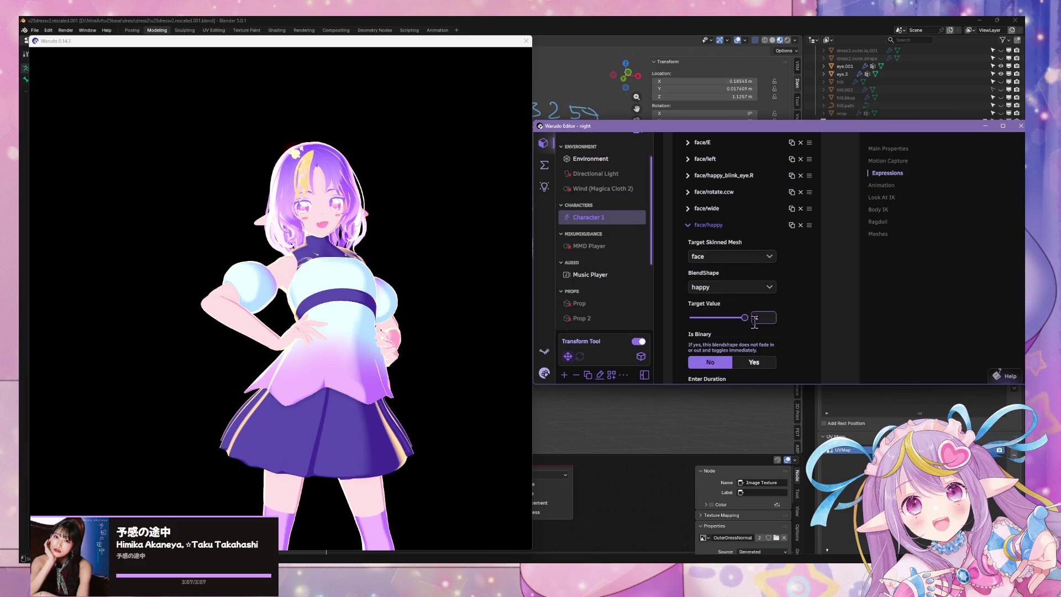
# - Check the avatar in the Warudo preview, then switch back to Blender
pyautogui.click(432, 215)
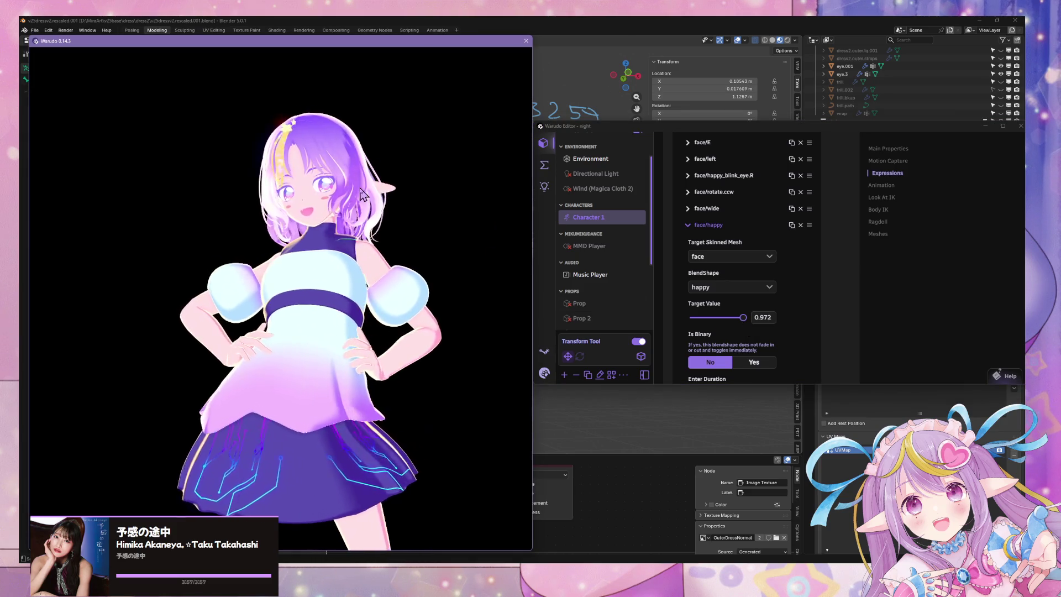
pyautogui.scroll(-5, 462, 199)
pyautogui.scroll(5, 464, 201)
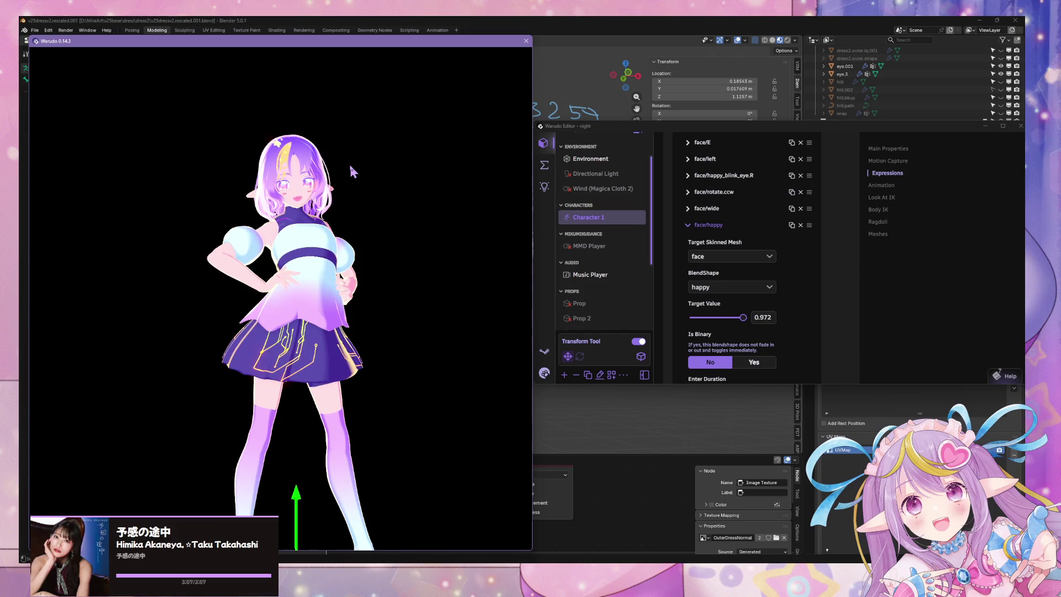
pyautogui.hotkey('alt', 'Tab')
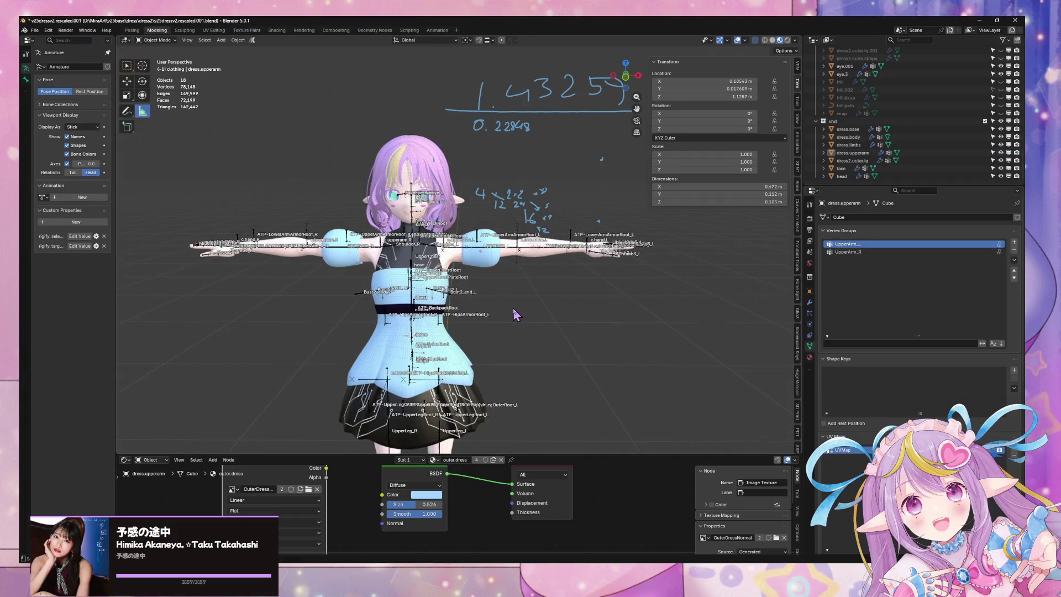
# - In the unsaved Blender window, delete the default Camera, Cube and Light
pyautogui.scroll(5, 514, 314)
pyautogui.moveTo(514, 314)
pyautogui.mouseDown(button='middle')
pyautogui.moveTo(488, 224)
pyautogui.moveTo(641, 402)
pyautogui.mouseUp(button='middle')
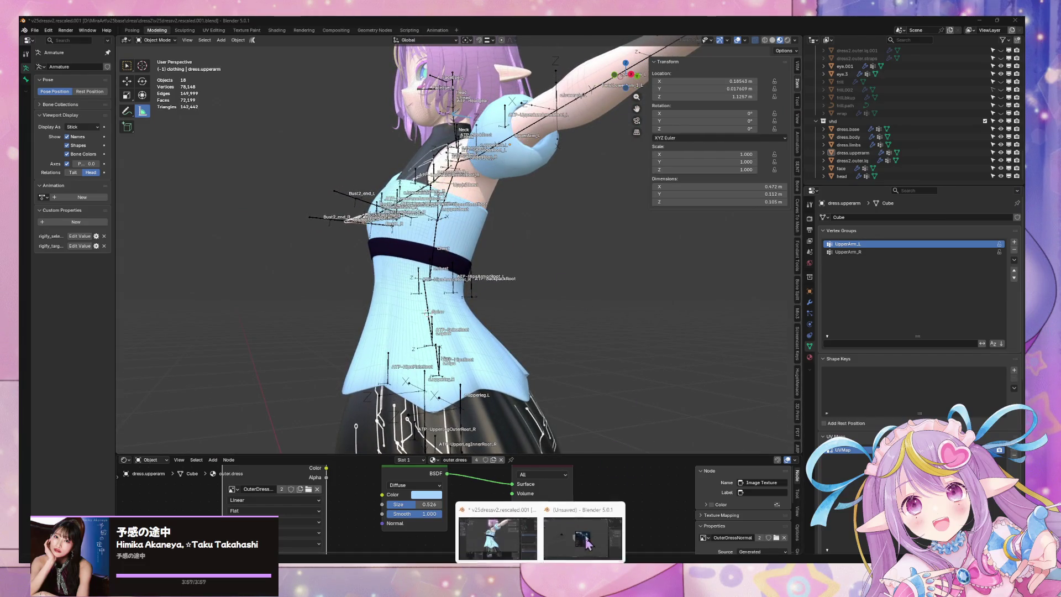
pyautogui.click(583, 550)
pyautogui.click(686, 459)
pyautogui.moveTo(707, 427)
pyautogui.mouseDown()
pyautogui.moveTo(391, 214)
pyautogui.moveTo(197, 130)
pyautogui.mouseUp()
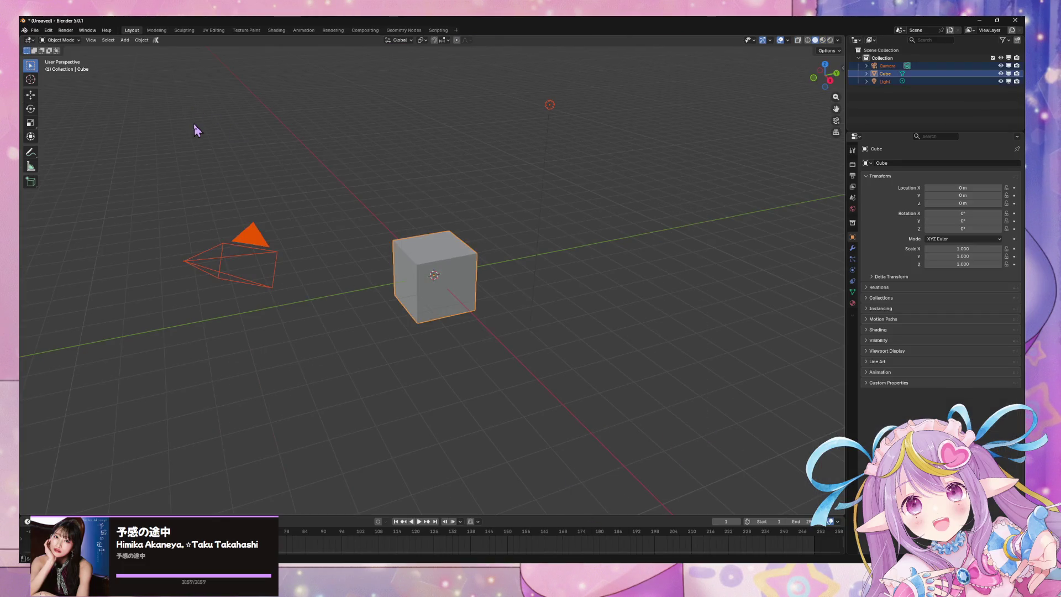
pyautogui.press('Delete')
pyautogui.moveTo(540, 225); pyautogui.dragTo(509, 192, button='middle')
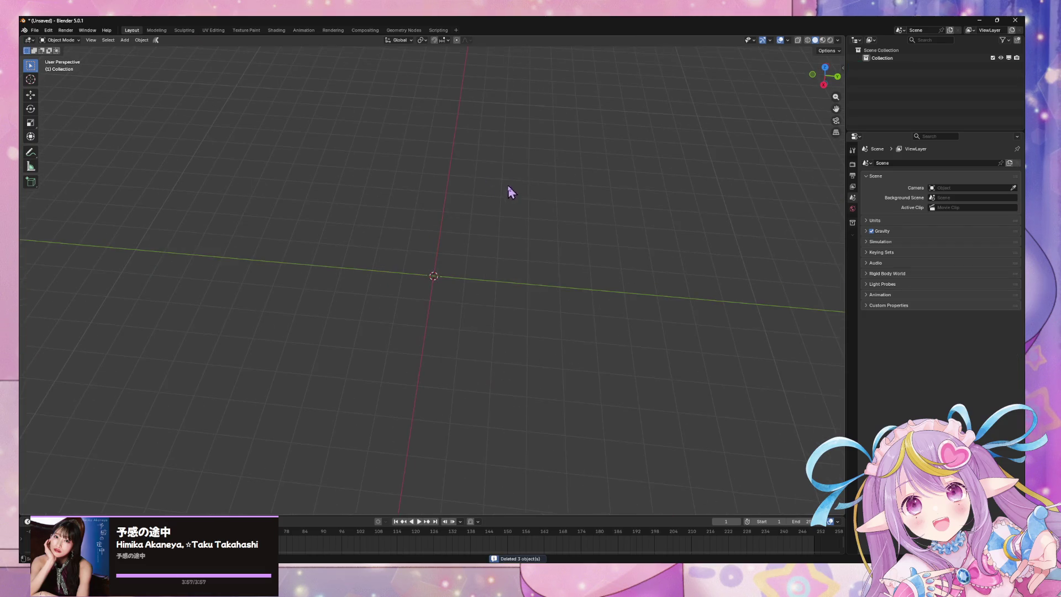
# - Open 3dbaking001.blend from Open Recent, discarding unsaved changes
pyautogui.click(35, 29)
pyautogui.moveTo(65, 54)
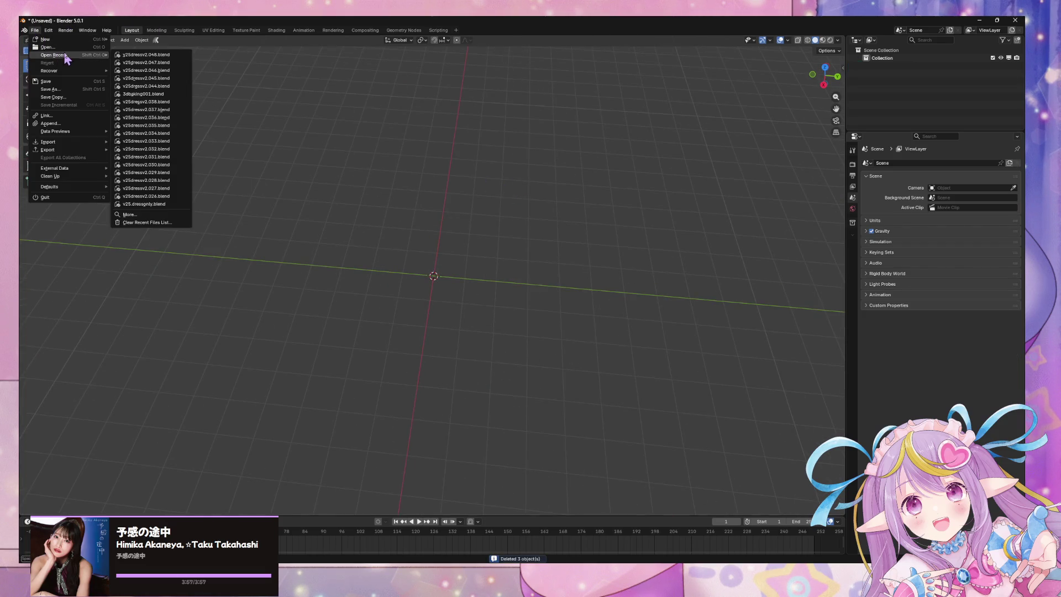
pyautogui.click(177, 93)
pyautogui.click(533, 306)
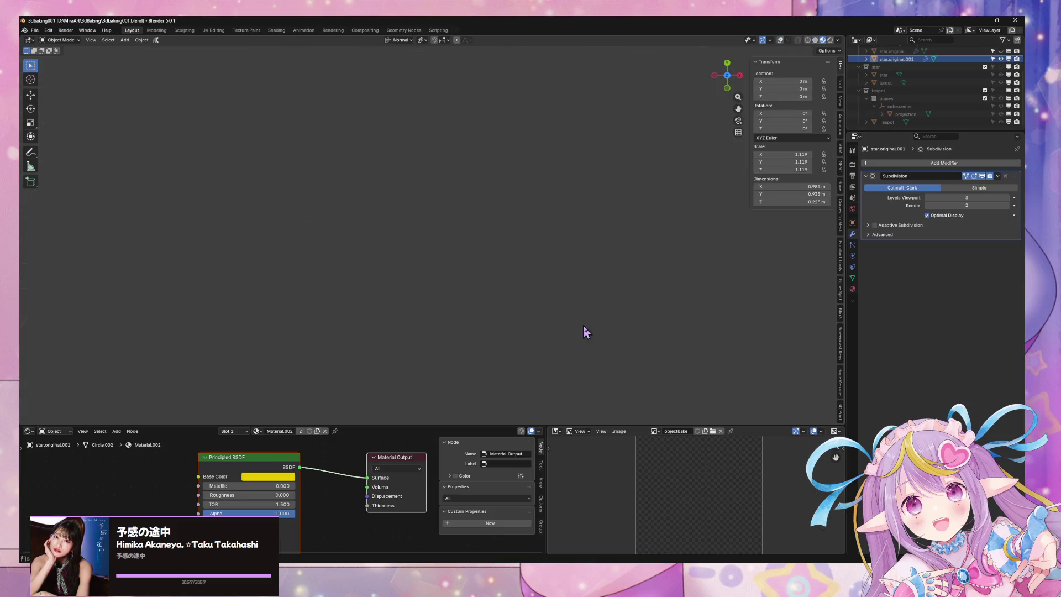
# - View the star from the top and toggle plane.height's visibility in the Outliner
pyautogui.moveTo(472, 235)
pyautogui.mouseDown(button='middle')
pyautogui.moveTo(432, 202)
pyautogui.moveTo(442, 253)
pyautogui.mouseUp(button='middle')
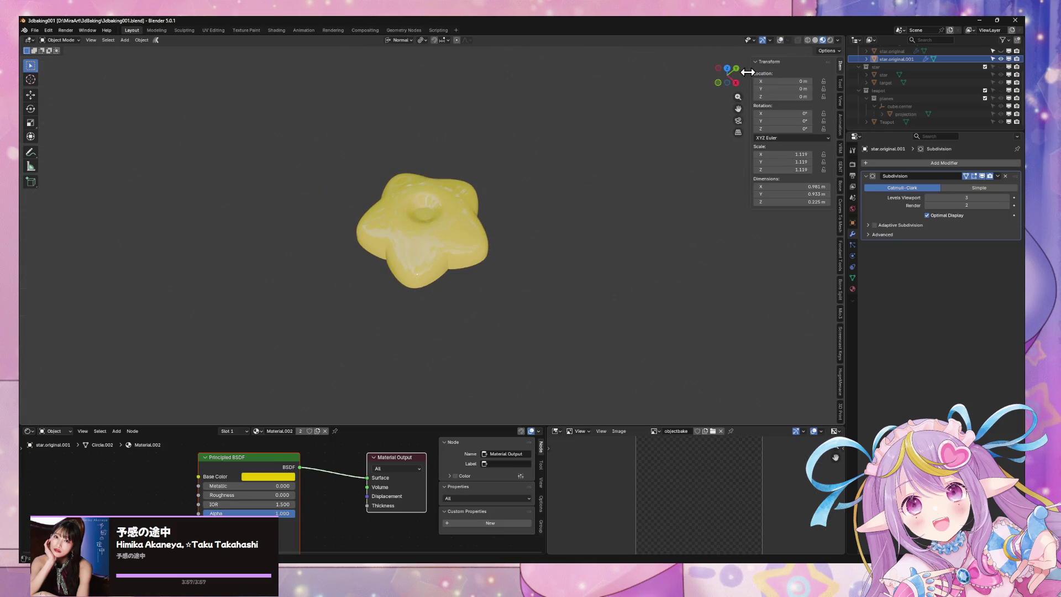
pyautogui.click(727, 68)
pyautogui.scroll(4, 645, 111)
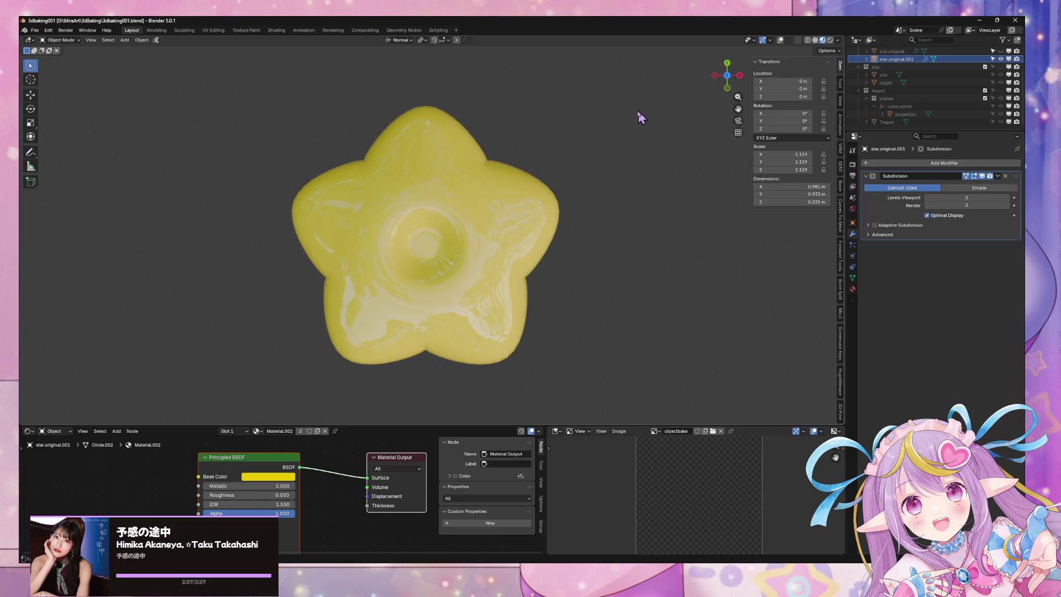
pyautogui.moveTo(566, 109); pyautogui.dragTo(645, 148, button='middle')
pyautogui.scroll(-2, 625, 106)
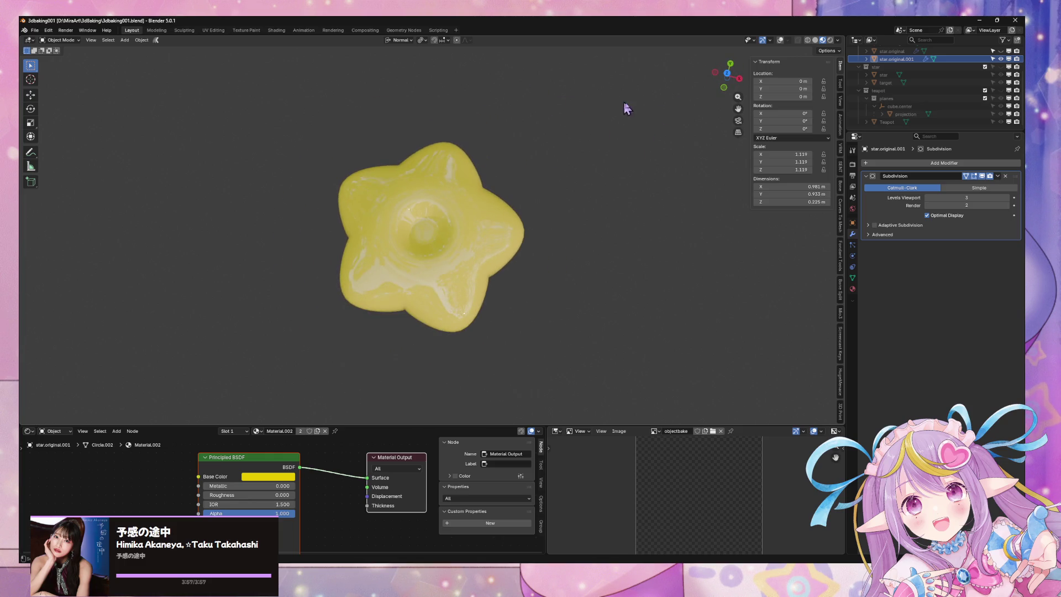
pyautogui.scroll(3, 965, 80)
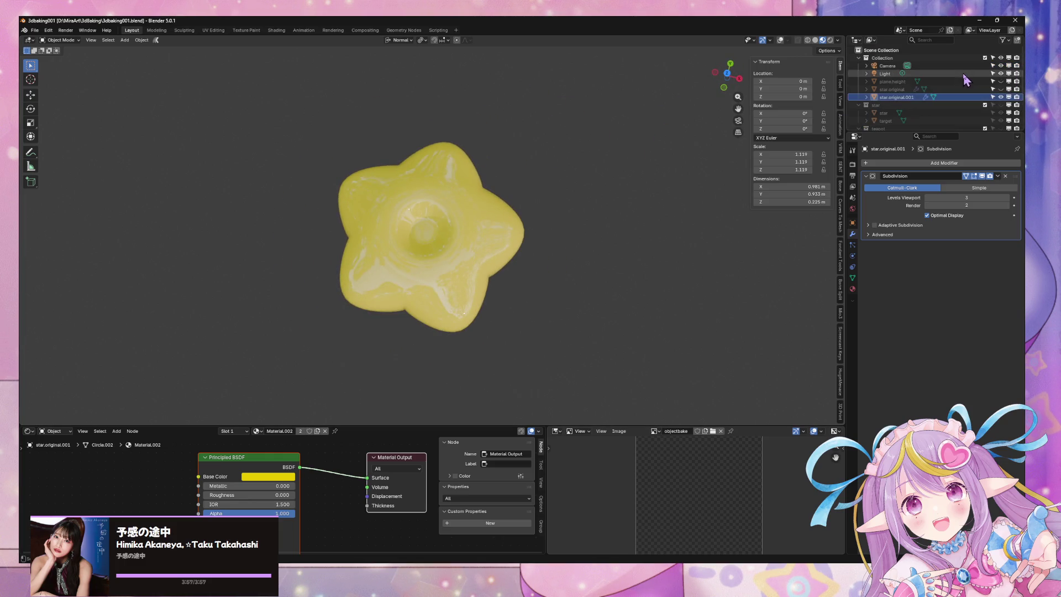
pyautogui.click(1001, 82)
pyautogui.click(1001, 81)
pyautogui.click(1001, 82)
pyautogui.click(1001, 81)
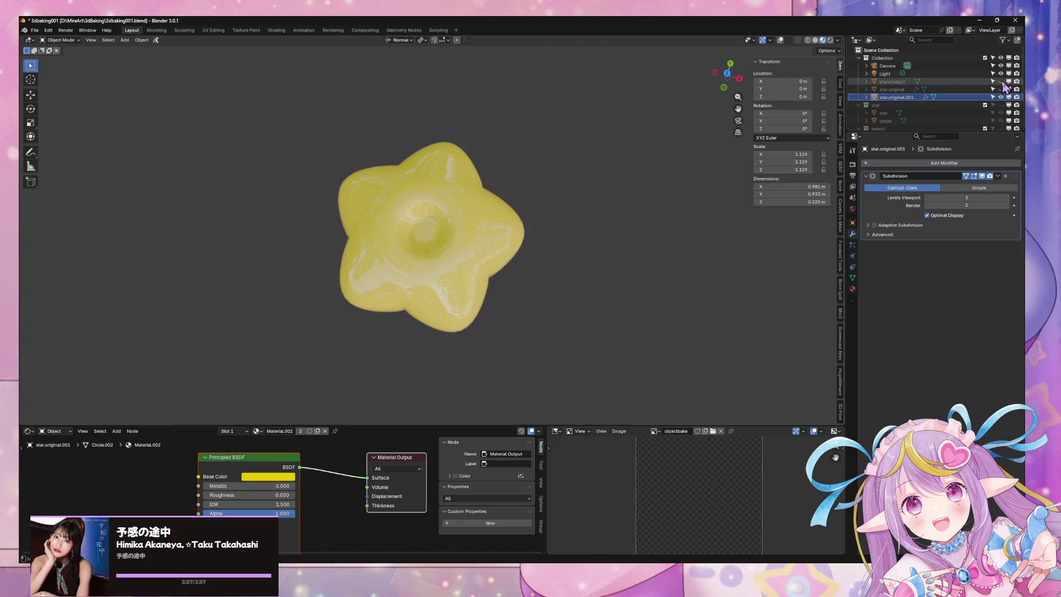
# - Enable Viewport Overlays to reveal the star's wireframe edges and grid axes
pyautogui.moveTo(645, 242); pyautogui.dragTo(485, 224, button='middle')
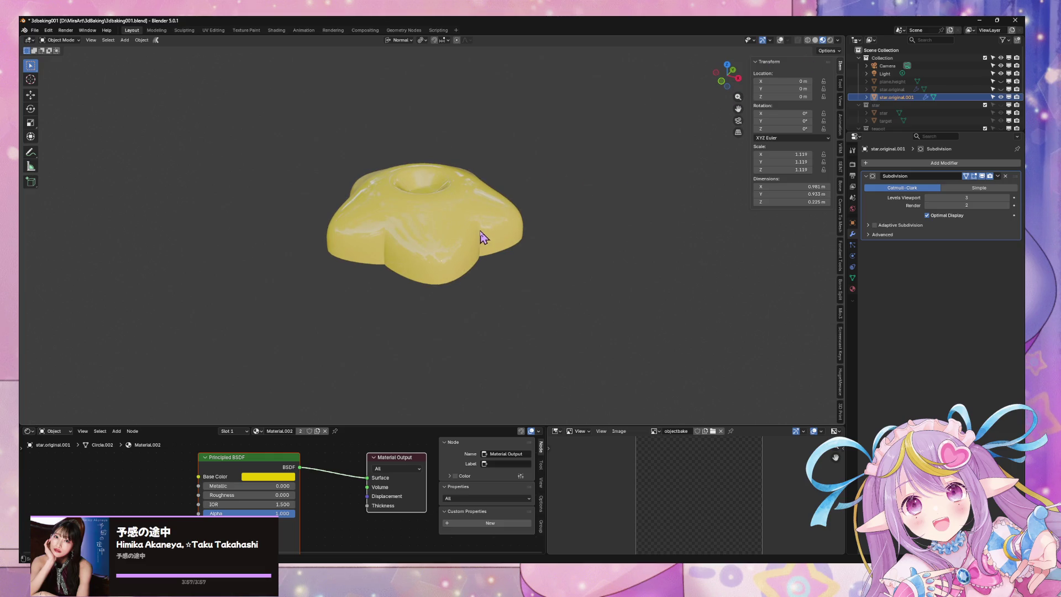
pyautogui.moveTo(562, 144)
pyautogui.mouseDown(button='middle')
pyautogui.moveTo(597, 118)
pyautogui.moveTo(598, 170)
pyautogui.mouseUp(button='middle')
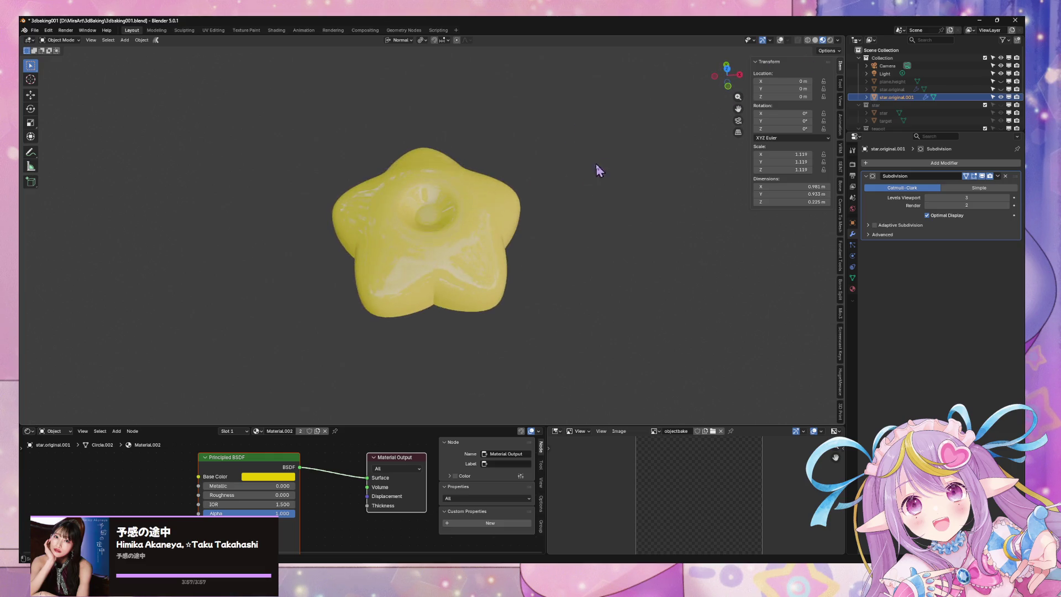
pyautogui.click(733, 67)
pyautogui.scroll(3, 599, 221)
pyautogui.scroll(-3, 526, 256)
pyautogui.moveTo(533, 214)
pyautogui.mouseDown(button='middle')
pyautogui.moveTo(599, 109)
pyautogui.moveTo(590, 80)
pyautogui.moveTo(547, 171)
pyautogui.moveTo(550, 220)
pyautogui.mouseUp(button='middle')
pyautogui.click(781, 40)
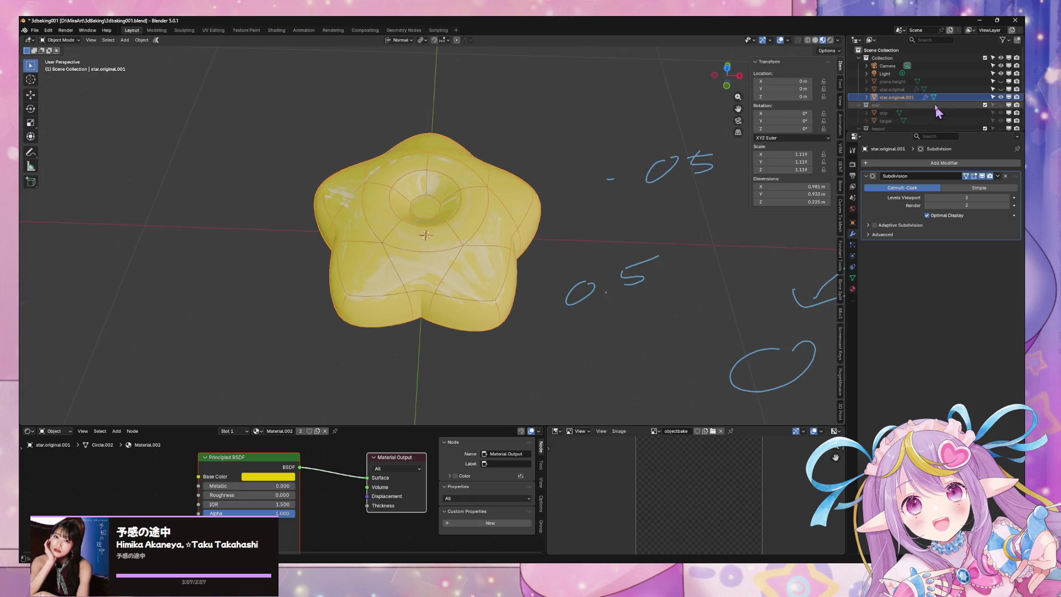
pyautogui.scroll(-3, 913, 80)
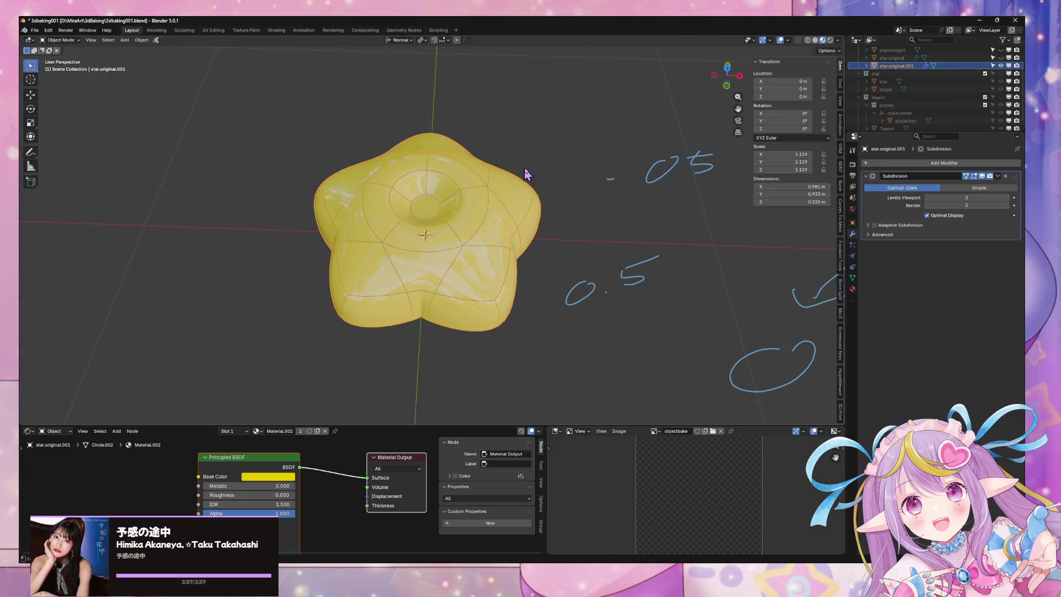
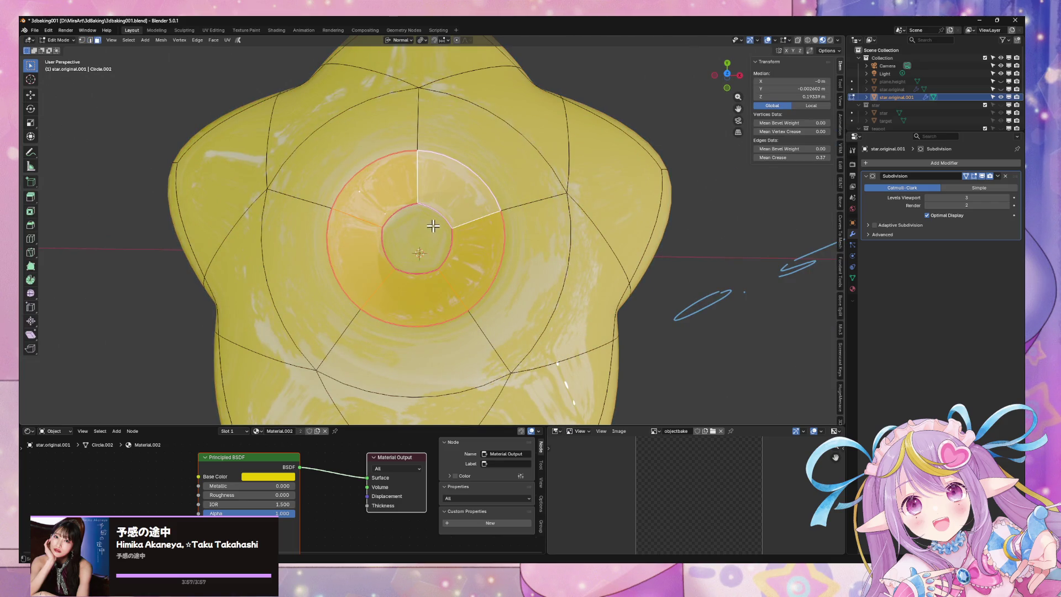
# - Select the star's inner centre face and raise its Mean Crease to about 1.0
pyautogui.scroll(-3, 433, 226)
pyautogui.moveTo(496, 193); pyautogui.dragTo(501, 195, button='middle')
pyautogui.click(436, 211)
pyautogui.moveTo(824, 157); pyautogui.dragTo(830, 157)
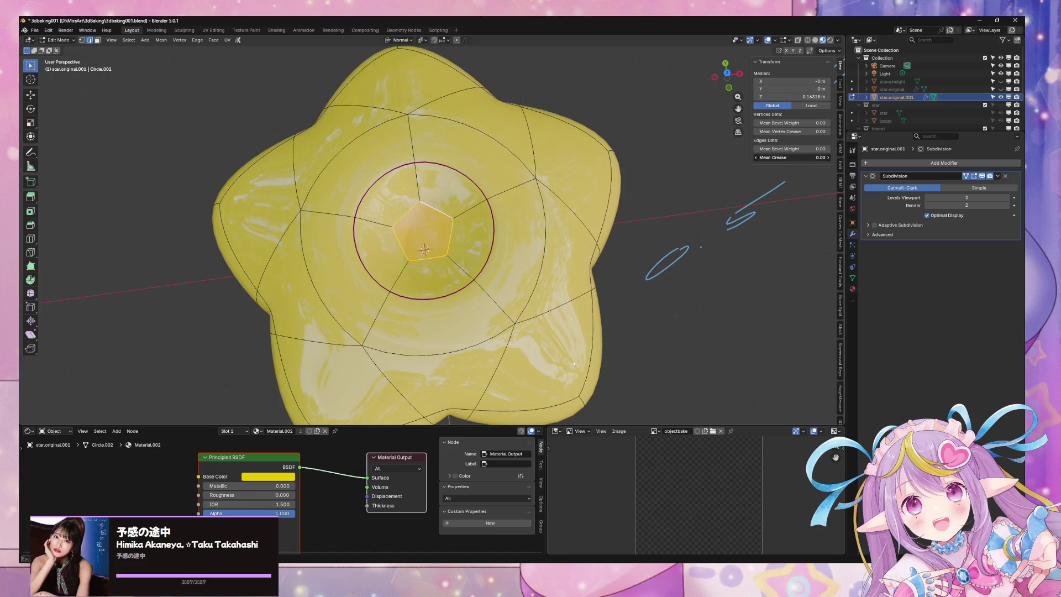
pyautogui.hotkey('ctrl', 'z')
pyautogui.hotkey('ctrl', 'shift', 'z')
pyautogui.hotkey('ctrl', 'z')
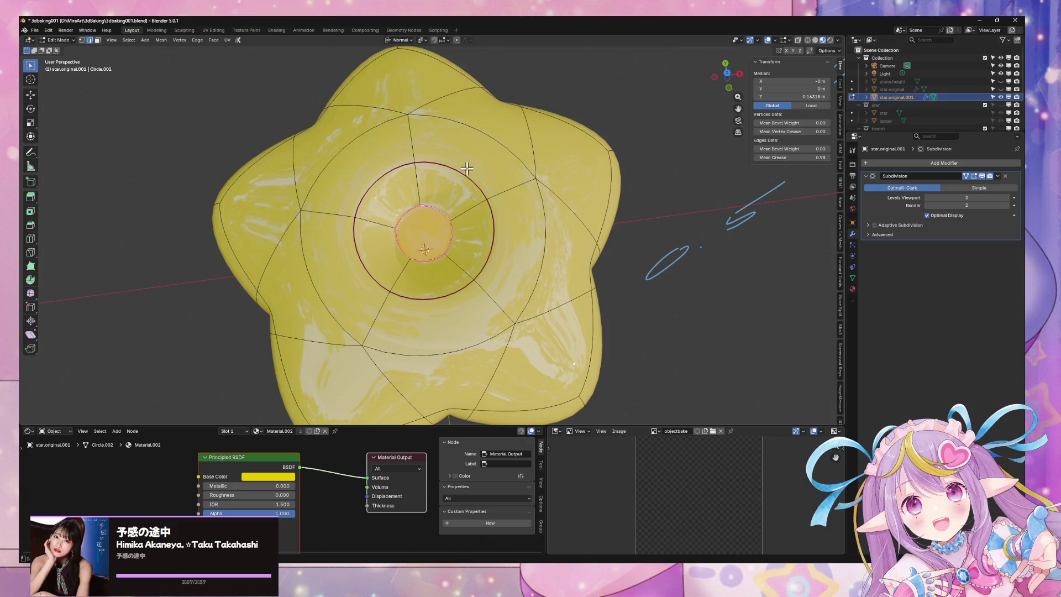
# - Check an outer-ring edge's crease, then view the star top-down
pyautogui.click(468, 167)
pyautogui.scroll(-5, 553, 171)
pyautogui.moveTo(587, 177)
pyautogui.mouseDown(button='middle')
pyautogui.moveTo(588, 161)
pyautogui.moveTo(571, 156)
pyautogui.moveTo(721, 75)
pyautogui.mouseUp(button='middle')
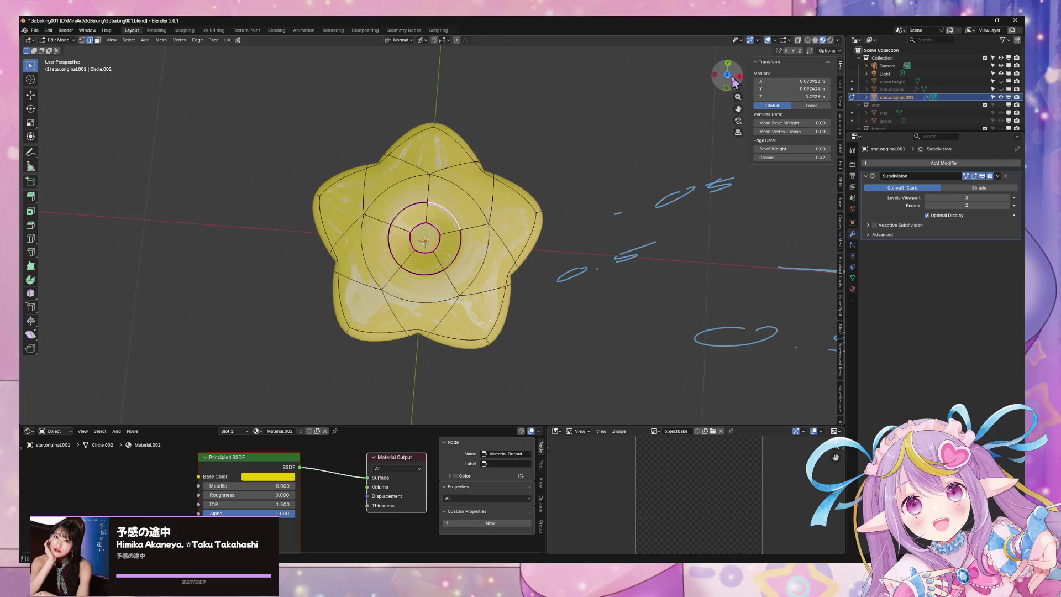
pyautogui.click(733, 78)
pyautogui.scroll(3, 616, 164)
pyautogui.scroll(-3, 575, 194)
# - Switch to Object Mode and select the whole star in perspective
pyautogui.press('Tab')
pyautogui.click(483, 227)
pyautogui.click(611, 184)
pyautogui.click(517, 199)
pyautogui.moveTo(572, 163); pyautogui.dragTo(555, 126, button='middle')
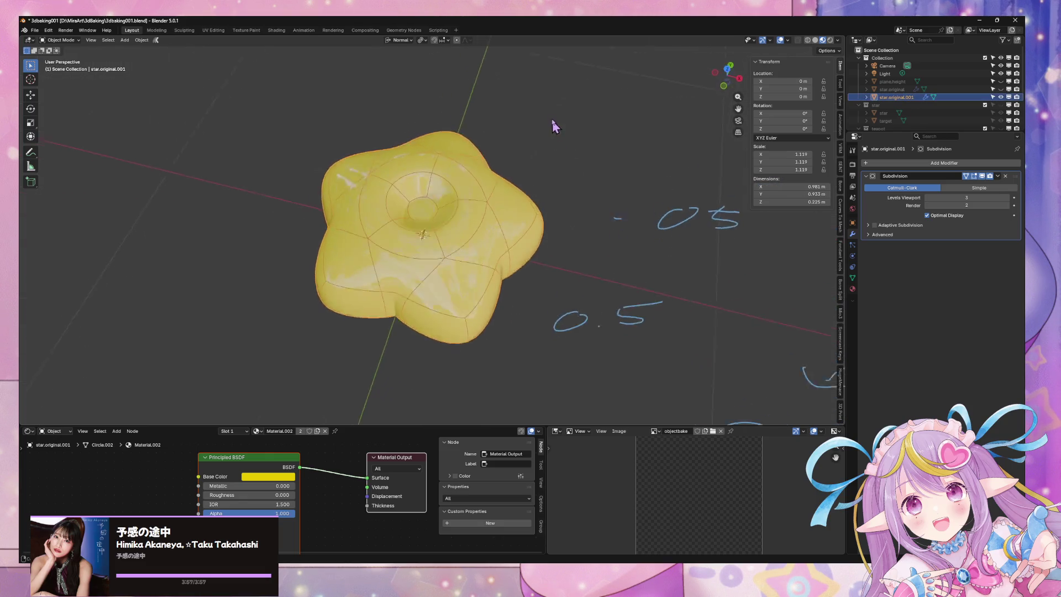
# - Move the star into a new collection named chest.star
pyautogui.click(728, 69)
pyautogui.press('m')
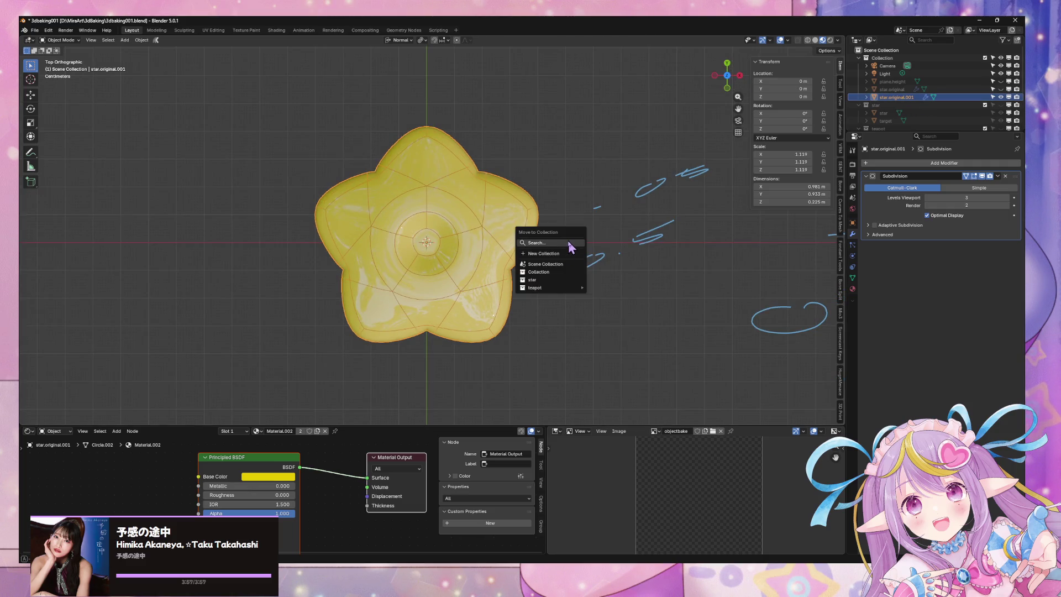
pyautogui.press('space')
pyautogui.write('chest_star')
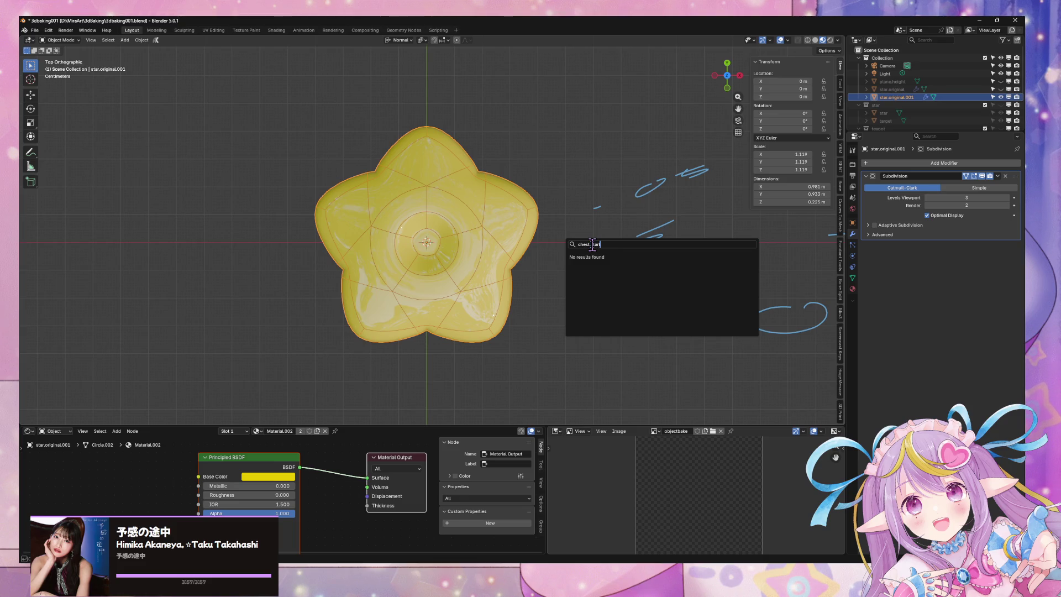
pyautogui.press('Return')
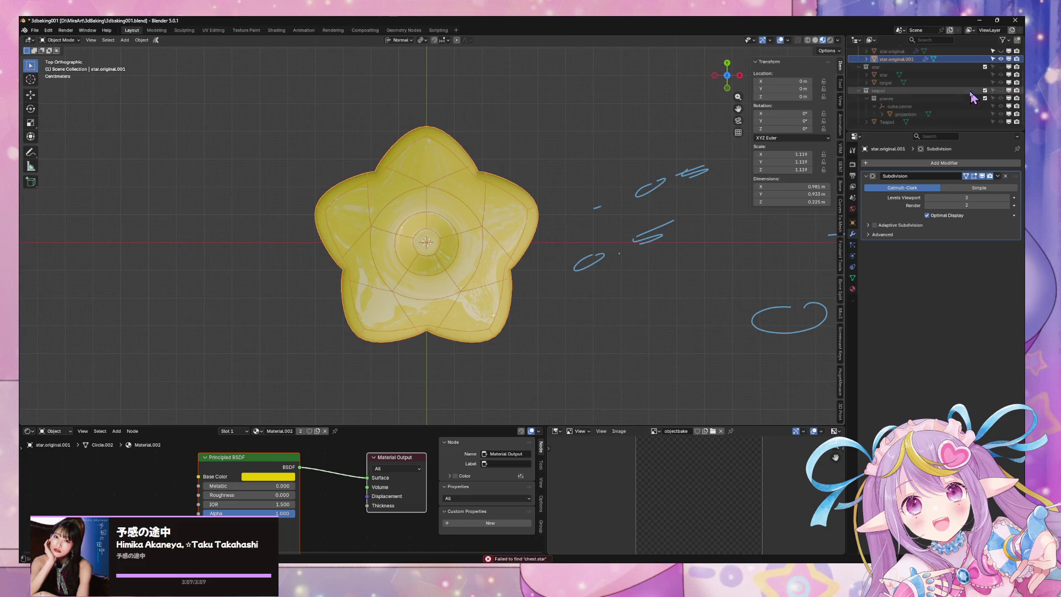
pyautogui.press('m')
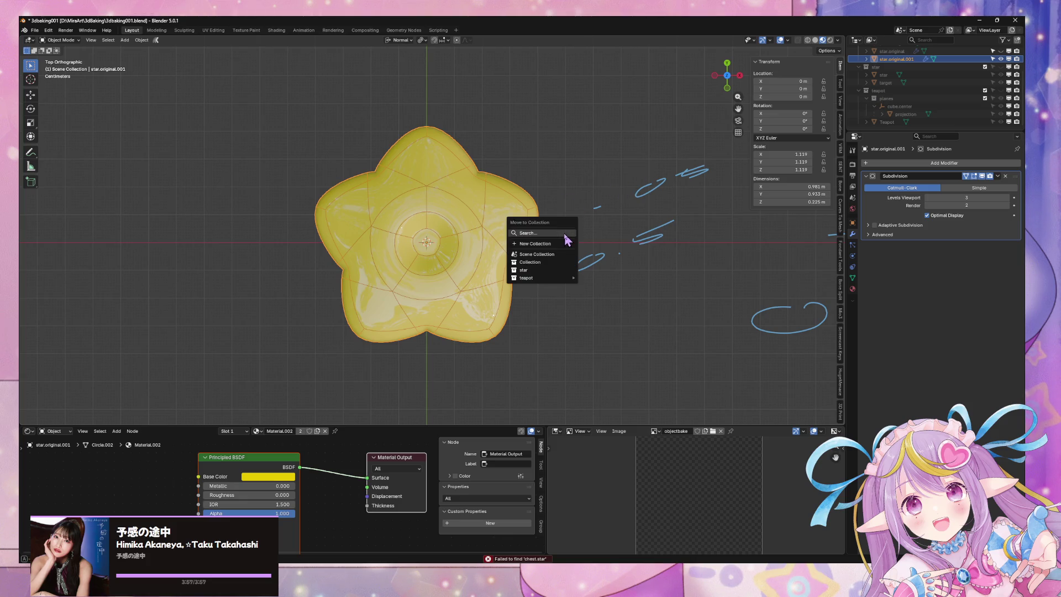
pyautogui.click(566, 249)
pyautogui.write('chest.star')
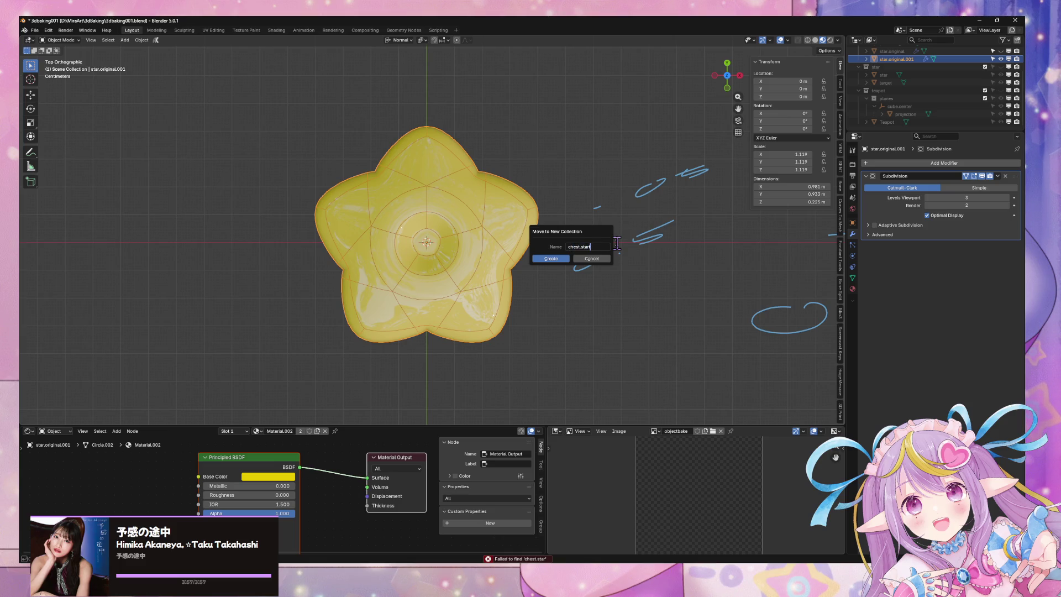
pyautogui.click(556, 258)
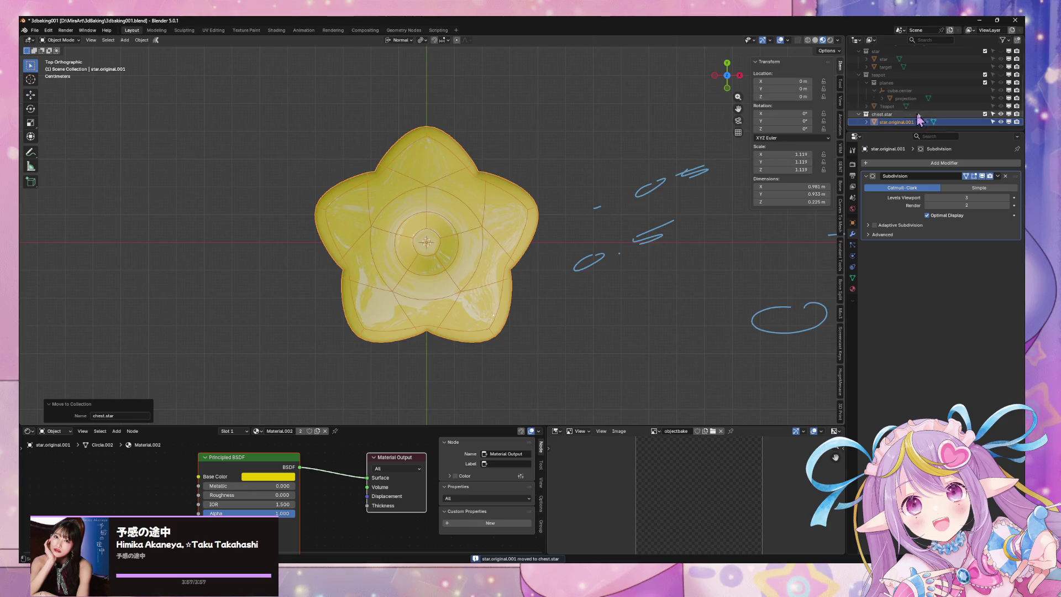
# - Rename the star to star.original, apply its rotation and scale, and enter Edit Mode
pyautogui.doubleClick(905, 122)
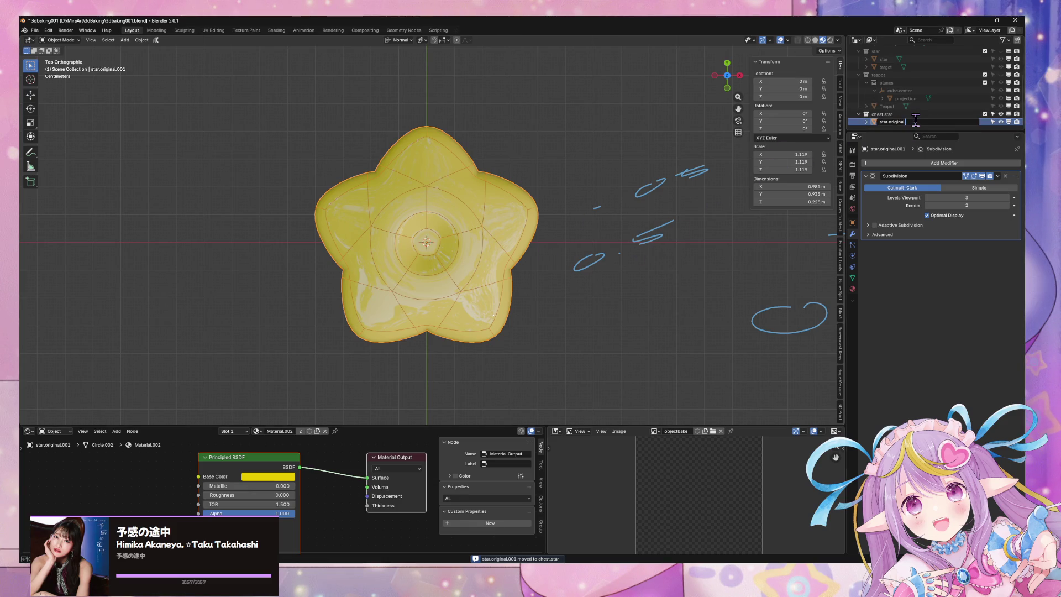
pyautogui.press('Return')
pyautogui.click(145, 40)
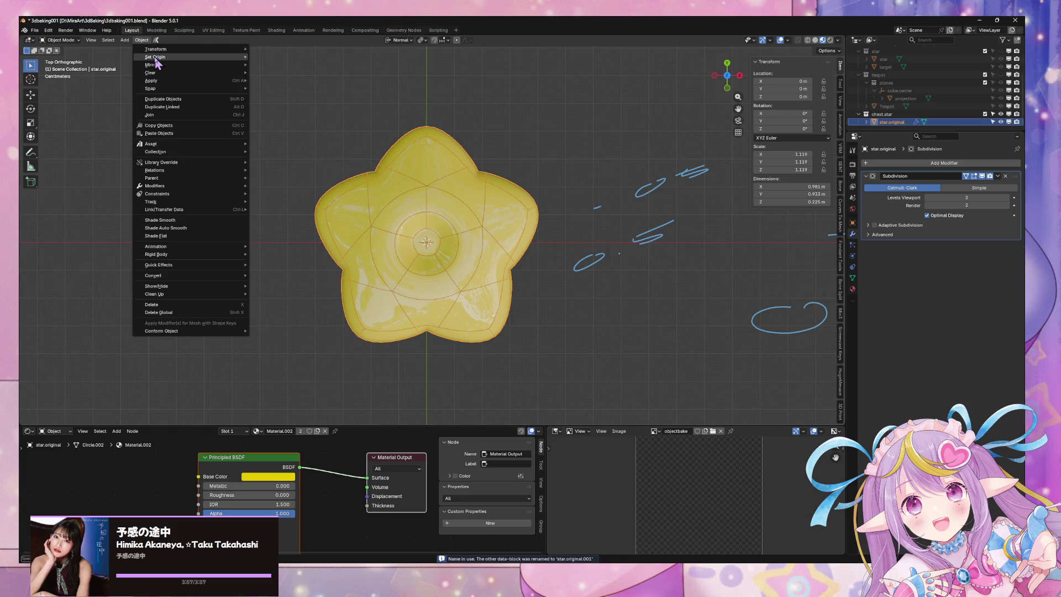
pyautogui.moveTo(177, 82)
pyautogui.moveTo(230, 91)
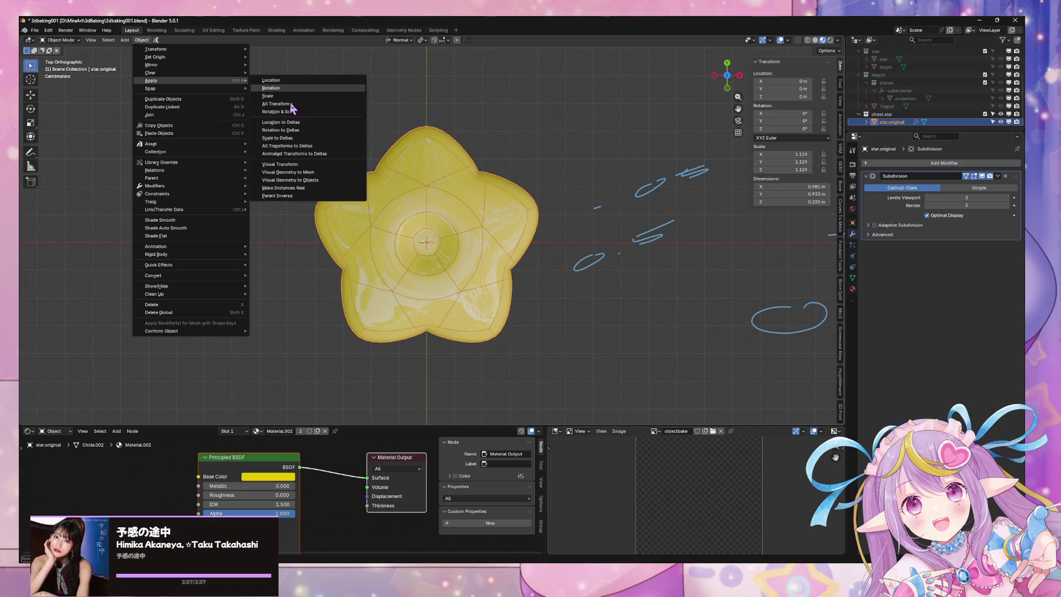
pyautogui.click(325, 117)
pyautogui.scroll(-2, 487, 195)
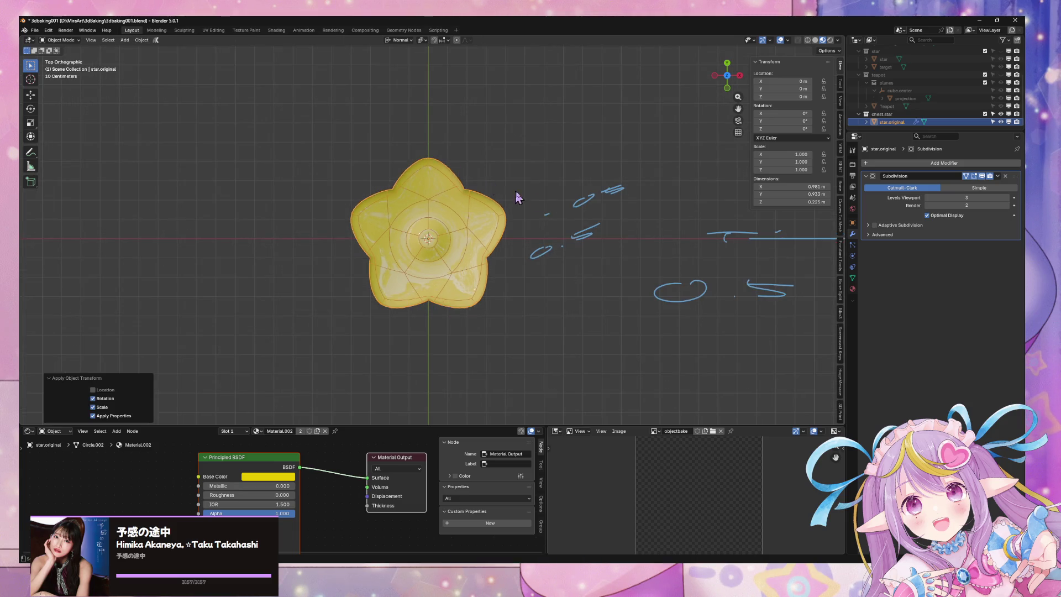
pyautogui.press('Tab')
pyautogui.scroll(2, 535, 203)
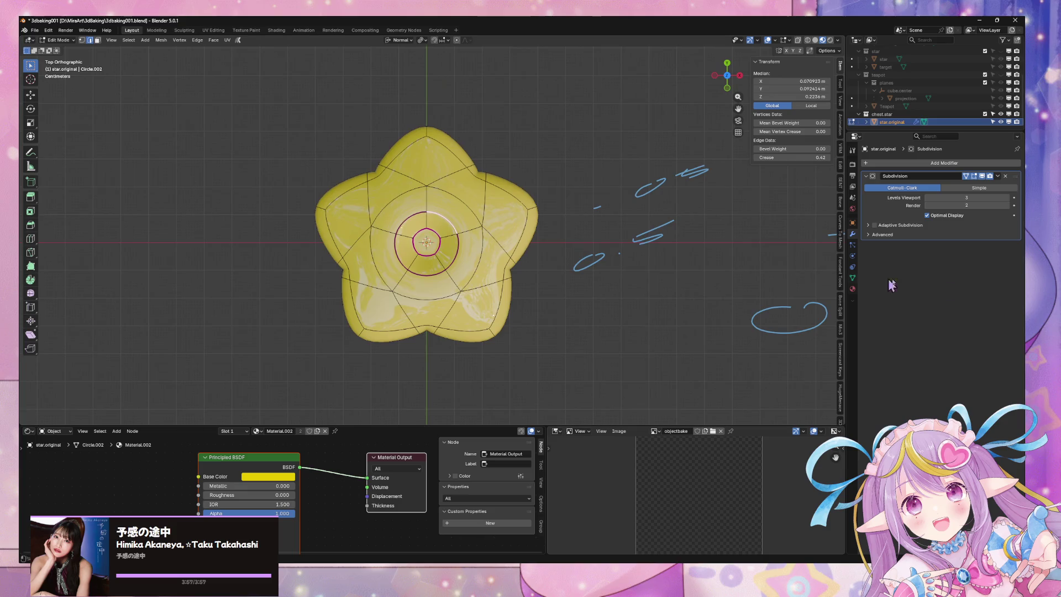
# - Rename the star's material to 'yellow' in Material Properties
pyautogui.click(853, 288)
pyautogui.doubleClick(919, 166)
pyautogui.write('yellow')
pyautogui.press('Return')
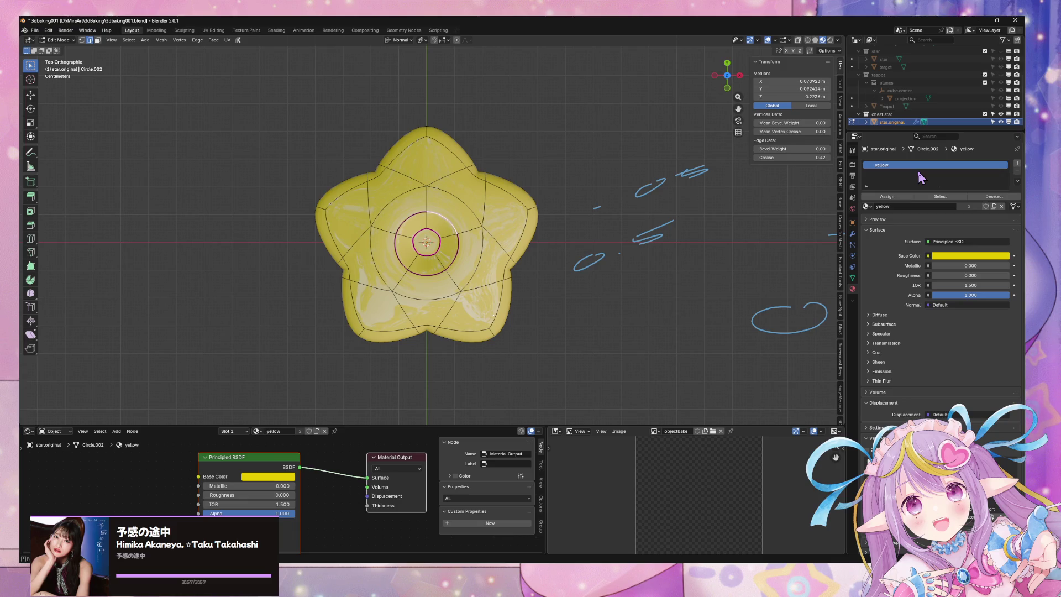
# - Select the star's inner circular edge loop, then return to Object Mode
pyautogui.moveTo(664, 248); pyautogui.dragTo(592, 232, button='middle')
pyautogui.hotkey('alt', 'a')
pyautogui.keyDown('alt'); pyautogui.click(444, 194); pyautogui.keyUp('alt')
pyautogui.keyDown('alt'); pyautogui.click(437, 194); pyautogui.keyUp('alt')
pyautogui.click(727, 69)
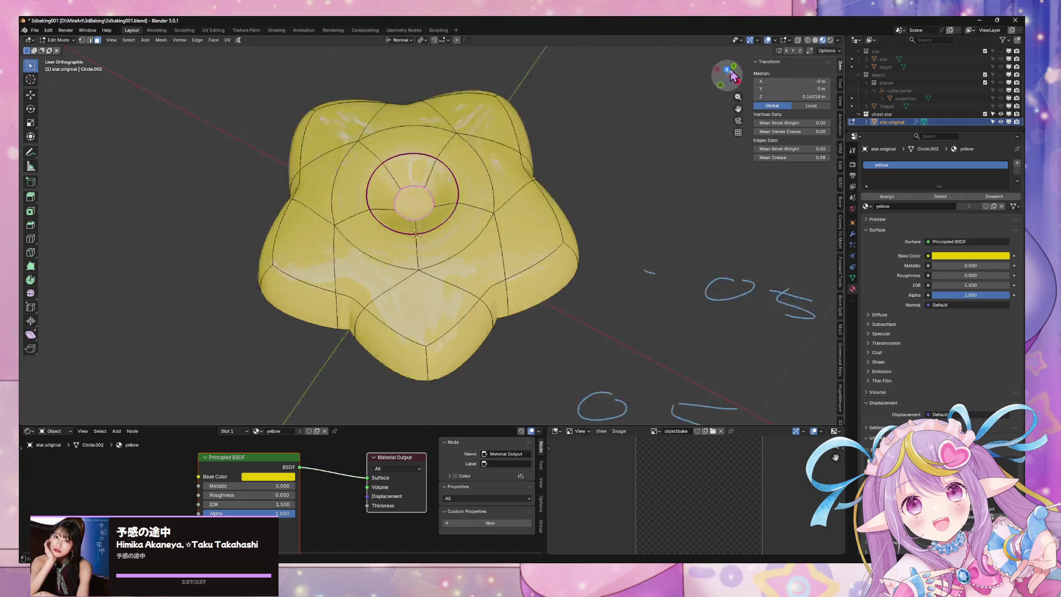
pyautogui.press('Tab')
# - Select the star object from a top-down view
pyautogui.moveTo(579, 220)
pyautogui.mouseDown(button='middle')
pyautogui.moveTo(540, 190)
pyautogui.moveTo(553, 176)
pyautogui.mouseUp(button='middle')
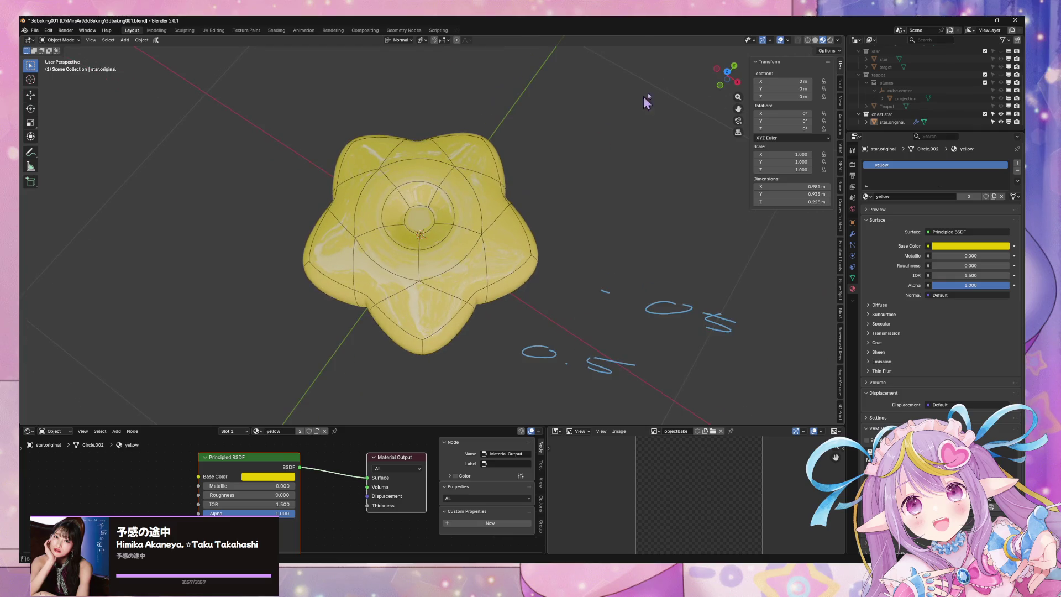
pyautogui.click(732, 72)
pyautogui.scroll(3, 529, 214)
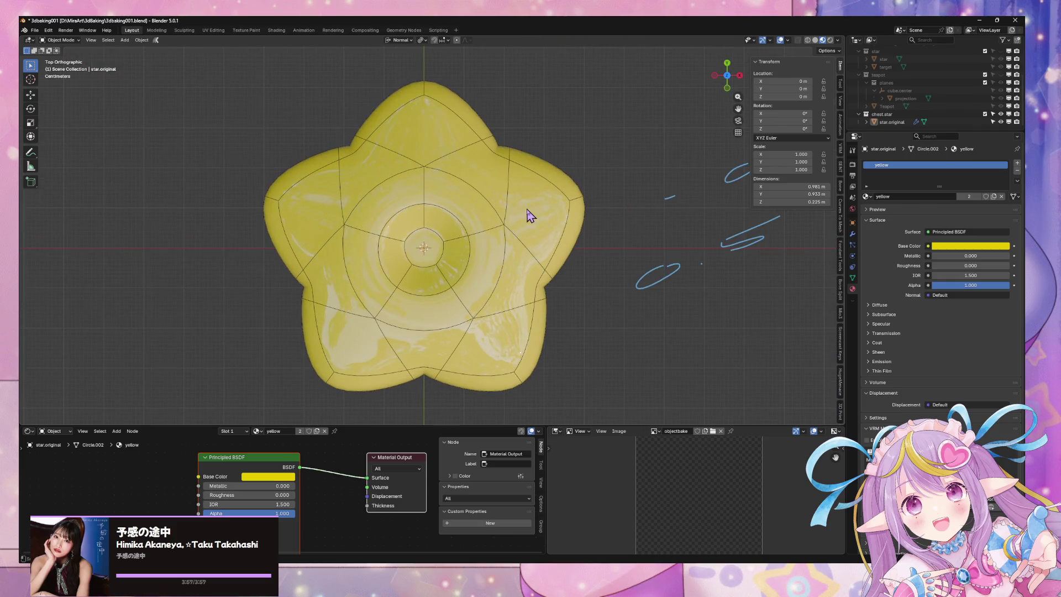
pyautogui.click(528, 215)
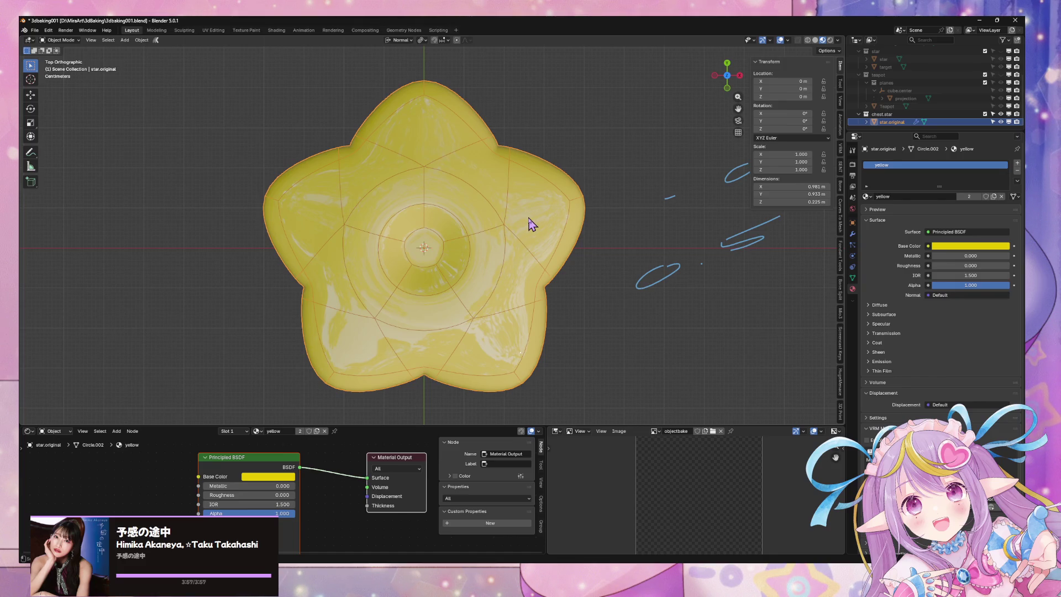
pyautogui.scroll(-4, 530, 224)
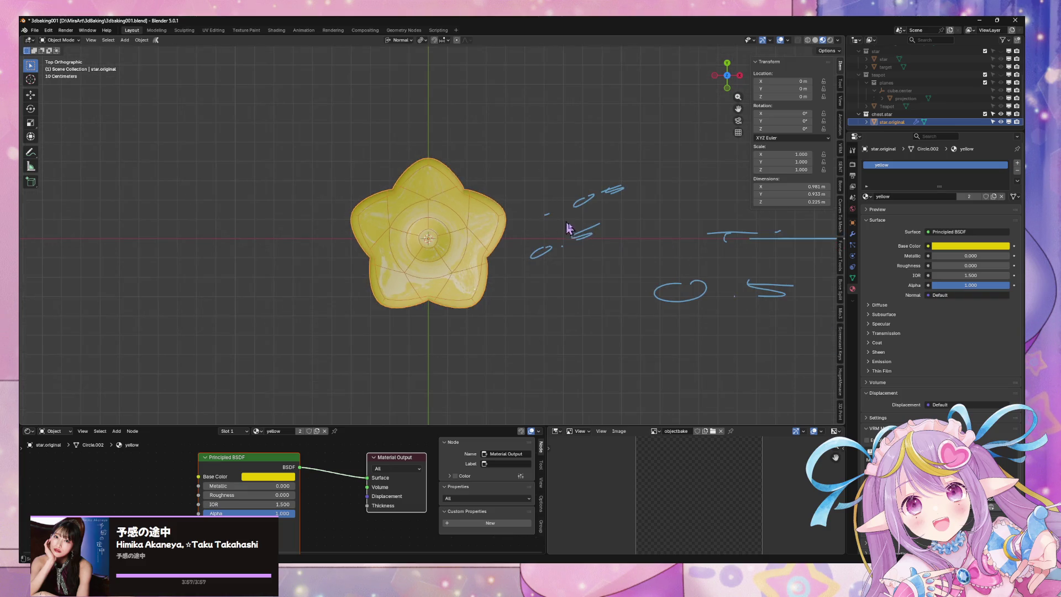
# - Add a plane mesh under the star, then undo it
pyautogui.hotkey('shift', 'a')
pyautogui.moveTo(598, 243)
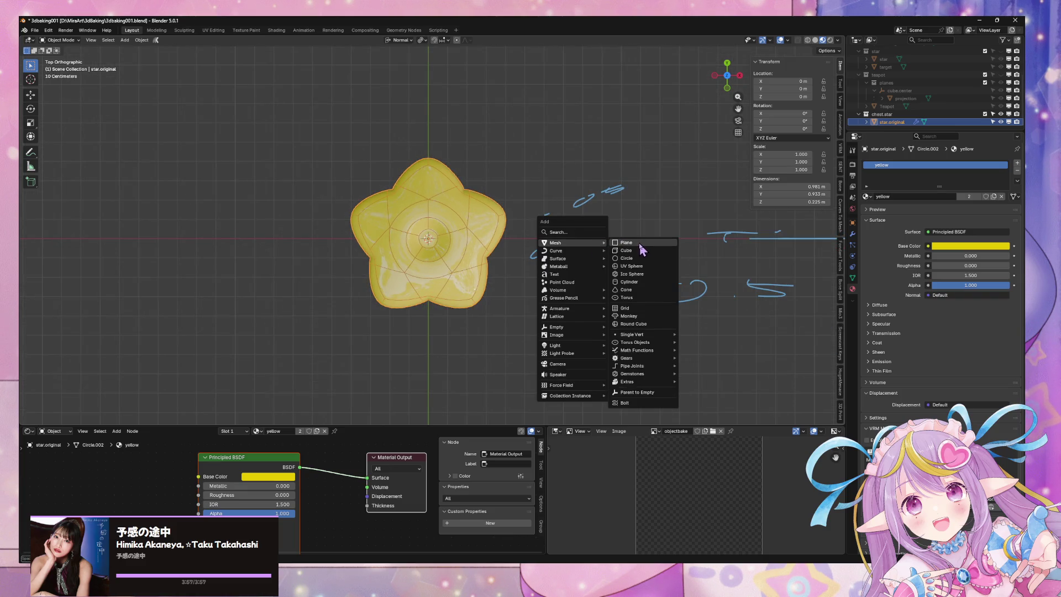
pyautogui.click(642, 244)
pyautogui.hotkey('ctrl', 'z')
# - Scale the star to 1.134 and apply its new scale
pyautogui.moveTo(551, 186); pyautogui.dragTo(586, 149, button='middle')
pyautogui.press('s')
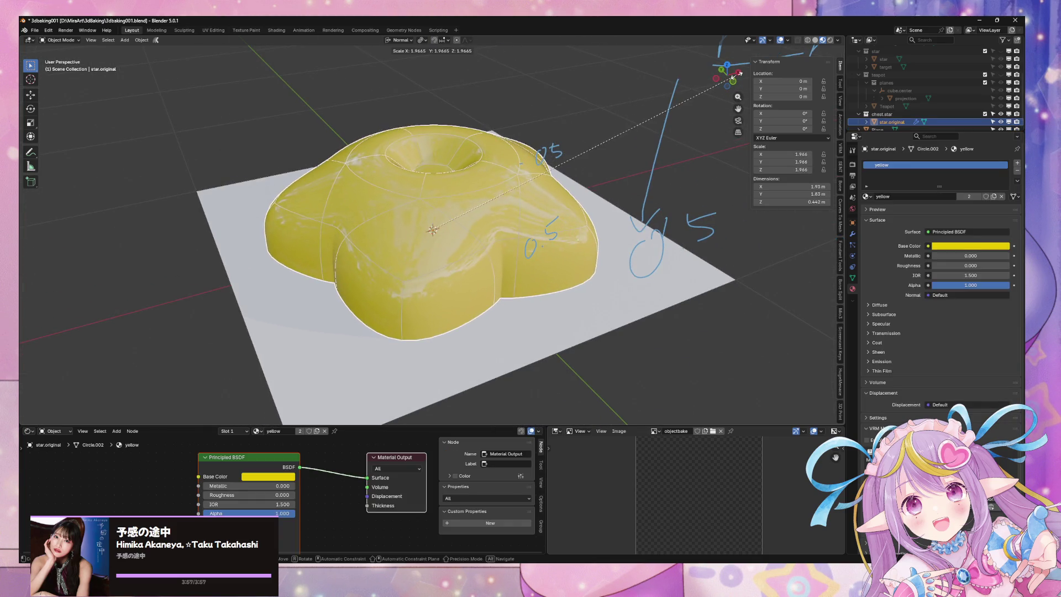
pyautogui.click(587, 145)
pyautogui.moveTo(611, 166); pyautogui.dragTo(494, 114, button='middle')
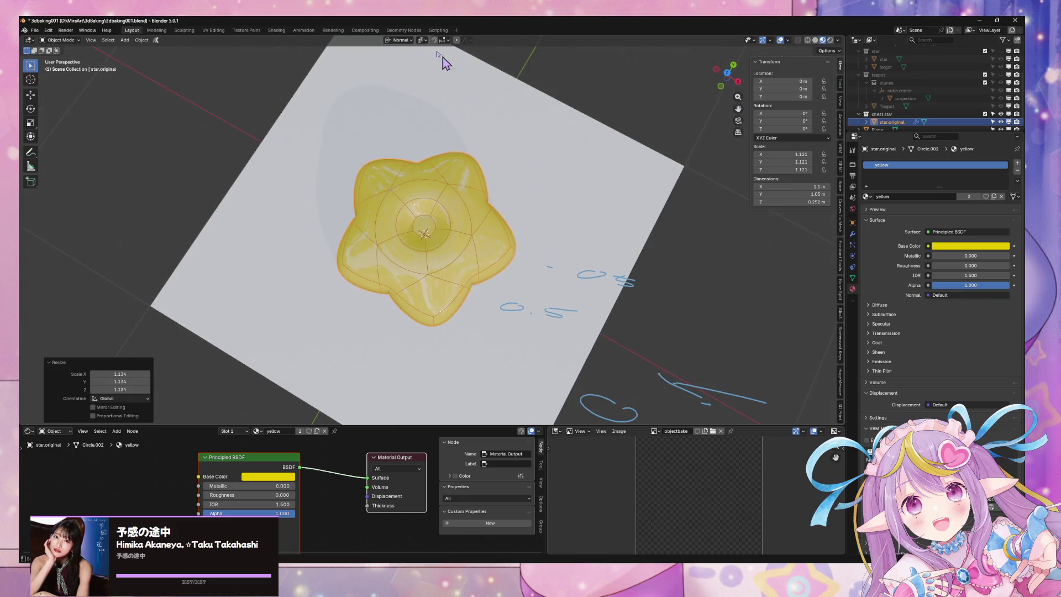
pyautogui.click(143, 40)
pyautogui.moveTo(180, 81)
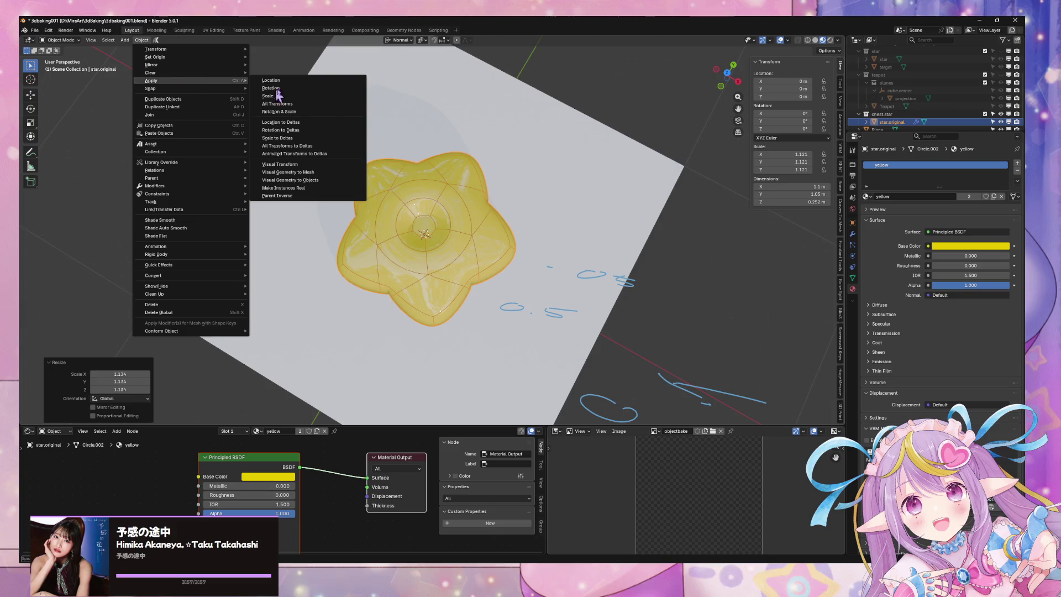
pyautogui.click(338, 111)
# - Select the plane and bring up its Material Properties
pyautogui.moveTo(600, 280)
pyautogui.mouseDown(button='middle')
pyautogui.moveTo(503, 214)
pyautogui.moveTo(549, 251)
pyautogui.mouseUp(button='middle')
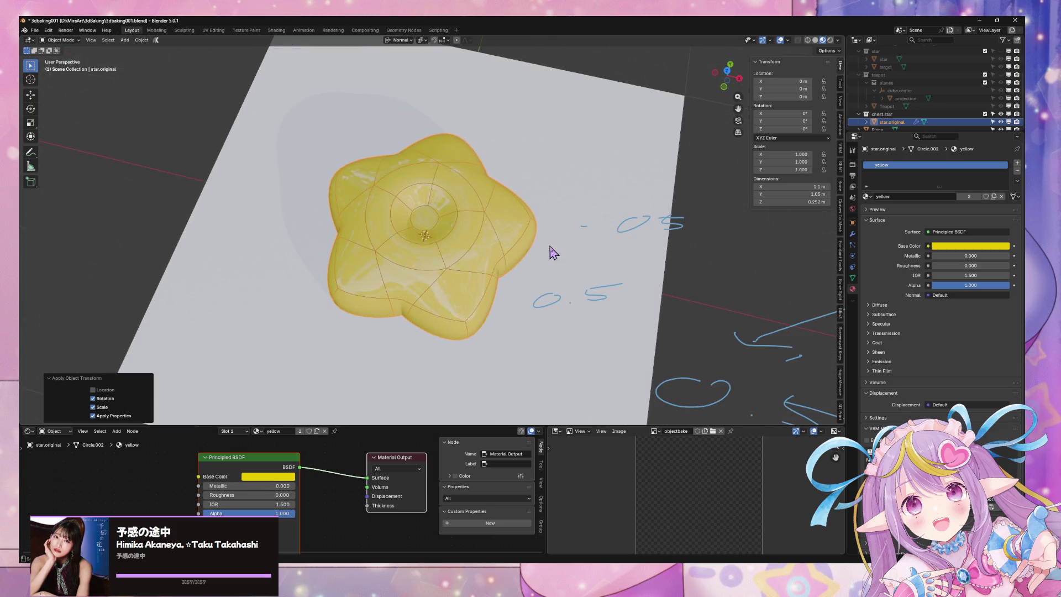
pyautogui.click(728, 71)
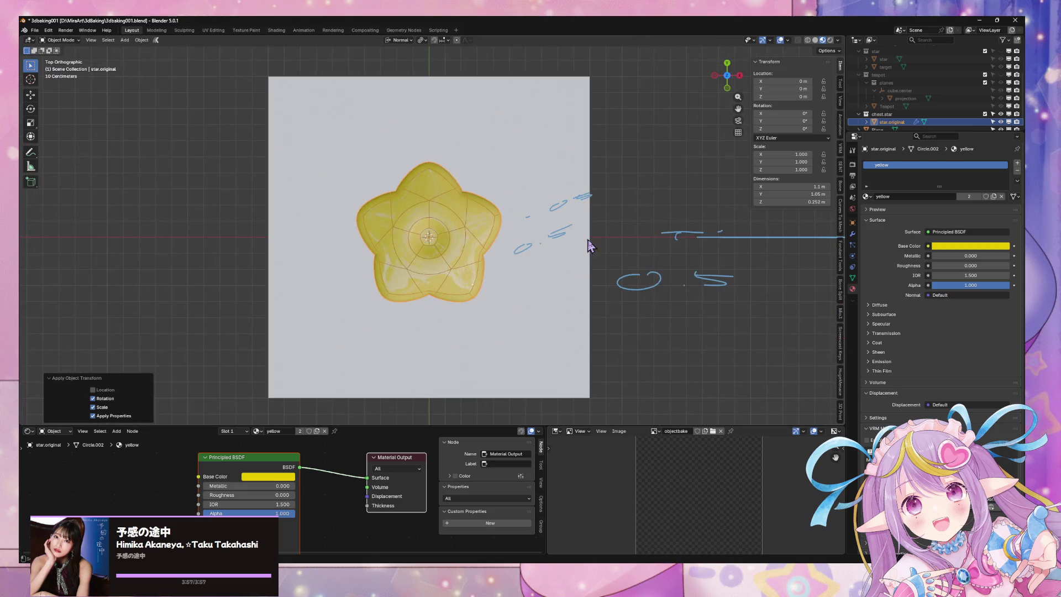
pyautogui.click(574, 254)
pyautogui.scroll(1, 526, 194)
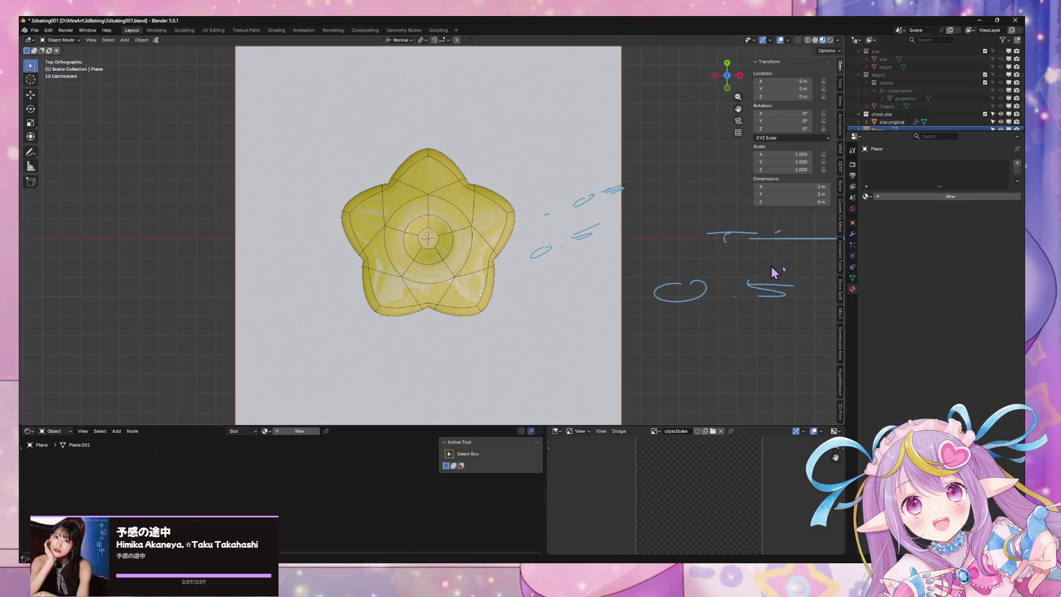
pyautogui.click(853, 164)
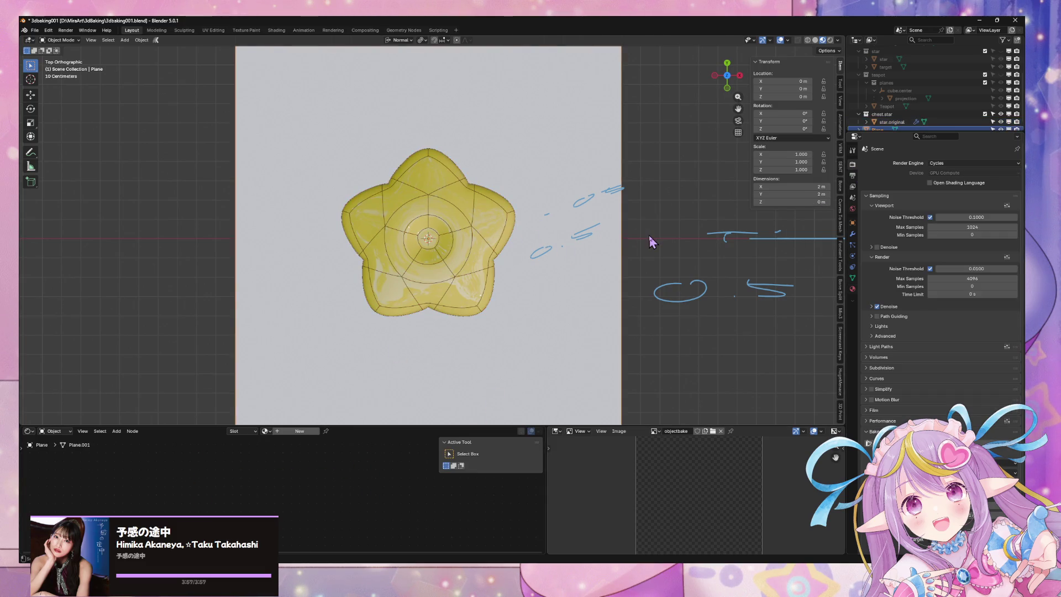
pyautogui.click(853, 277)
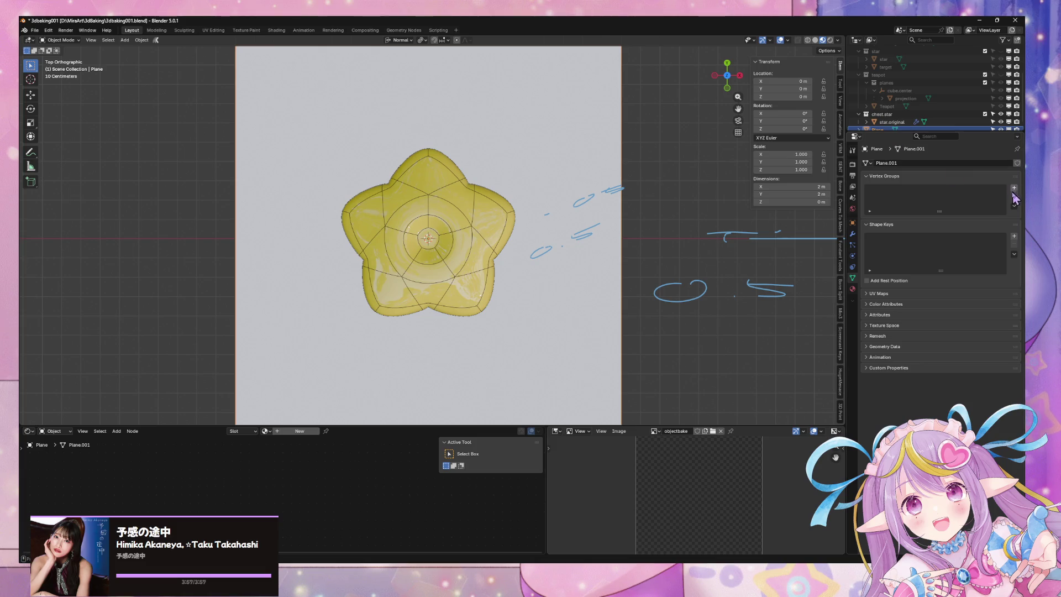
pyautogui.click(853, 288)
# - Add a material slot to the plane, assign the existing capture material, and add the star to the selection
pyautogui.click(1018, 163)
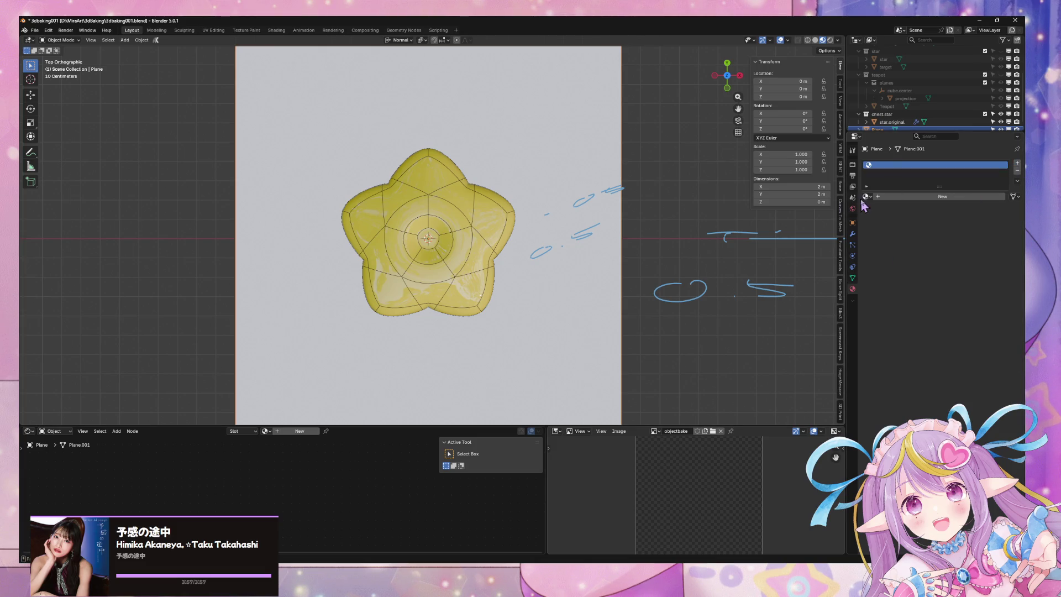
pyautogui.click(868, 196)
pyautogui.write('b')
pyautogui.press('Escape')
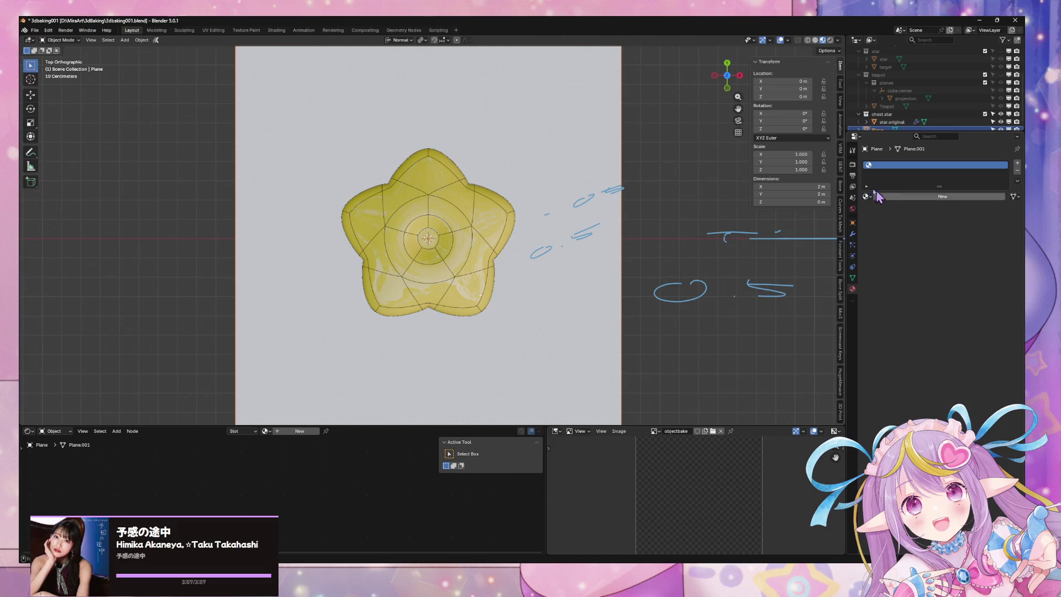
pyautogui.moveTo(568, 214); pyautogui.dragTo(548, 237, button='middle')
pyautogui.click(868, 196)
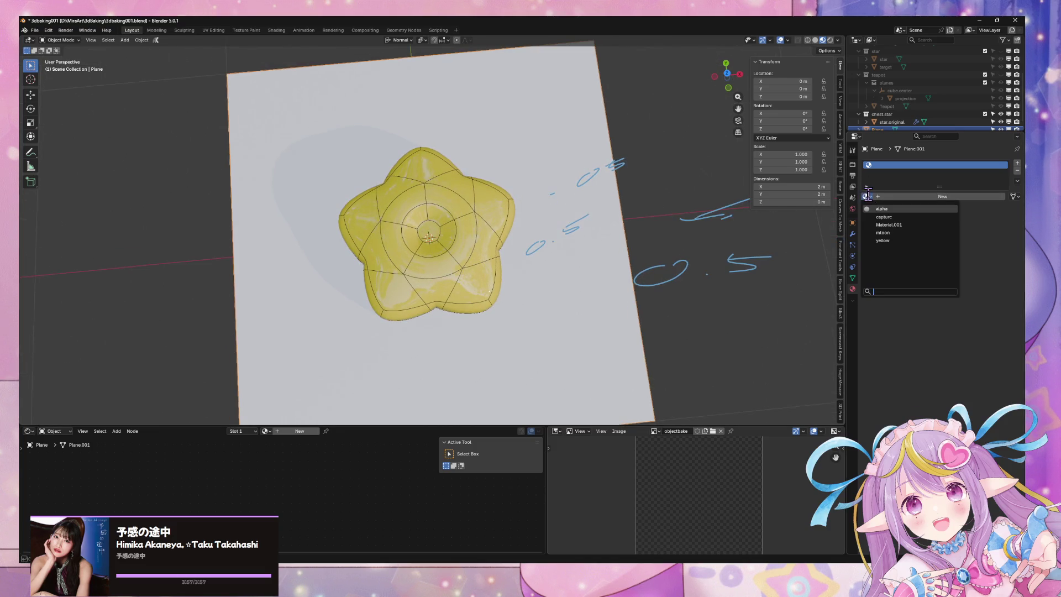
pyautogui.click(900, 217)
pyautogui.moveTo(562, 301)
pyautogui.mouseDown(button='middle')
pyautogui.moveTo(526, 214)
pyautogui.moveTo(544, 148)
pyautogui.moveTo(526, 131)
pyautogui.moveTo(542, 287)
pyautogui.moveTo(507, 246)
pyautogui.moveTo(562, 230)
pyautogui.moveTo(481, 230)
pyautogui.mouseUp(button='middle')
pyautogui.click(481, 230)
# - Measure the star's height above the plane, about 0.25 m, in back orthographic view
pyautogui.keyDown('shift'); pyautogui.click(526, 266); pyautogui.keyUp('shift')
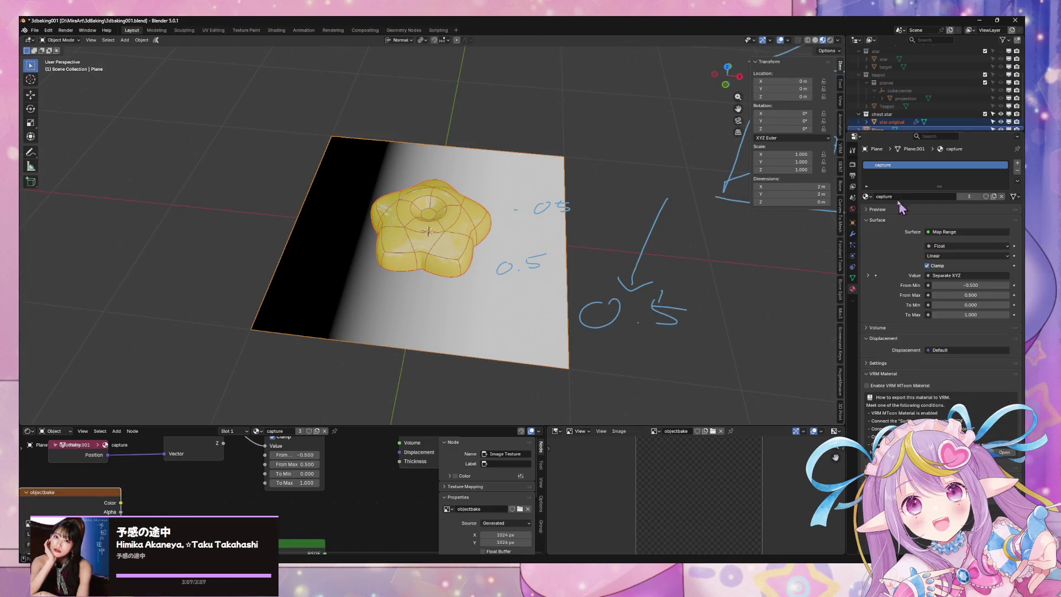
pyautogui.moveTo(556, 208); pyautogui.dragTo(624, 86, button='middle')
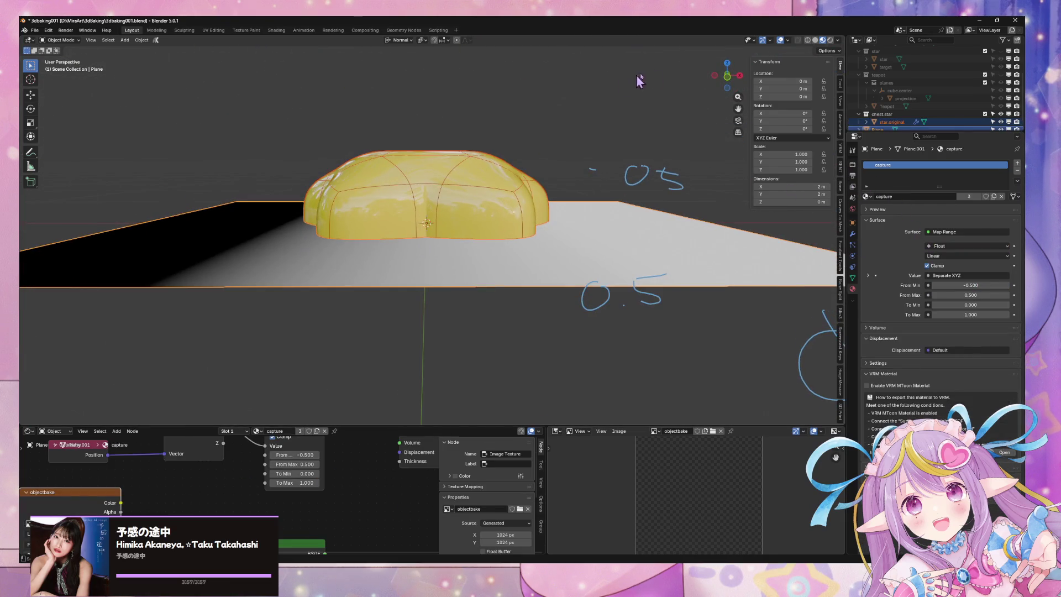
pyautogui.click(728, 76)
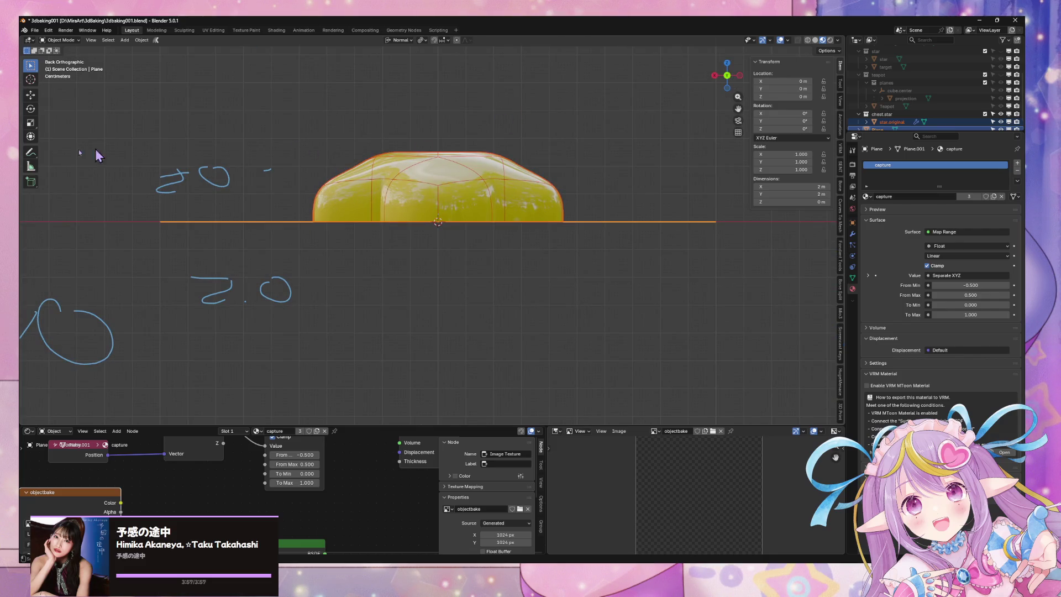
pyautogui.click(31, 166)
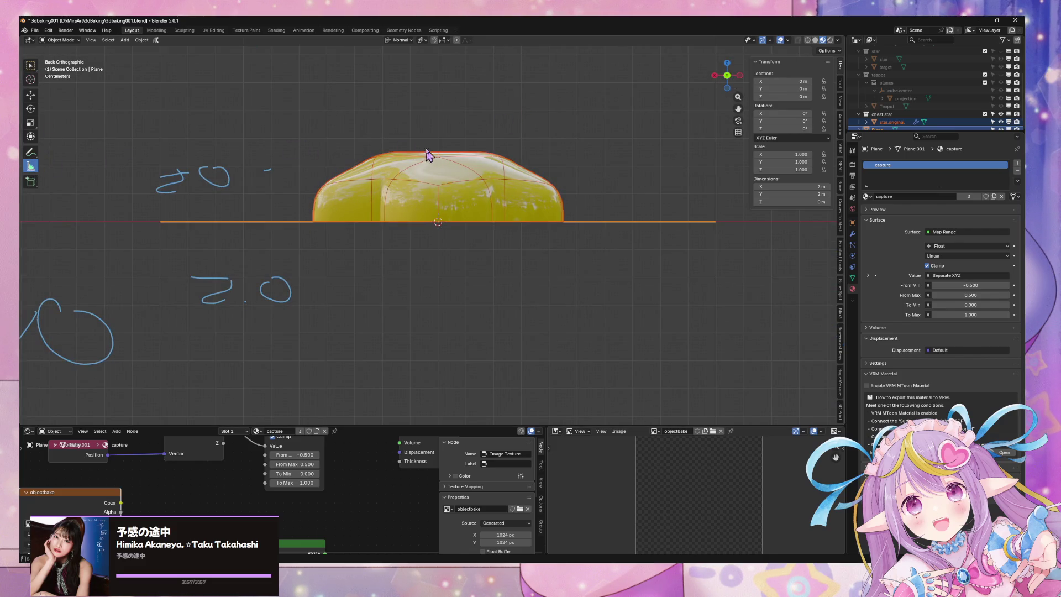
pyautogui.moveTo(439, 152); pyautogui.dragTo(443, 223)
# - Show the Bake section of Render Properties
pyautogui.click(856, 278)
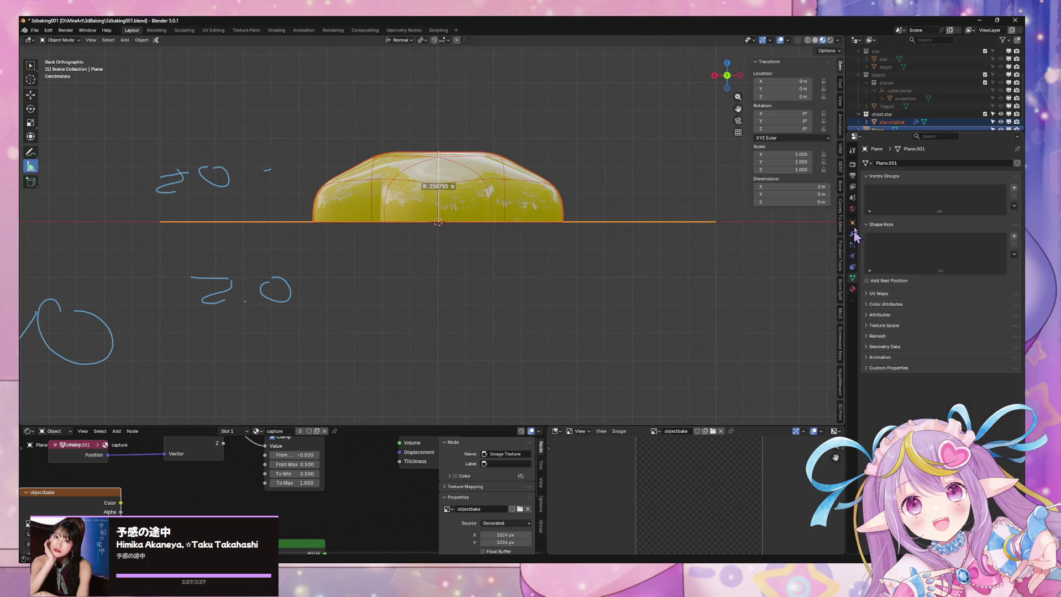
pyautogui.click(853, 166)
pyautogui.scroll(-2, 986, 371)
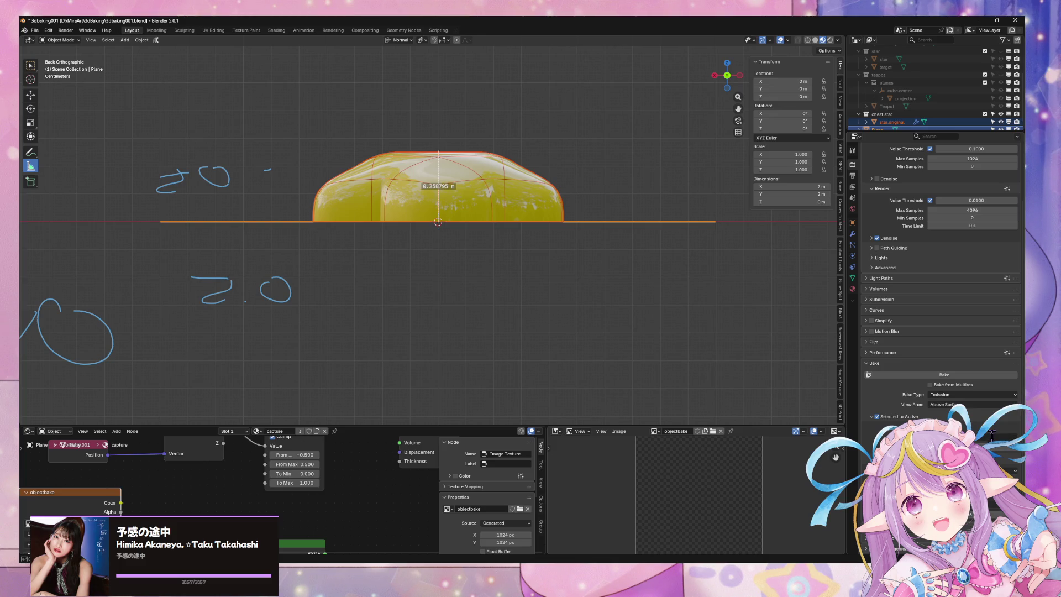
pyautogui.moveTo(557, 230)
pyautogui.mouseDown(button='middle')
pyautogui.moveTo(594, 243)
pyautogui.moveTo(497, 218)
pyautogui.mouseUp(button='middle')
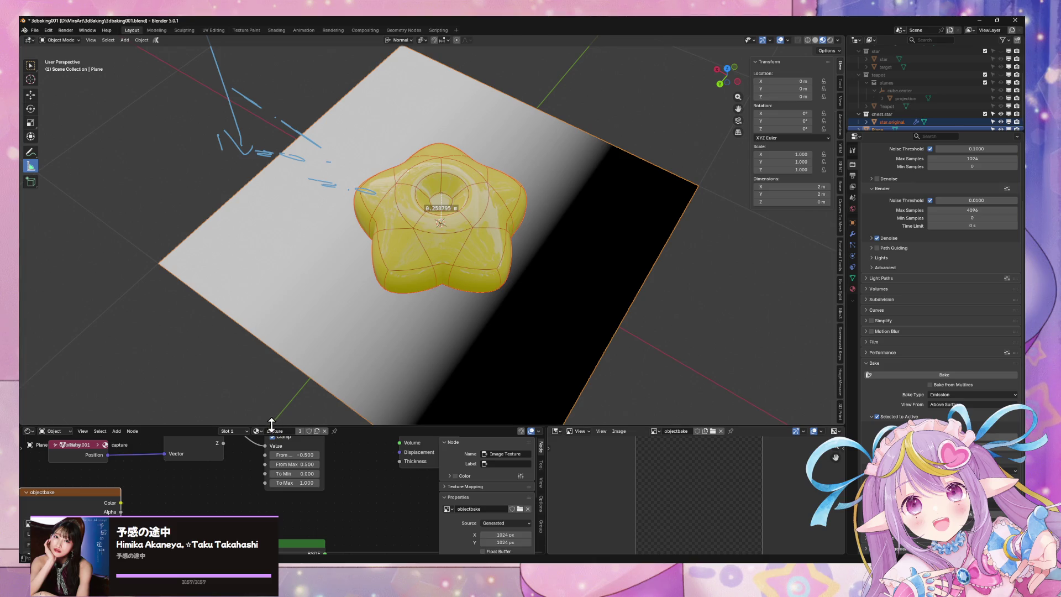
# - Unlink the objectbake image from the Image Texture node and attempt a first bake
pyautogui.moveTo(272, 424); pyautogui.dragTo(271, 253)
pyautogui.moveTo(93, 410); pyautogui.dragTo(166, 414)
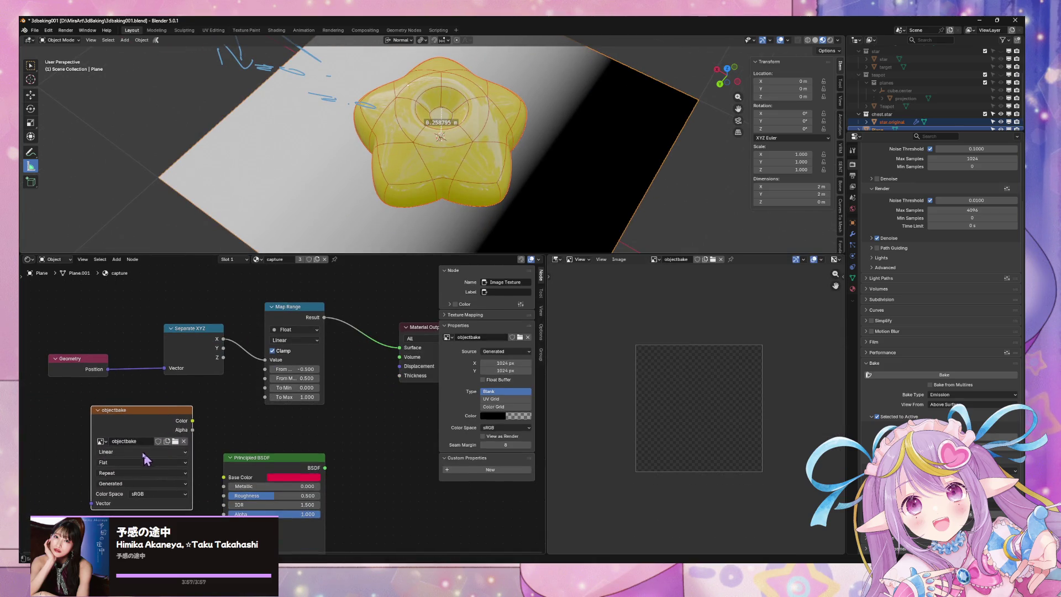
pyautogui.click(184, 441)
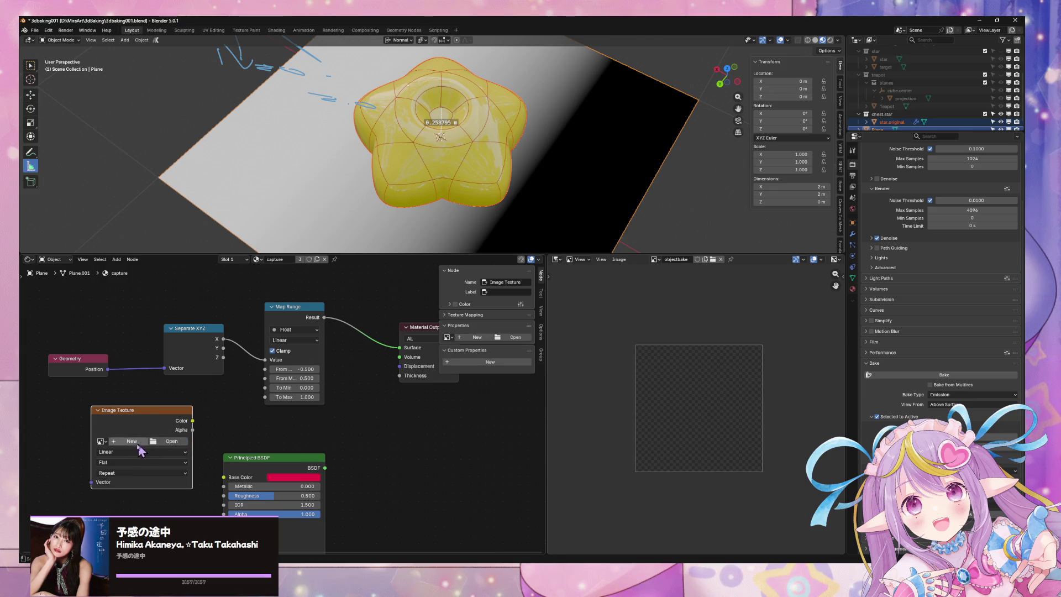
pyautogui.click(140, 445)
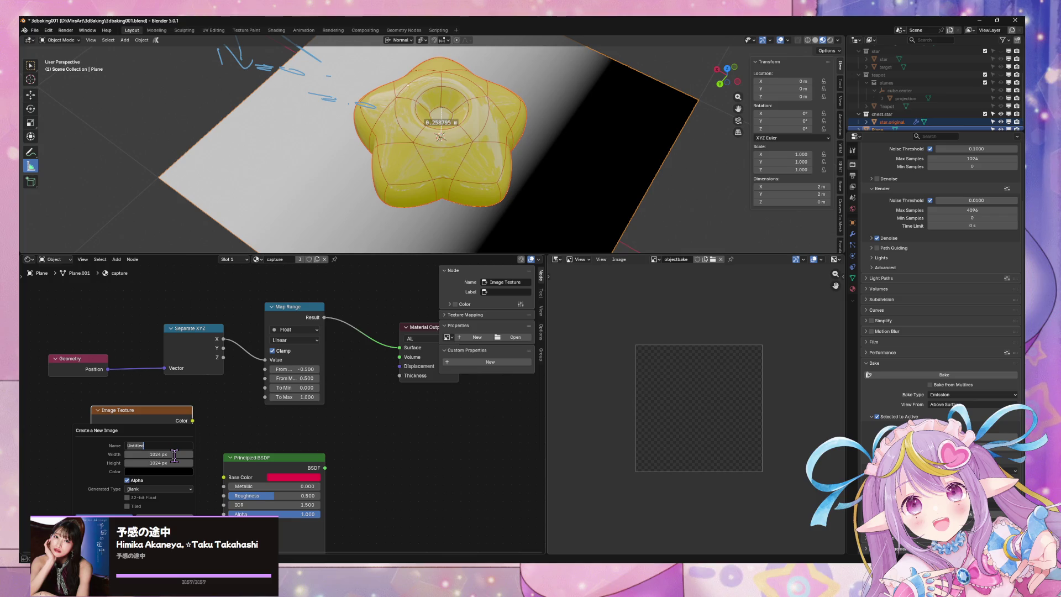
pyautogui.write('colorbake')
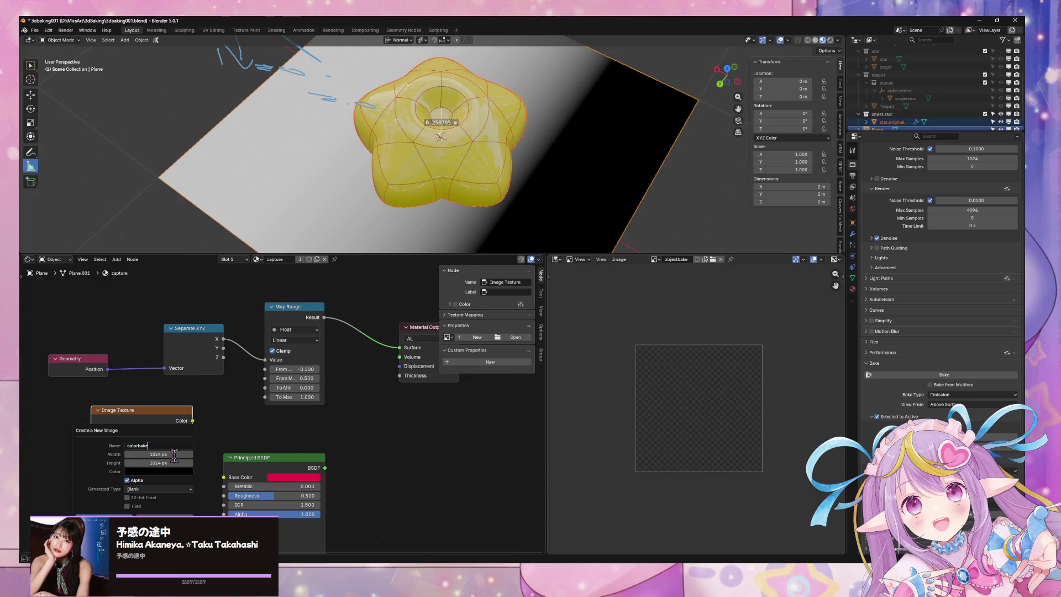
pyautogui.press('Return')
pyautogui.press('Escape')
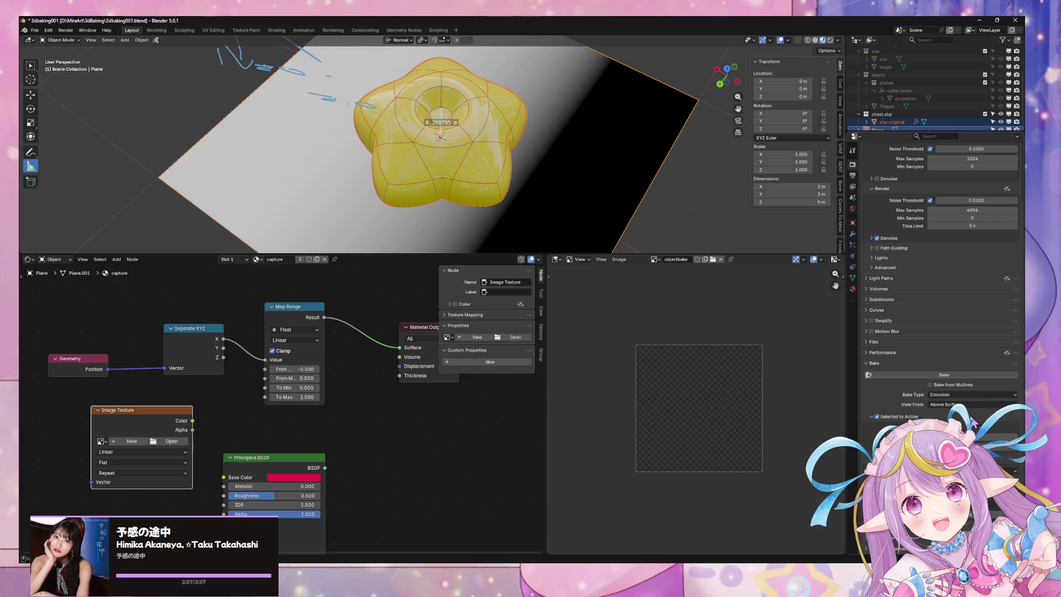
pyautogui.click(965, 375)
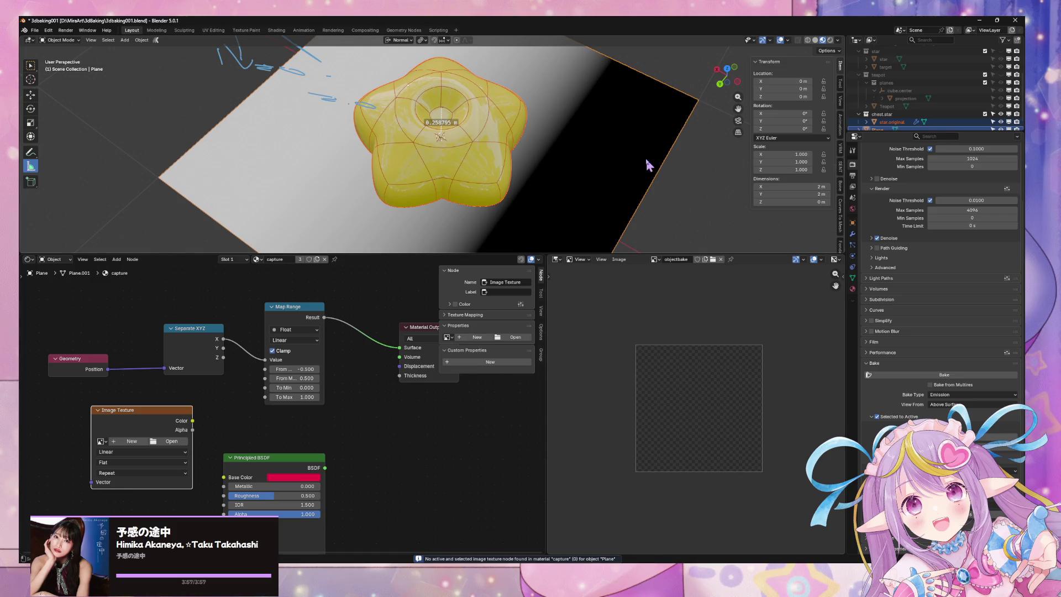
# - Create a new colorbake image with alpha 0 fill and bake the star onto it
pyautogui.click(136, 424)
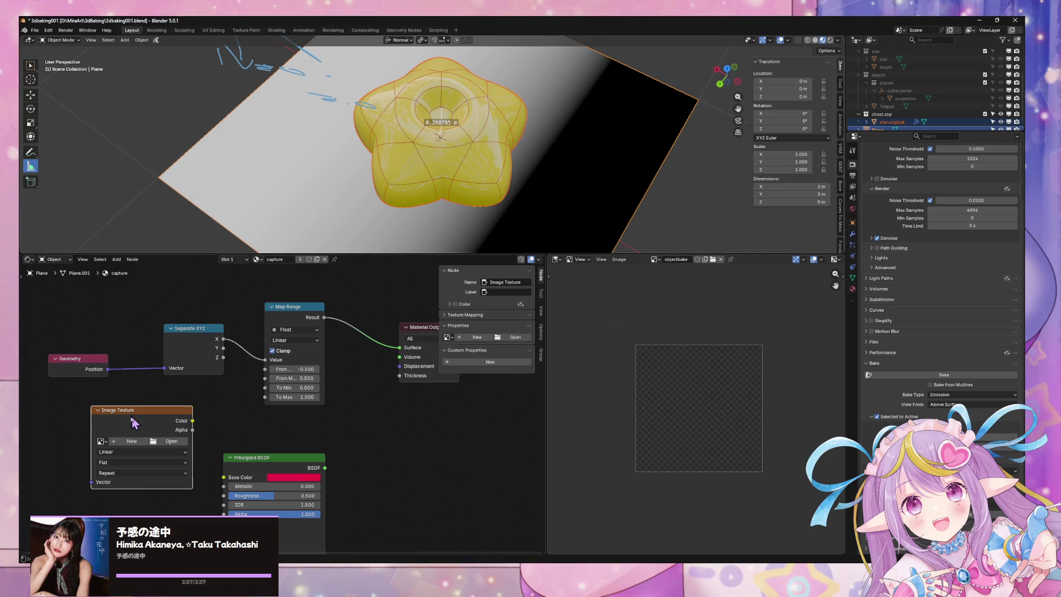
pyautogui.click(101, 441)
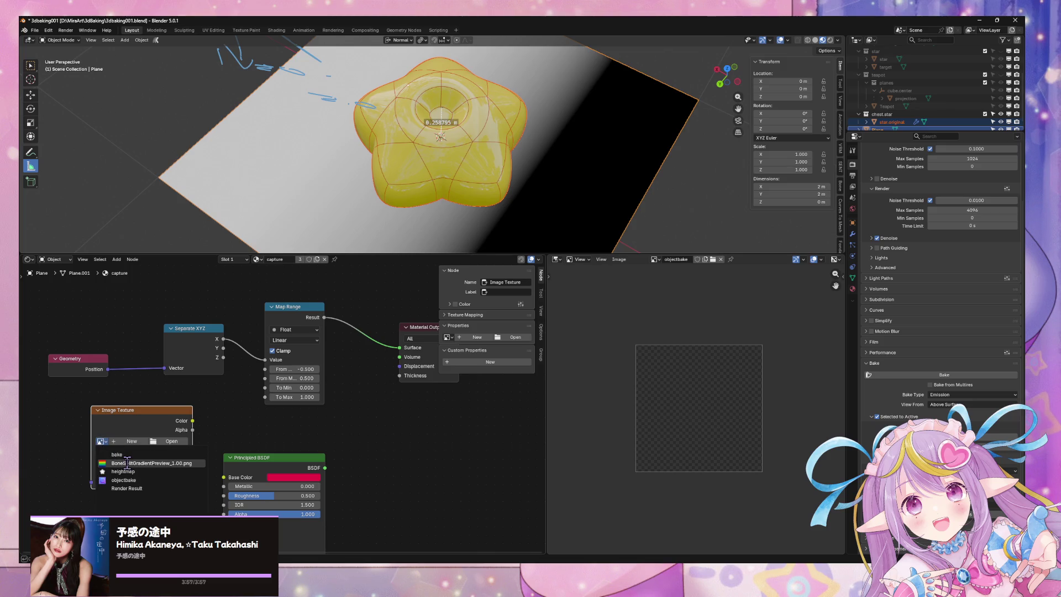
pyautogui.click(136, 441)
pyautogui.write('colorbak')
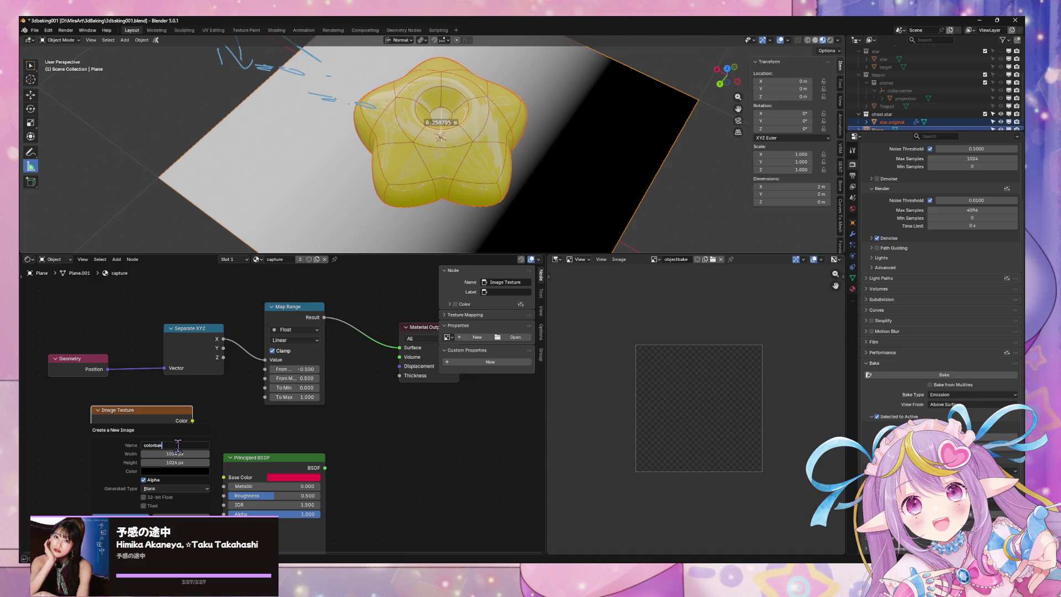
pyautogui.write('e')
pyautogui.press('Return')
pyautogui.click(165, 472)
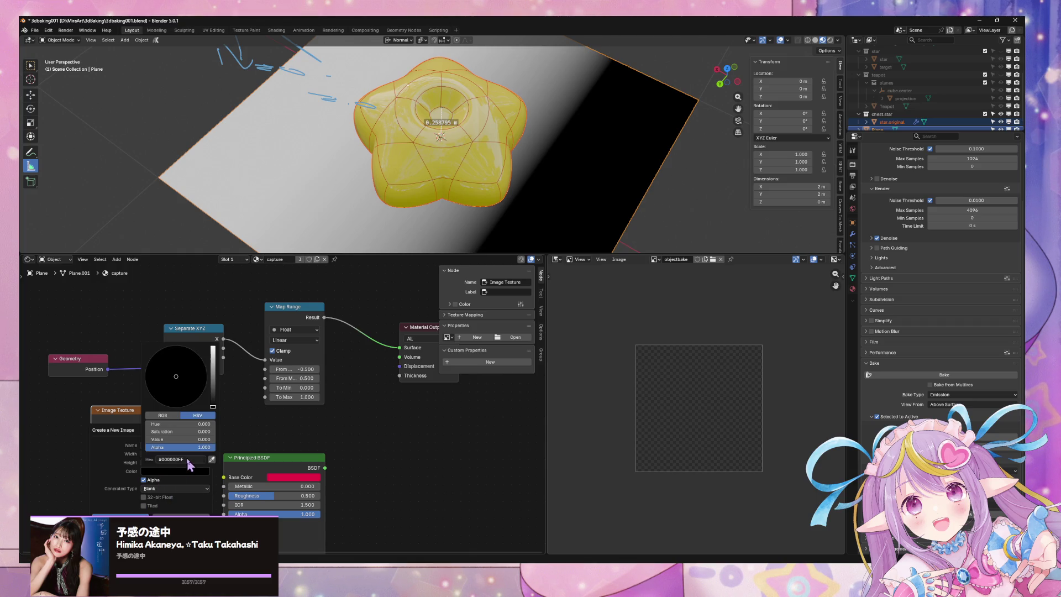
pyautogui.moveTo(208, 448); pyautogui.dragTo(146, 447)
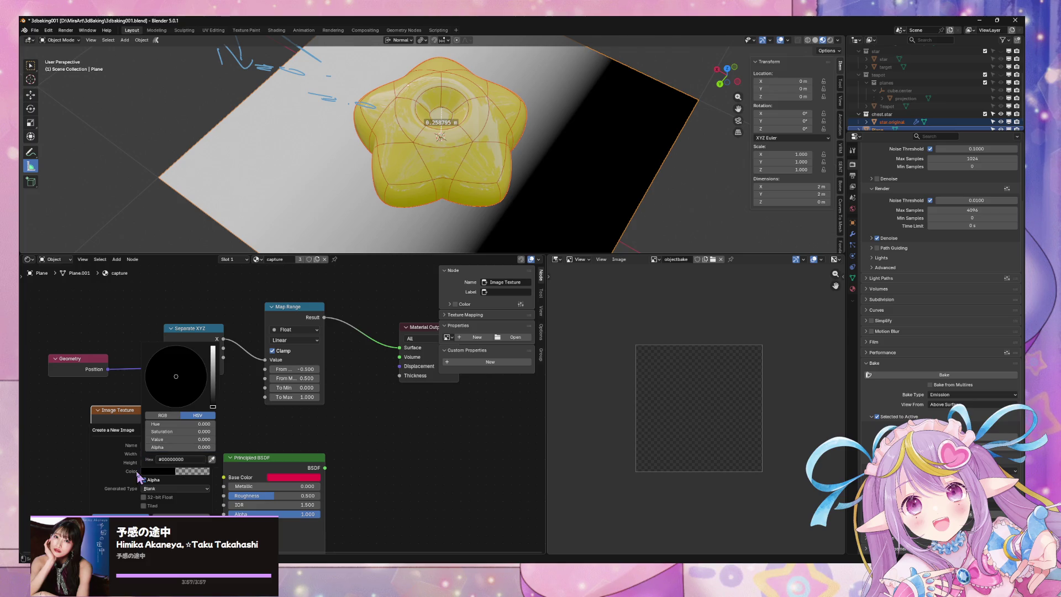
pyautogui.click(119, 517)
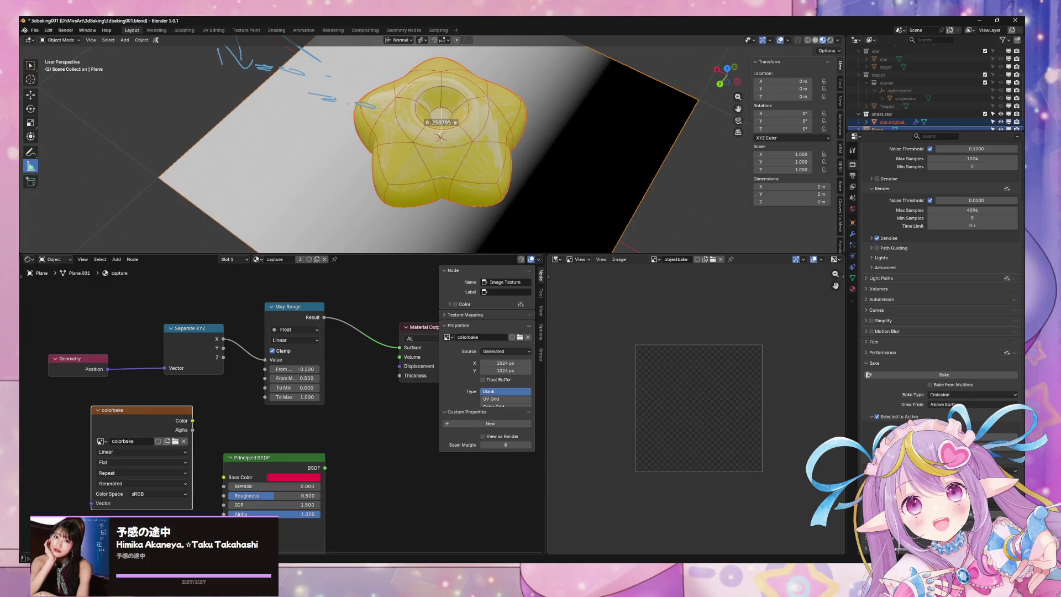
pyautogui.click(947, 375)
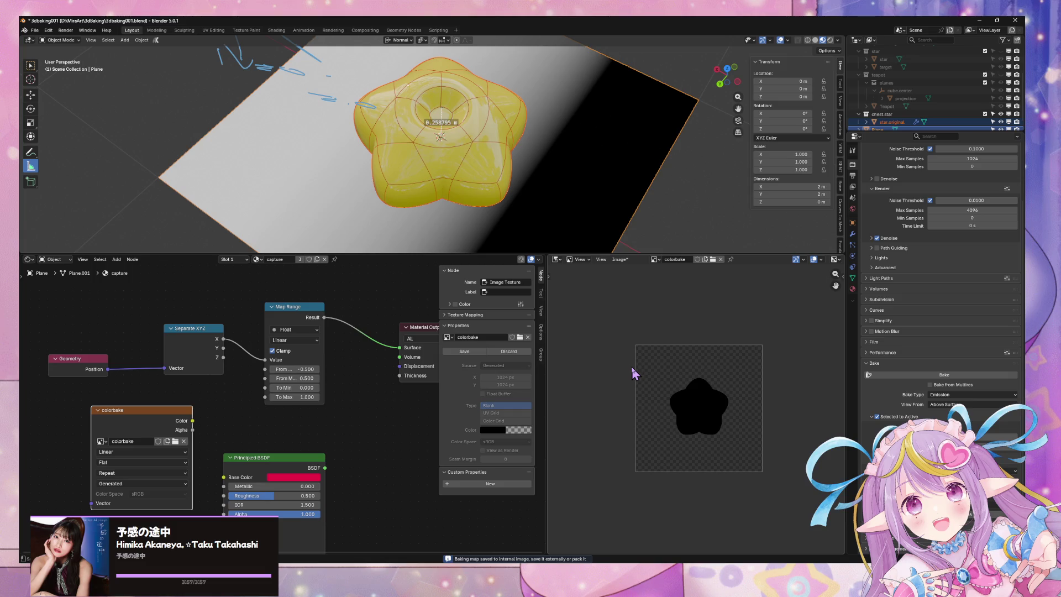
pyautogui.moveTo(401, 397); pyautogui.dragTo(386, 402, button='middle')
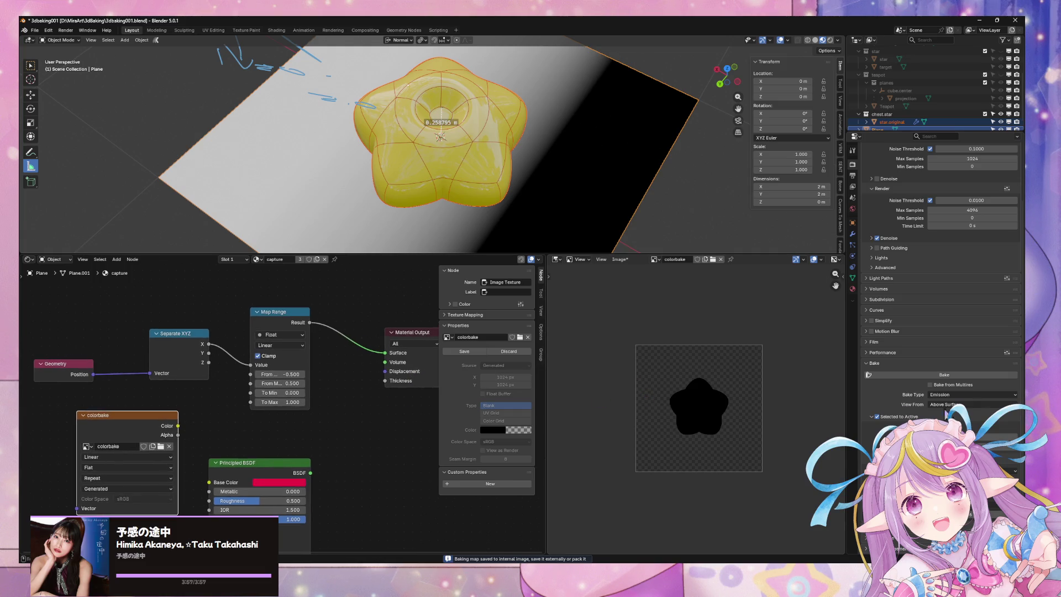
# - Try setting the shader's roughness to 0 and rewiring its output, then undo those changes
pyautogui.scroll(3, 715, 392)
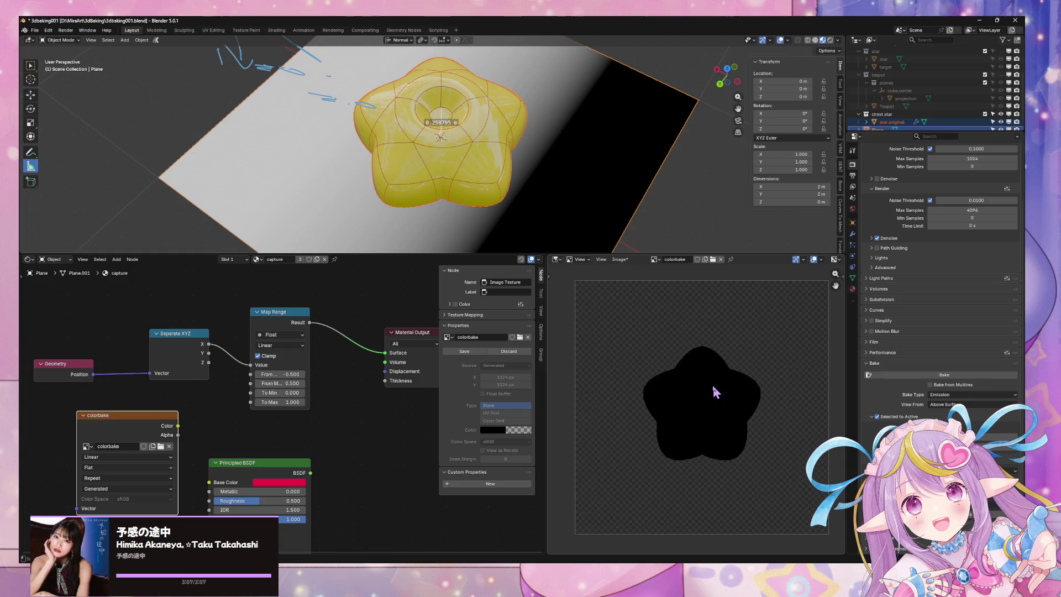
pyautogui.hotkey('ctrl', 'z')
pyautogui.hotkey('ctrl', 'z')
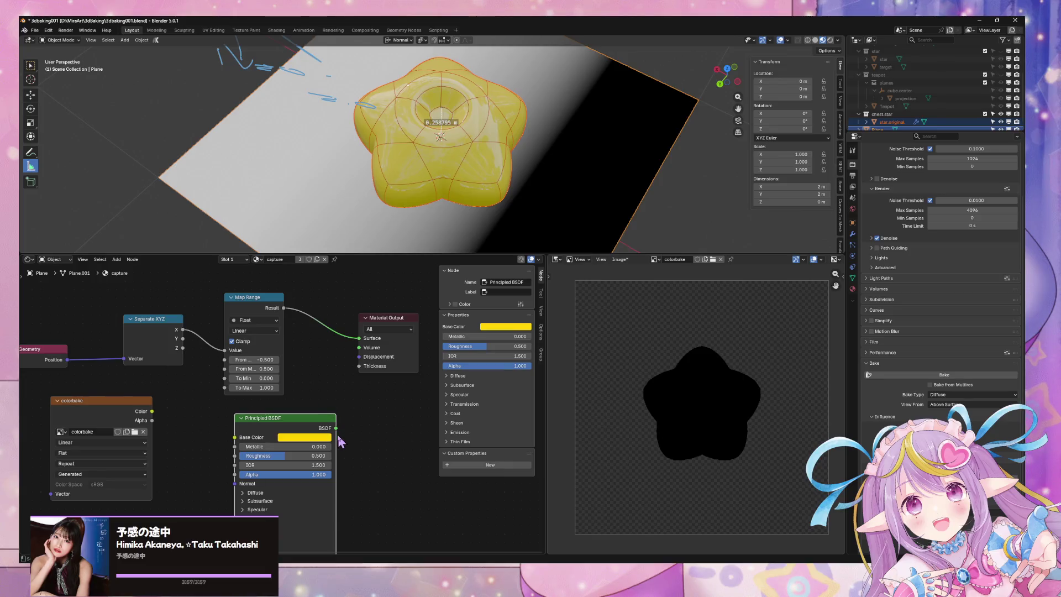
pyautogui.moveTo(288, 457); pyautogui.dragTo(243, 456)
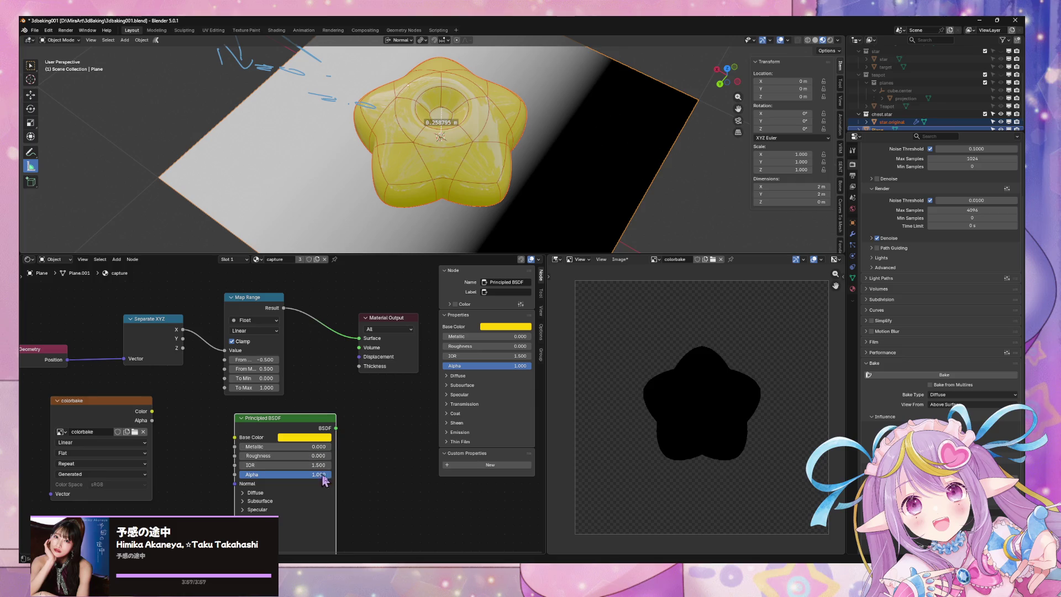
pyautogui.scroll(-1, 335, 441)
pyautogui.moveTo(327, 467); pyautogui.dragTo(334, 434, button='middle')
pyautogui.click(264, 447)
pyautogui.moveTo(335, 392); pyautogui.dragTo(355, 315)
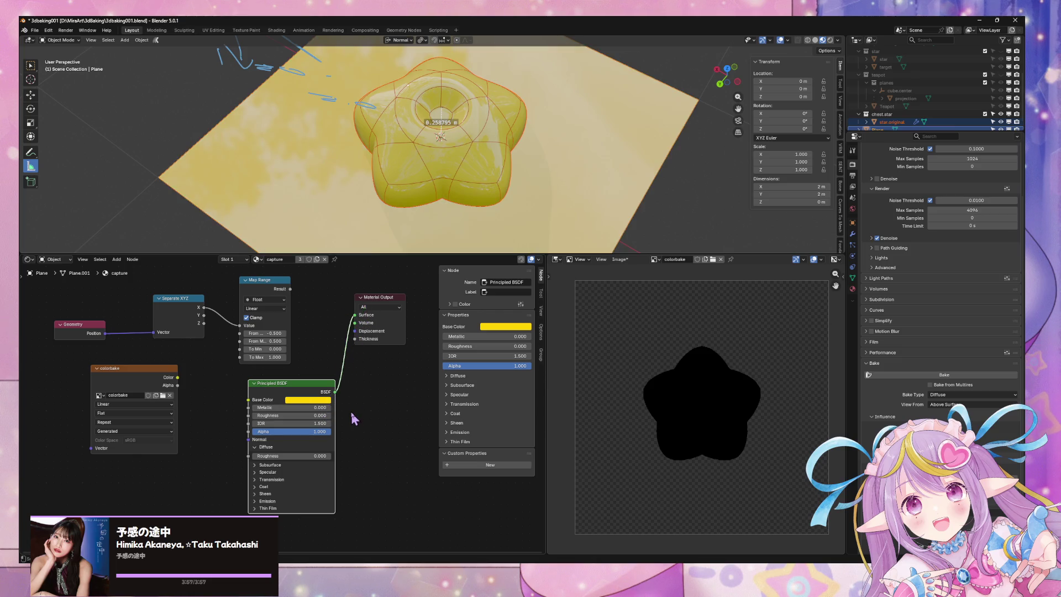
pyautogui.hotkey('ctrl', 'z')
pyautogui.hotkey('ctrl', 'z')
pyautogui.hotkey('ctrl', 'z')
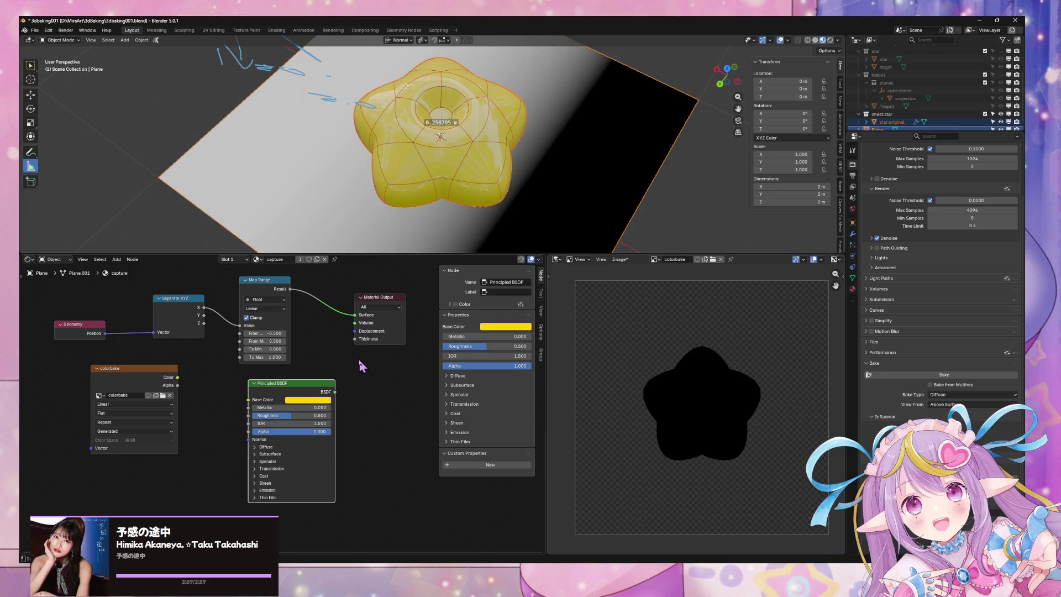
# - Select the star then the plane, make colorbake the active node, and bake the diffuse colour
pyautogui.keyDown('shift'); pyautogui.click(466, 168); pyautogui.keyUp('shift')
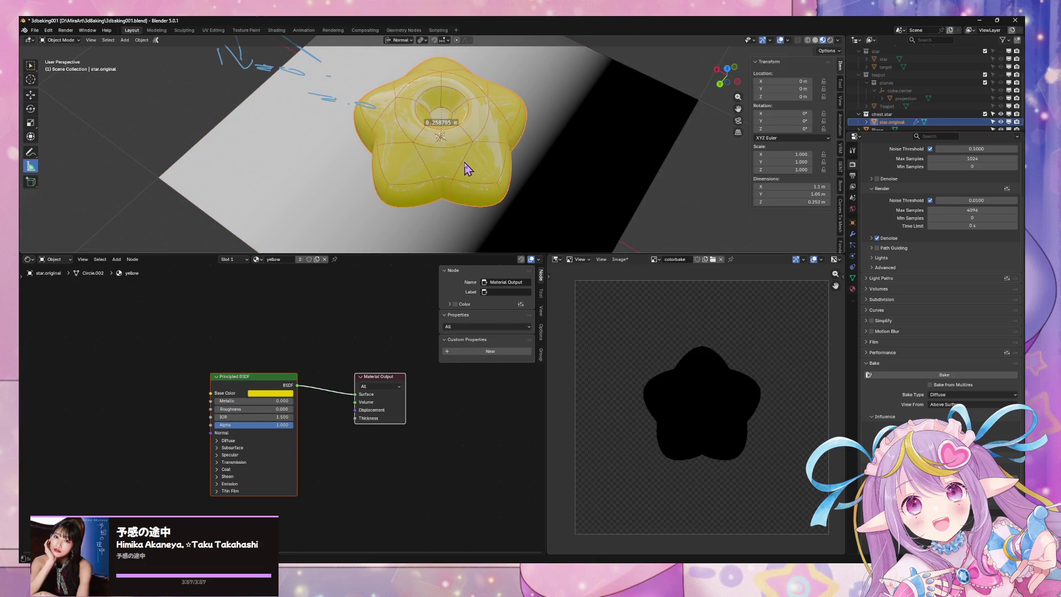
pyautogui.keyDown('shift'); pyautogui.click(536, 198); pyautogui.keyUp('shift')
pyautogui.keyDown('shift'); pyautogui.click(521, 183); pyautogui.keyUp('shift')
pyautogui.keyDown('shift'); pyautogui.click(540, 196); pyautogui.keyUp('shift')
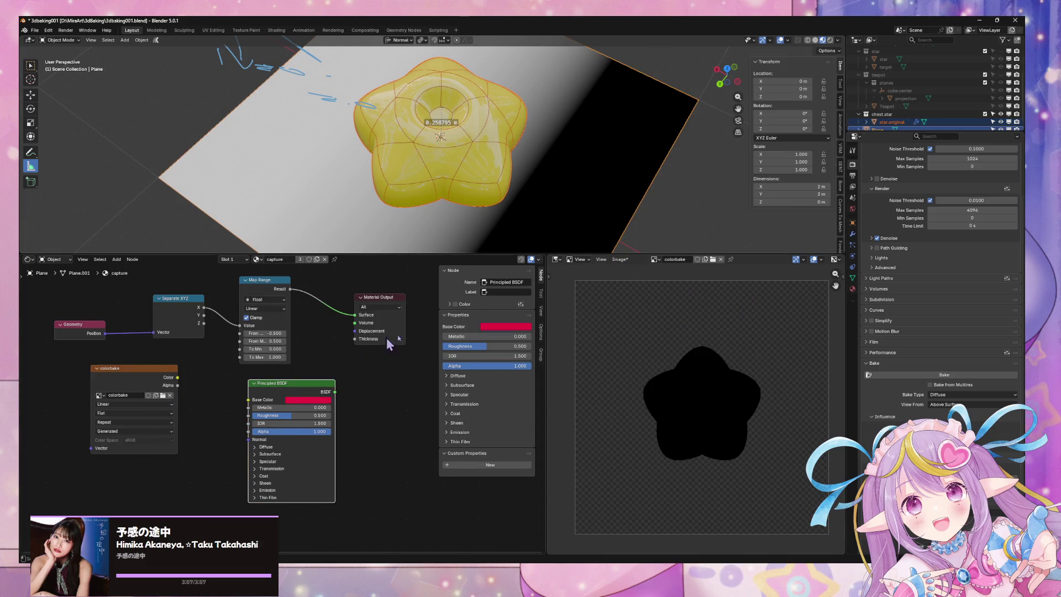
pyautogui.click(929, 375)
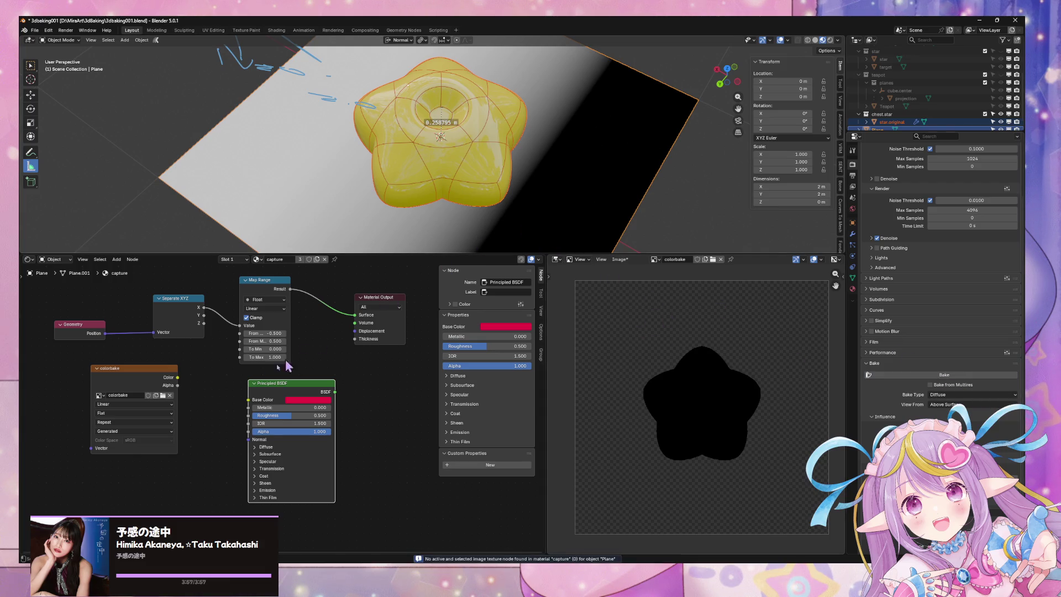
pyautogui.click(114, 379)
pyautogui.click(925, 375)
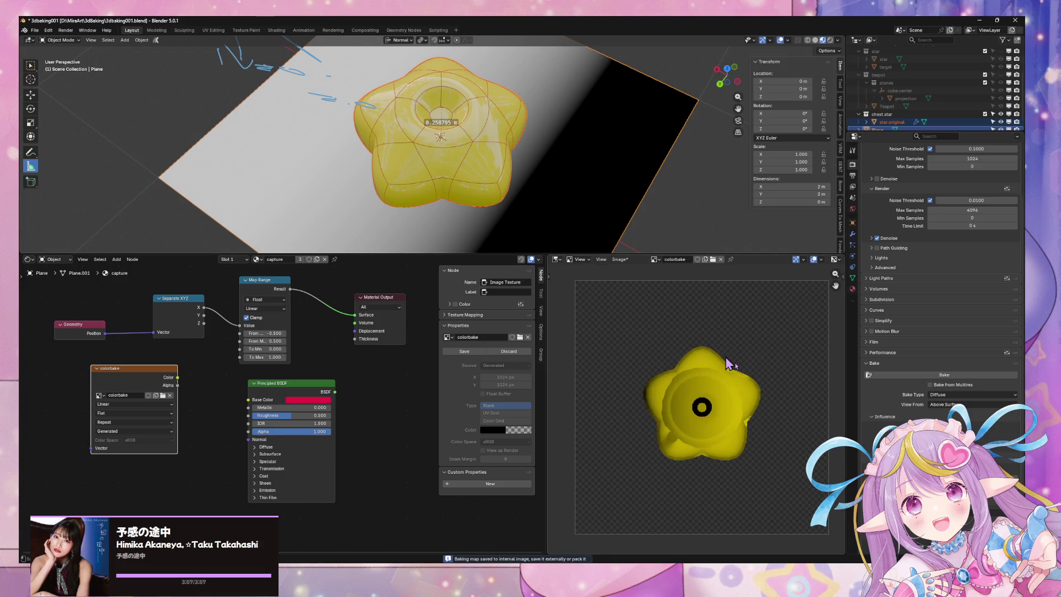
# - Keep colorbake as the node's image and switch the bake type to Normal
pyautogui.scroll(4, 753, 387)
pyautogui.scroll(-3, 757, 390)
pyautogui.scroll(2, 757, 390)
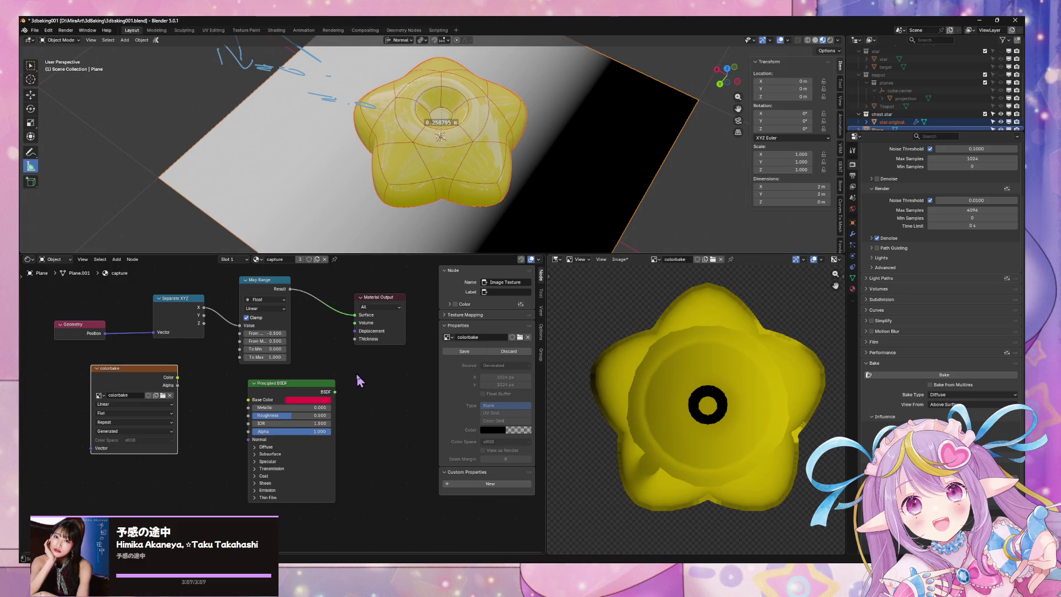
pyautogui.click(448, 337)
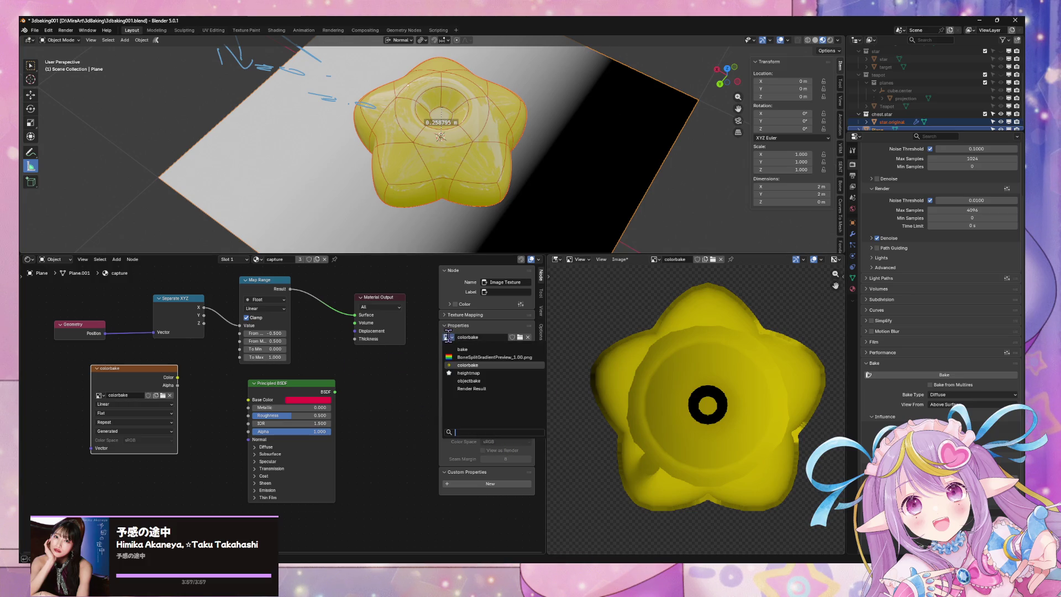
pyautogui.click(448, 337)
pyautogui.click(448, 337)
pyautogui.click(448, 337)
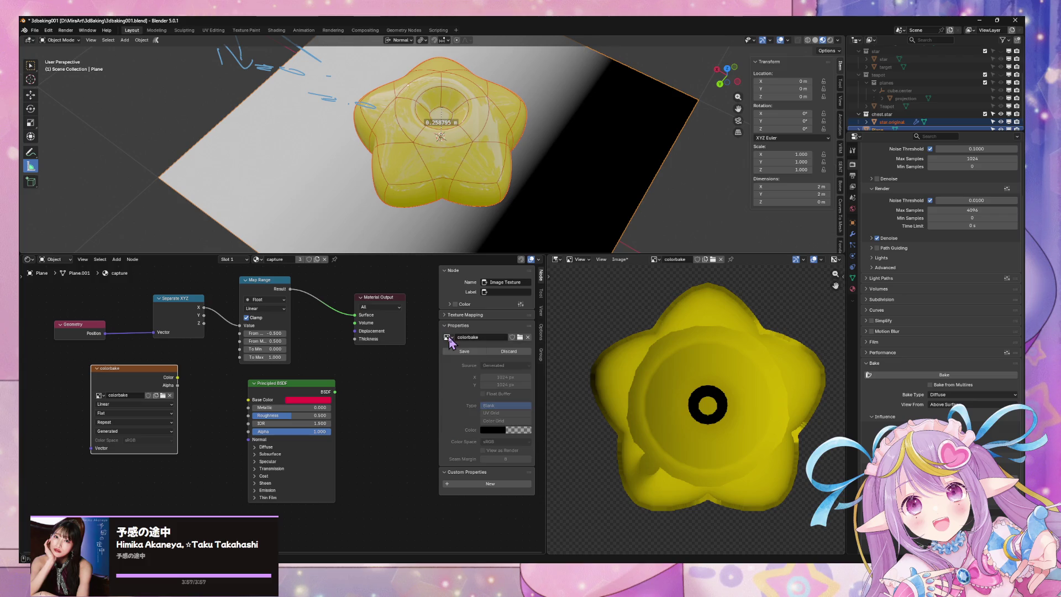
pyautogui.click(458, 337)
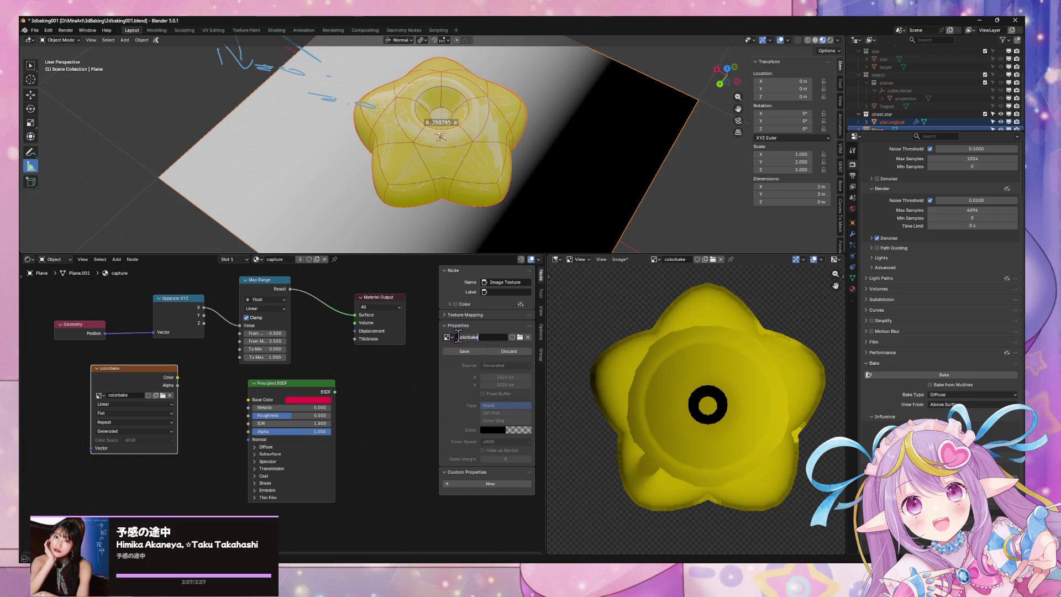
pyautogui.click(447, 337)
pyautogui.click(969, 396)
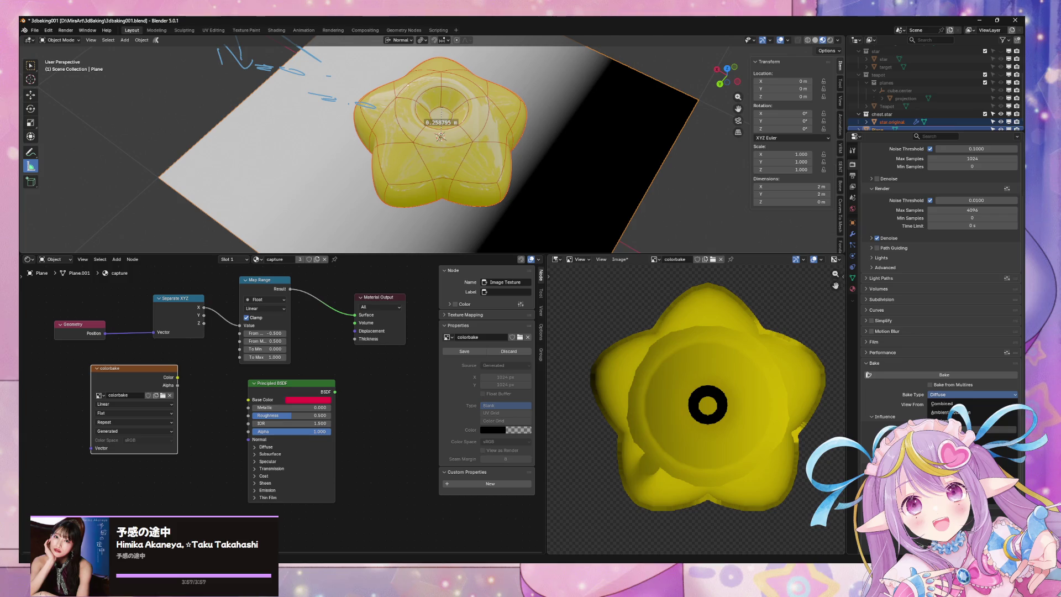
pyautogui.click(976, 439)
# - Bake the star's normals onto colorbake and save a copy as star.normalbake.png
pyautogui.click(945, 376)
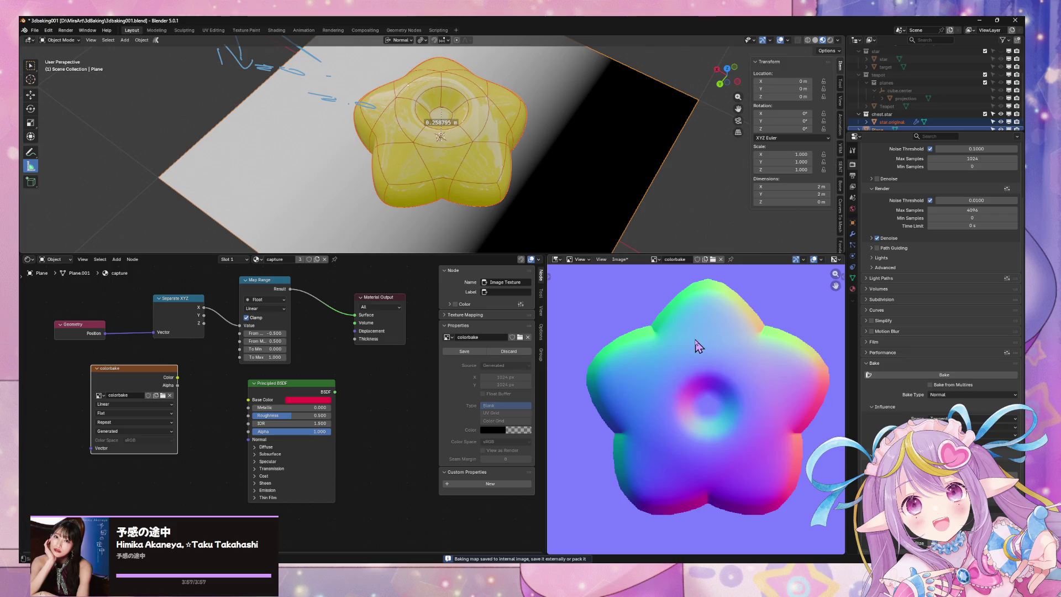
pyautogui.moveTo(613, 254)
pyautogui.mouseDown()
pyautogui.moveTo(613, 208)
pyautogui.moveTo(611, 250)
pyautogui.mouseUp()
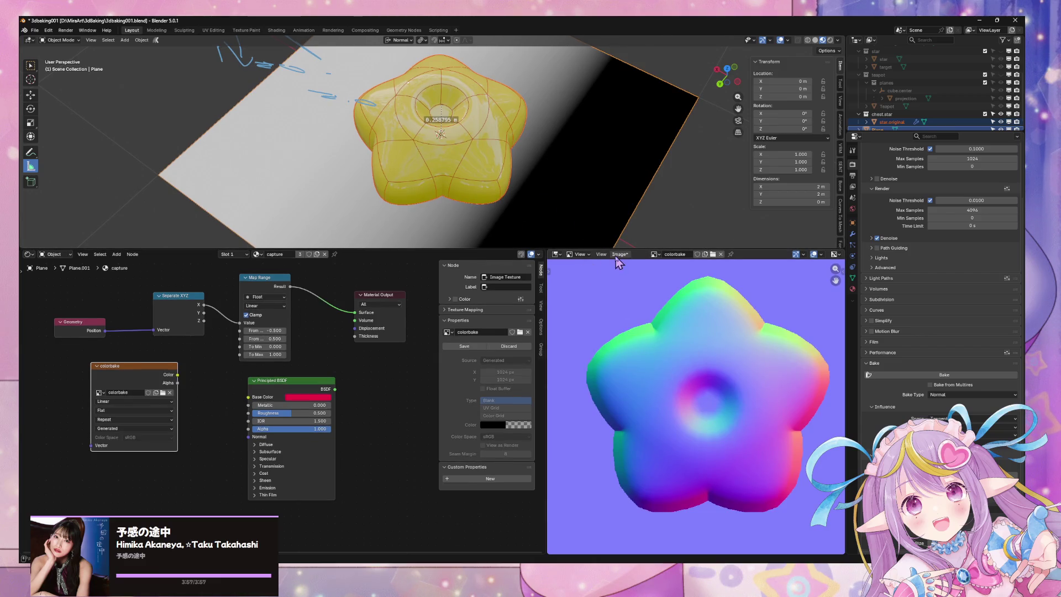
pyautogui.click(619, 254)
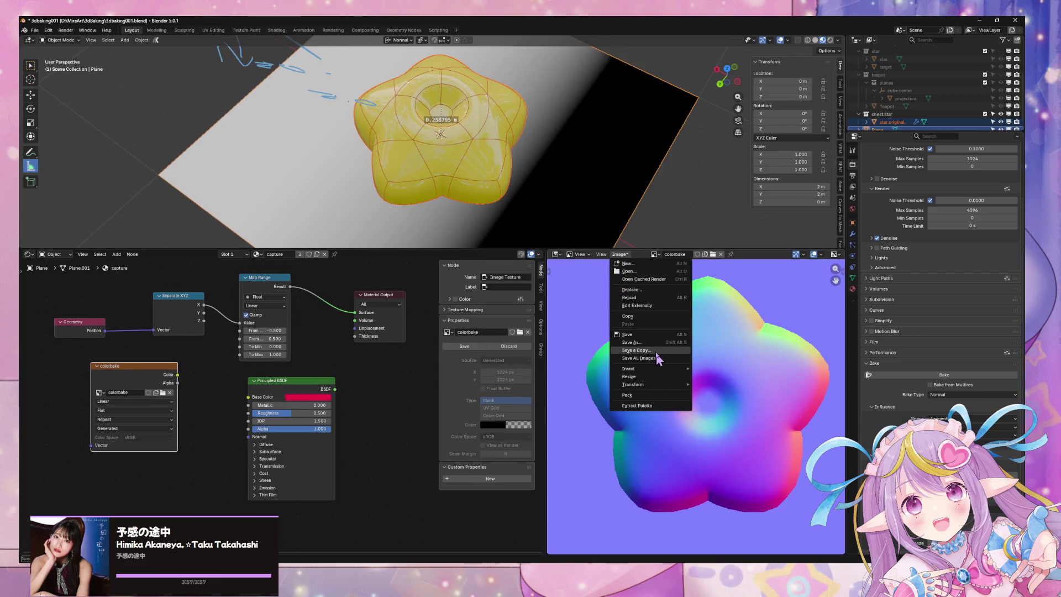
pyautogui.click(655, 352)
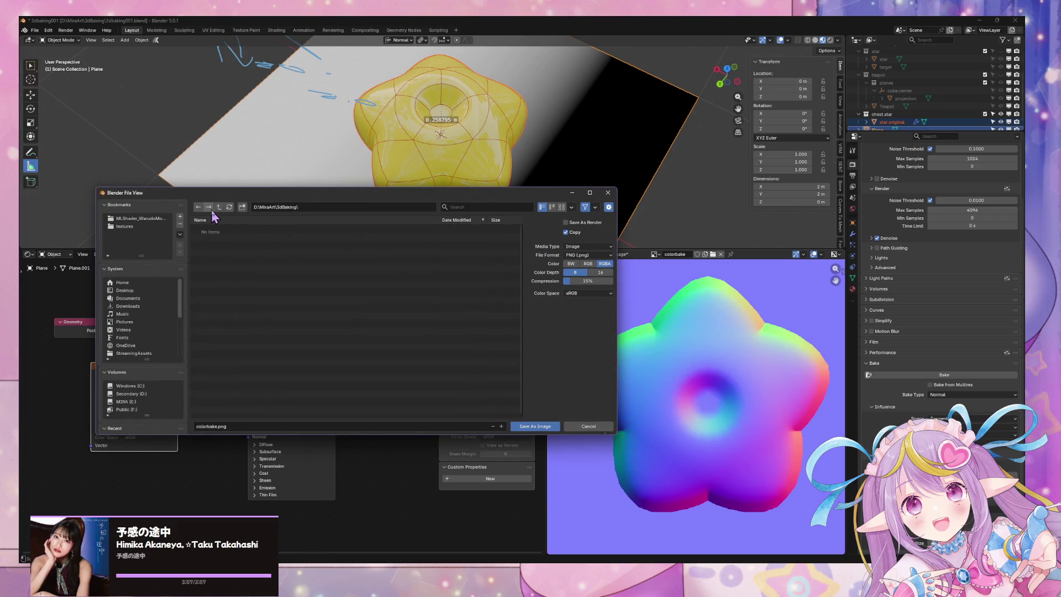
pyautogui.click(252, 426)
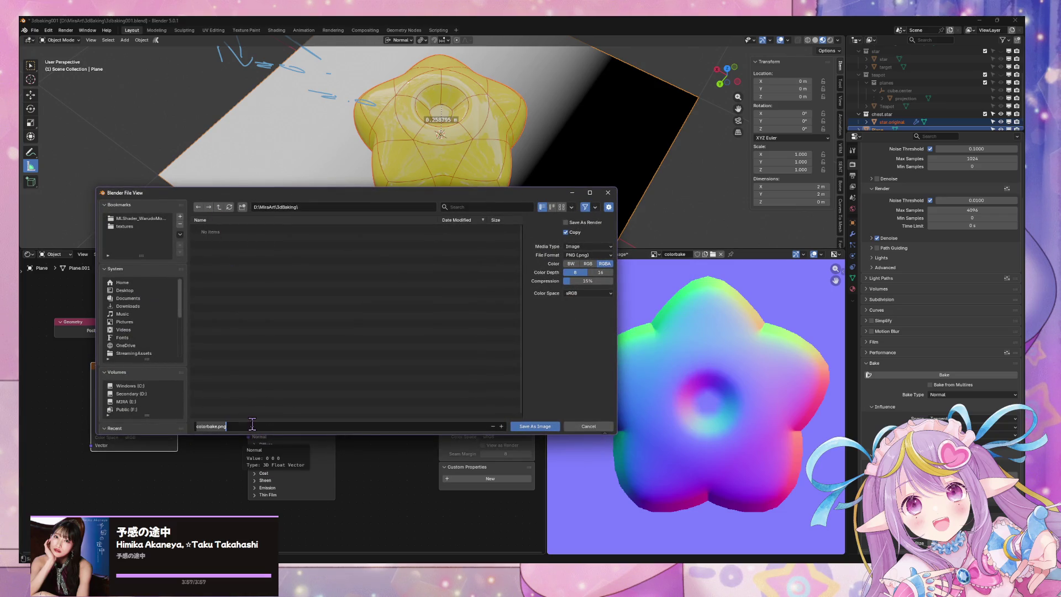
pyautogui.write('star.normalbas')
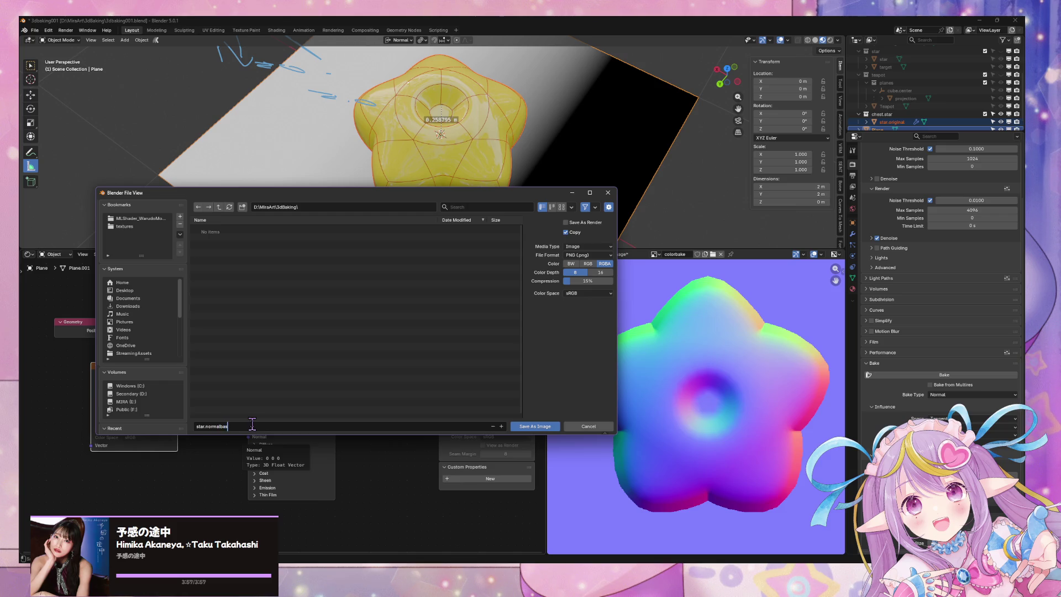
pyautogui.write('e')
pyautogui.press('Return')
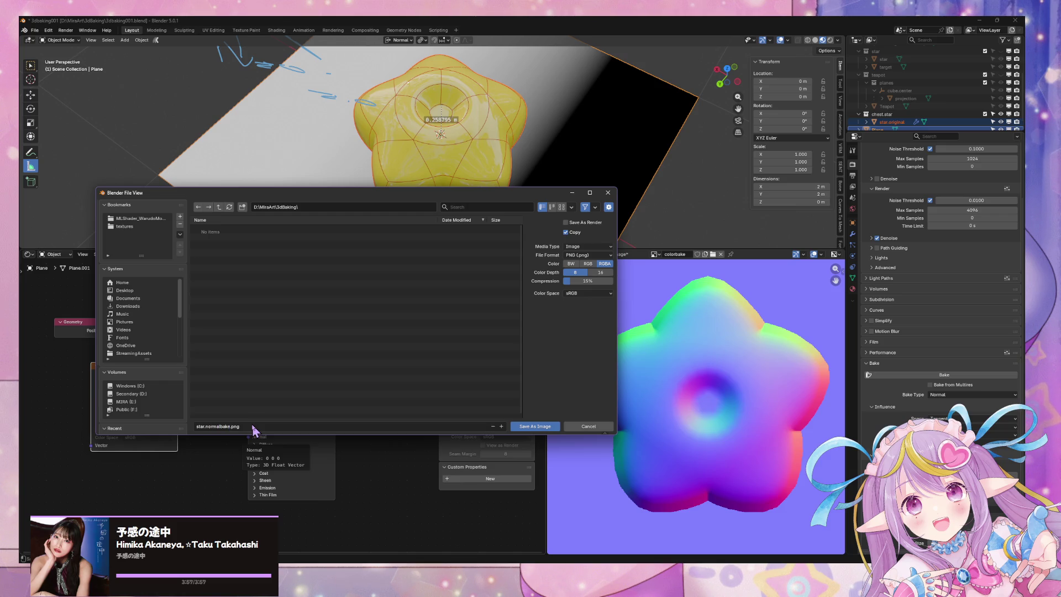
pyautogui.click(541, 430)
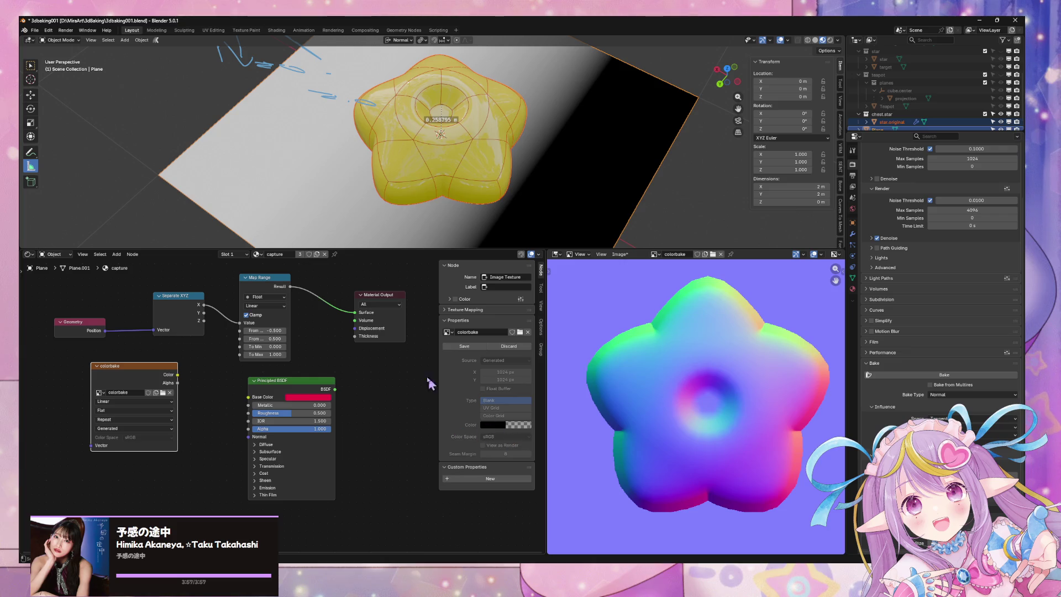
pyautogui.scroll(-2, 575, 379)
pyautogui.scroll(5, 575, 379)
pyautogui.scroll(-5, 575, 378)
pyautogui.scroll(2, 574, 378)
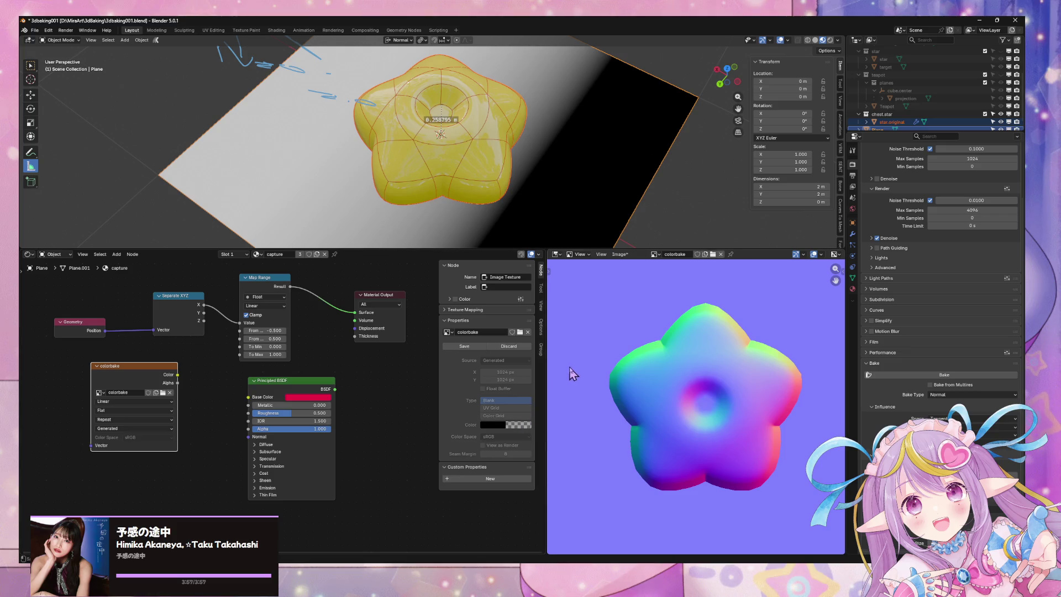
pyautogui.scroll(1, 604, 373)
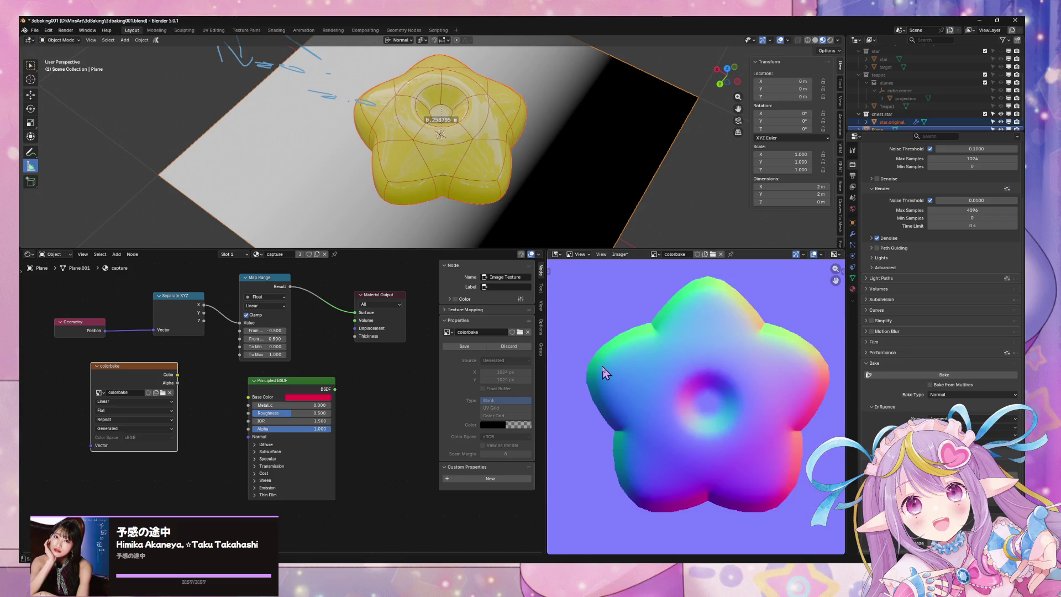
pyautogui.click(618, 255)
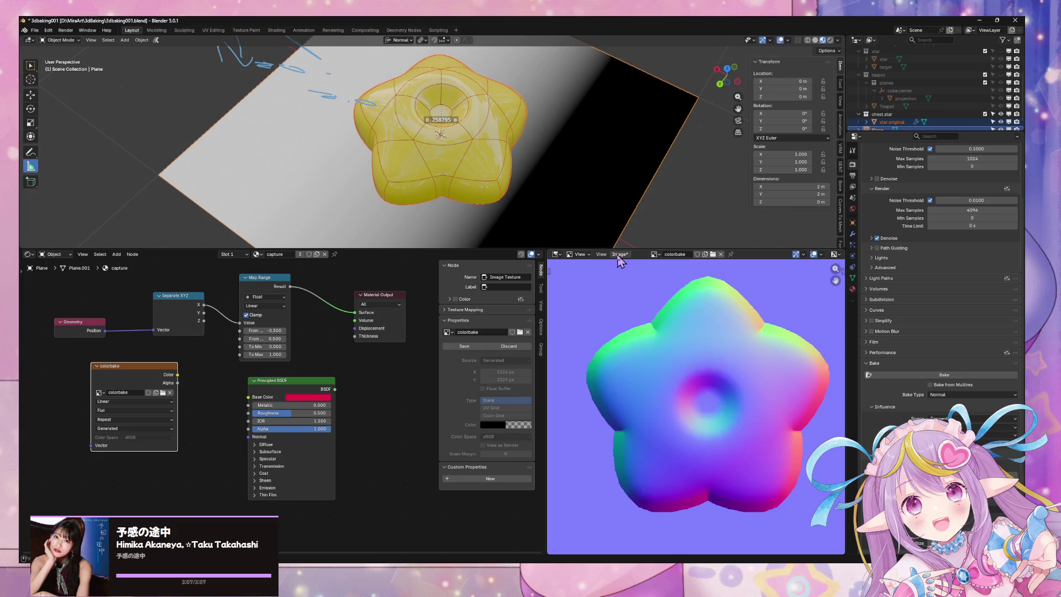
pyautogui.moveTo(399, 358); pyautogui.dragTo(393, 385, button='middle')
pyautogui.press('F3')
pyautogui.write('normal')
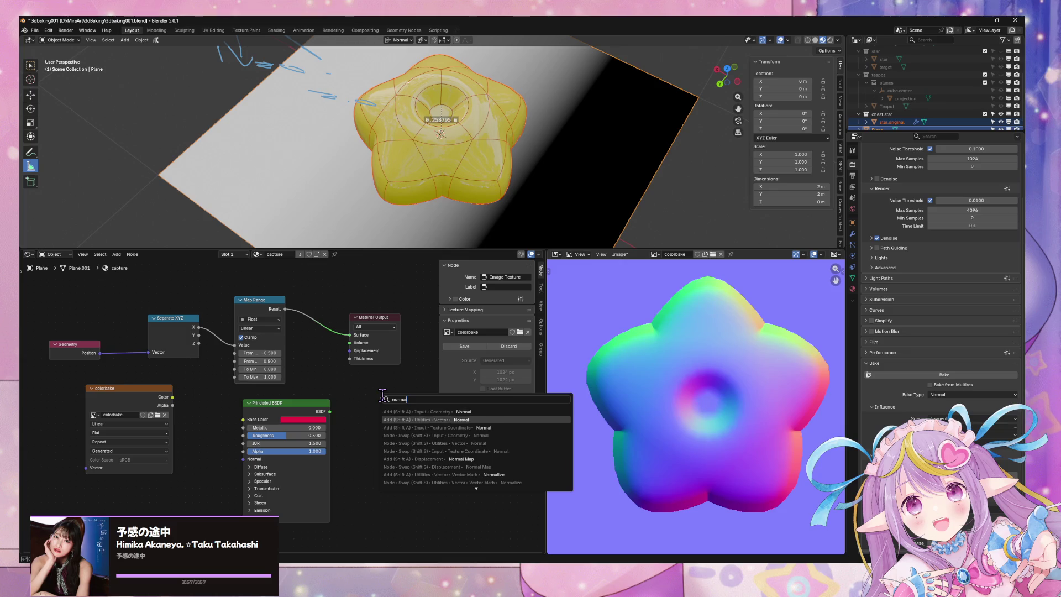
pyautogui.press('Return')
pyautogui.moveTo(365, 383); pyautogui.dragTo(350, 335)
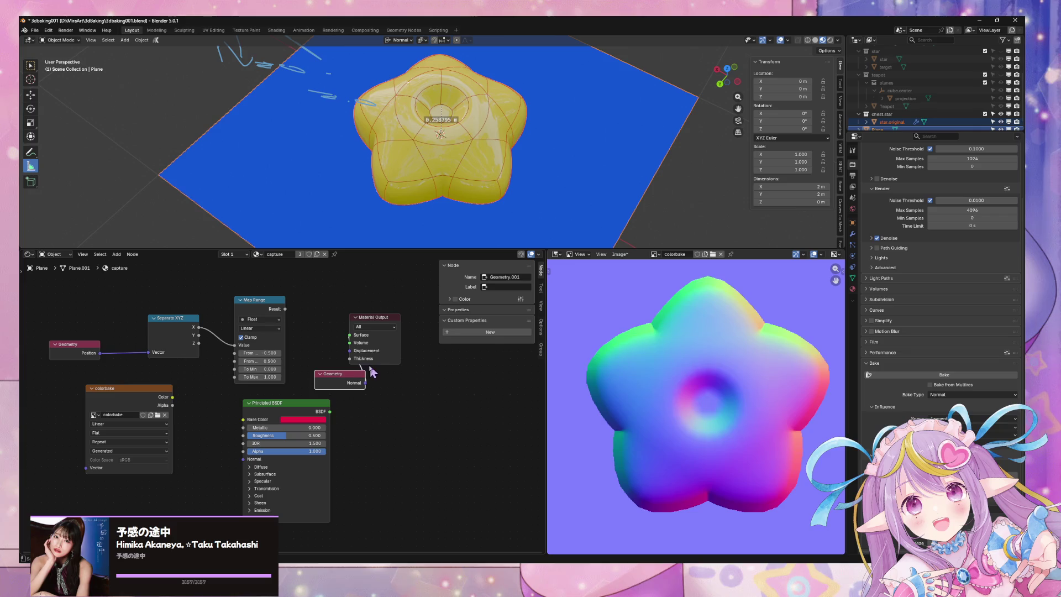
pyautogui.moveTo(356, 376); pyautogui.dragTo(349, 389)
pyautogui.hotkey('ctrl', 'z')
pyautogui.hotkey('ctrl', 'z')
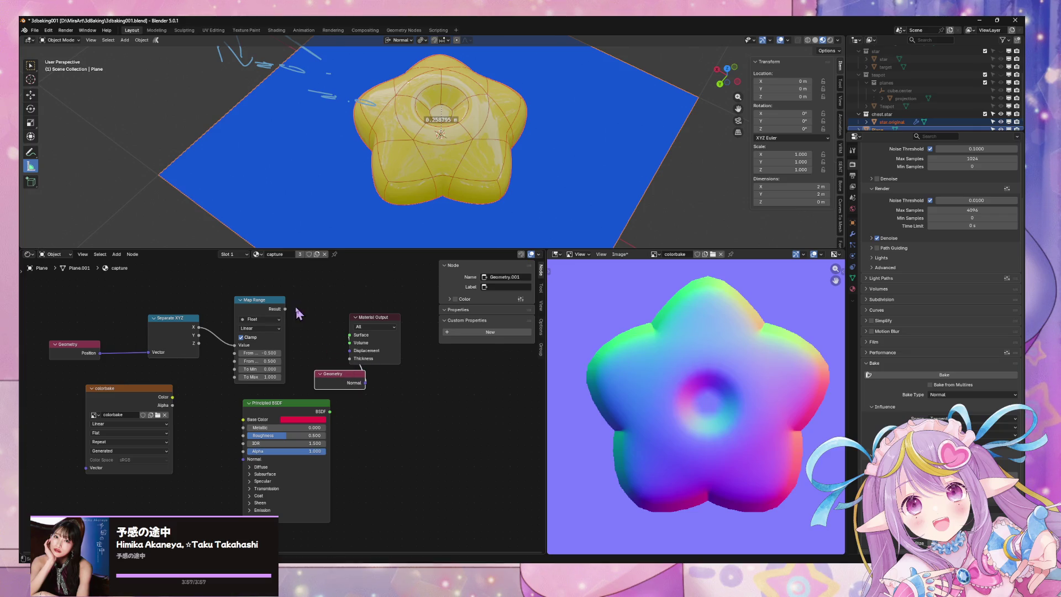
pyautogui.press('x')
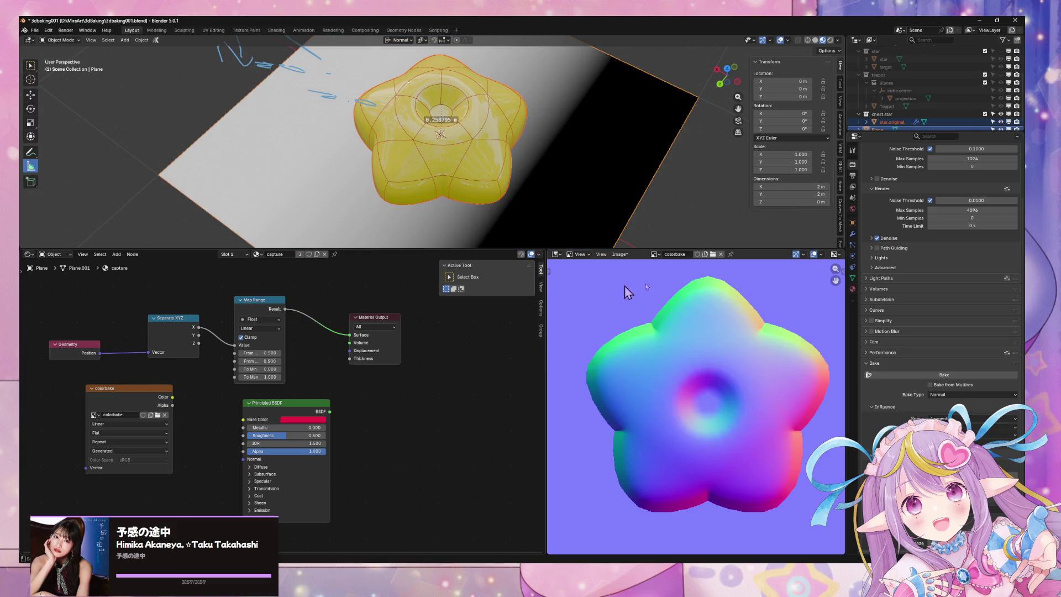
pyautogui.click(853, 289)
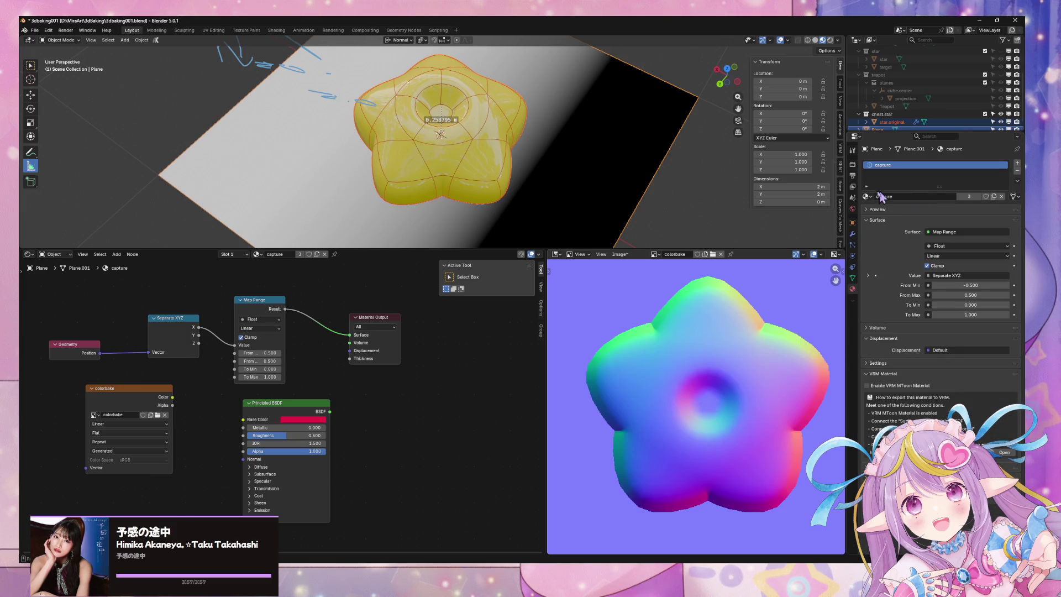
pyautogui.click(478, 160)
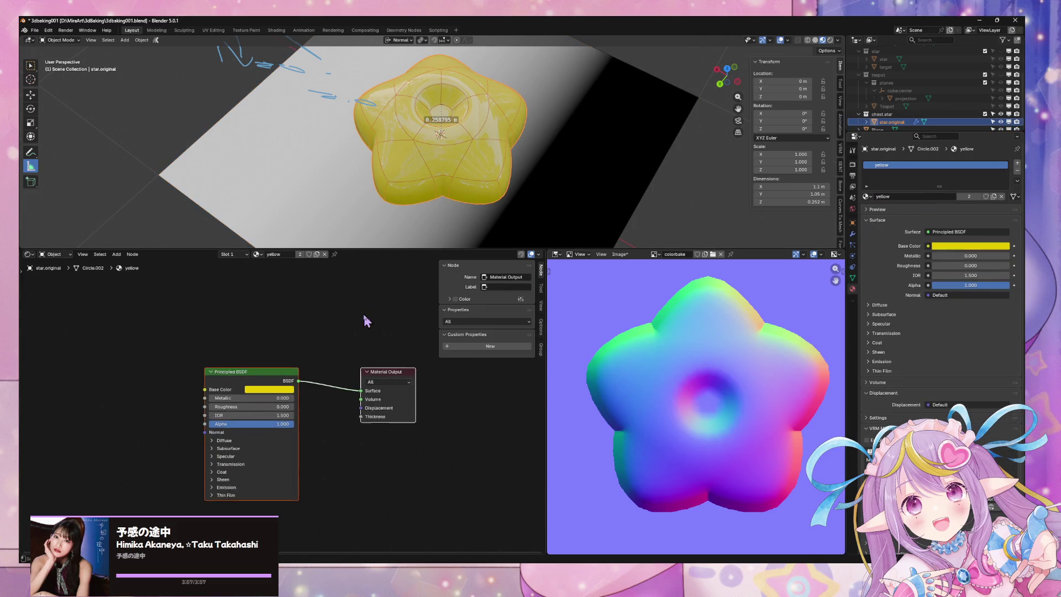
pyautogui.press('F3')
pyautogui.write('normal')
pyautogui.press('Down')
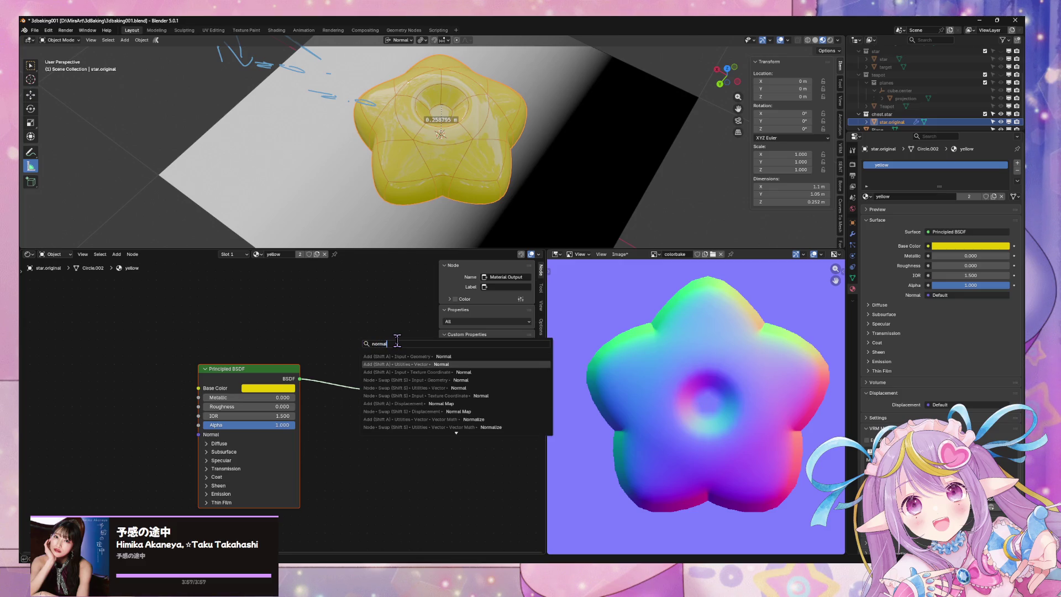
pyautogui.click(398, 357)
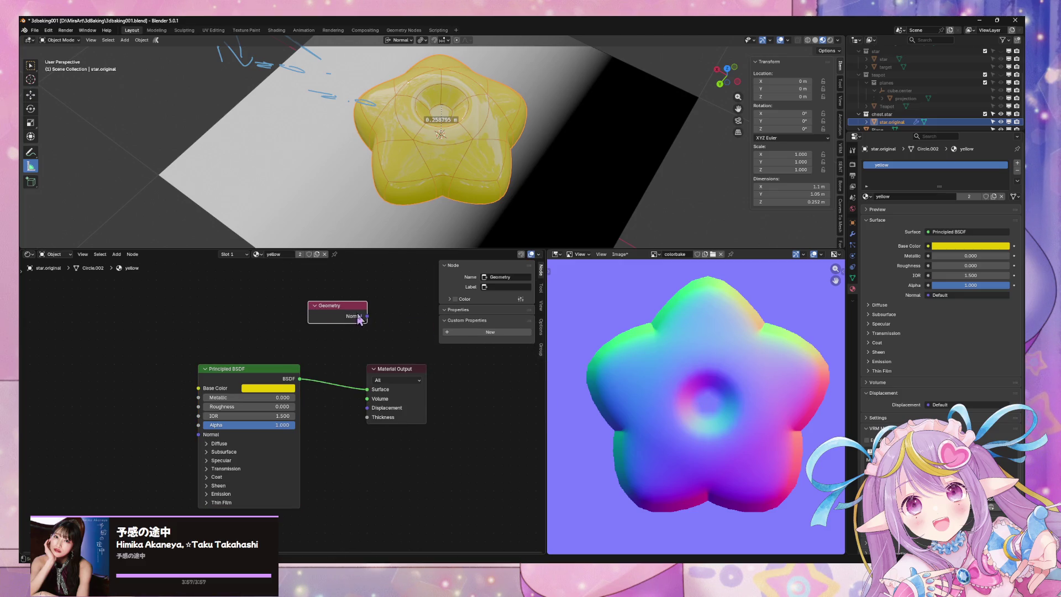
pyautogui.moveTo(376, 354); pyautogui.dragTo(368, 389)
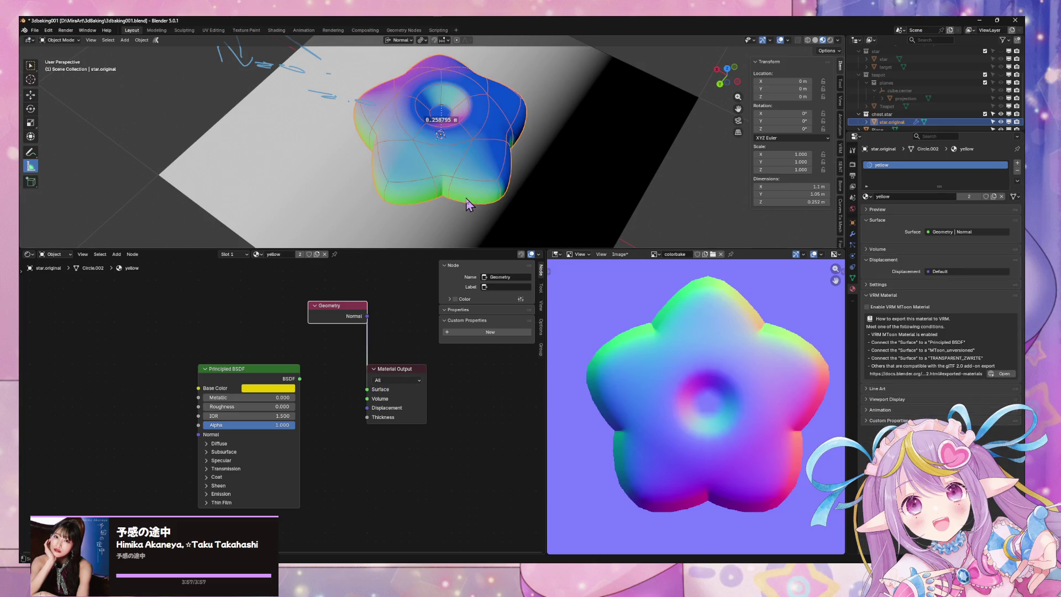
pyautogui.moveTo(523, 192); pyautogui.dragTo(384, 223, button='middle')
pyautogui.moveTo(337, 313); pyautogui.dragTo(286, 321)
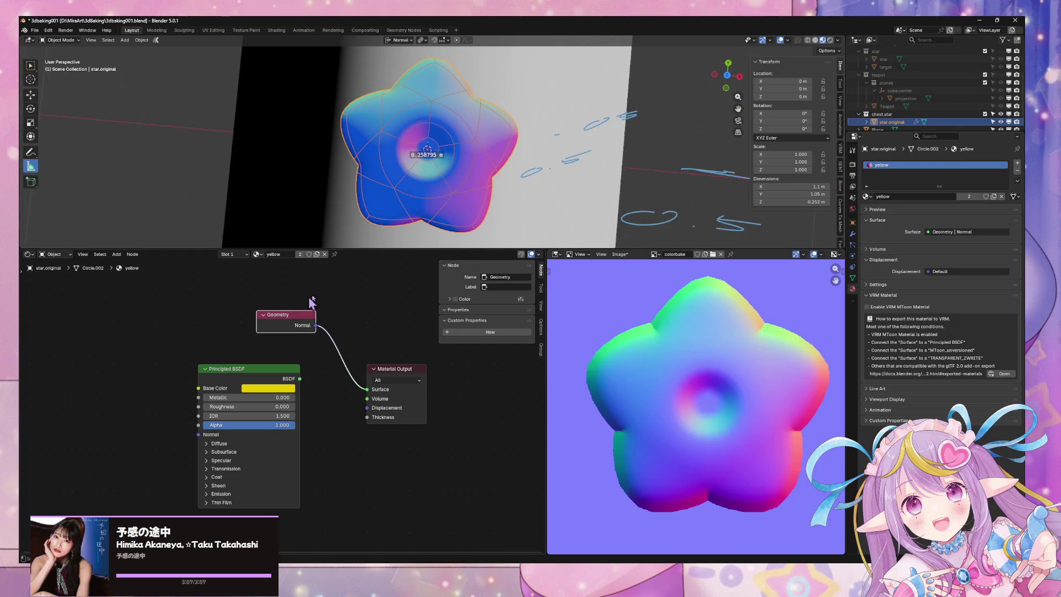
pyautogui.press('x')
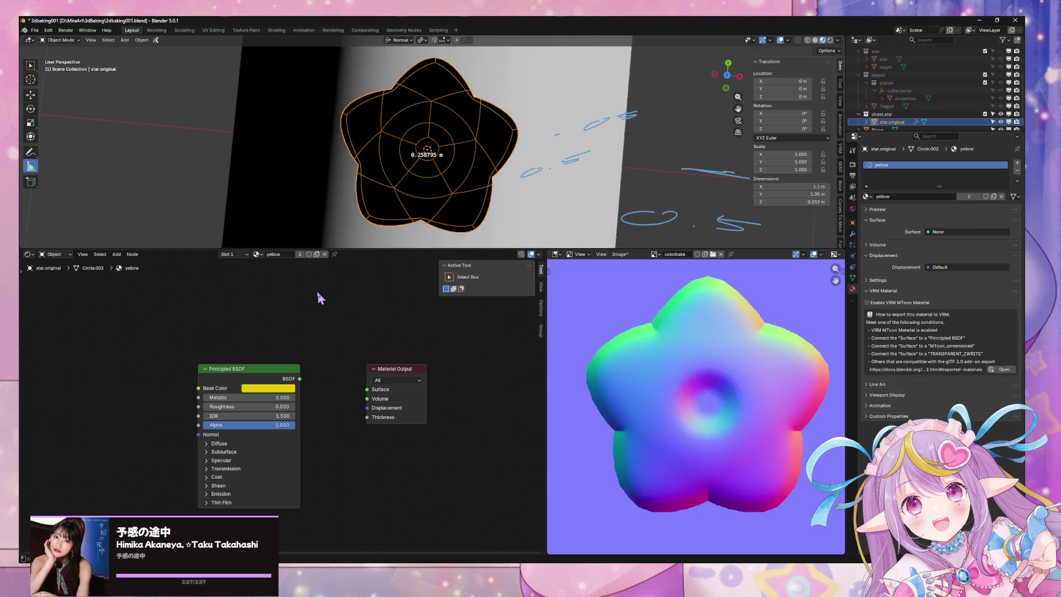
pyautogui.press('F3')
pyautogui.write('norma')
pyautogui.press('Down')
pyautogui.press('Down')
pyautogui.press('Down')
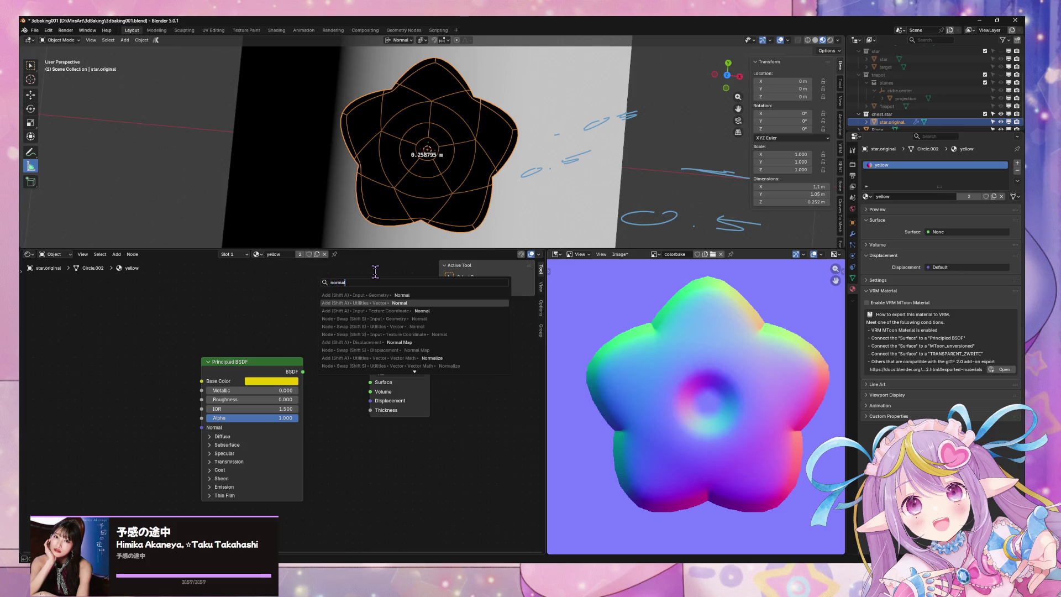
pyautogui.press('Down')
pyautogui.press('Down')
pyautogui.press('Down')
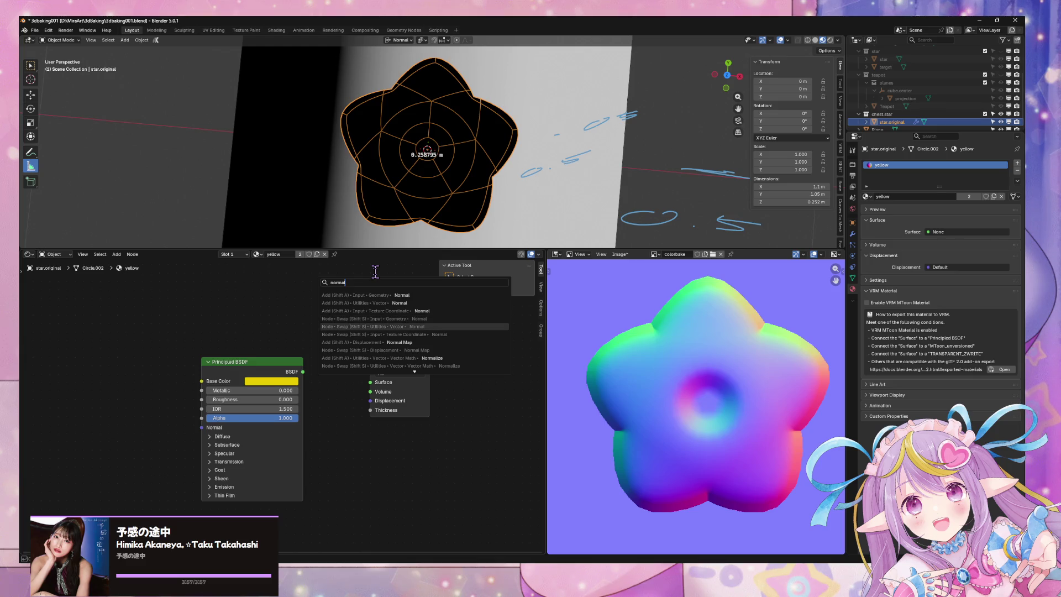
pyautogui.press('Return')
pyautogui.click(275, 271)
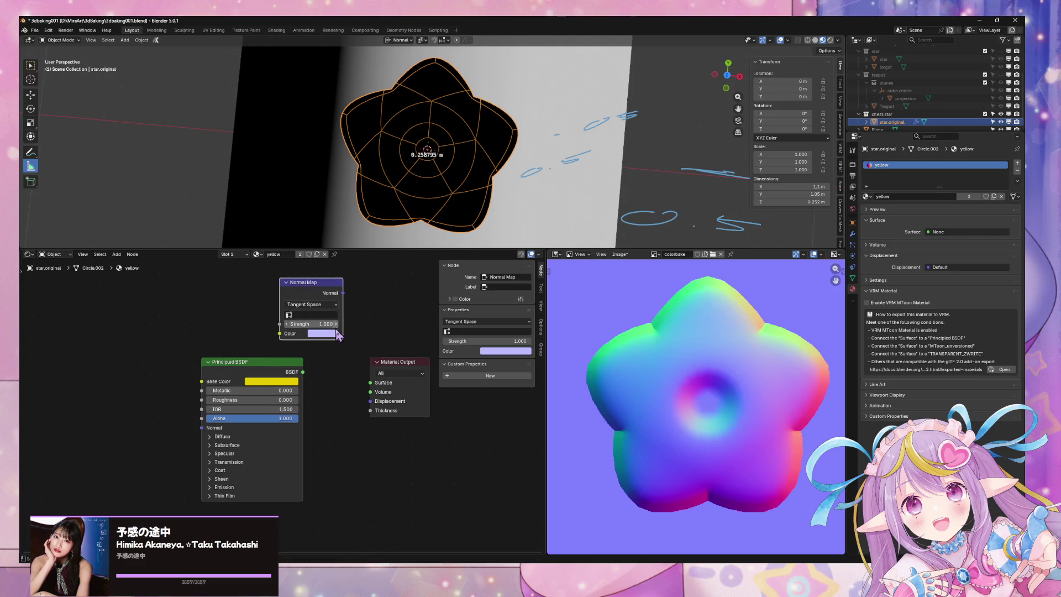
pyautogui.moveTo(342, 293); pyautogui.dragTo(383, 377)
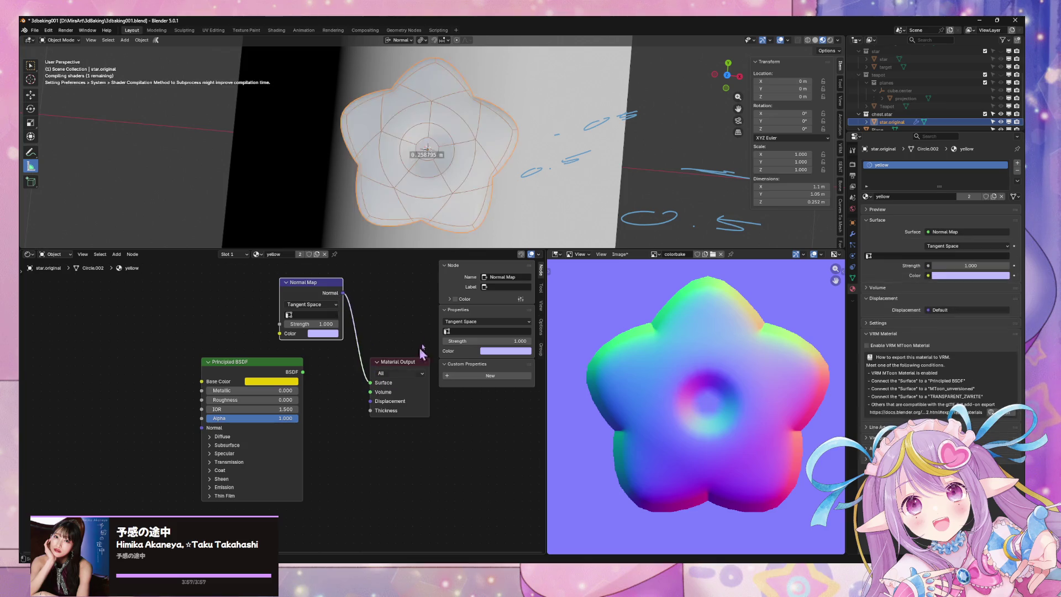
pyautogui.click(728, 76)
pyautogui.press('Escape')
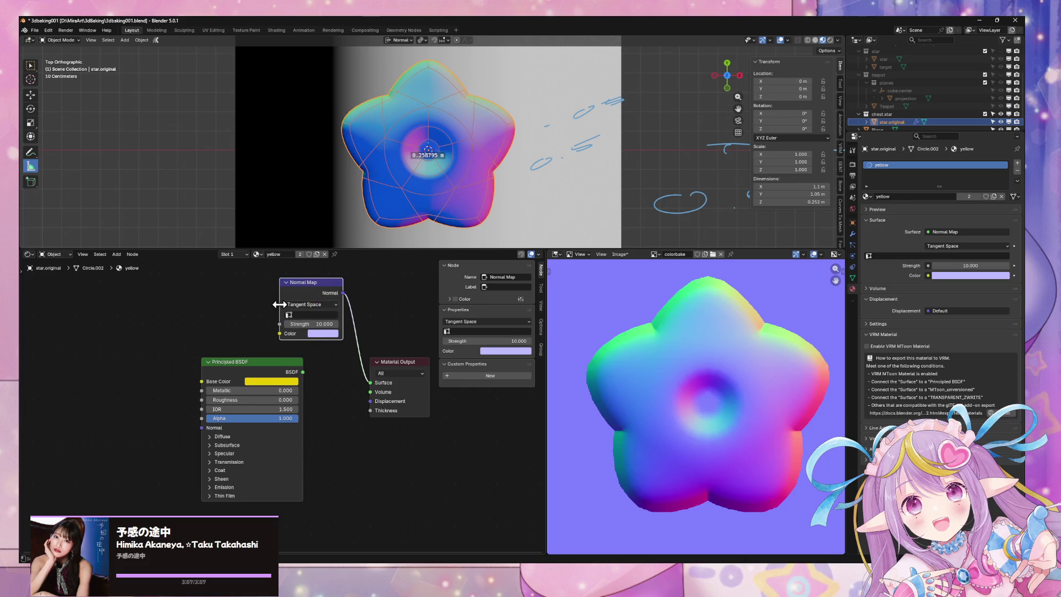
pyautogui.press('x')
pyautogui.press('F3')
pyautogui.write('normal')
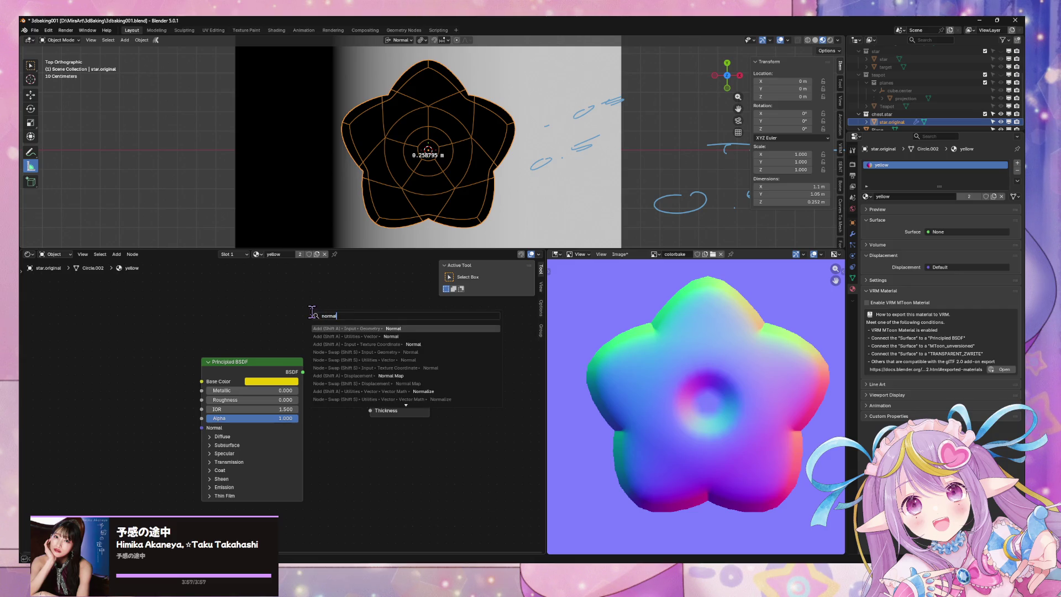
pyautogui.click(345, 376)
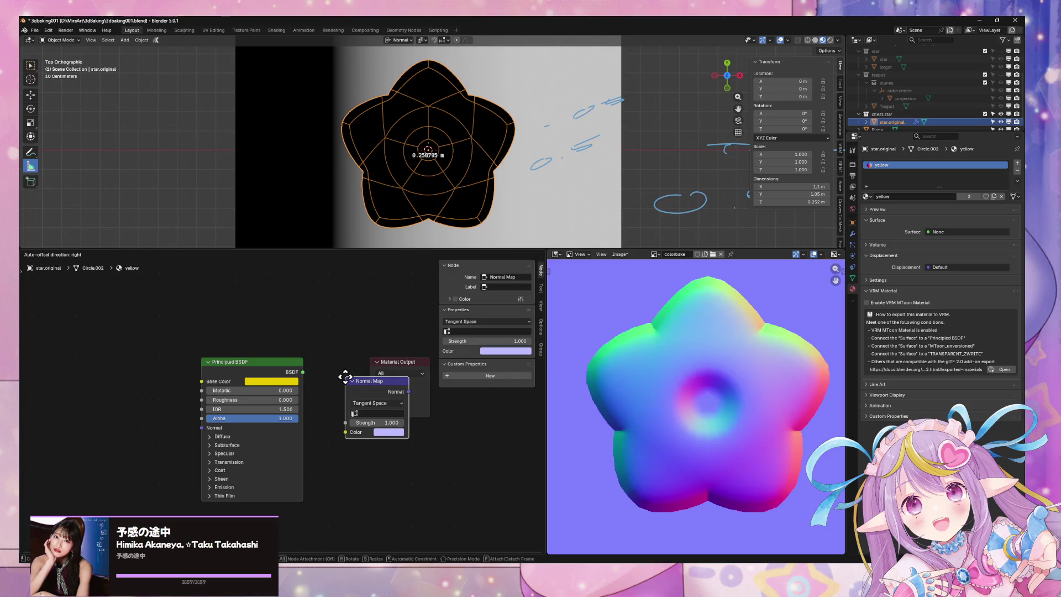
pyautogui.press('Escape')
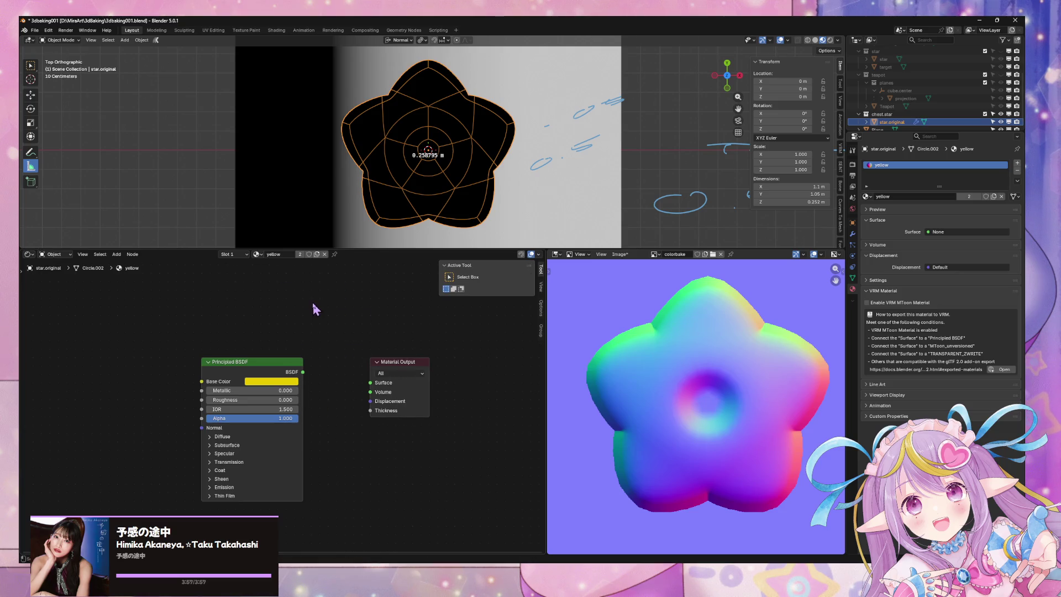
pyautogui.press('F3')
pyautogui.write('nom')
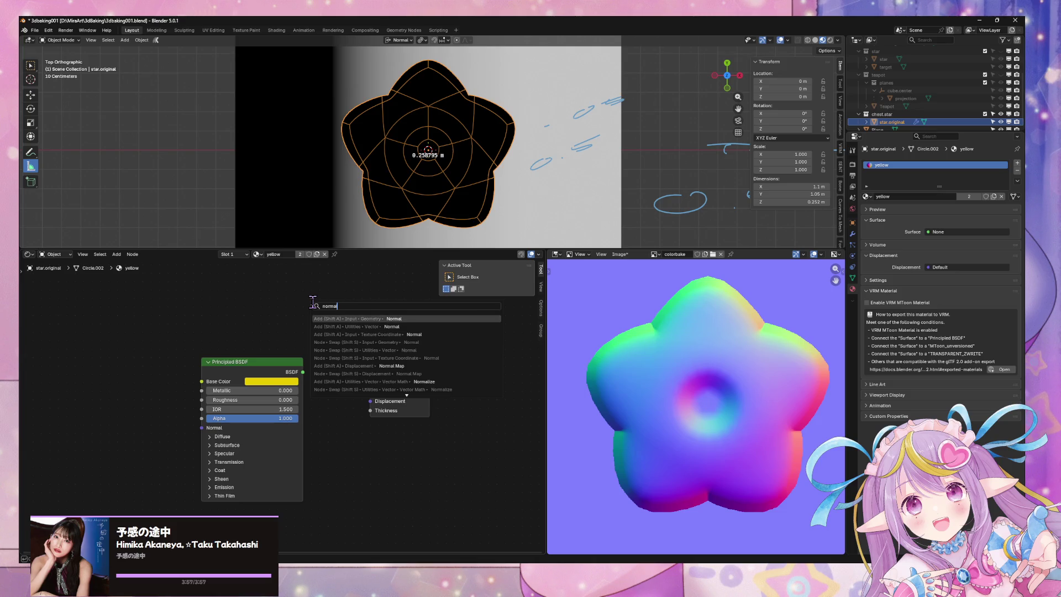
pyautogui.press('Down')
pyautogui.press('Return')
pyautogui.click(285, 298)
pyautogui.moveTo(344, 312); pyautogui.dragTo(371, 386)
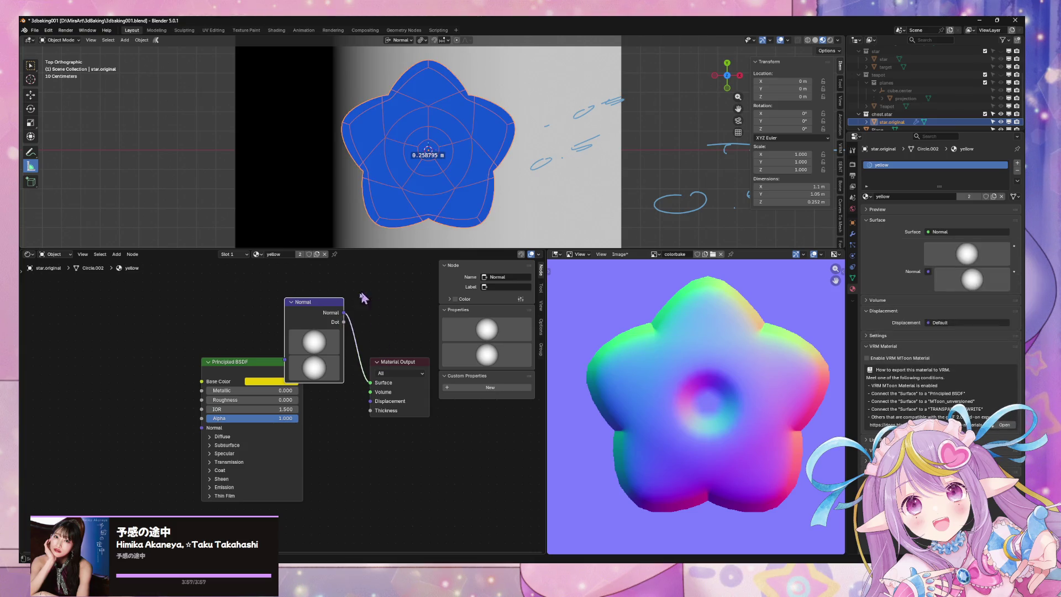
pyautogui.moveTo(334, 303); pyautogui.dragTo(337, 308)
pyautogui.moveTo(264, 362); pyautogui.dragTo(204, 353)
pyautogui.click(257, 381)
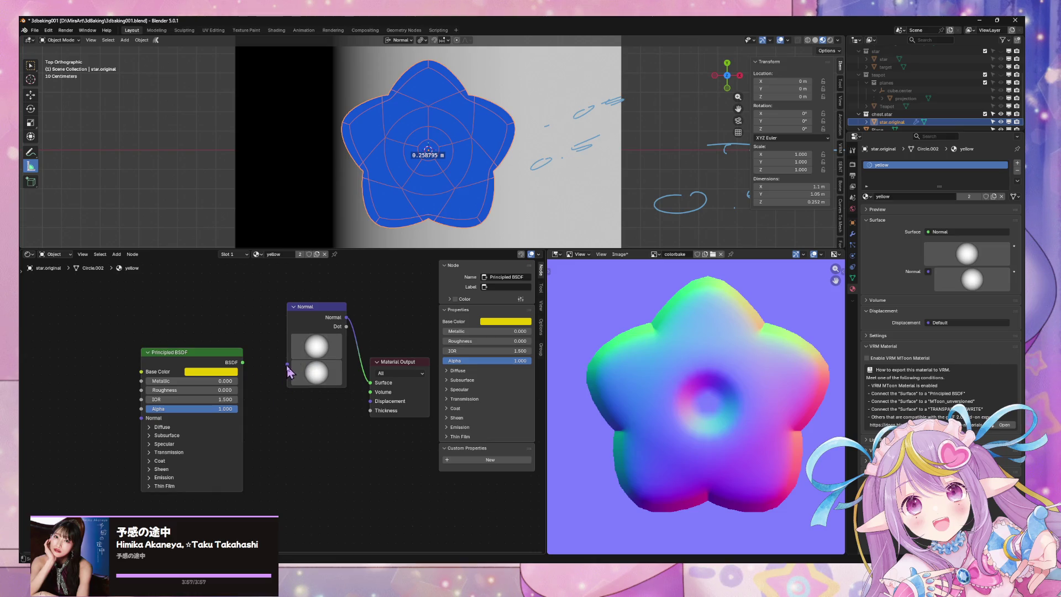
pyautogui.moveTo(346, 327); pyautogui.dragTo(370, 382)
pyautogui.moveTo(347, 317)
pyautogui.mouseDown()
pyautogui.moveTo(373, 391)
pyautogui.moveTo(371, 383)
pyautogui.mouseUp()
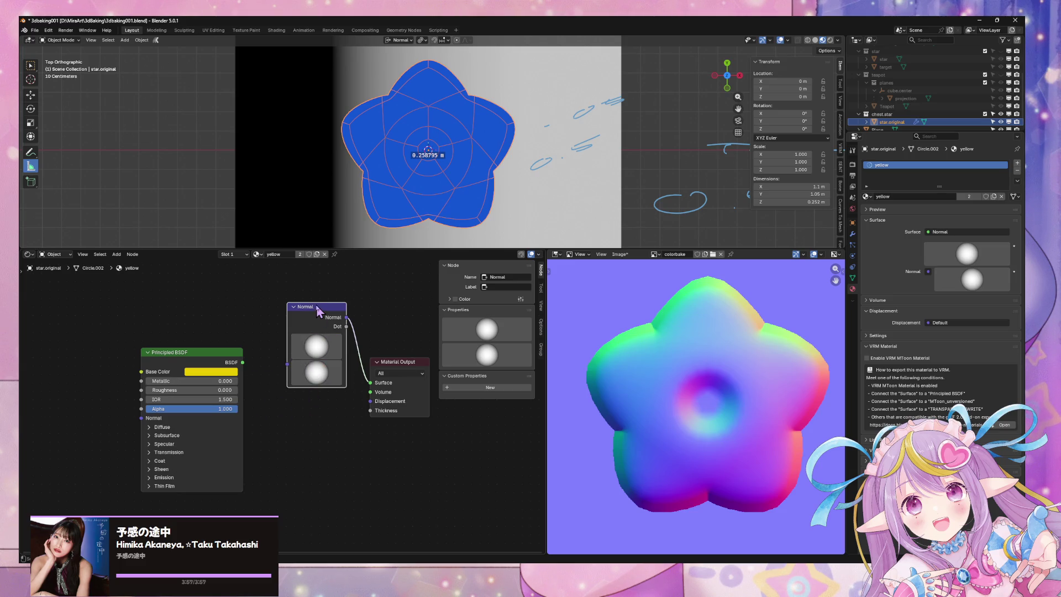
pyautogui.press('x')
pyautogui.press('F3')
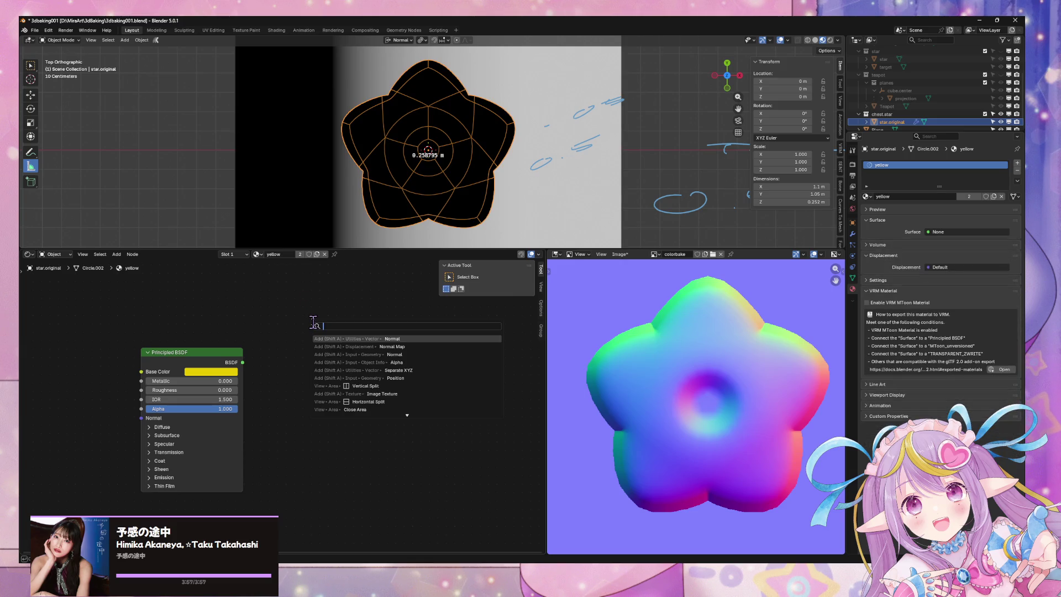
pyautogui.write('normal')
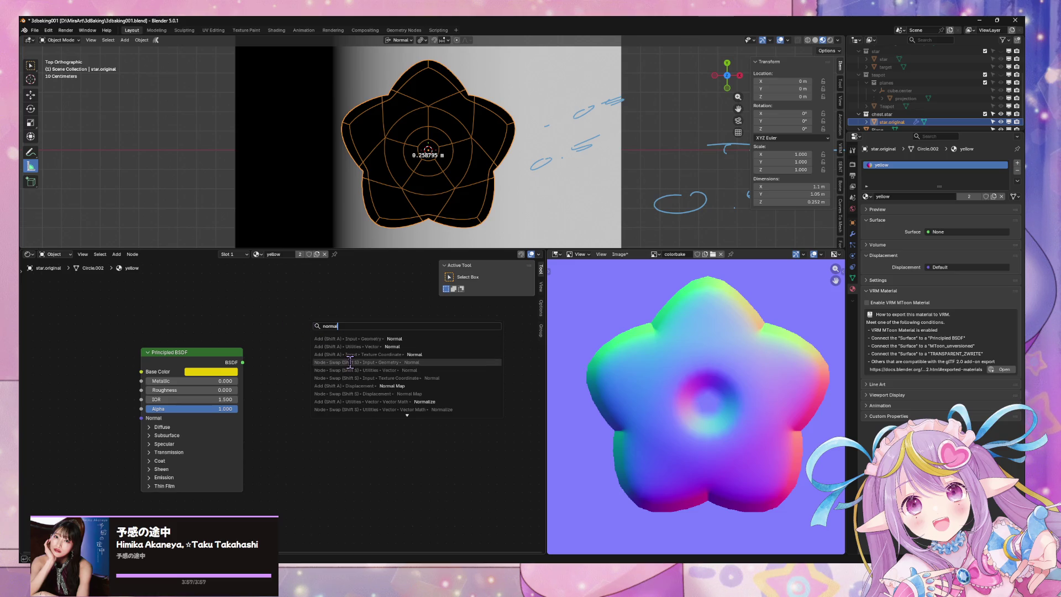
pyautogui.press('Escape')
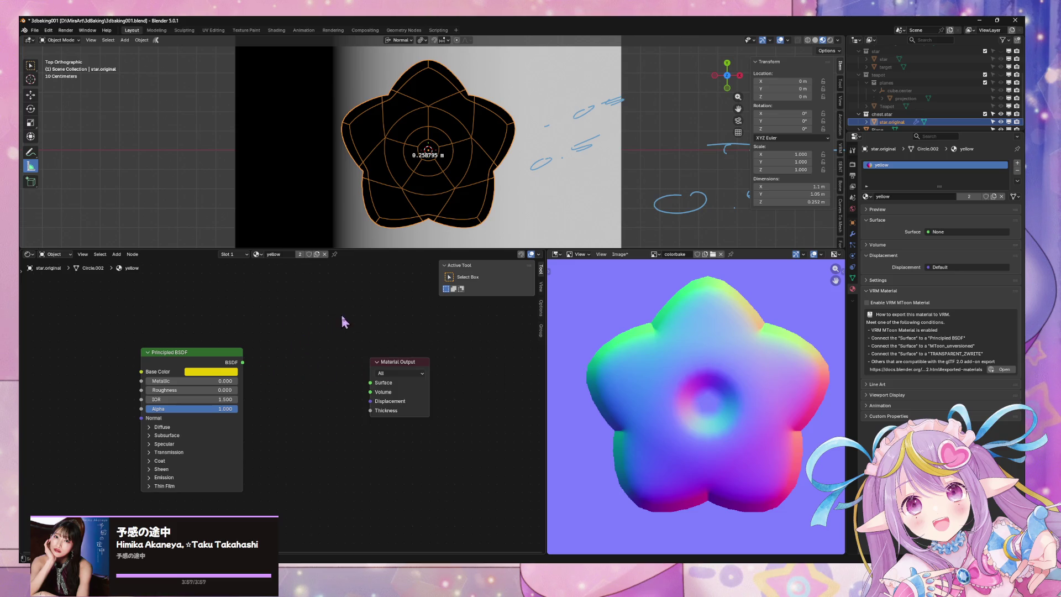
pyautogui.moveTo(341, 323); pyautogui.dragTo(334, 370, button='middle')
pyautogui.press('F3')
pyautogui.write('normal')
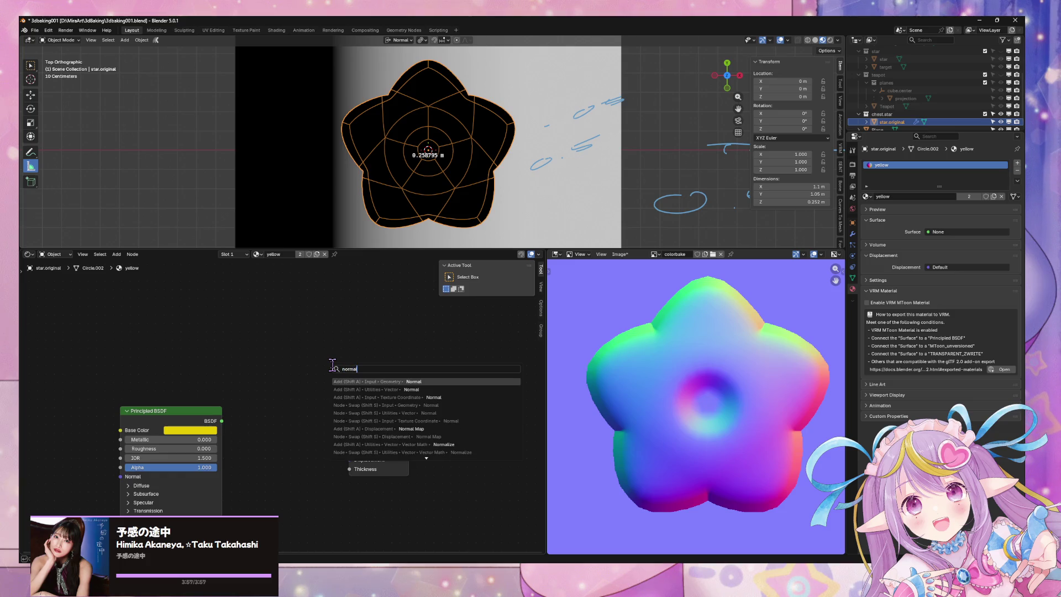
pyautogui.press('Escape')
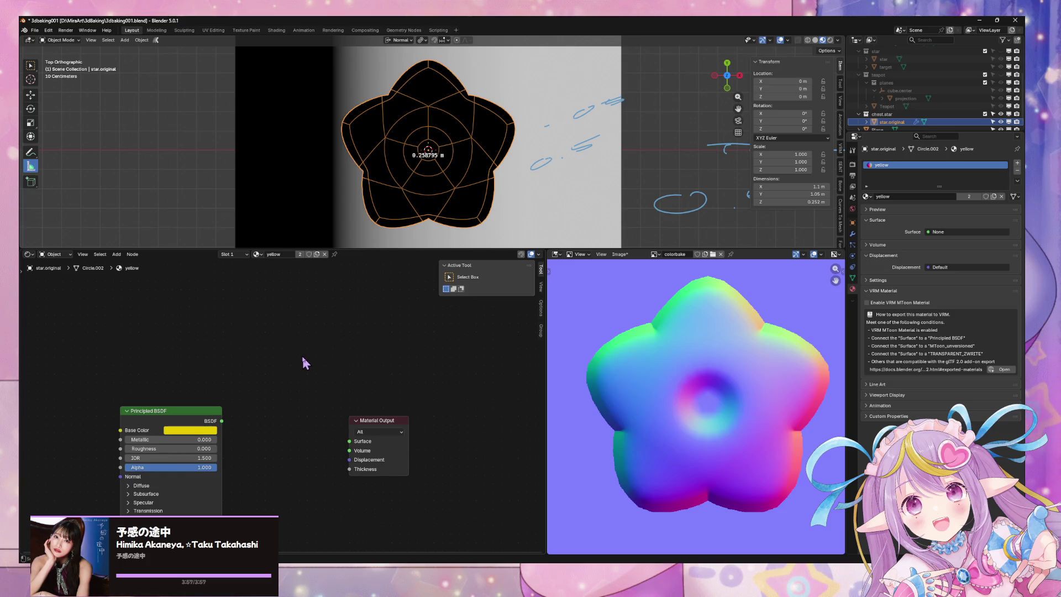
pyautogui.press('F3')
pyautogui.write('normal')
pyautogui.click(379, 382)
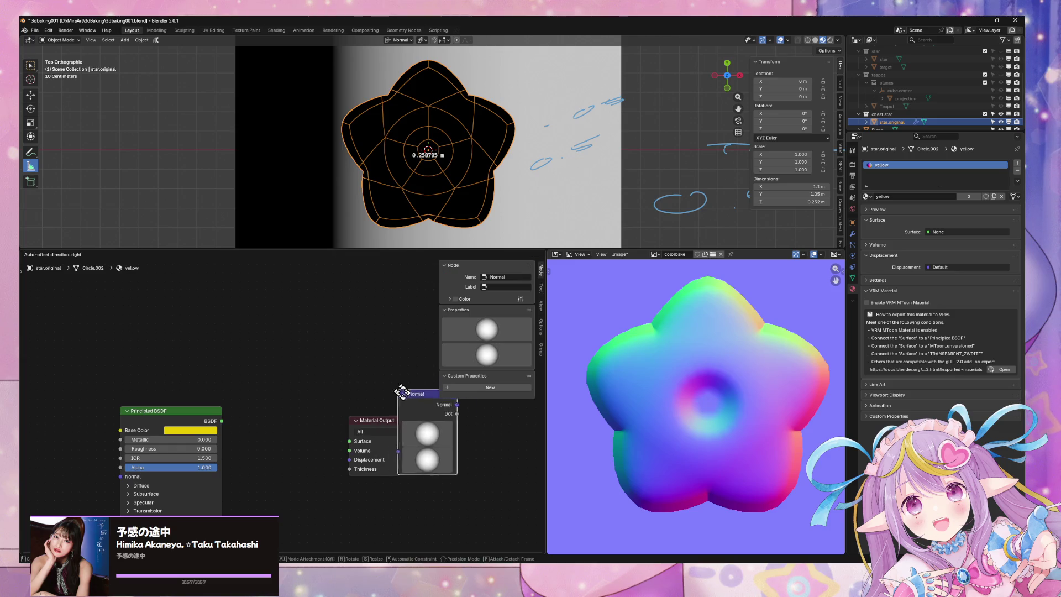
pyautogui.click(281, 361)
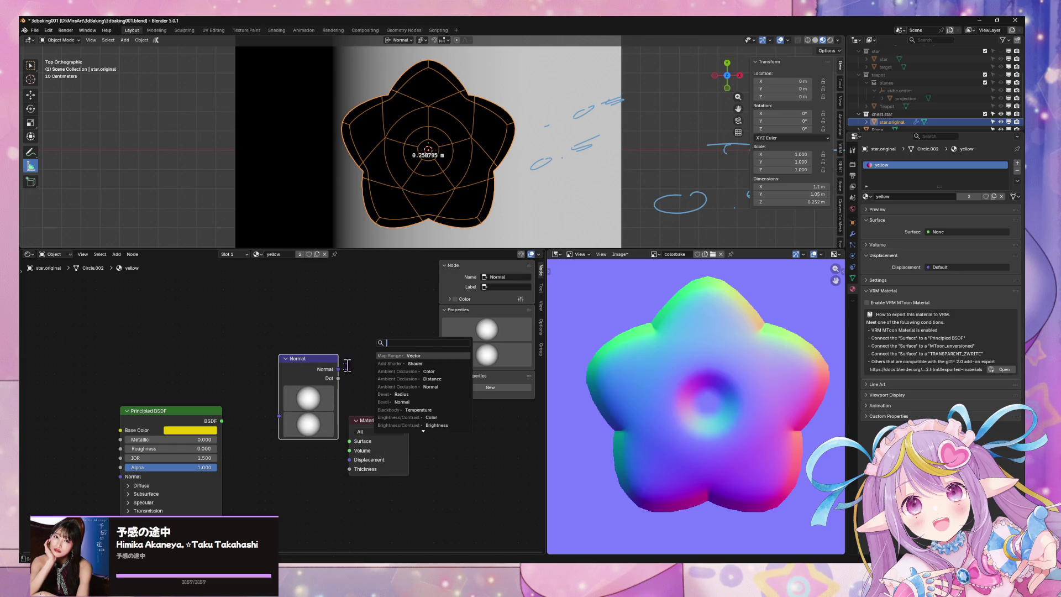
pyautogui.moveTo(338, 378); pyautogui.dragTo(351, 441)
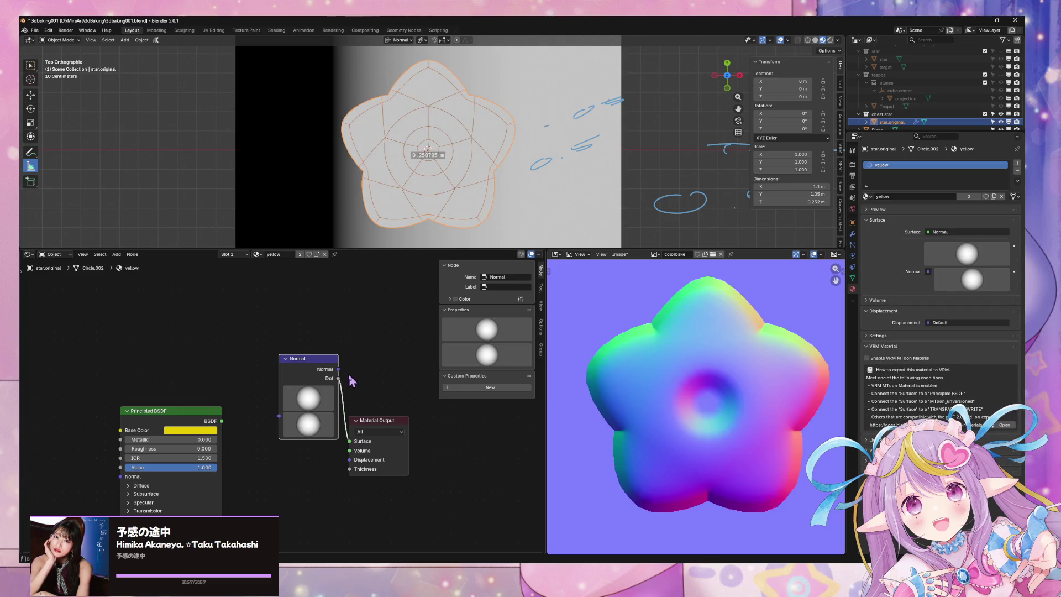
pyautogui.moveTo(339, 369); pyautogui.dragTo(352, 440)
pyautogui.press('F3')
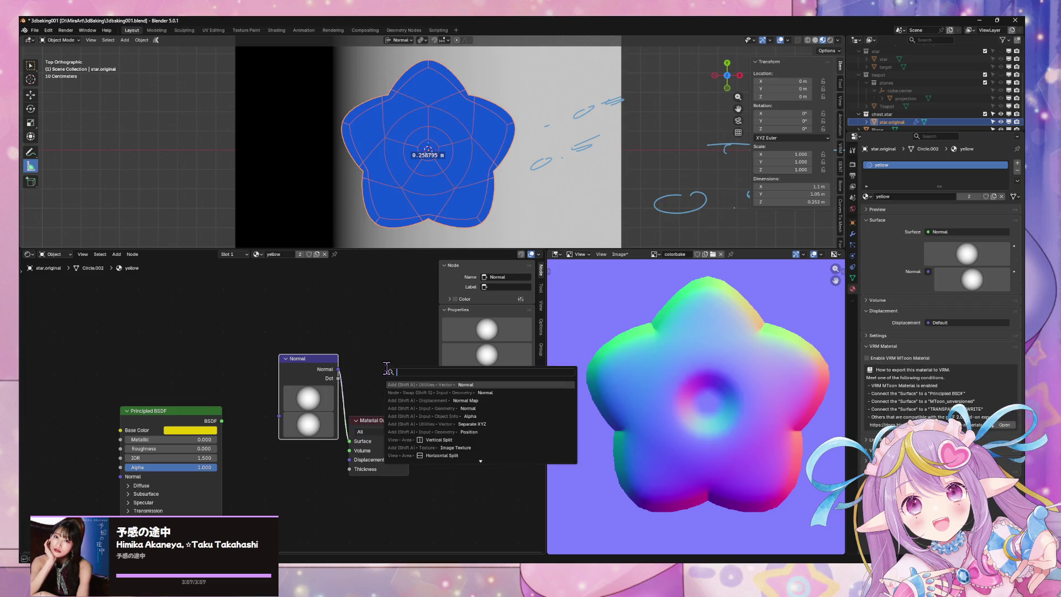
pyautogui.write('norm')
pyautogui.press('Return')
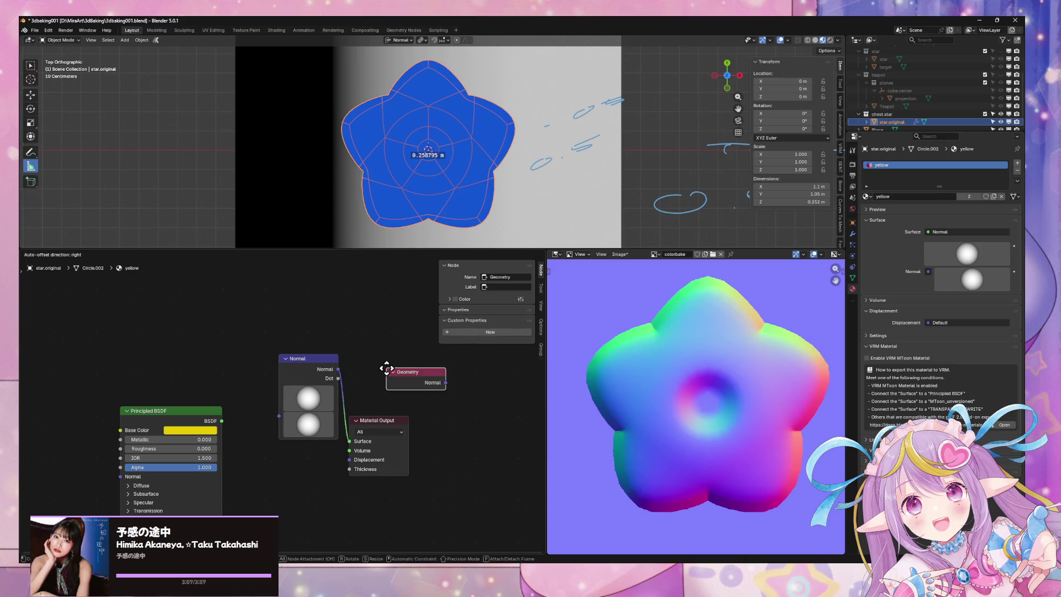
pyautogui.moveTo(409, 374); pyautogui.dragTo(349, 441)
pyautogui.click(313, 375)
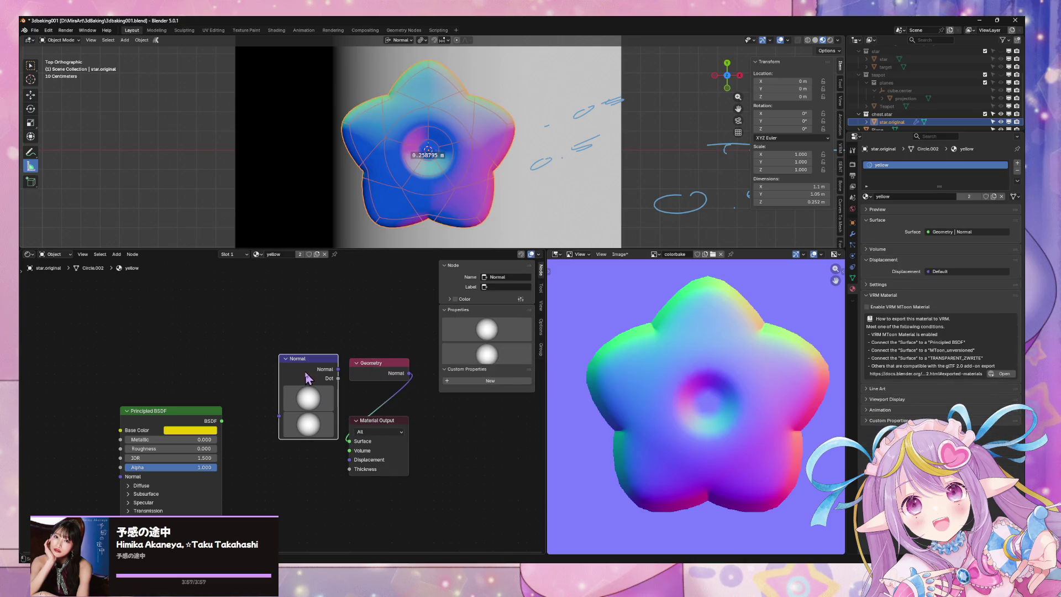
pyautogui.press('x')
pyautogui.click(395, 365)
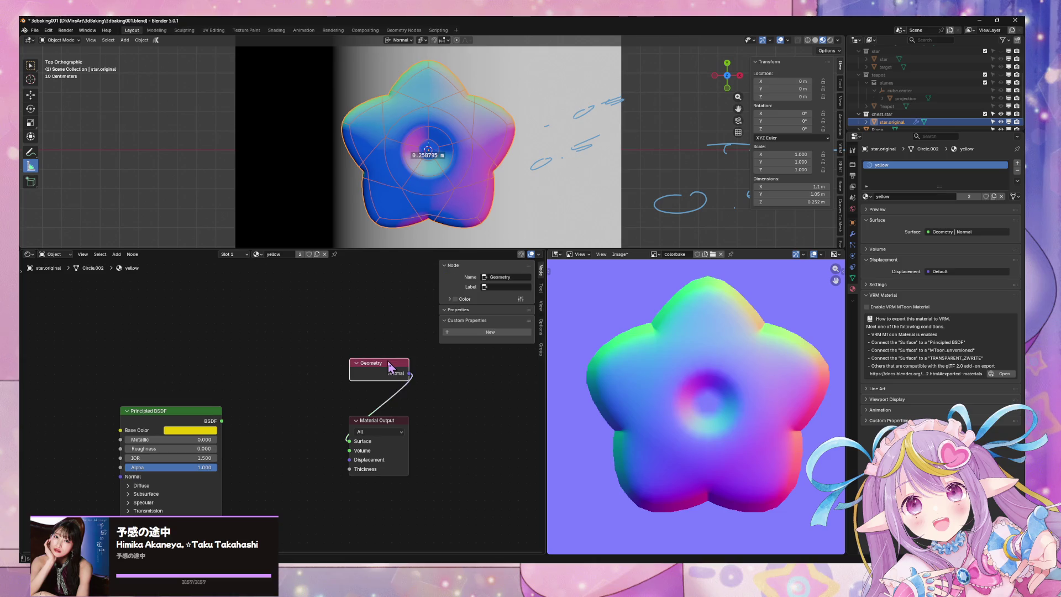
pyautogui.press('x')
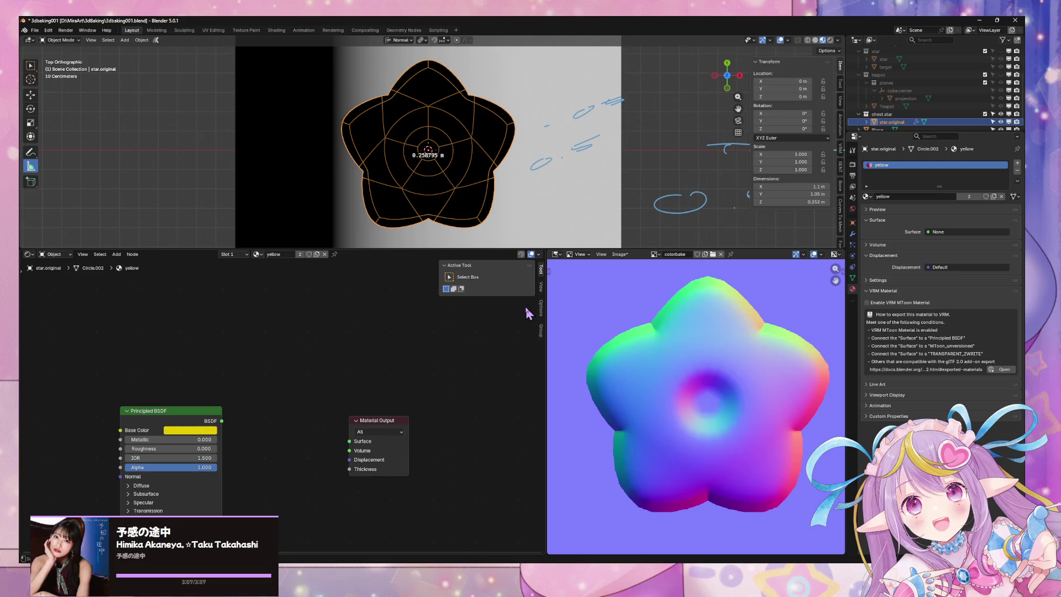
# - Wire the Principled BSDF back into the Surface output of the star's yellow material
pyautogui.click(853, 234)
pyautogui.scroll(-3, 675, 271)
pyautogui.scroll(3, 674, 271)
pyautogui.scroll(2, 674, 271)
pyautogui.scroll(-5, 675, 270)
pyautogui.scroll(5, 675, 271)
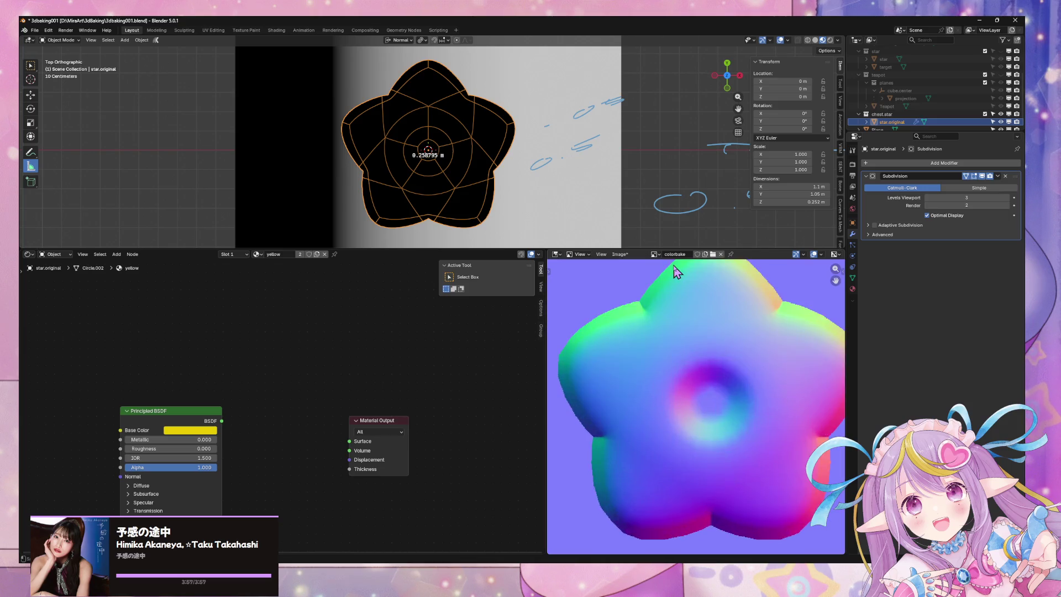
pyautogui.scroll(-2, 674, 267)
pyautogui.scroll(2, 674, 267)
pyautogui.scroll(2, 674, 266)
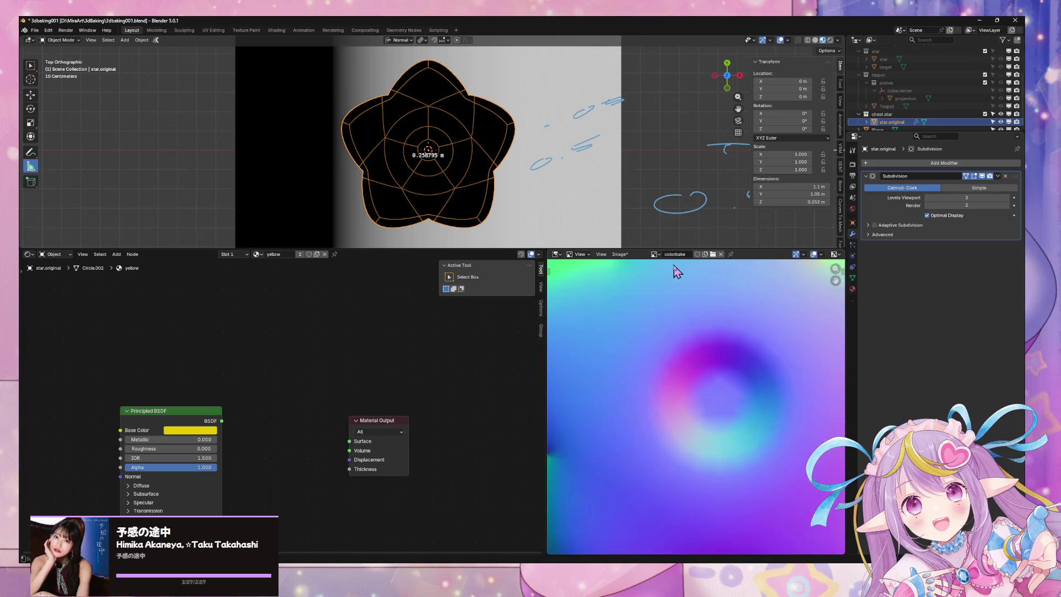
pyautogui.scroll(-3, 675, 271)
pyautogui.scroll(1, 676, 271)
pyautogui.scroll(-2, 676, 271)
pyautogui.scroll(1, 676, 271)
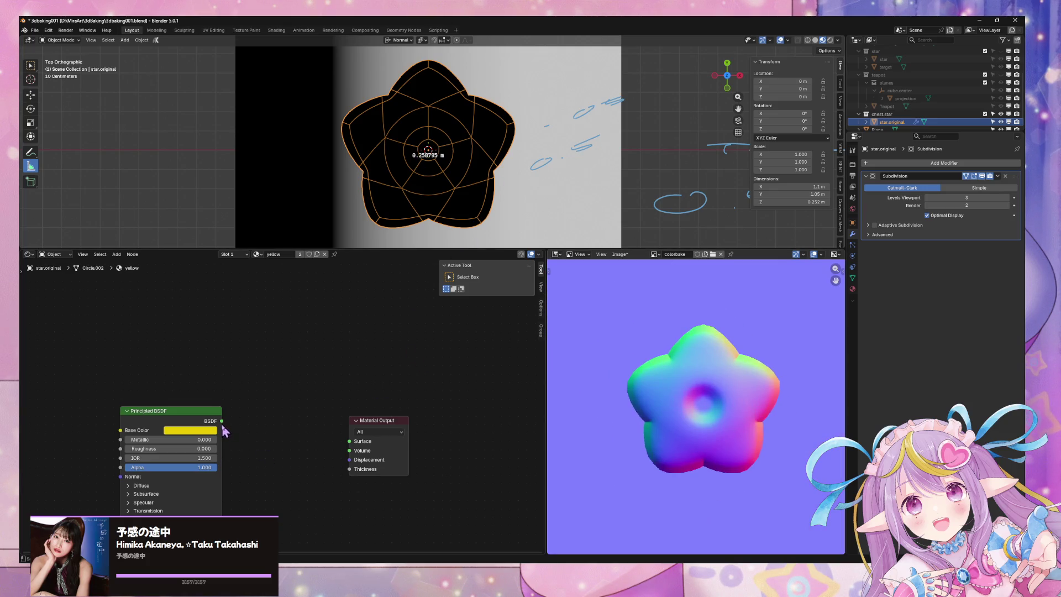
pyautogui.moveTo(222, 421); pyautogui.dragTo(349, 441)
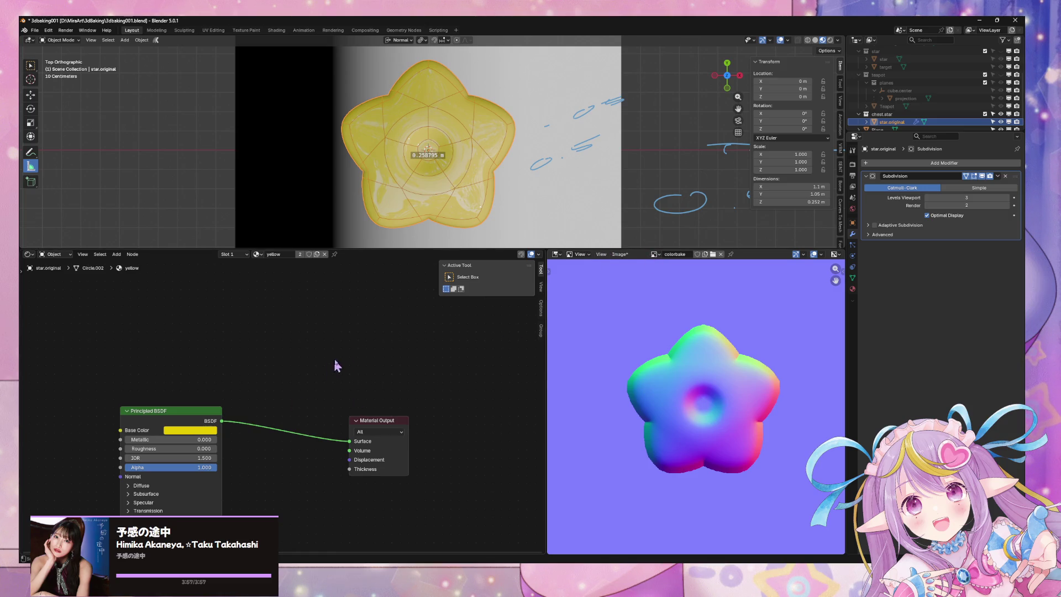
# - Duplicate the plane's colorbake image node and park the copy, then make the star active
pyautogui.keyDown('shift'); pyautogui.click(564, 159); pyautogui.keyUp('shift')
pyautogui.moveTo(172, 395); pyautogui.dragTo(243, 364, button='middle')
pyautogui.click(191, 364)
pyautogui.hotkey('shift', 'd')
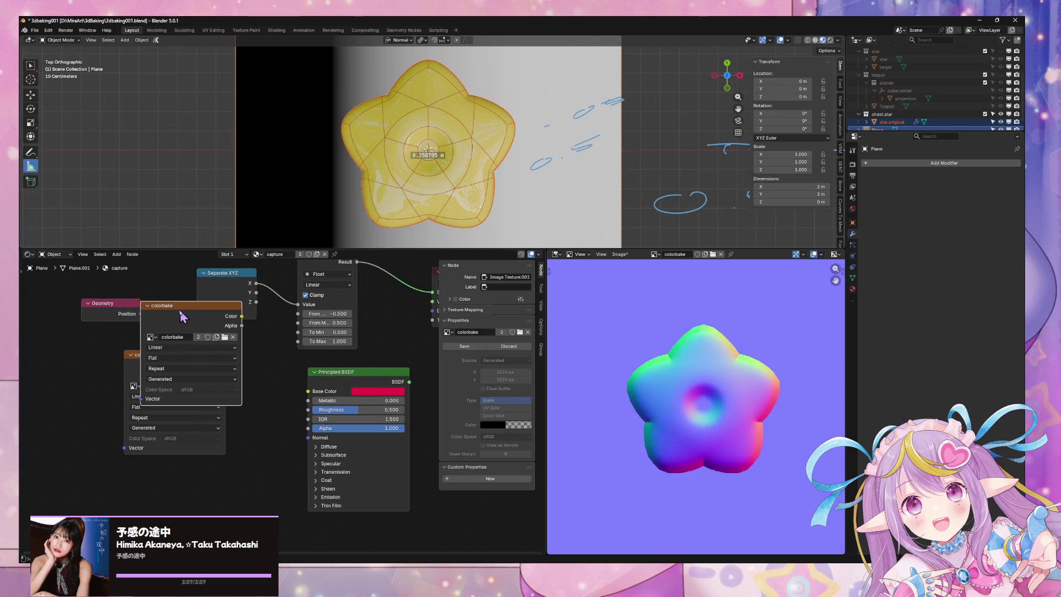
pyautogui.click(249, 408)
pyautogui.moveTo(170, 359); pyautogui.dragTo(63, 356)
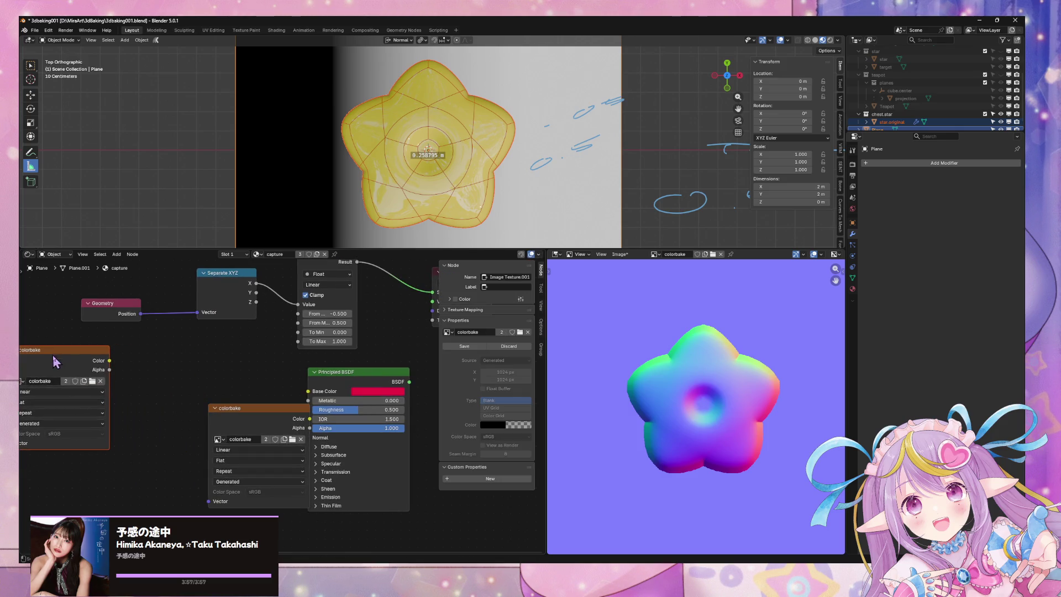
pyautogui.click(447, 169)
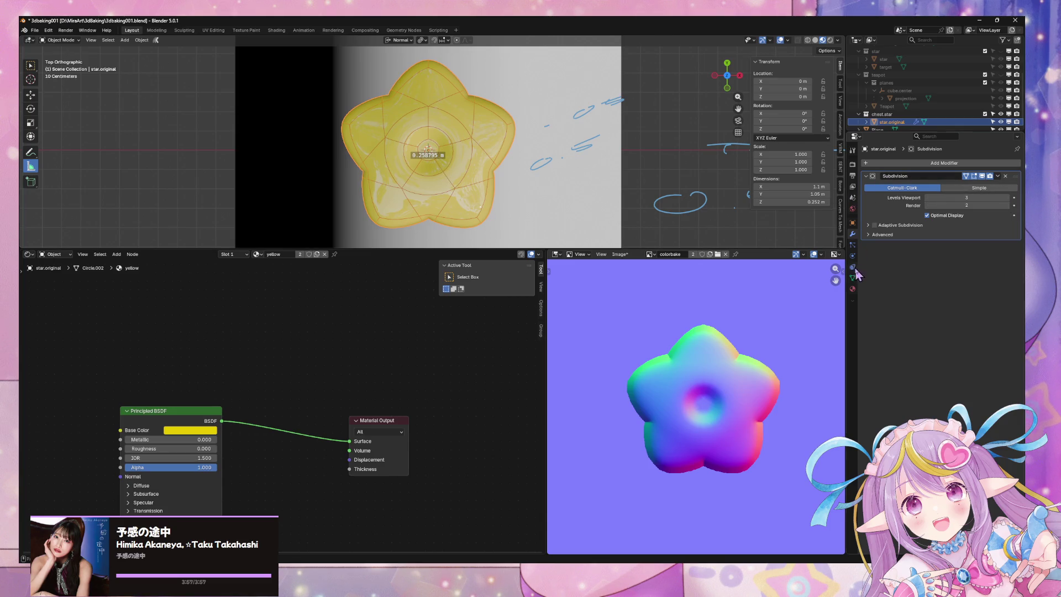
# - Switch the star to the capture material and rename it 'height'
pyautogui.click(853, 289)
pyautogui.click(867, 197)
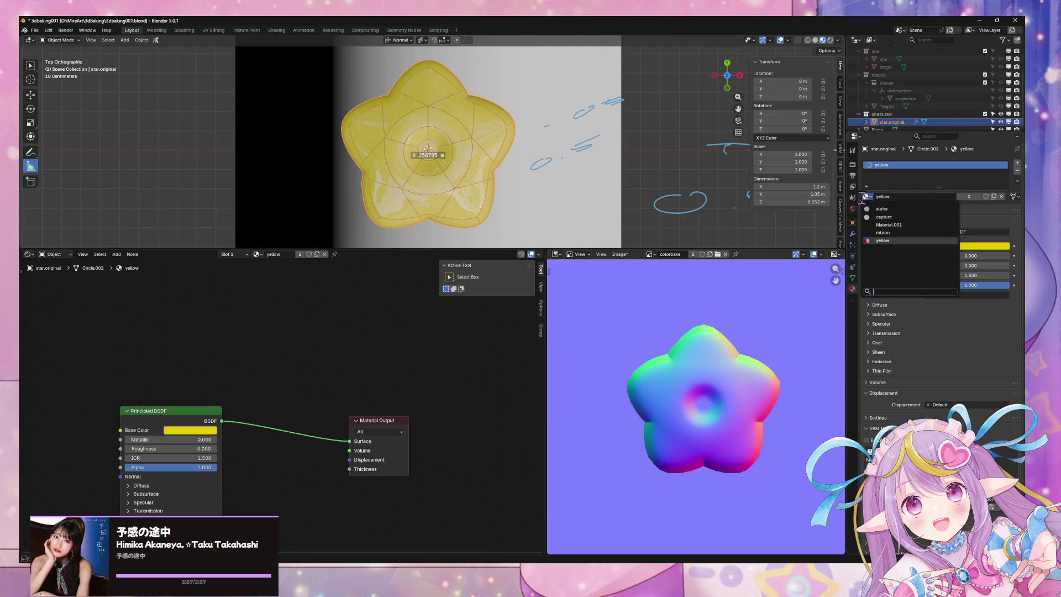
pyautogui.click(910, 216)
pyautogui.moveTo(453, 305); pyautogui.dragTo(398, 329, button='middle')
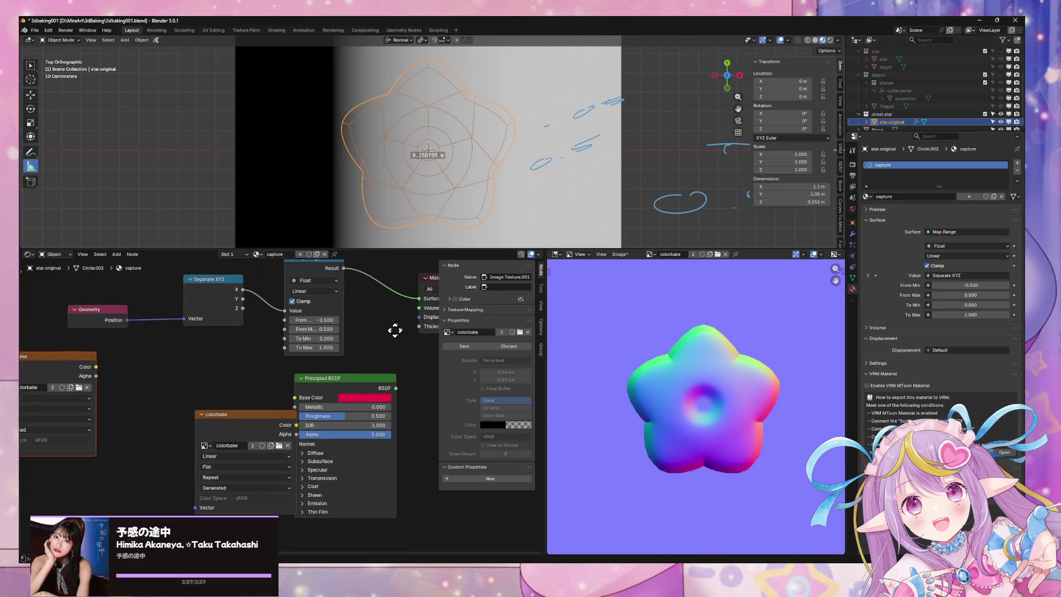
pyautogui.doubleClick(890, 165)
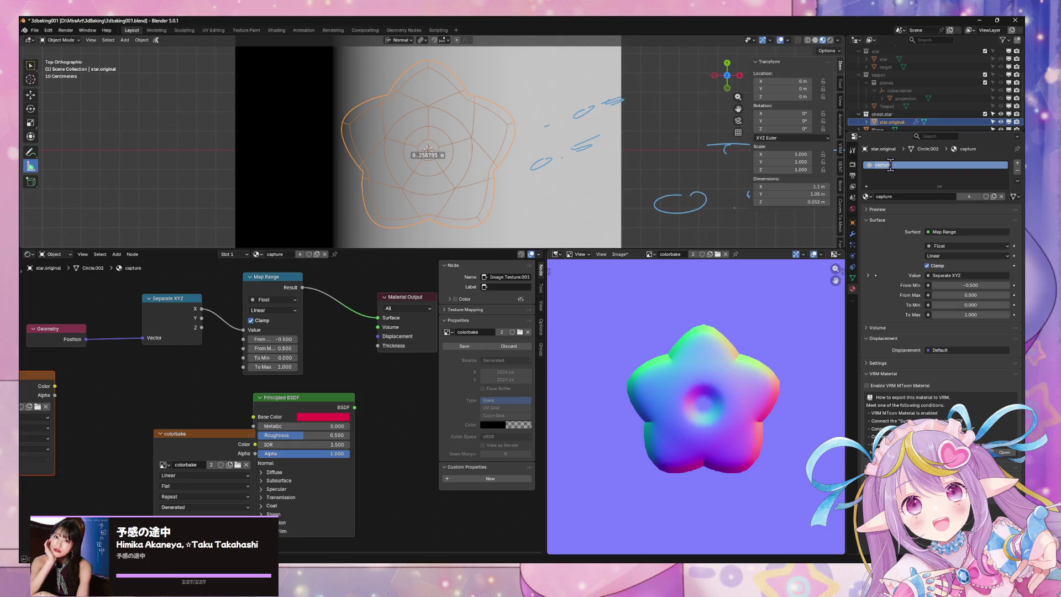
pyautogui.write('height')
pyautogui.press('Return')
# - Set the Map Range node's From Min to 0 and From Max to 0.26
pyautogui.moveTo(178, 371)
pyautogui.mouseDown(button='middle')
pyautogui.moveTo(222, 379)
pyautogui.moveTo(208, 372)
pyautogui.moveTo(188, 408)
pyautogui.moveTo(219, 376)
pyautogui.mouseUp(button='middle')
pyautogui.scroll(1, 188, 408)
pyautogui.moveTo(219, 330); pyautogui.dragTo(206, 326)
pyautogui.scroll(1, 211, 379)
pyautogui.keyDown('ctrl'); pyautogui.hscroll(2, 223, 379); pyautogui.keyUp('ctrl')
pyautogui.click(295, 348)
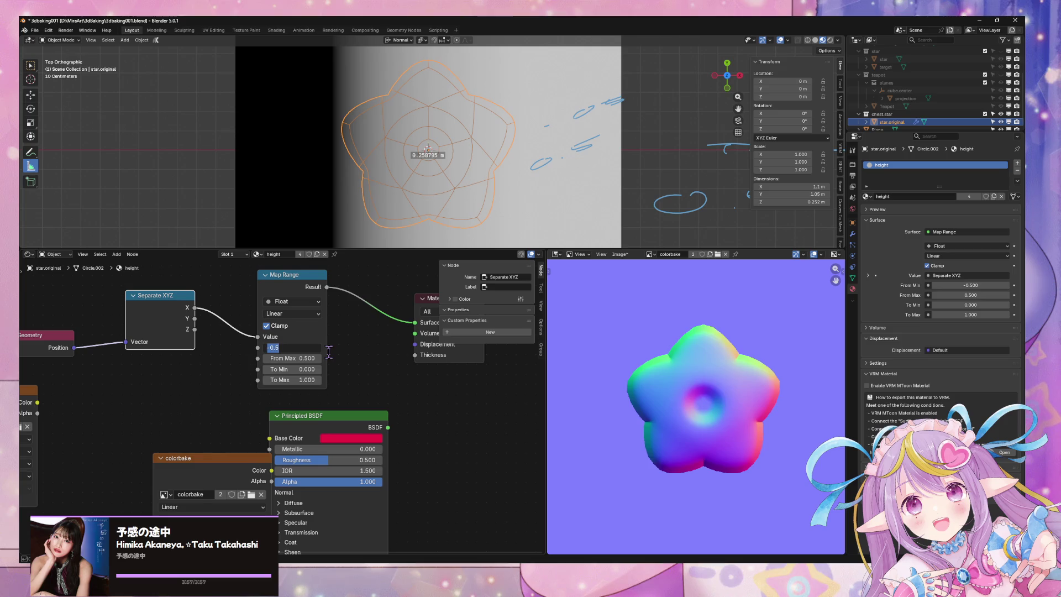
pyautogui.press('Escape')
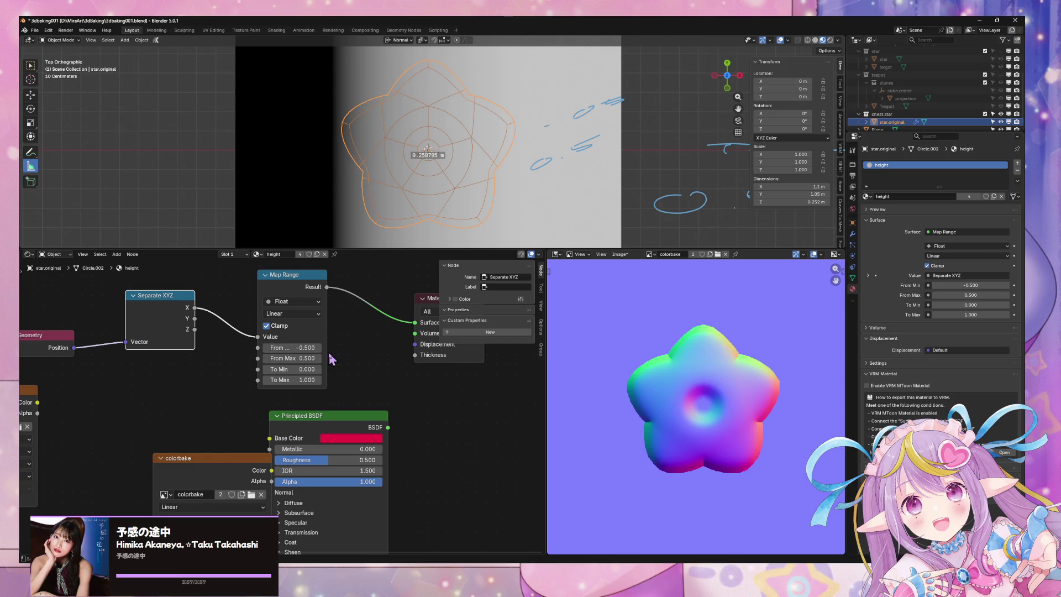
pyautogui.click(305, 347)
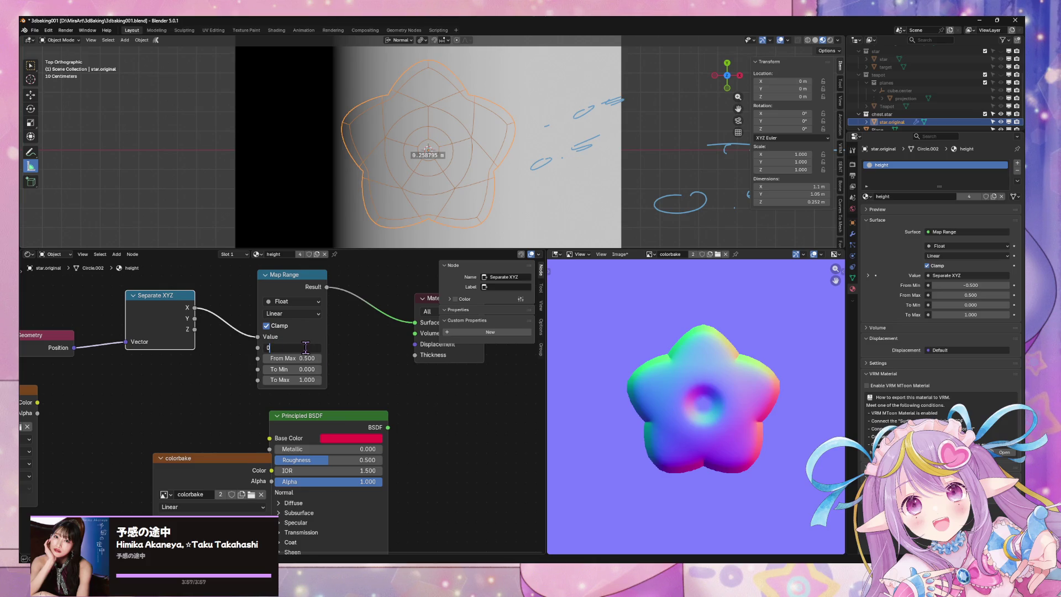
pyautogui.press('Tab')
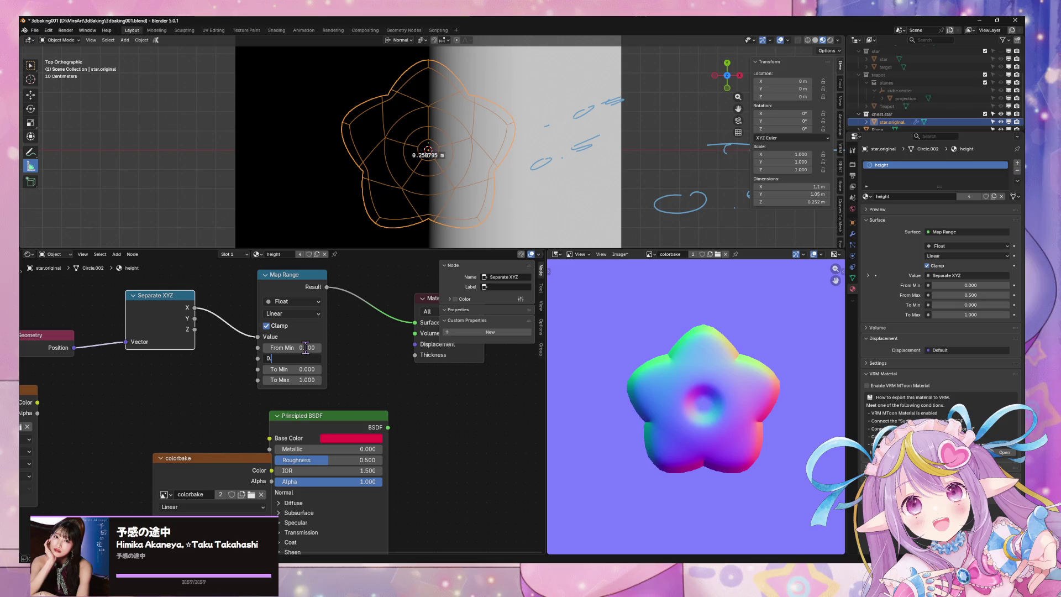
pyautogui.write('.26')
pyautogui.press('Return')
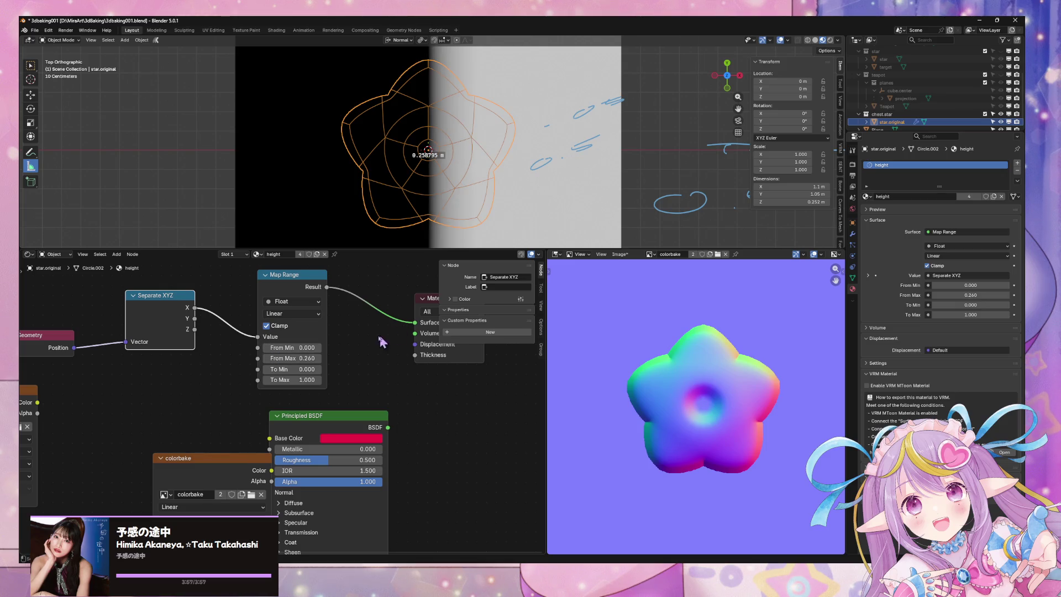
pyautogui.moveTo(445, 199); pyautogui.dragTo(430, 166, button='middle')
# - Link the Separate XYZ Z output into the Map Range Value input
pyautogui.moveTo(195, 319); pyautogui.dragTo(258, 337)
pyautogui.moveTo(436, 173)
pyautogui.mouseDown(button='middle')
pyautogui.moveTo(494, 216)
pyautogui.moveTo(329, 264)
pyautogui.mouseUp(button='middle')
pyautogui.moveTo(195, 330); pyautogui.dragTo(257, 336)
pyautogui.moveTo(462, 203)
pyautogui.mouseDown(button='middle')
pyautogui.moveTo(387, 153)
pyautogui.moveTo(379, 230)
pyautogui.moveTo(300, 199)
pyautogui.moveTo(415, 160)
pyautogui.mouseUp(button='middle')
# - In top view, select the star and plane with the plane active, showing render settings
pyautogui.click(728, 68)
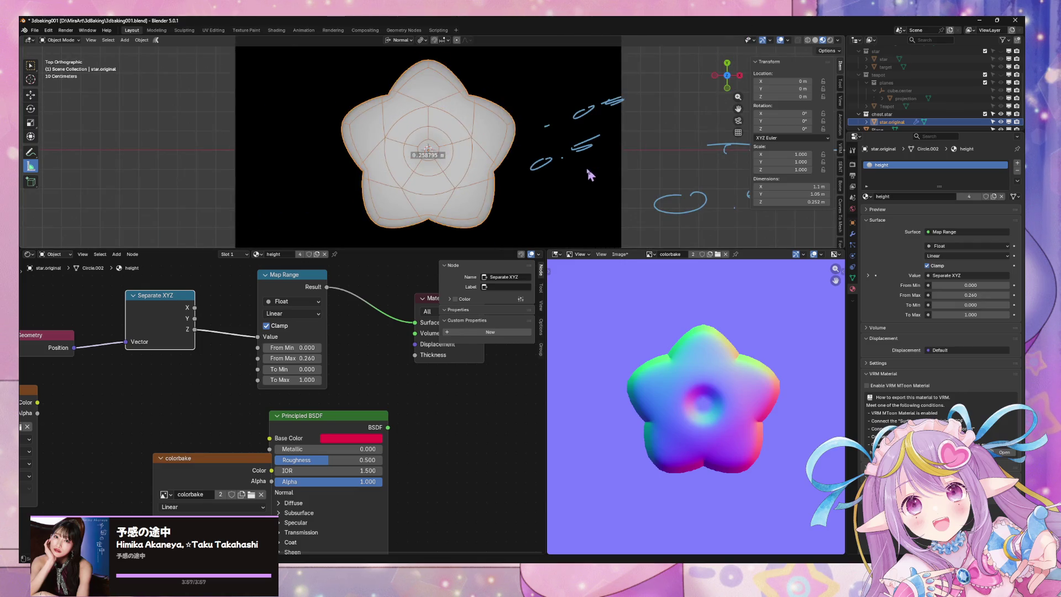
pyautogui.scroll(2, 578, 168)
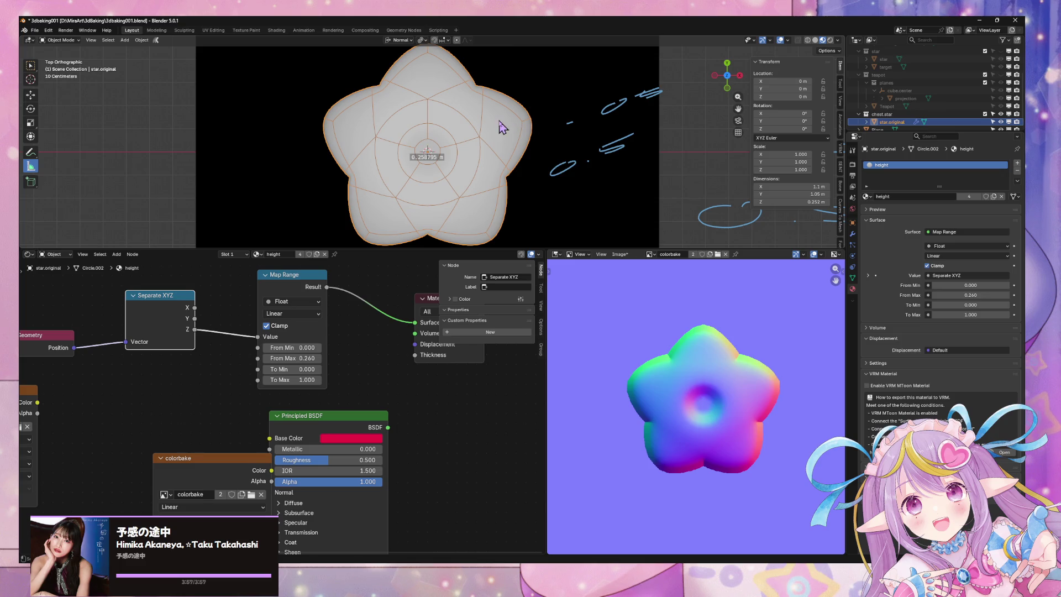
pyautogui.click(569, 169)
pyautogui.moveTo(424, 407)
pyautogui.mouseDown(button='middle')
pyautogui.moveTo(390, 406)
pyautogui.moveTo(391, 420)
pyautogui.mouseUp(button='middle')
pyautogui.click(521, 178)
pyautogui.click(572, 178)
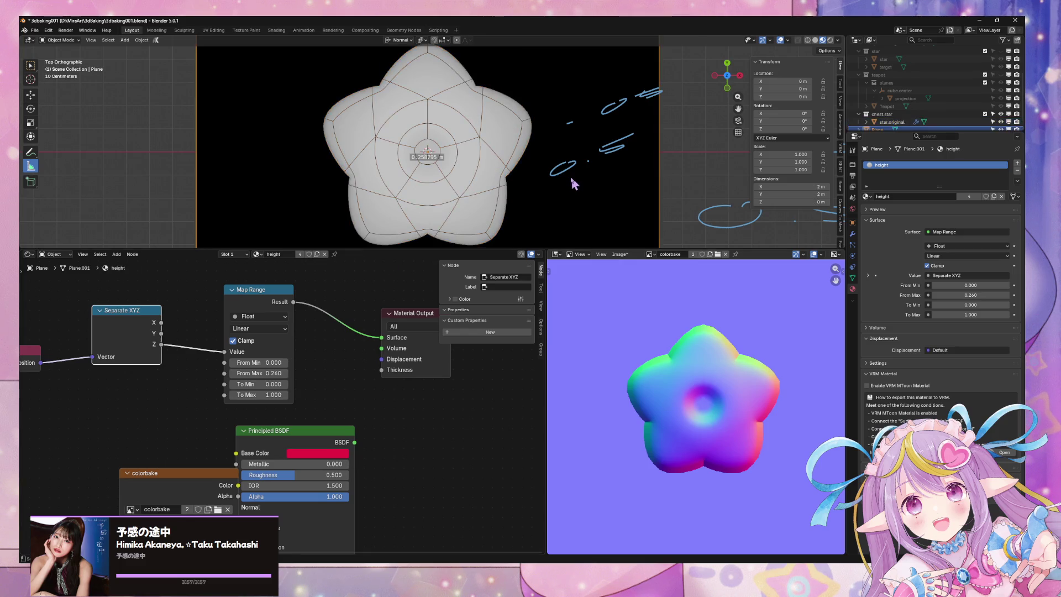
pyautogui.keyDown('shift'); pyautogui.click(493, 149); pyautogui.keyUp('shift')
pyautogui.keyDown('shift'); pyautogui.click(555, 166); pyautogui.keyUp('shift')
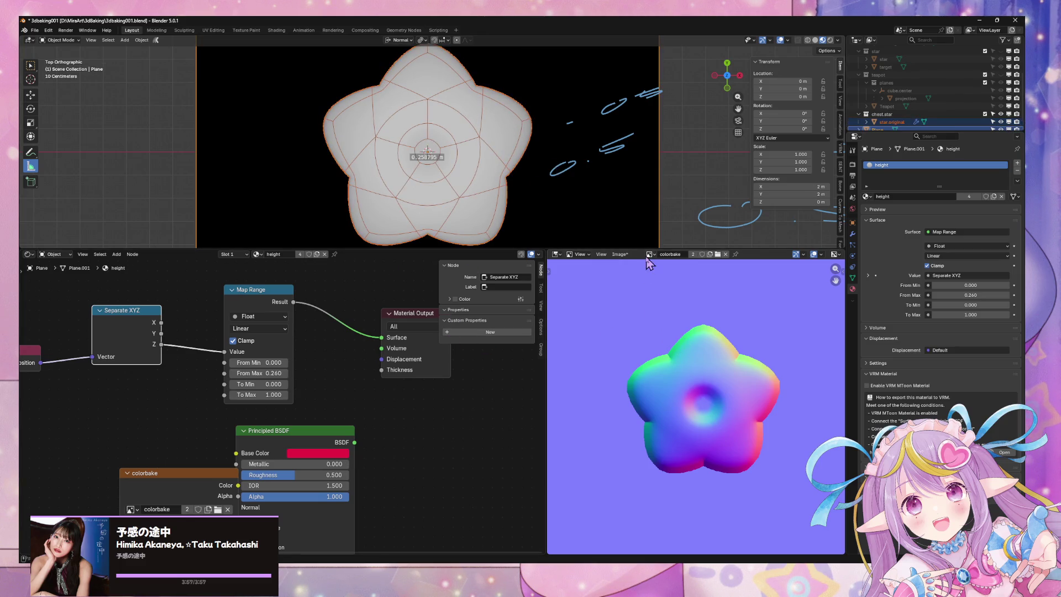
pyautogui.click(855, 234)
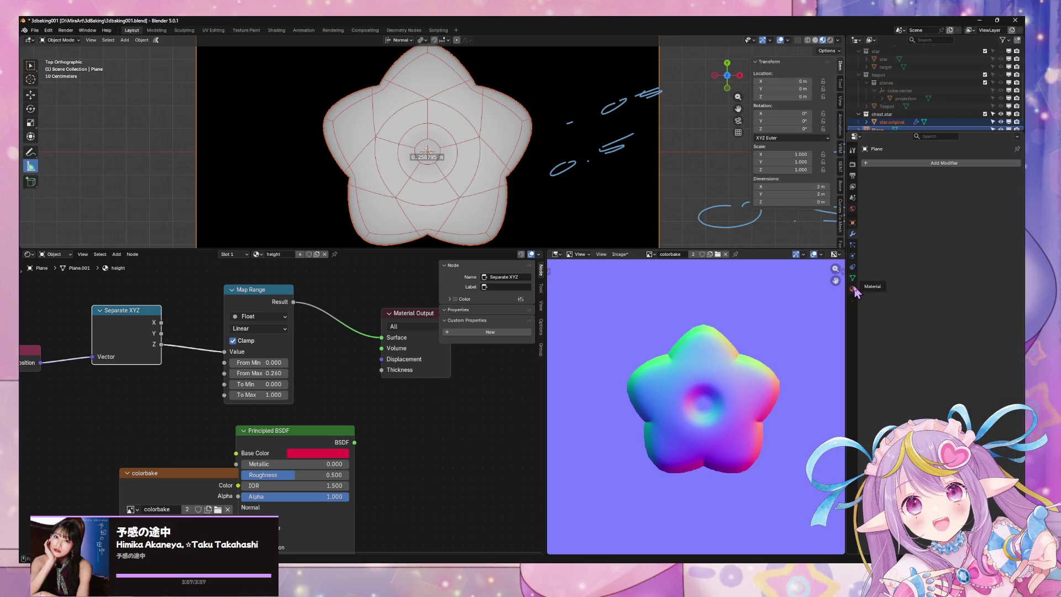
pyautogui.click(853, 166)
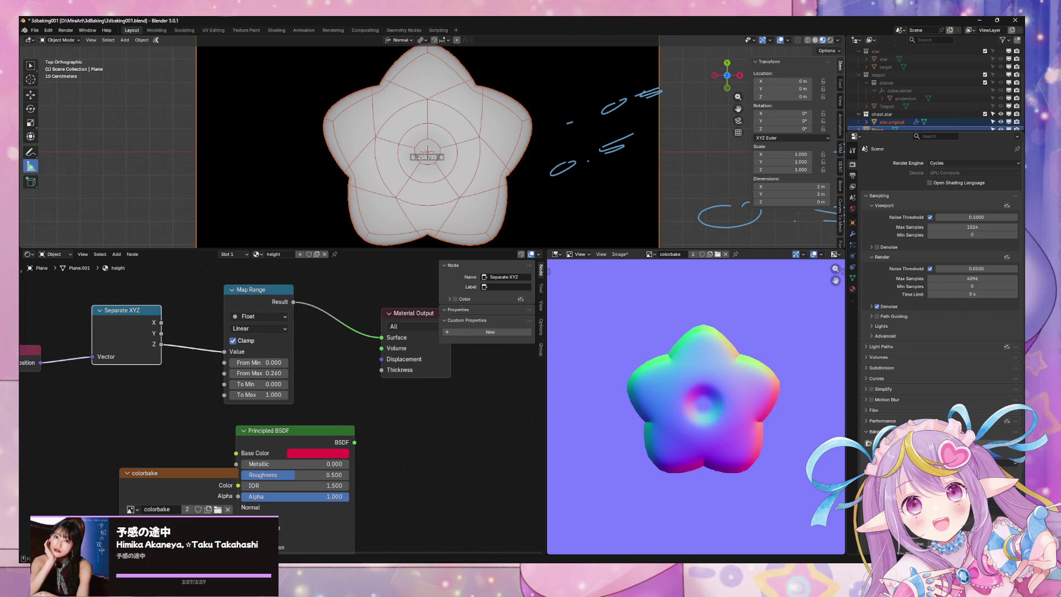
# - Pick the bake type and bake the star's height onto the colorbake image node
pyautogui.click(973, 464)
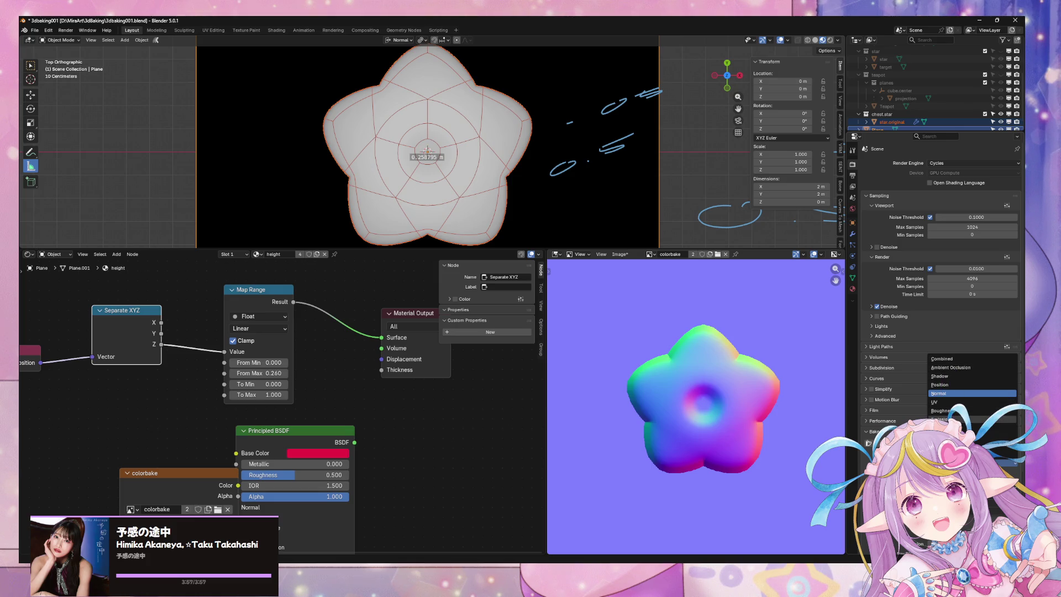
pyautogui.click(962, 420)
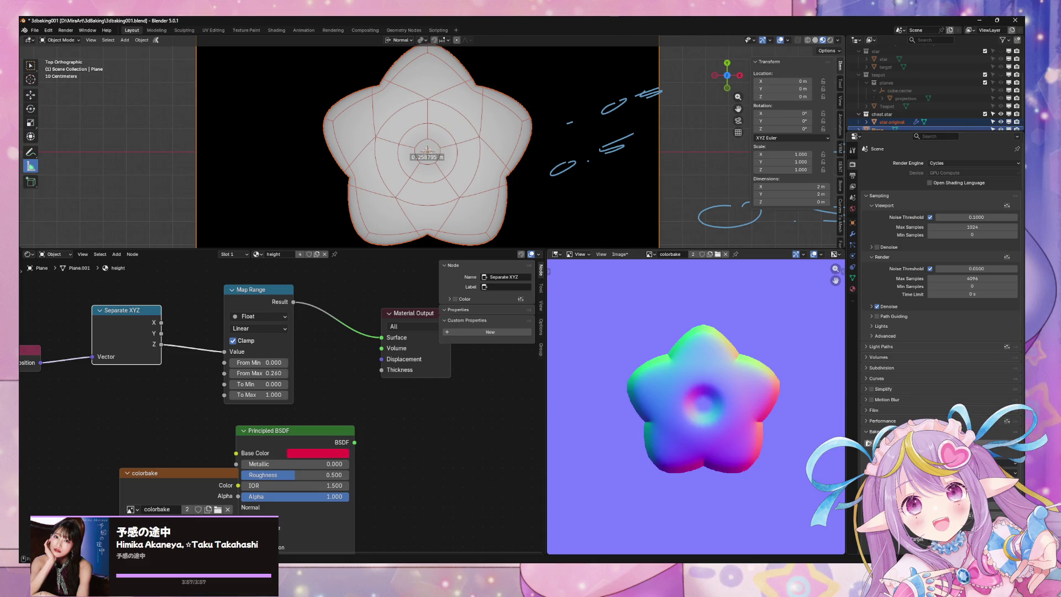
pyautogui.click(940, 443)
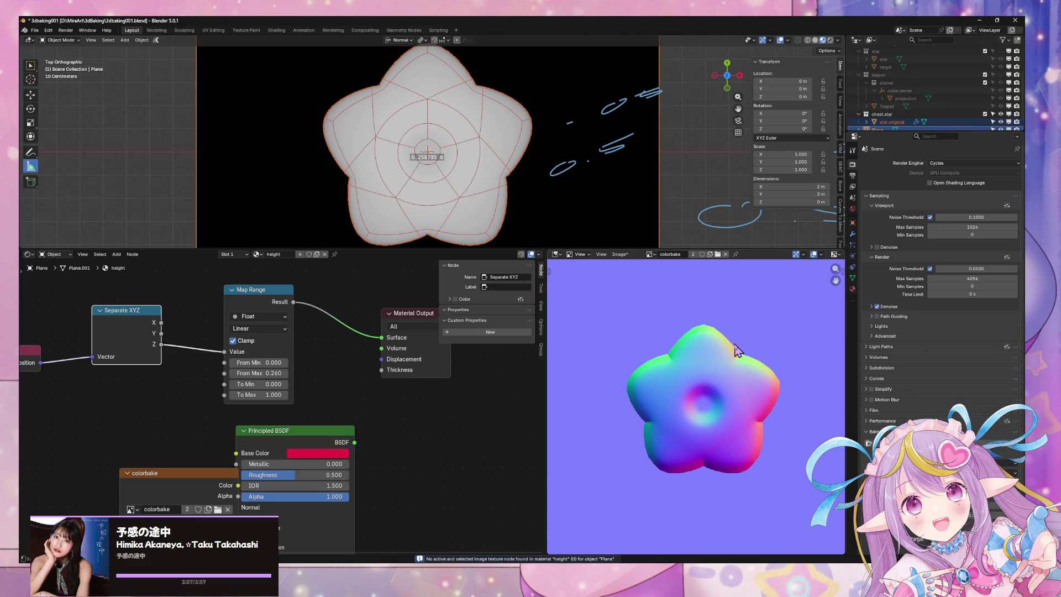
pyautogui.moveTo(199, 492)
pyautogui.mouseDown()
pyautogui.moveTo(177, 434)
pyautogui.moveTo(184, 423)
pyautogui.mouseUp()
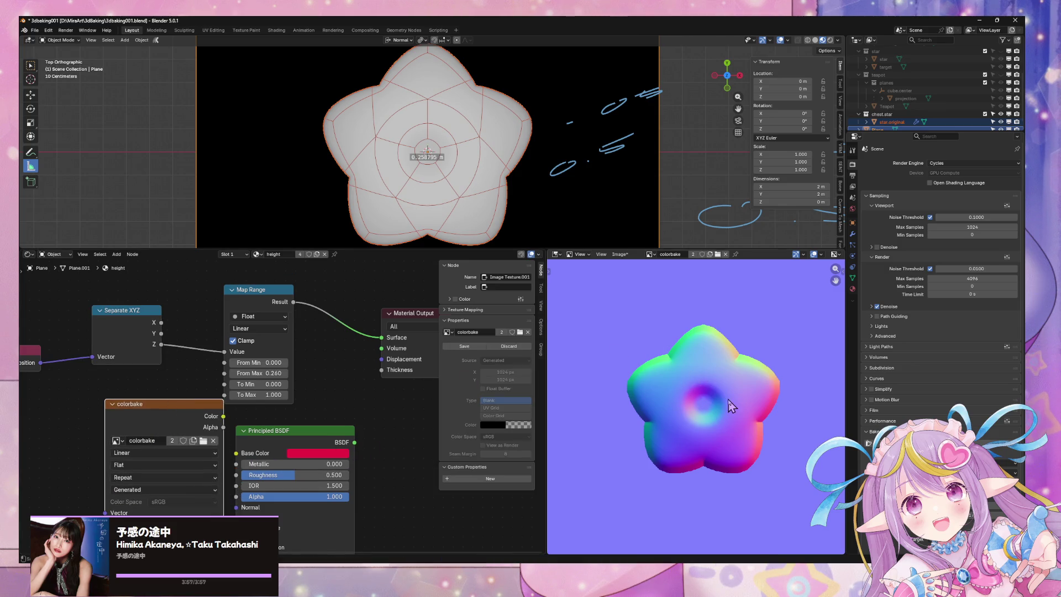
pyautogui.click(987, 442)
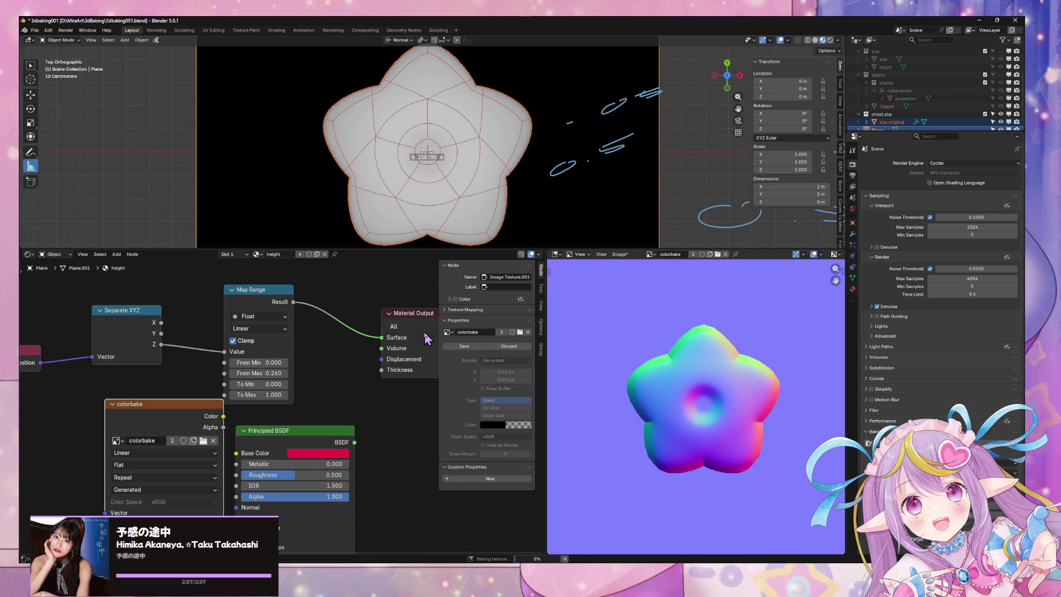
# - With viewport overlays hidden, rebake the height onto colorbake several times and frame everything
pyautogui.scroll(3, 719, 410)
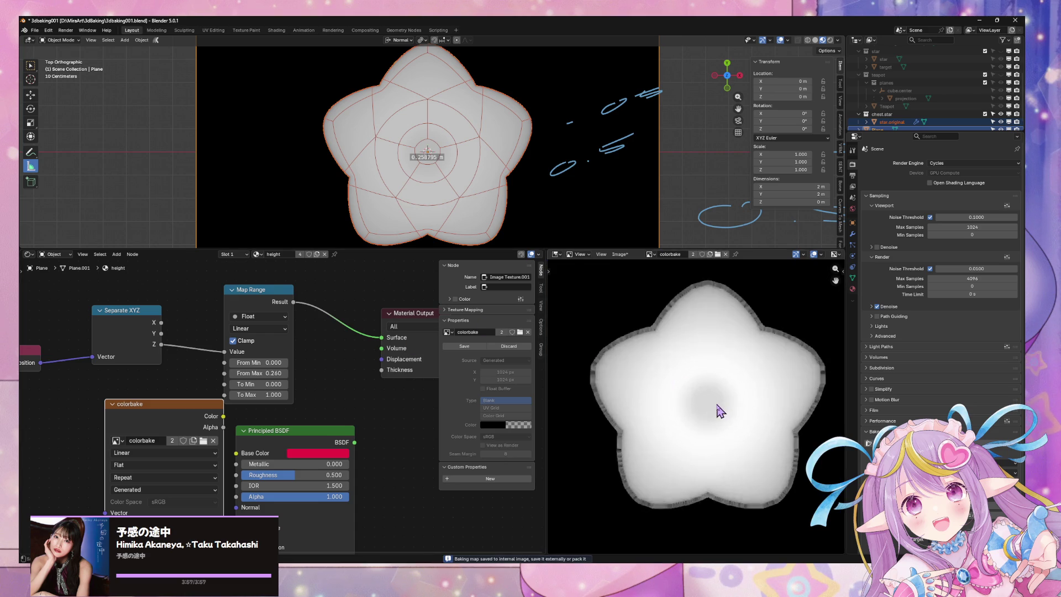
pyautogui.scroll(-1, 719, 411)
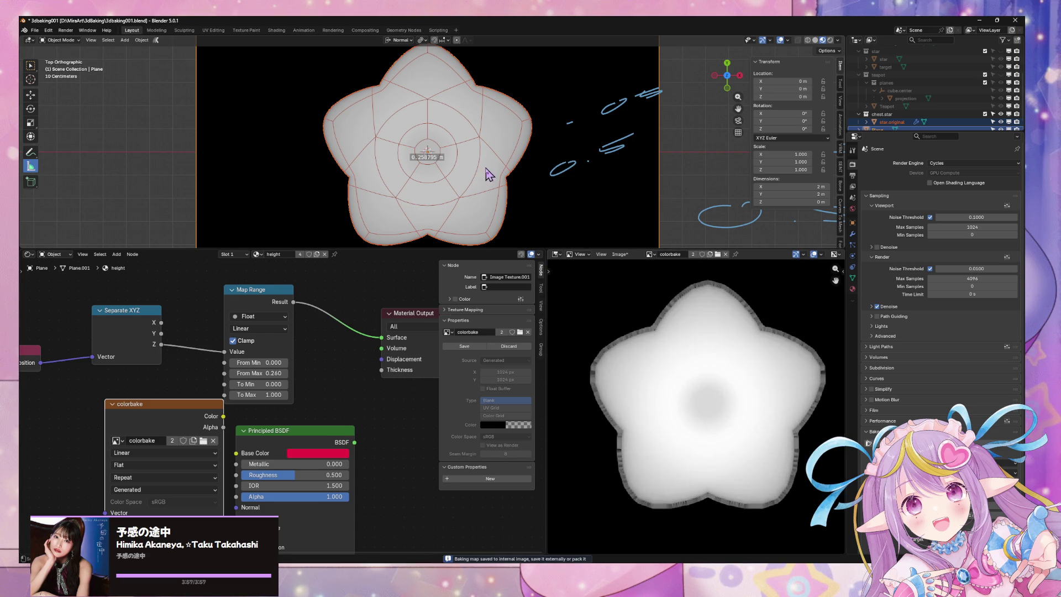
pyautogui.click(781, 41)
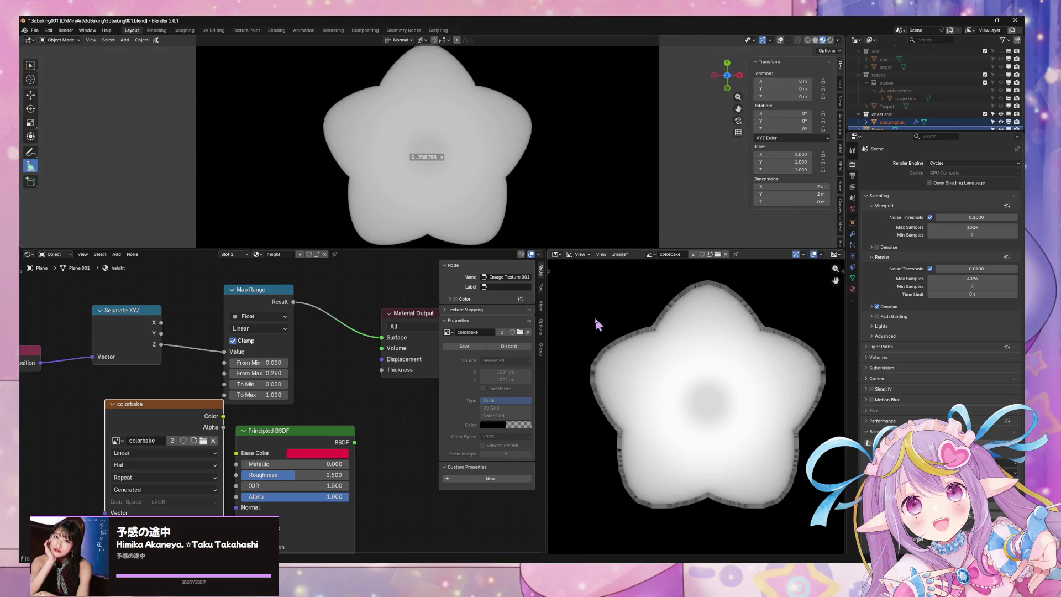
pyautogui.scroll(-2, 630, 320)
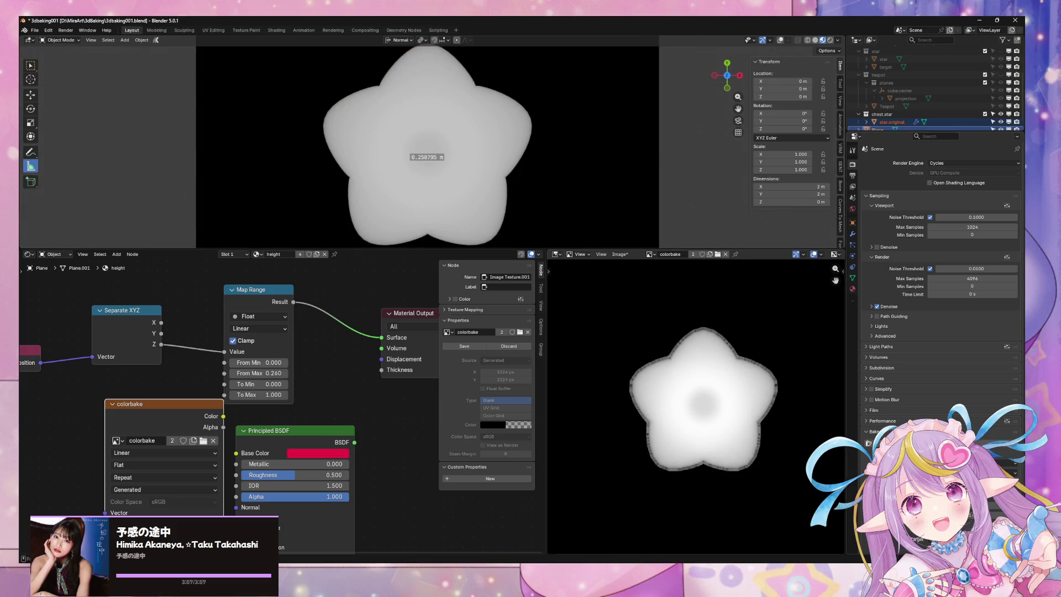
pyautogui.scroll(-1, 940, 276)
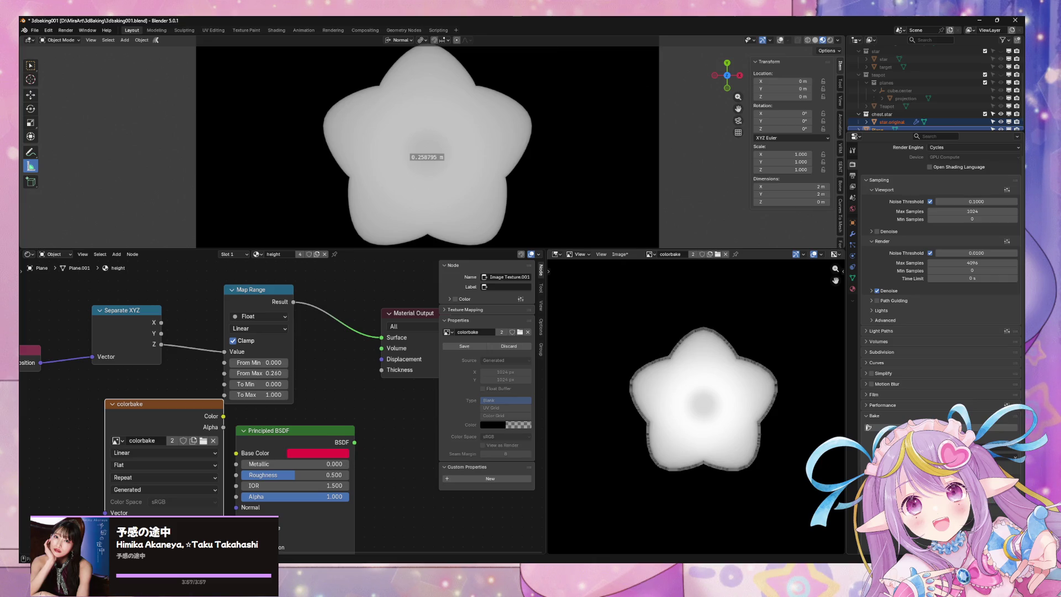
pyautogui.click(884, 427)
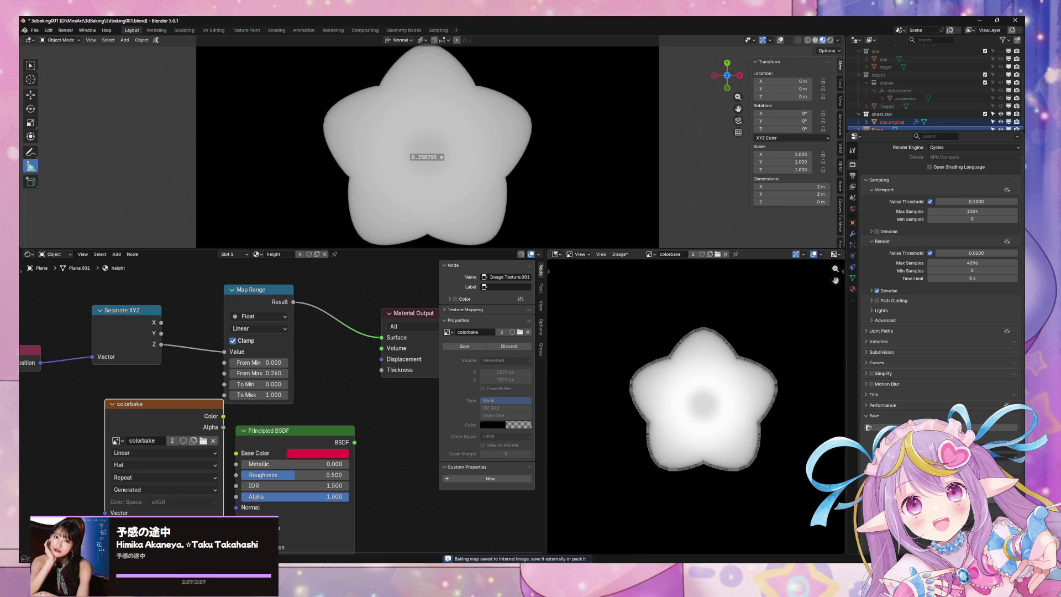
pyautogui.click(885, 427)
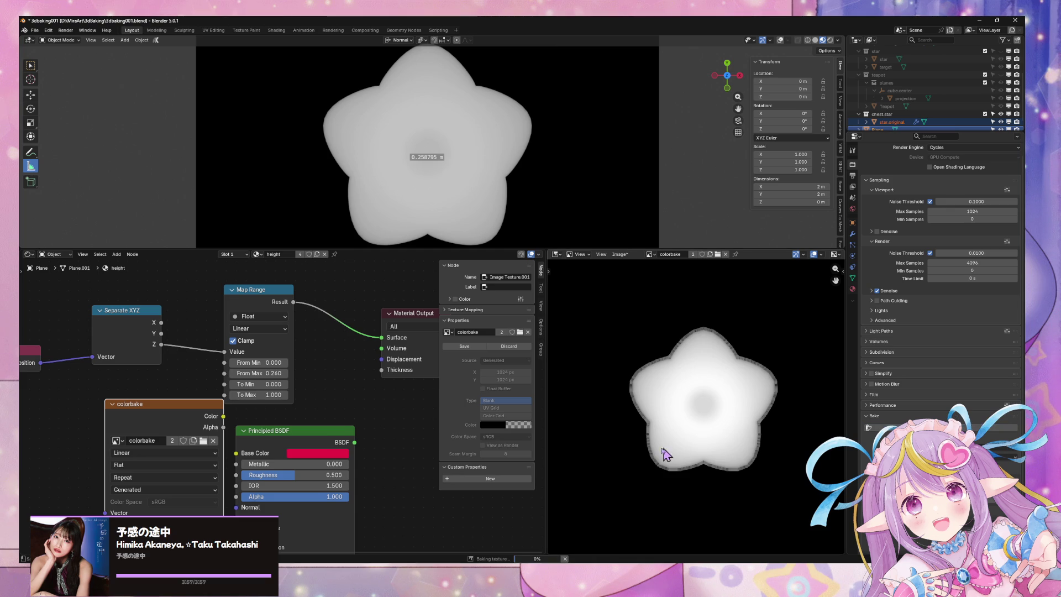
pyautogui.scroll(4, 708, 437)
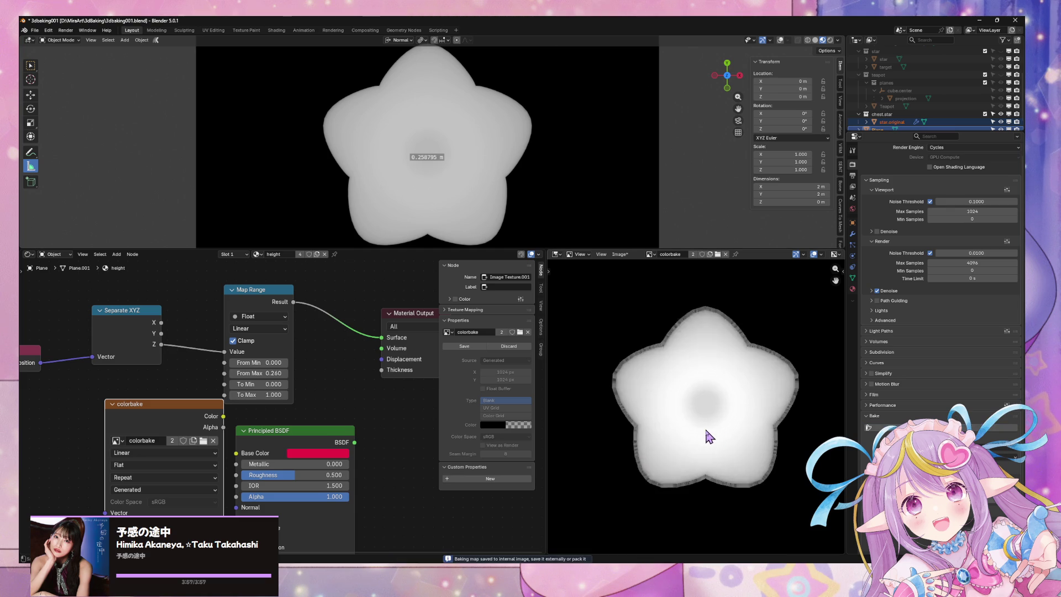
pyautogui.scroll(-2, 710, 436)
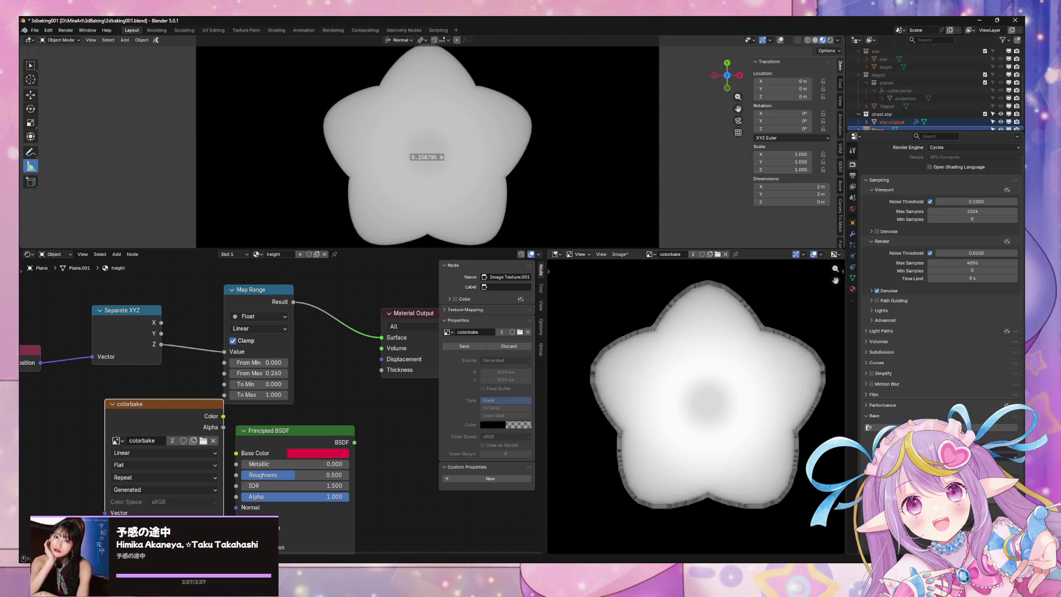
pyautogui.click(940, 428)
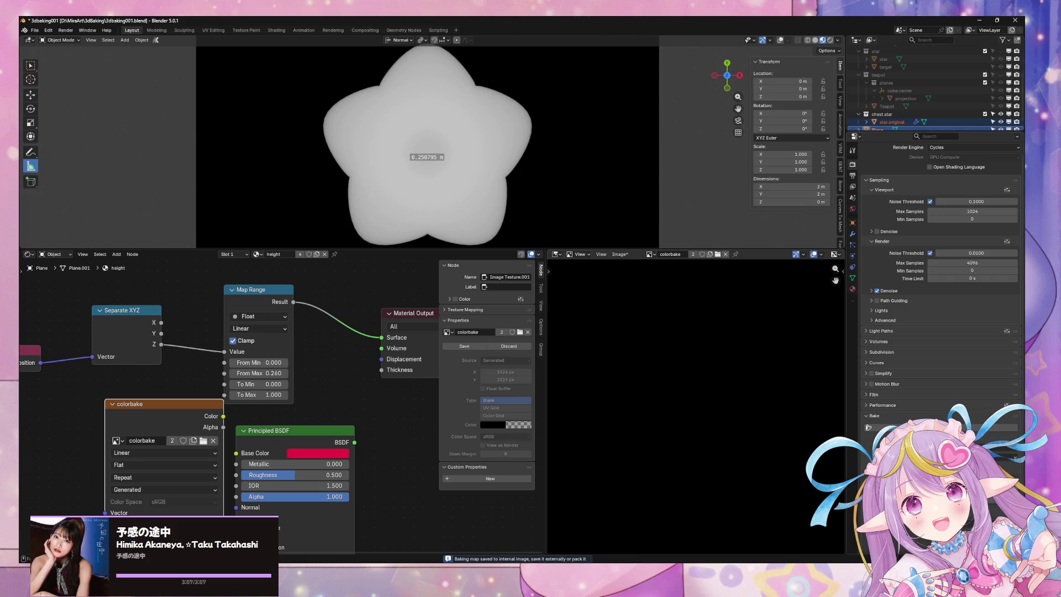
pyautogui.click(940, 428)
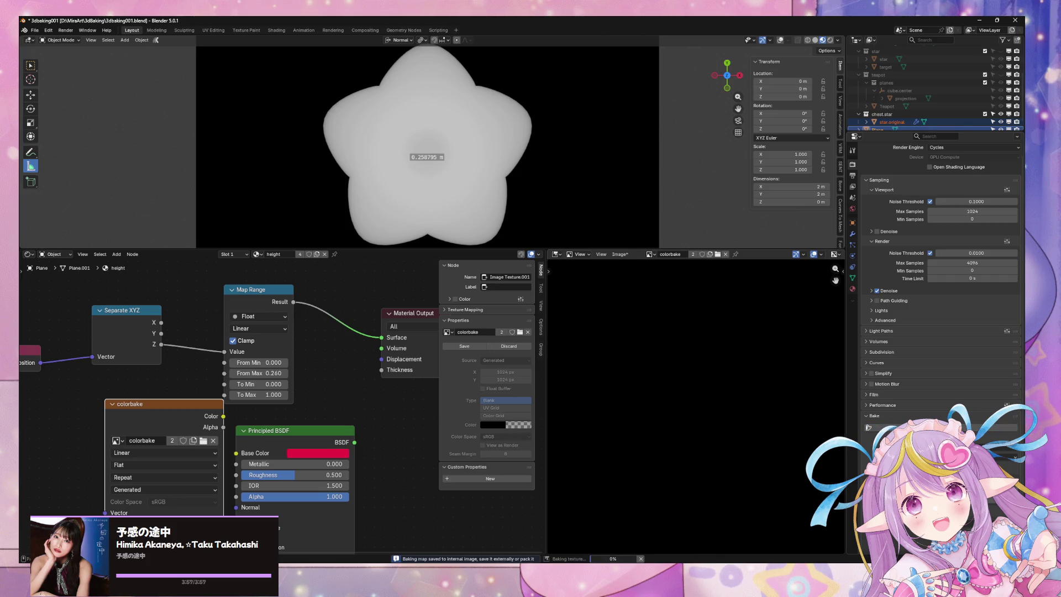
pyautogui.scroll(3, 730, 422)
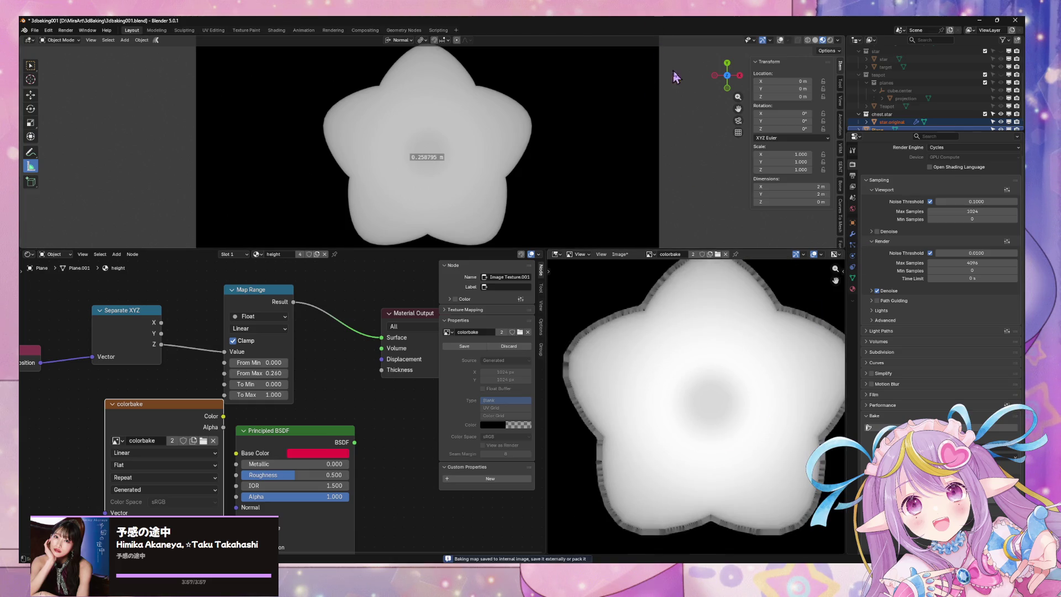
pyautogui.scroll(5, 667, 97)
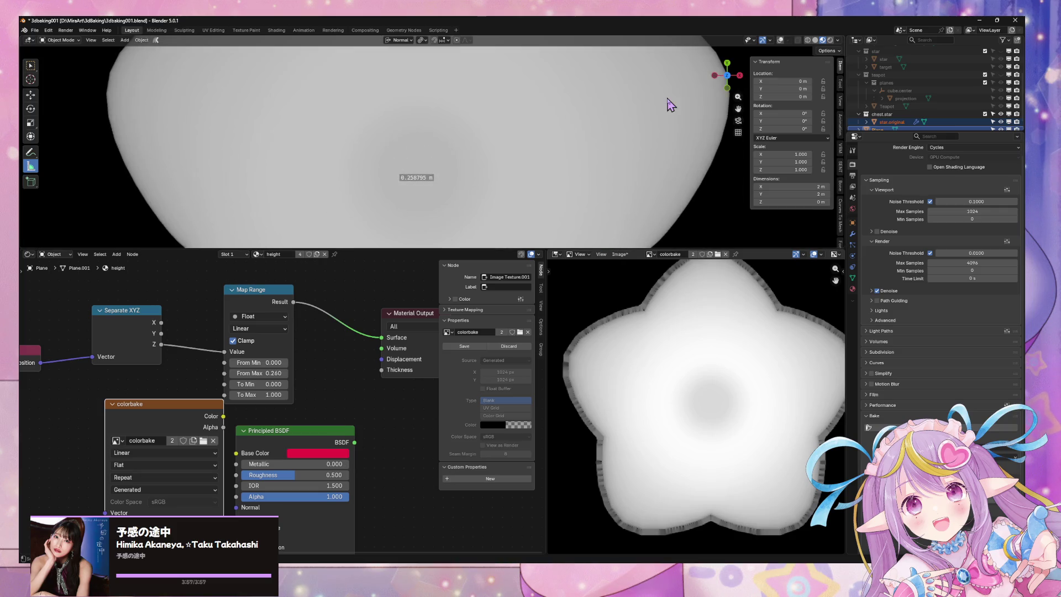
pyautogui.press('Home')
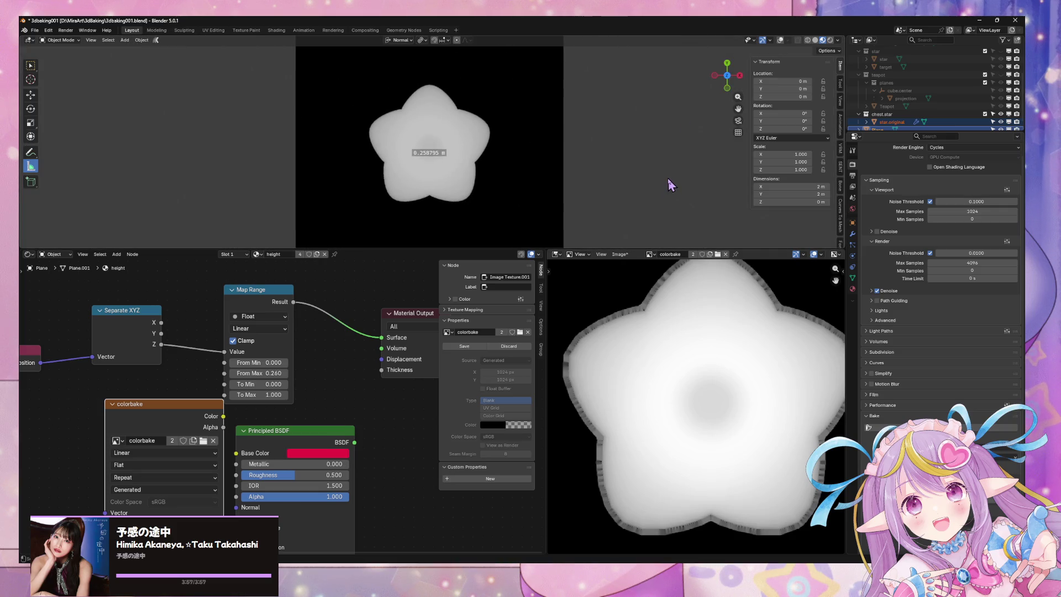
# - Apply the Subdivision modifier on star.original
pyautogui.click(854, 233)
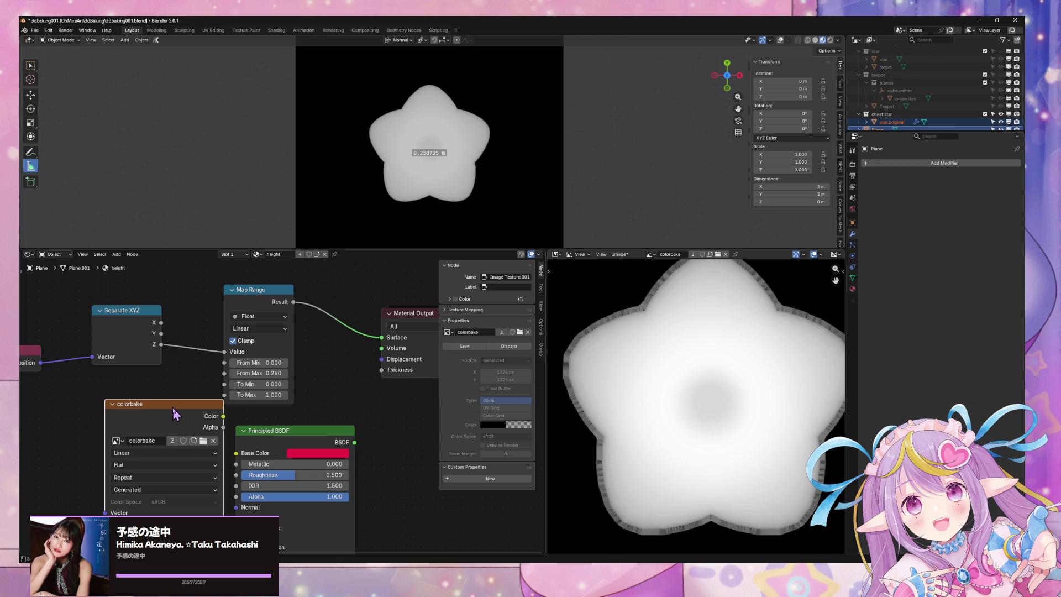
pyautogui.click(474, 145)
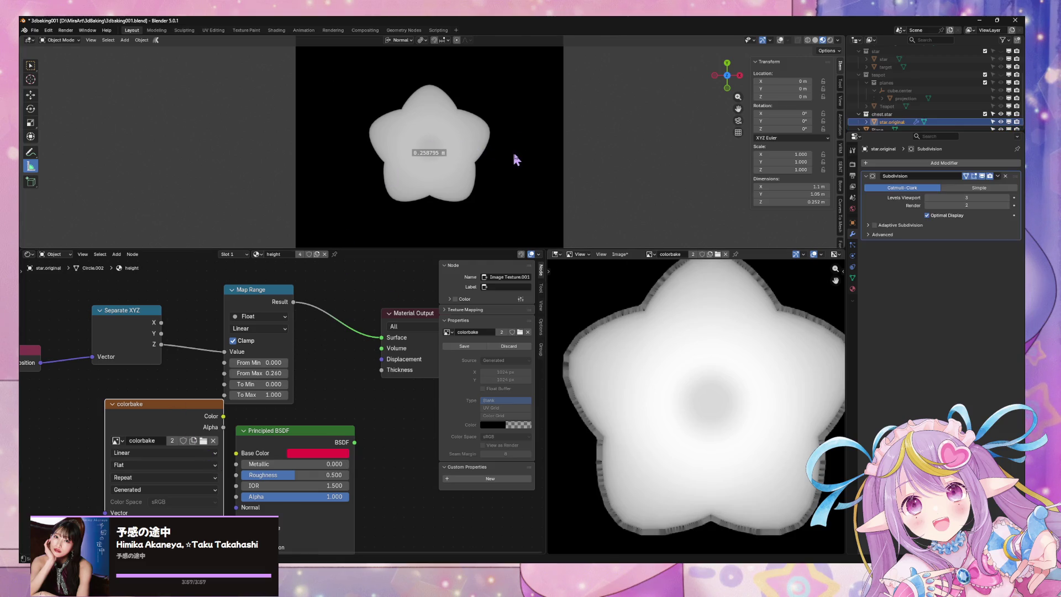
pyautogui.click(520, 157)
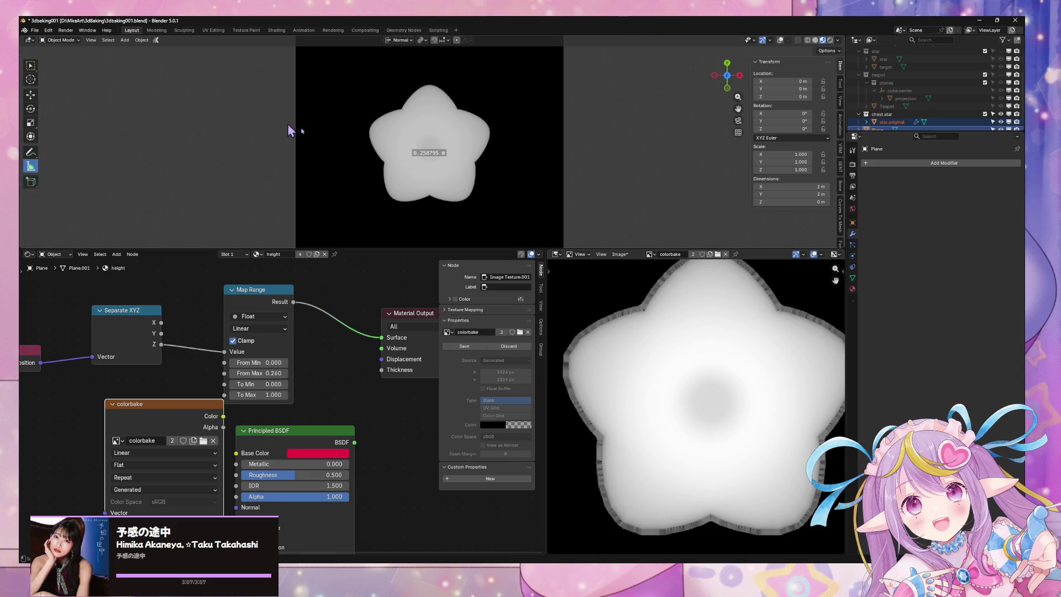
pyautogui.click(781, 40)
pyautogui.click(478, 138)
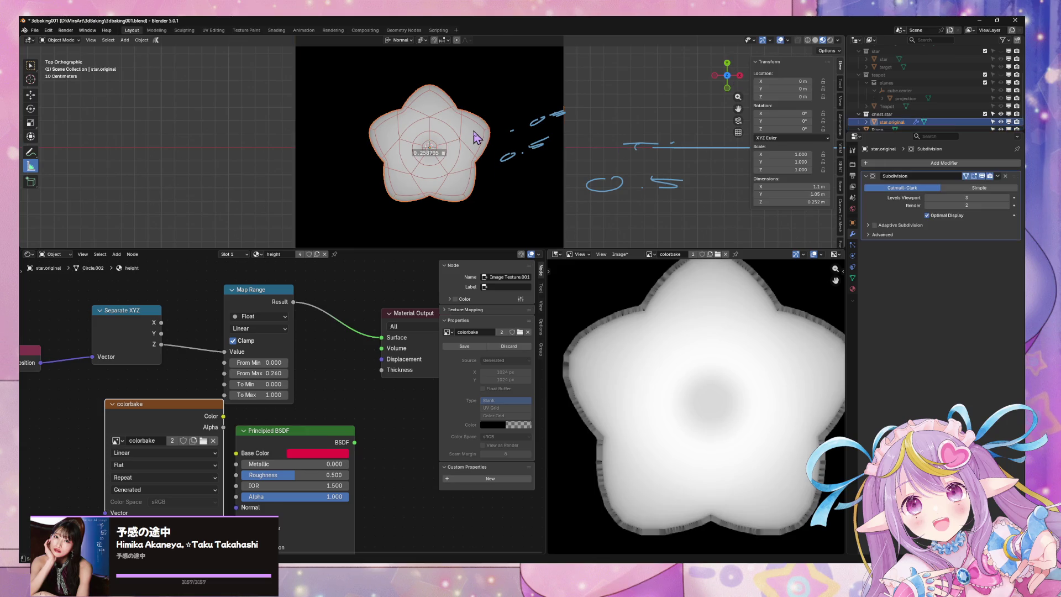
pyautogui.click(998, 176)
pyautogui.click(971, 186)
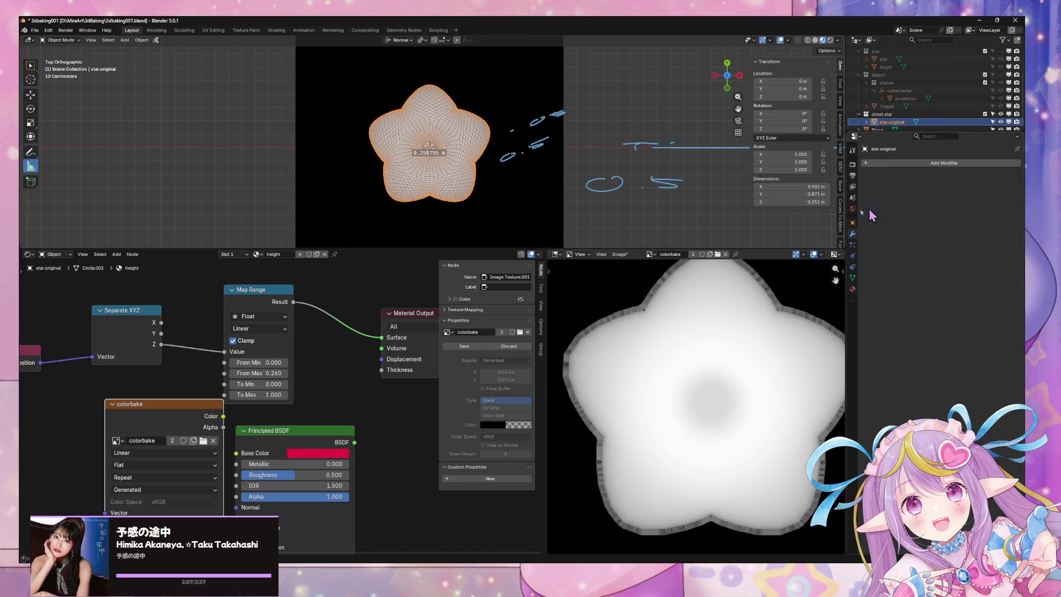
# - Reselect the plane and star with the plane active, back in render settings
pyautogui.scroll(1, 525, 177)
pyautogui.click(560, 166)
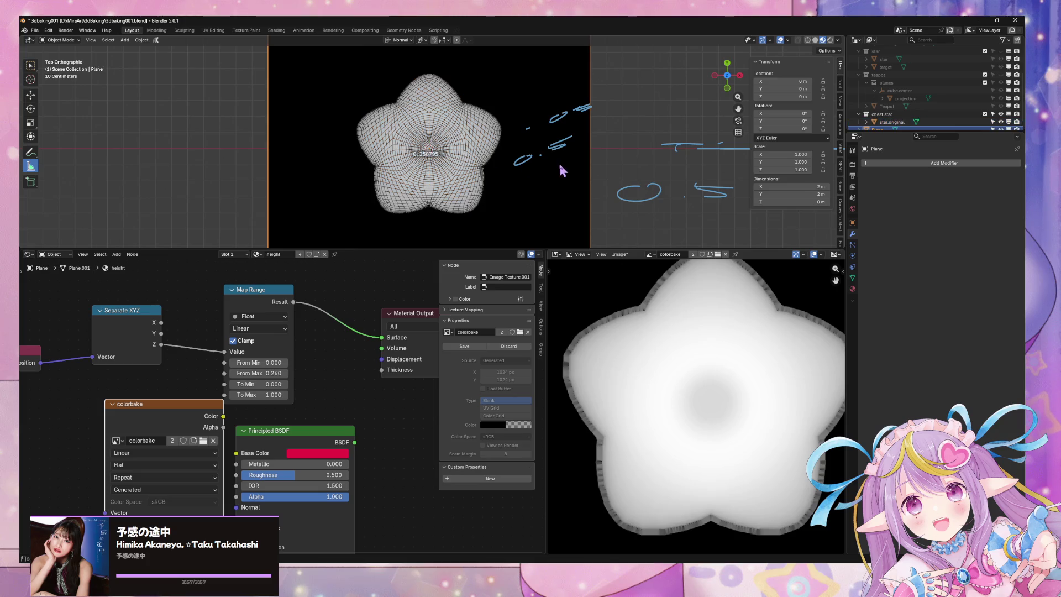
pyautogui.click(485, 162)
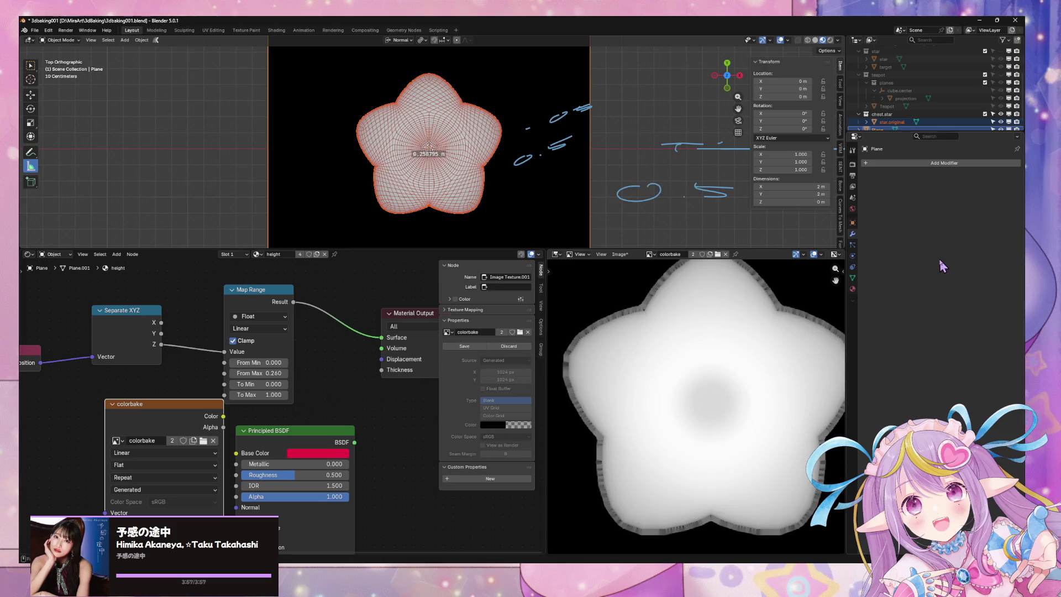
pyautogui.click(853, 165)
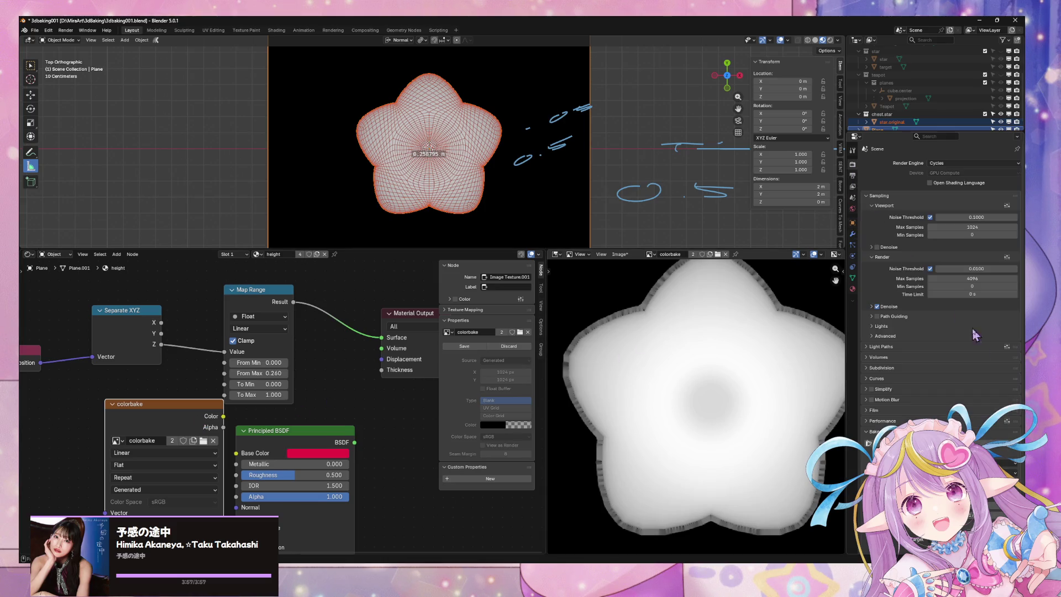
# - Rebake the star onto colorbake and browse the bake type list
pyautogui.click(987, 442)
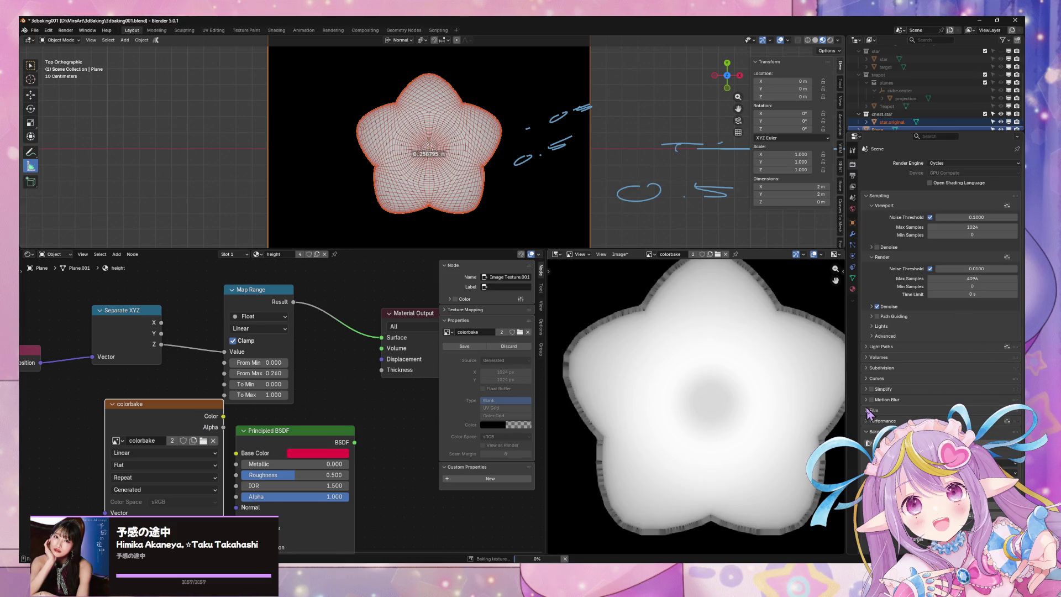
pyautogui.click(973, 420)
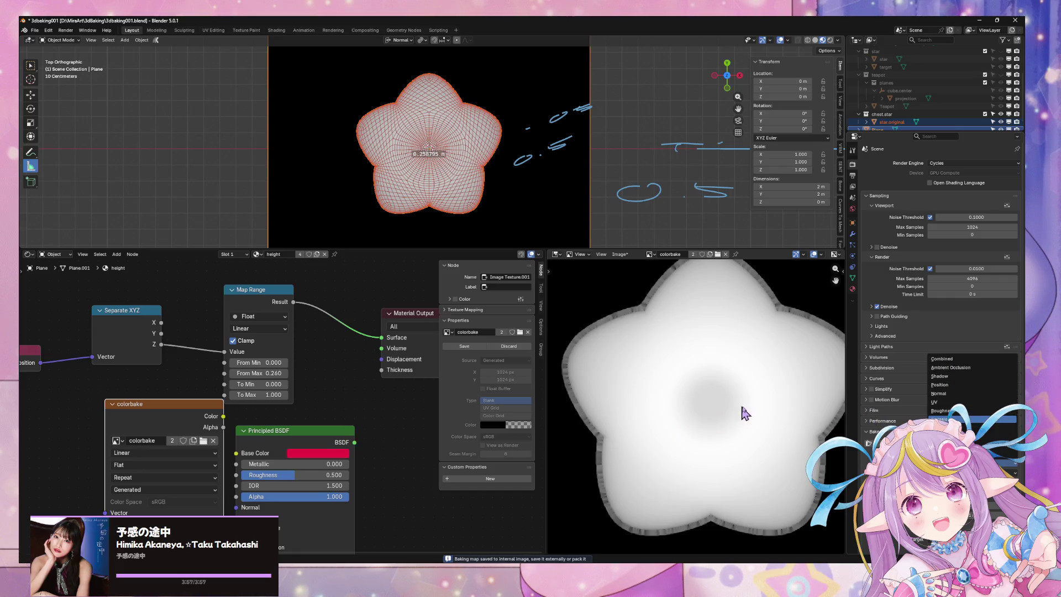
pyautogui.scroll(-3, 774, 416)
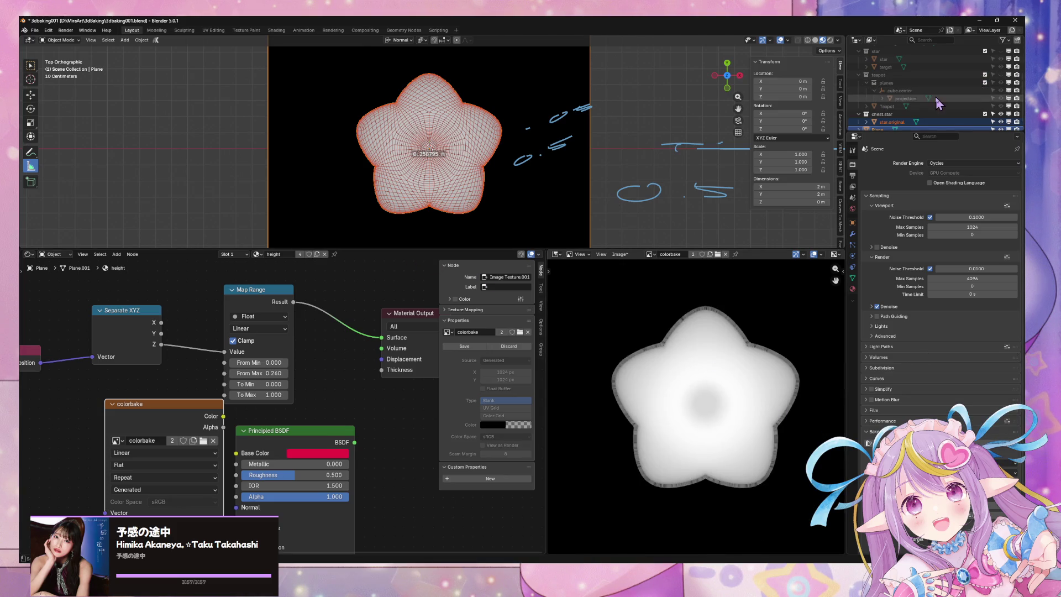
pyautogui.scroll(-1, 938, 103)
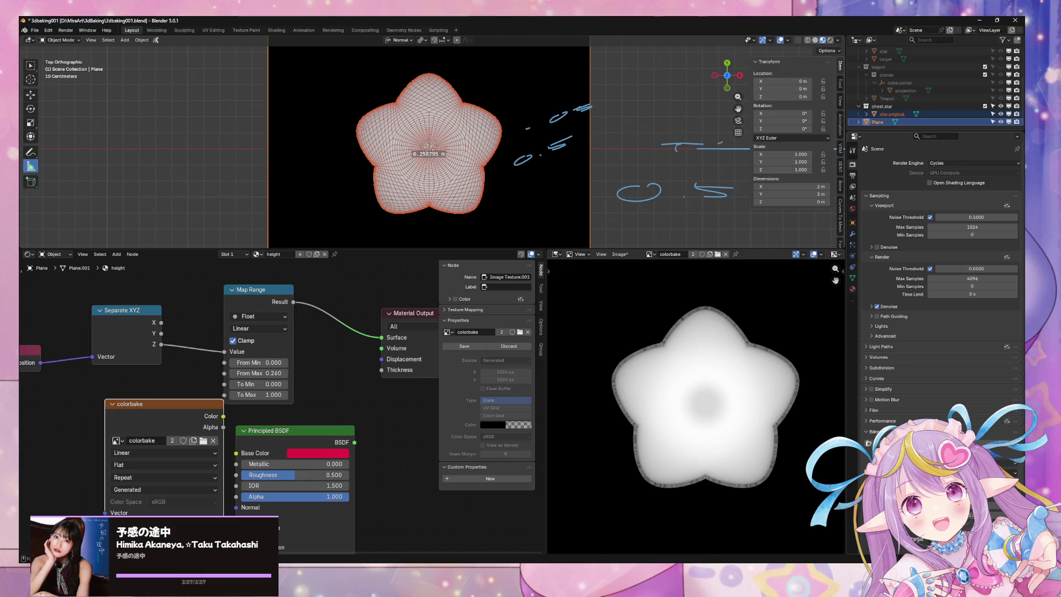
# - Switch the bake type to Position, then Roughness, and bake roughness onto colorbake
pyautogui.click(973, 462)
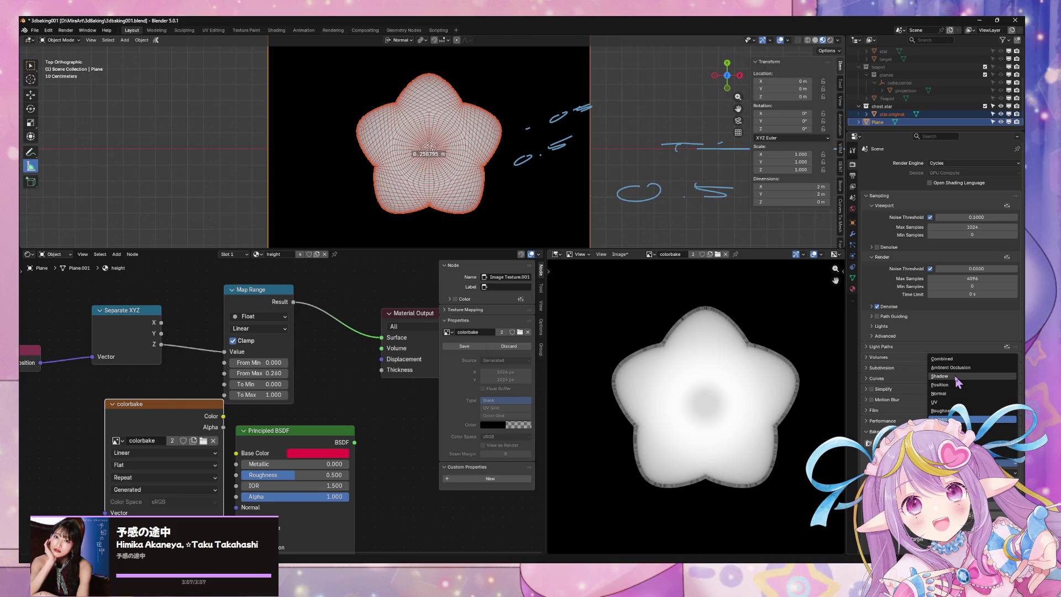
pyautogui.click(944, 402)
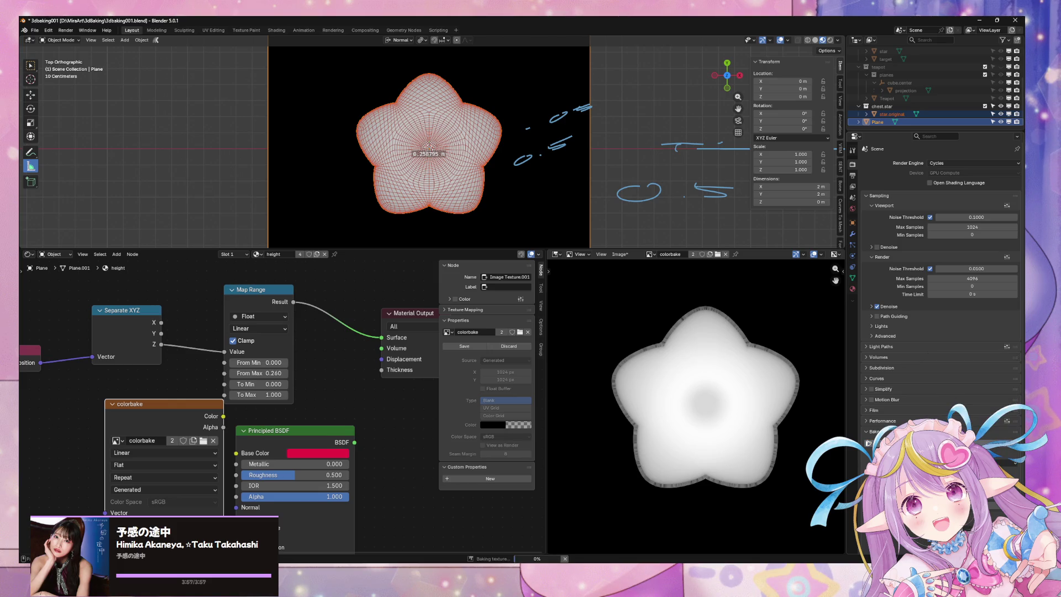
pyautogui.click(968, 401)
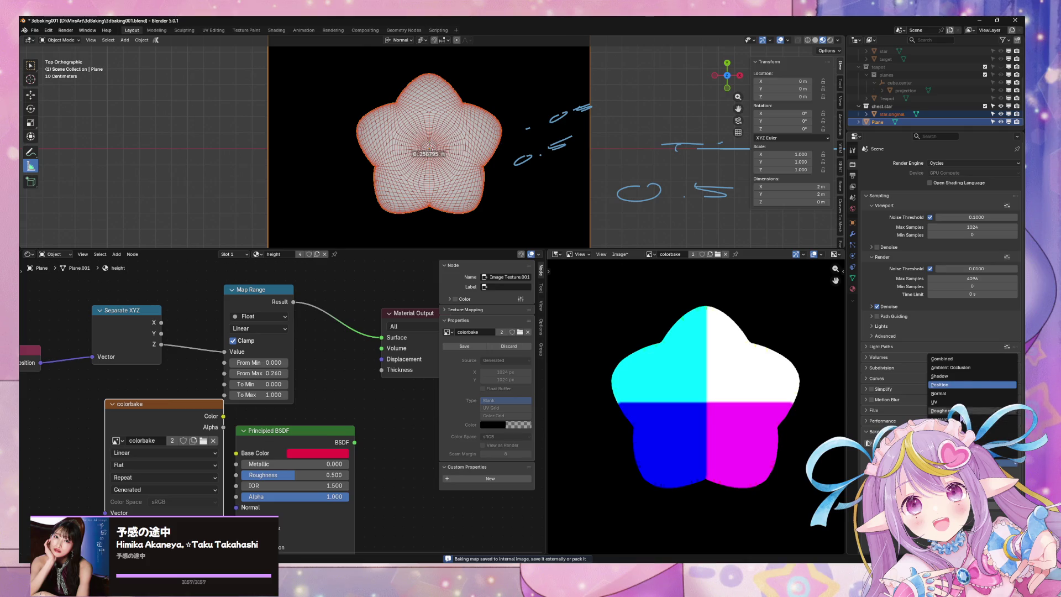
pyautogui.click(957, 411)
pyautogui.click(986, 443)
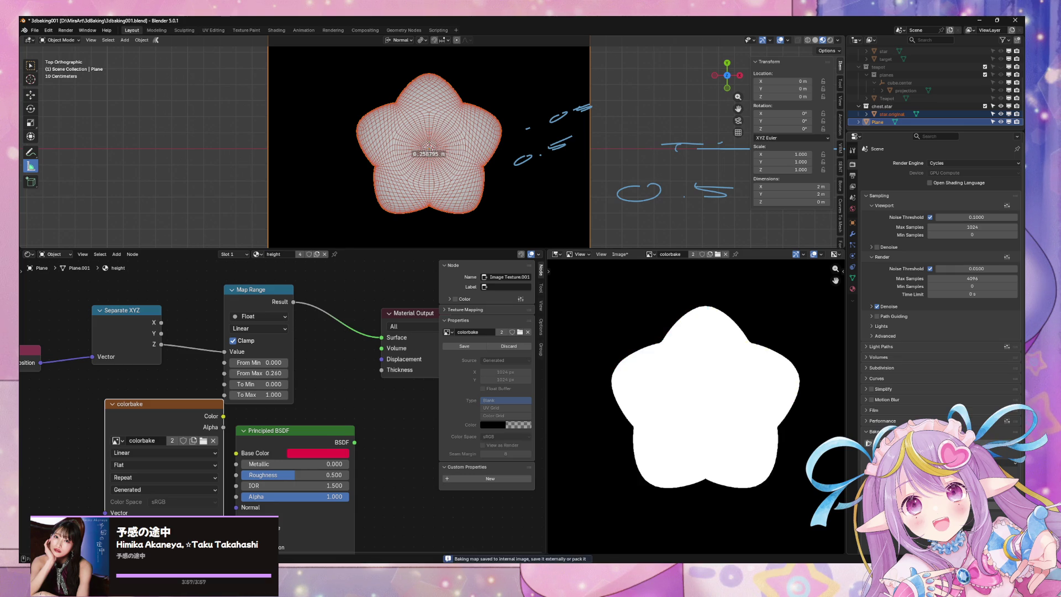
# - Set the bake type to Combined and bake it onto the colorbake image
pyautogui.click(973, 463)
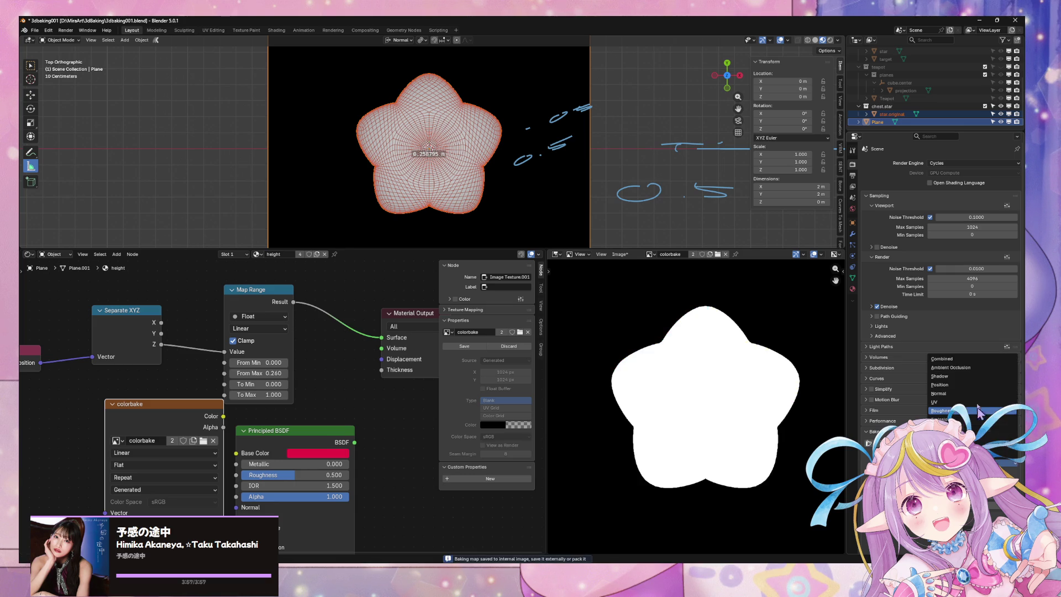
pyautogui.click(952, 360)
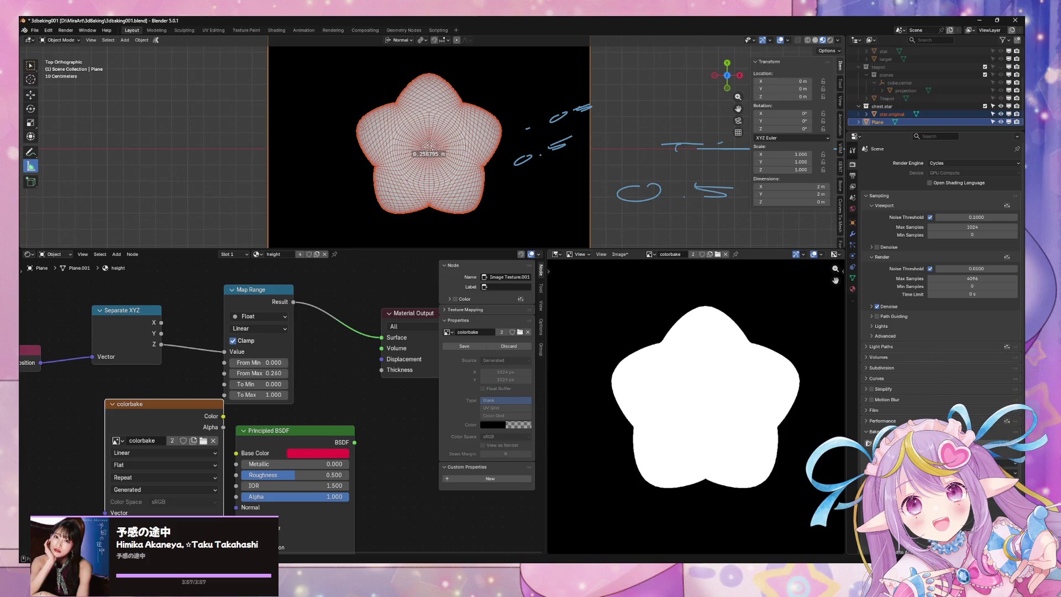
pyautogui.click(973, 463)
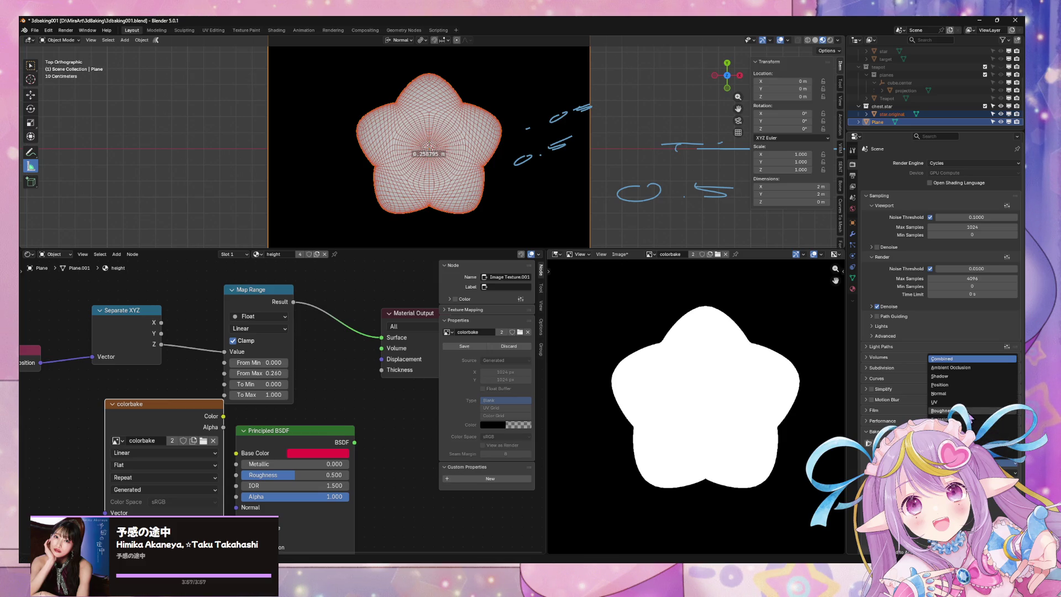
pyautogui.click(984, 442)
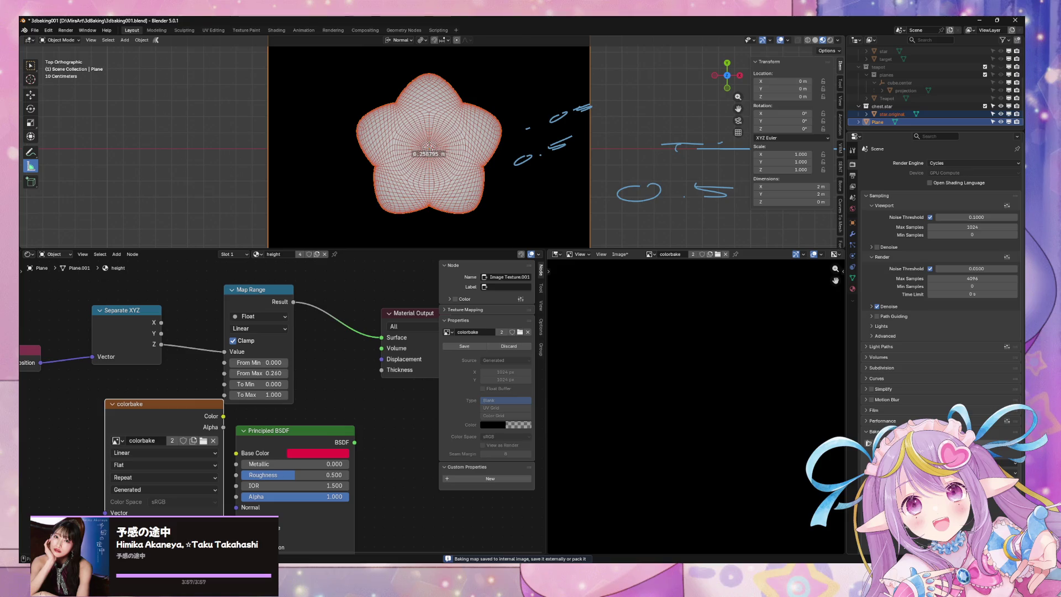
pyautogui.click(984, 443)
# - Link Map Range into Base Color and the Principled BSDF into the Surface output
pyautogui.moveTo(305, 435); pyautogui.dragTo(401, 413)
pyautogui.moveTo(294, 302)
pyautogui.mouseDown()
pyautogui.moveTo(366, 417)
pyautogui.moveTo(321, 425)
pyautogui.mouseUp()
pyautogui.moveTo(402, 429); pyautogui.dragTo(383, 339)
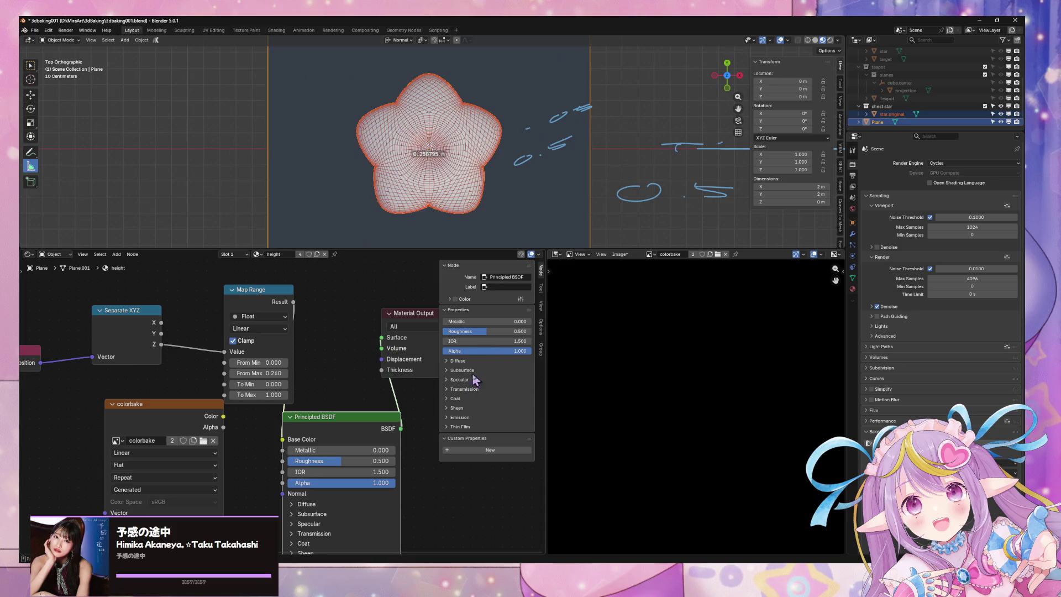
pyautogui.moveTo(478, 208)
pyautogui.mouseDown(button='middle')
pyautogui.moveTo(495, 176)
pyautogui.moveTo(484, 196)
pyautogui.moveTo(487, 177)
pyautogui.moveTo(476, 182)
pyautogui.mouseUp(button='middle')
pyautogui.click(728, 71)
# - Raise the Principled BSDF Roughness to 1.000 and return to top view
pyautogui.moveTo(343, 461); pyautogui.dragTo(411, 461)
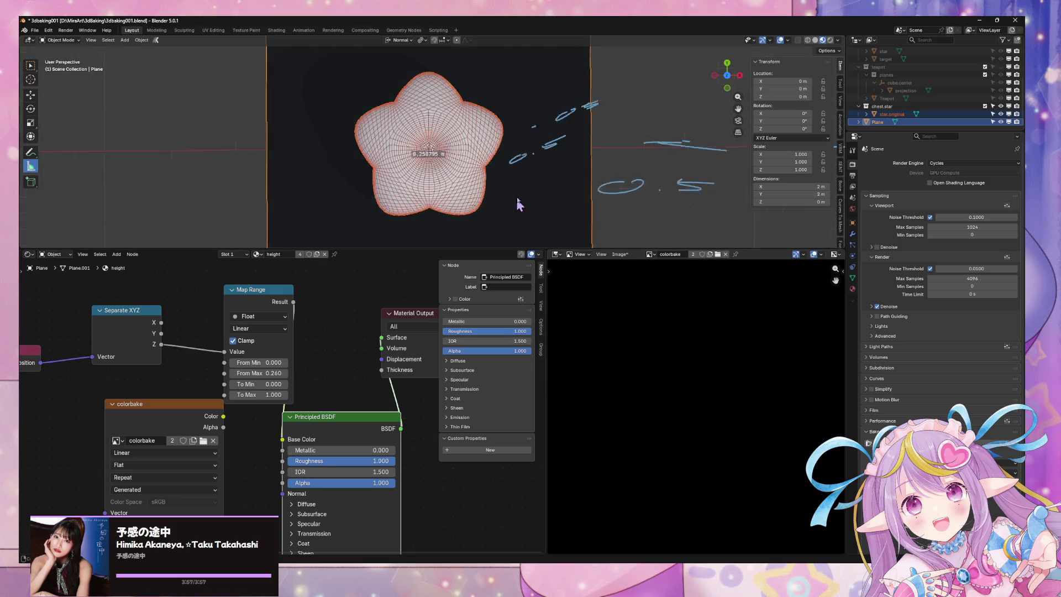
pyautogui.moveTo(514, 209); pyautogui.dragTo(573, 143, button='middle')
pyautogui.click(651, 182)
pyautogui.moveTo(651, 182); pyautogui.dragTo(700, 108, button='middle')
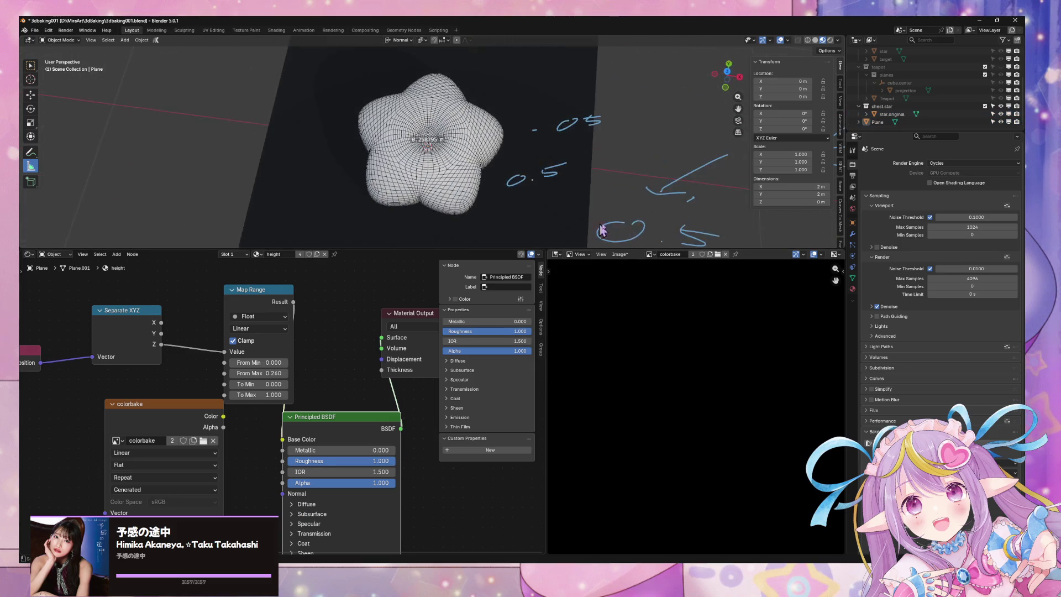
pyautogui.click(727, 71)
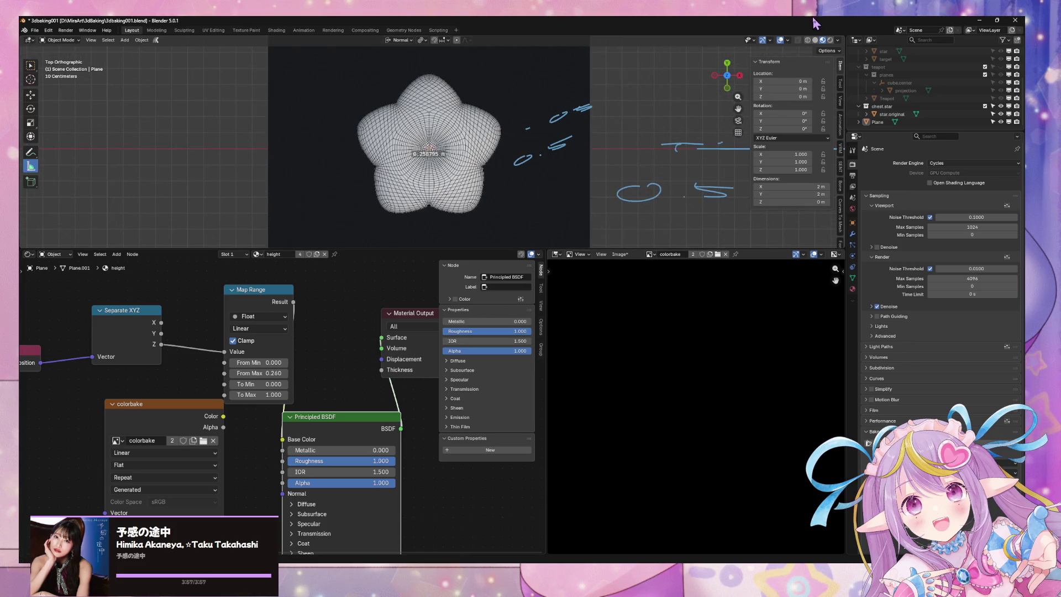
pyautogui.click(788, 40)
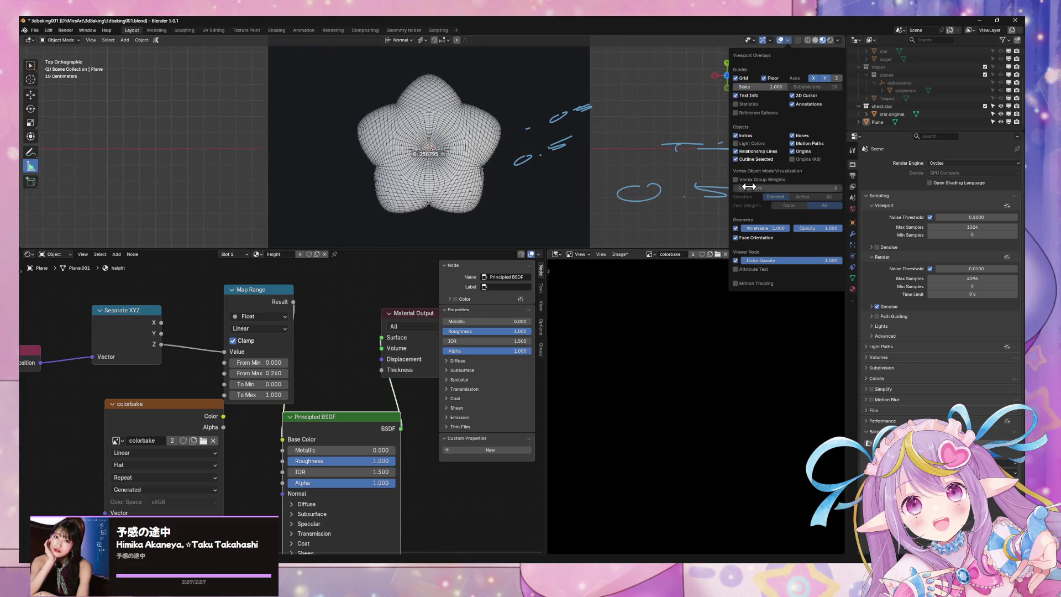
# - Turn off the star's wireframe and review the plane's material, render and object settings
pyautogui.click(736, 229)
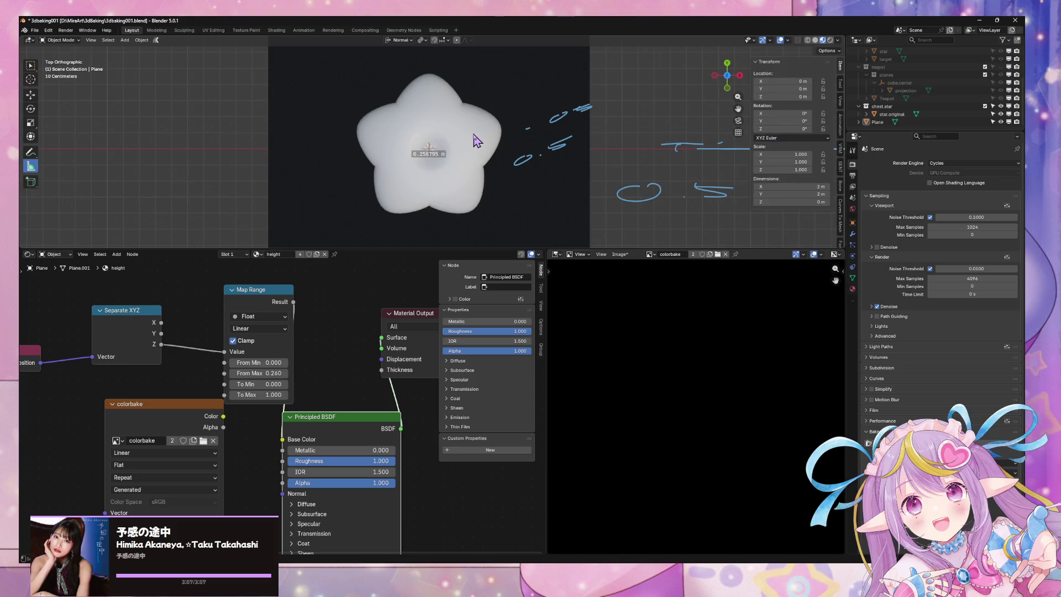
pyautogui.click(543, 143)
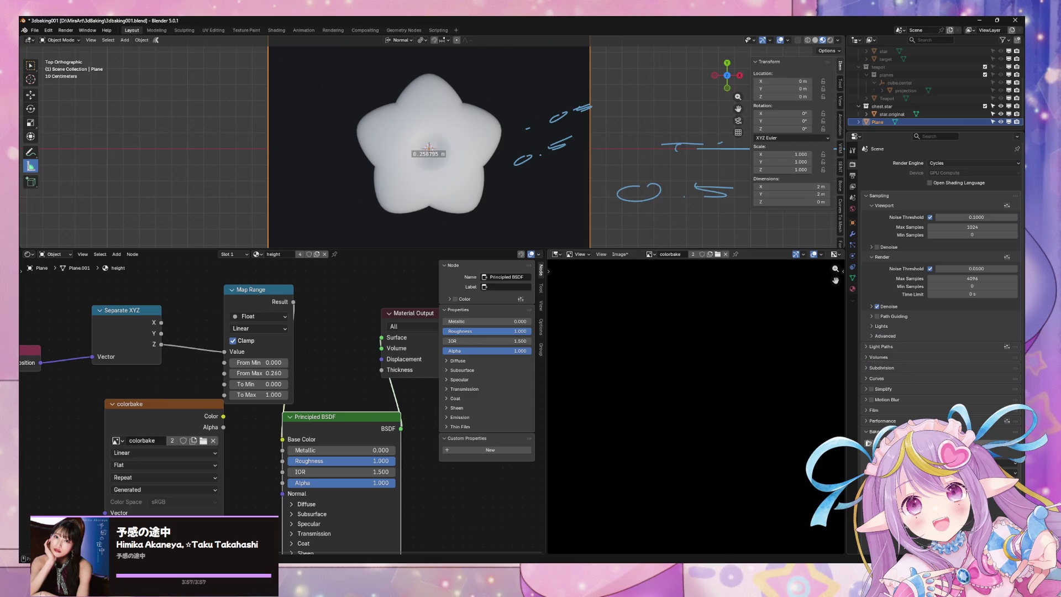
pyautogui.click(463, 196)
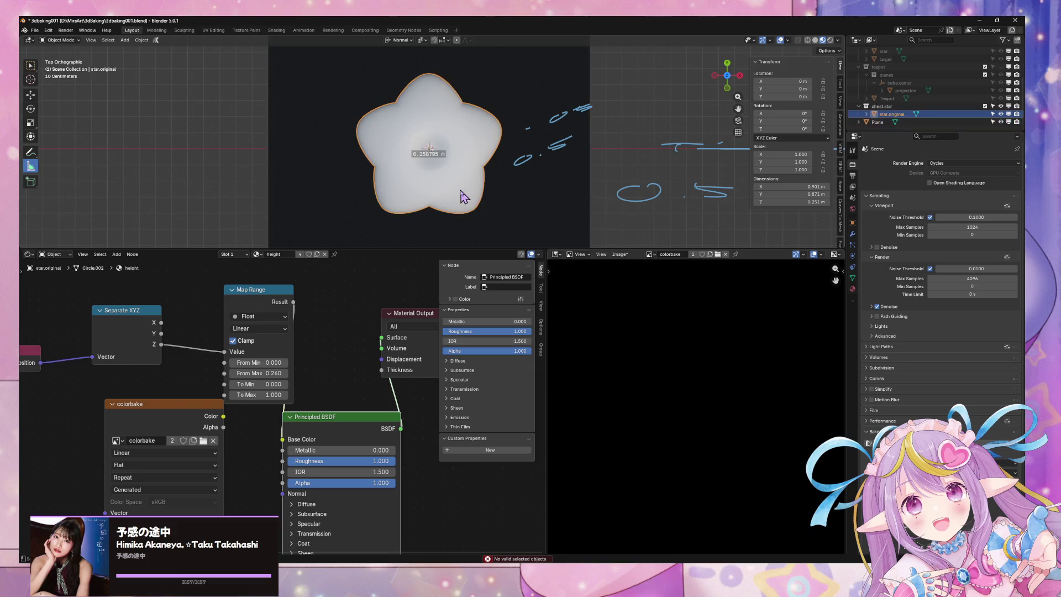
pyautogui.click(536, 192)
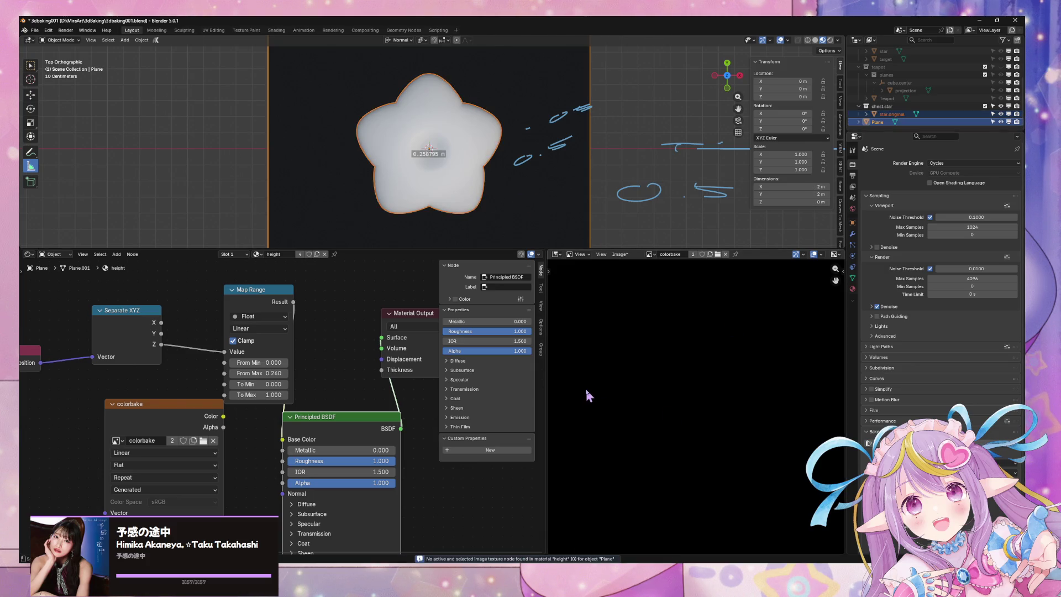
pyautogui.click(527, 162)
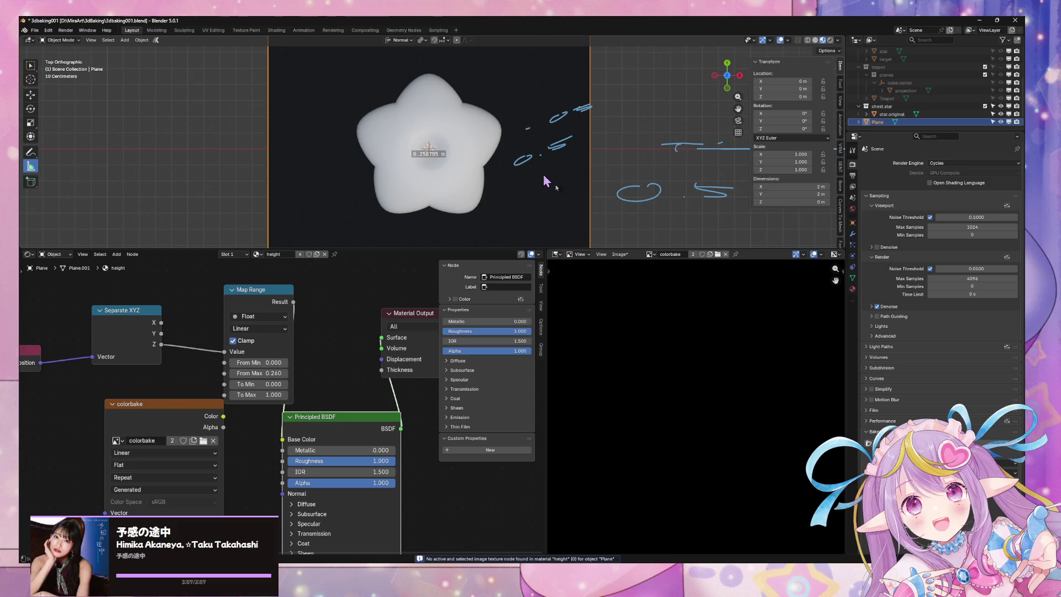
pyautogui.click(853, 289)
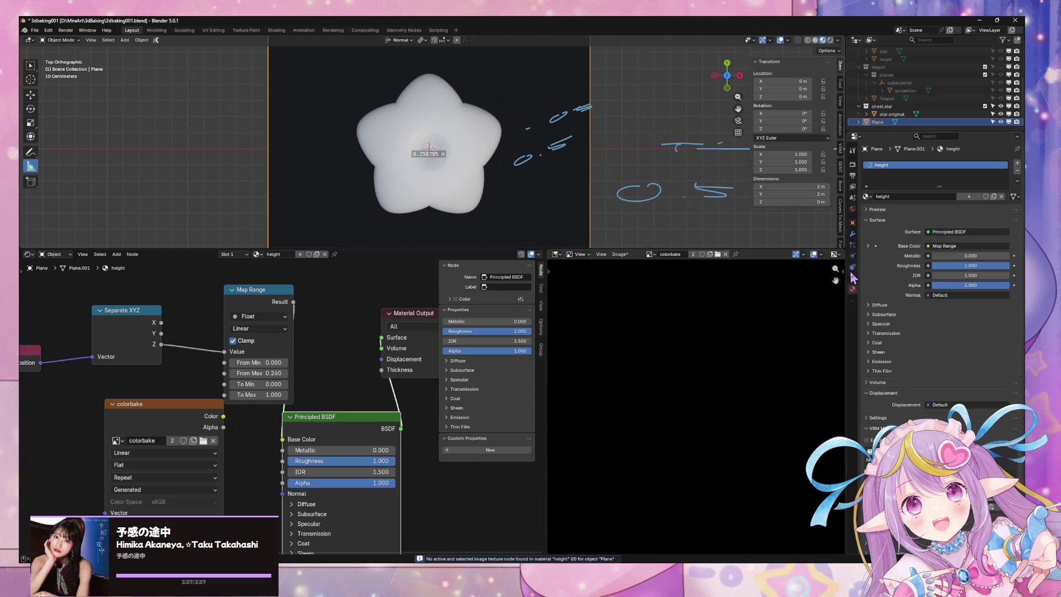
pyautogui.click(853, 165)
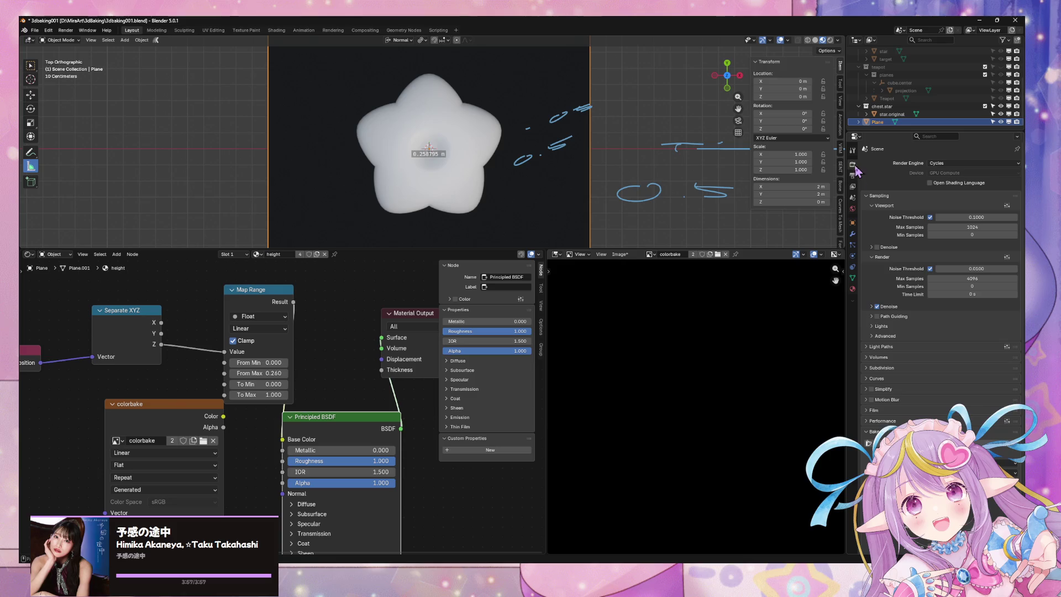
pyautogui.scroll(-1, 988, 434)
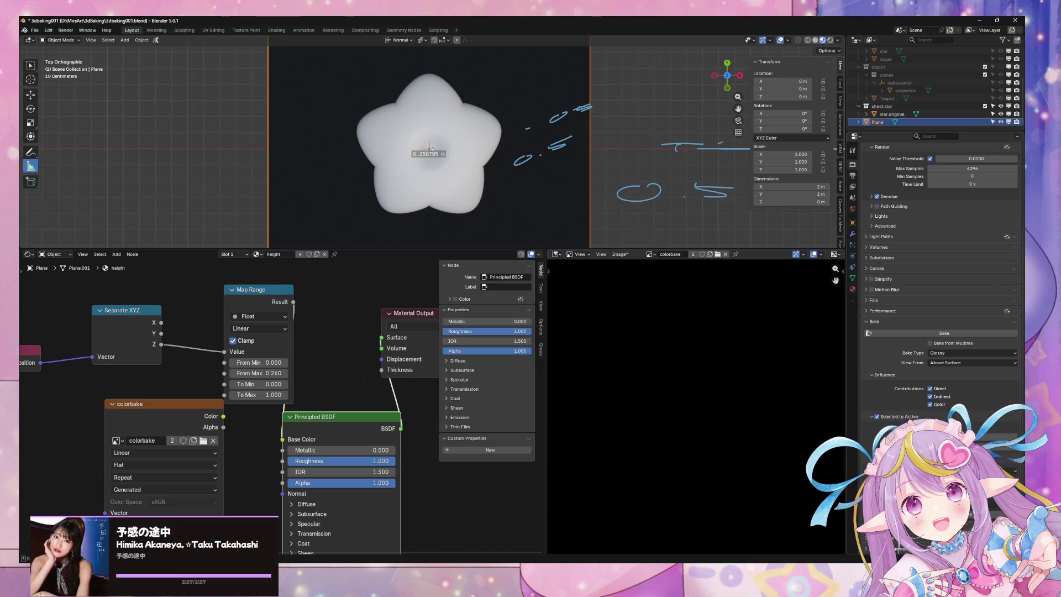
pyautogui.click(853, 223)
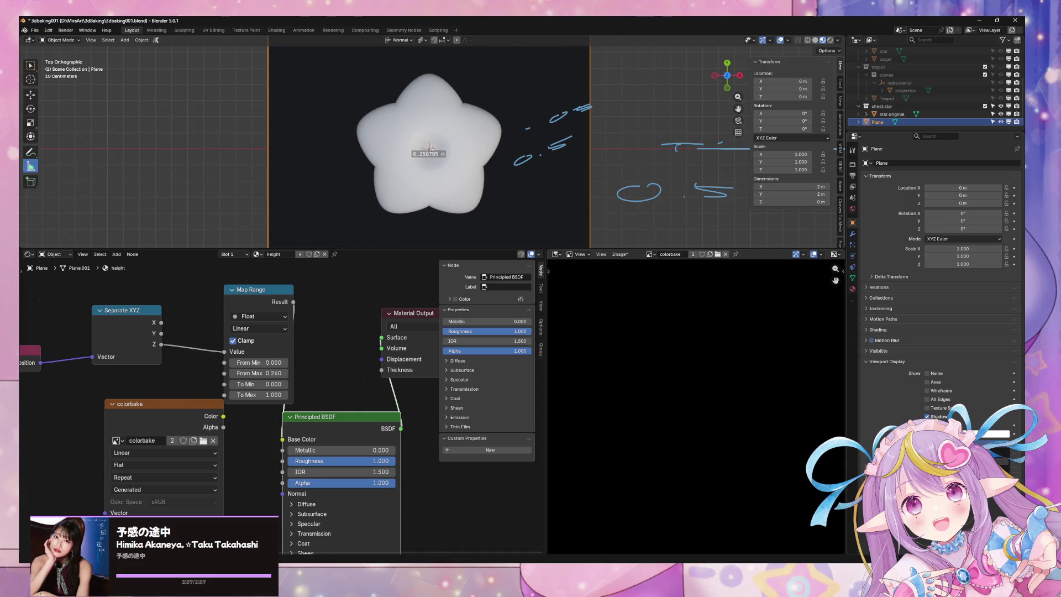
# - Select the star, then the plane as active, and bake glossy onto the colorbake node
pyautogui.click(439, 149)
pyautogui.keyDown('shift'); pyautogui.click(596, 152); pyautogui.keyUp('shift')
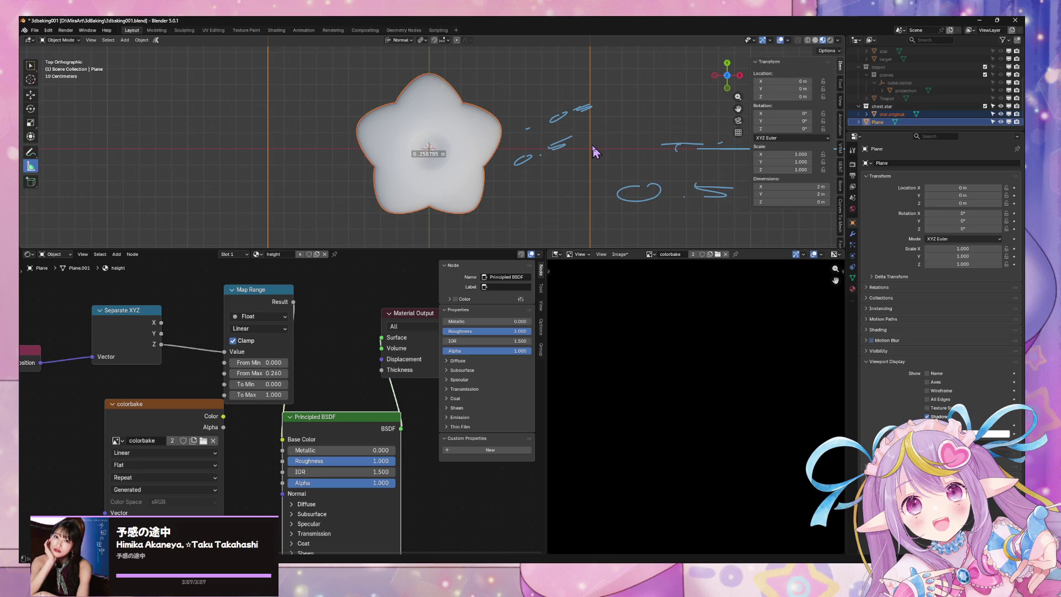
pyautogui.click(853, 165)
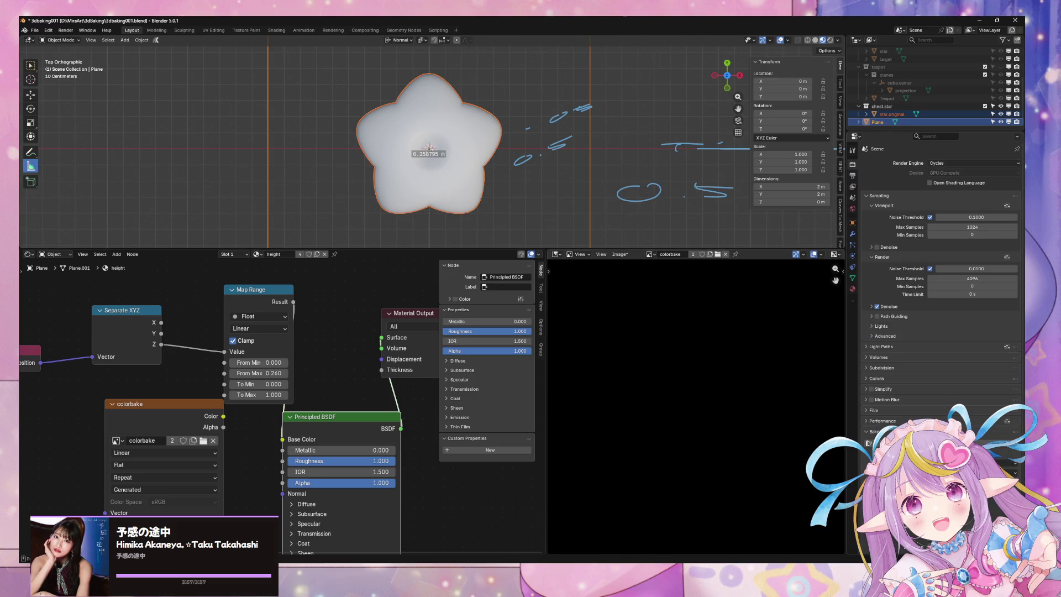
pyautogui.click(940, 443)
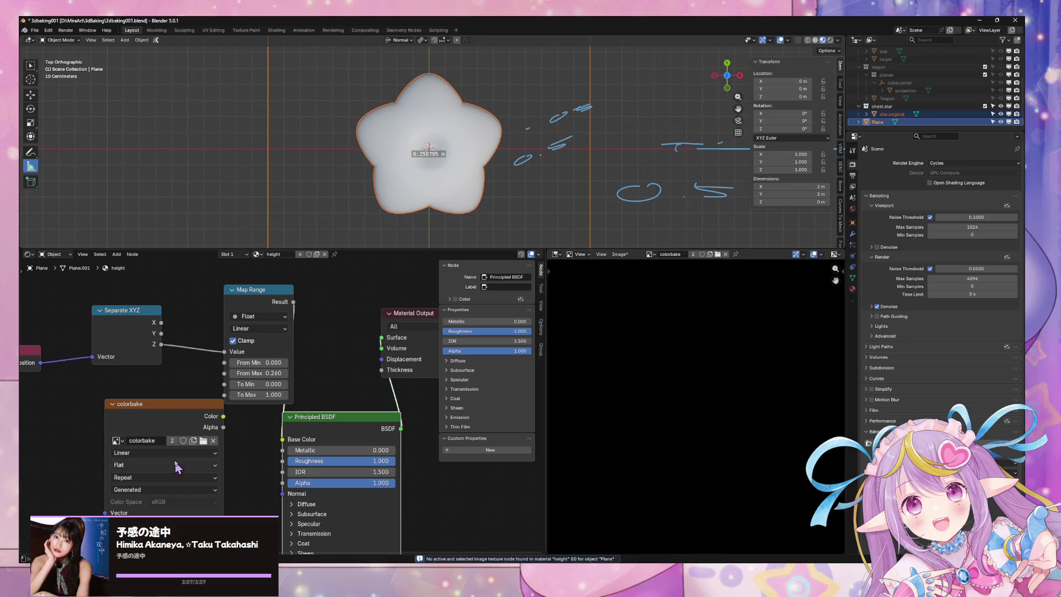
pyautogui.click(172, 421)
pyautogui.click(939, 443)
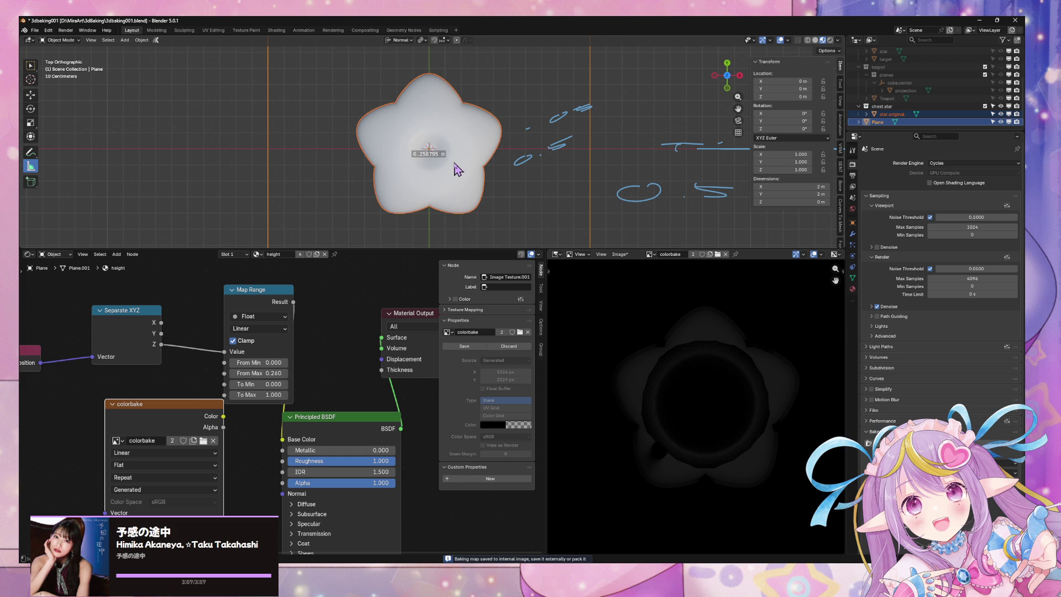
# - Check the plane's UV maps in mesh data, then return to the bake settings
pyautogui.click(852, 278)
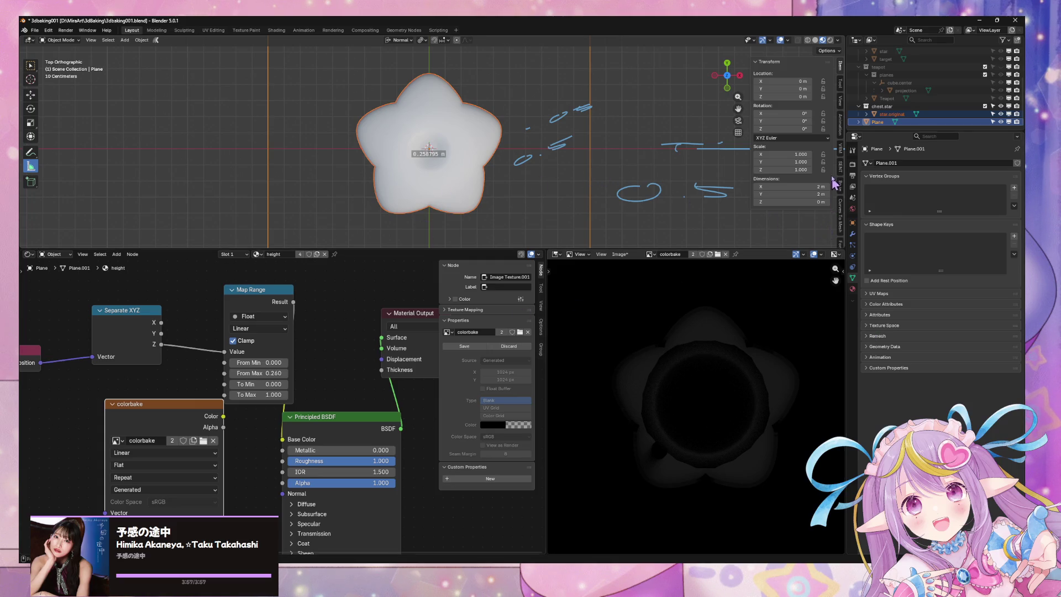
pyautogui.click(852, 164)
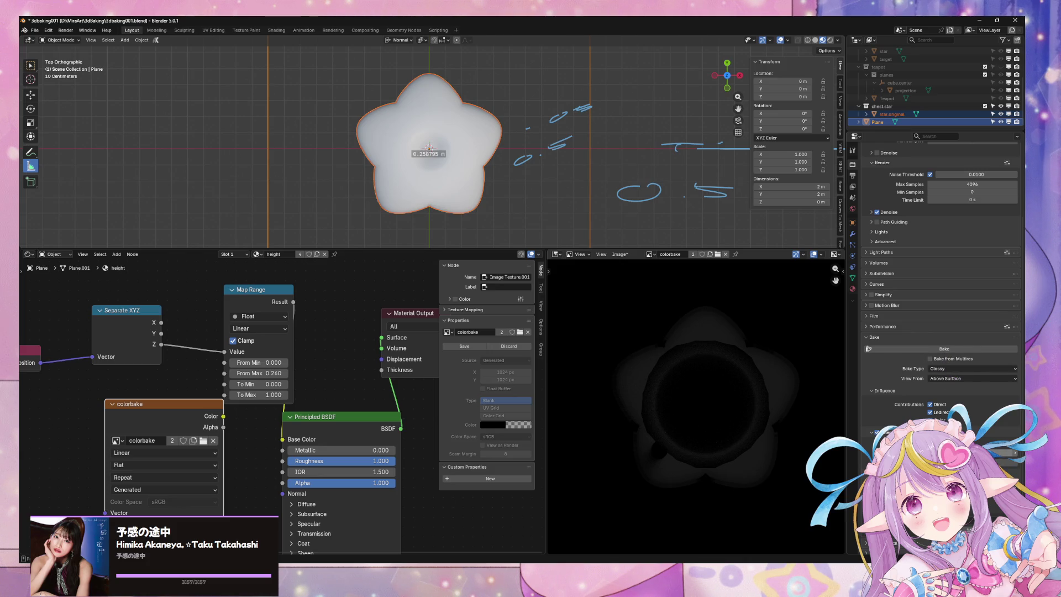
pyautogui.scroll(-1, 940, 360)
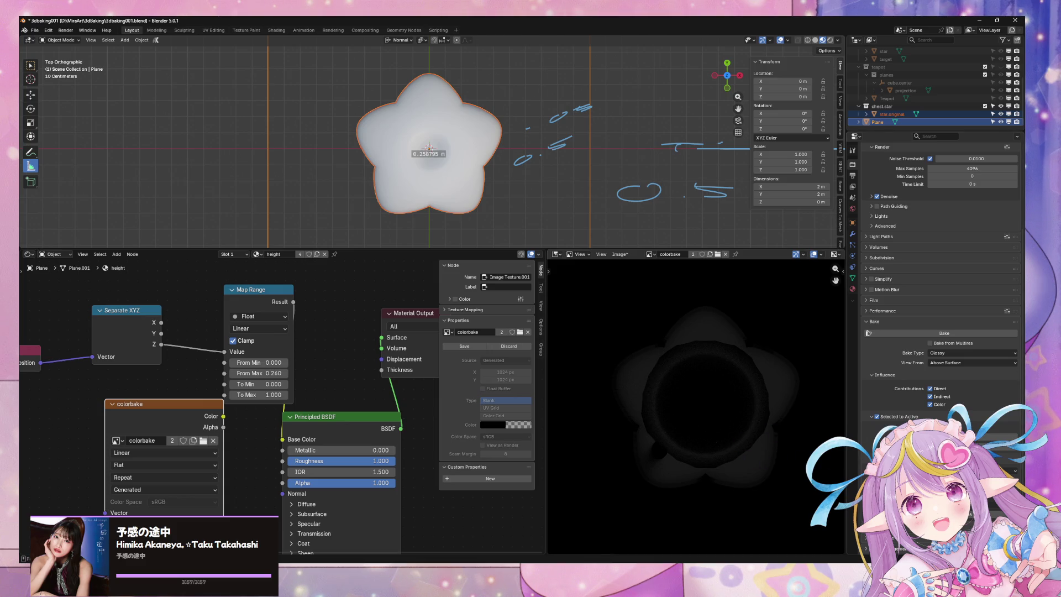
pyautogui.scroll(2, 973, 412)
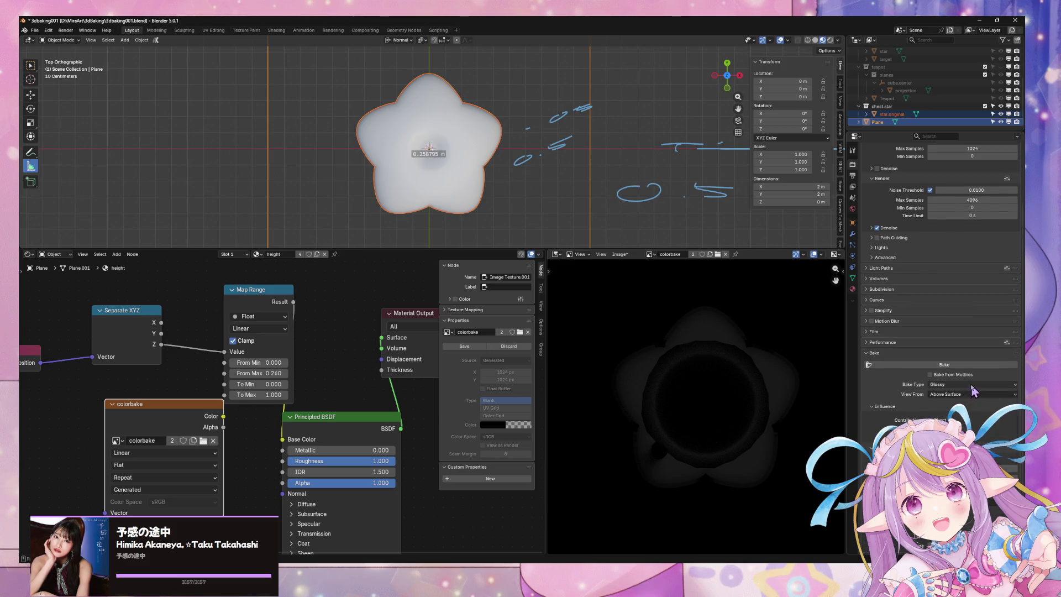
# - Set the bake type to Ambient Occlusion, start the bake, and switch to Warudo
pyautogui.click(972, 384)
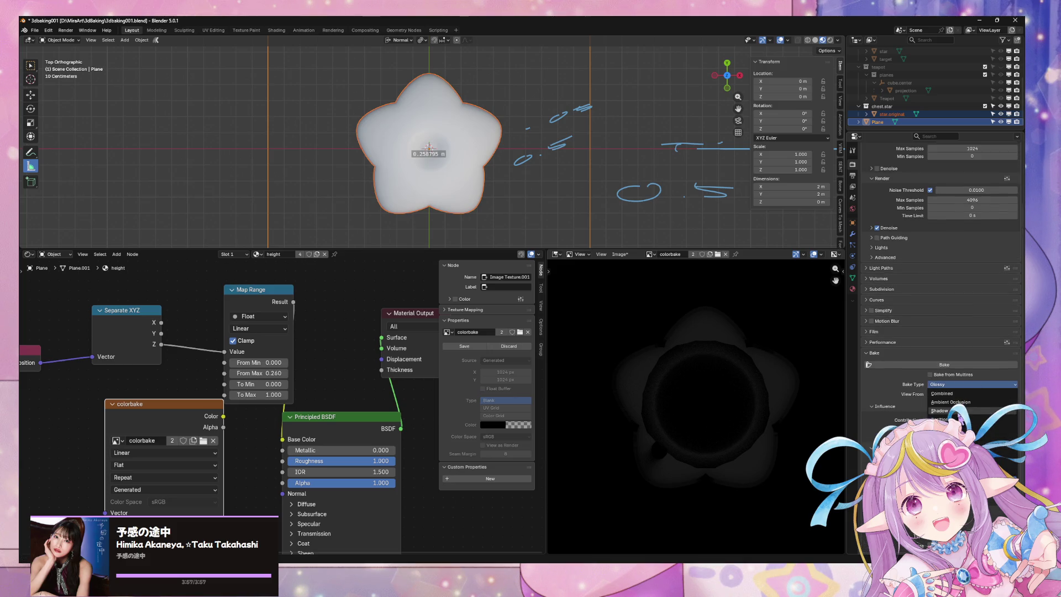
pyautogui.click(960, 394)
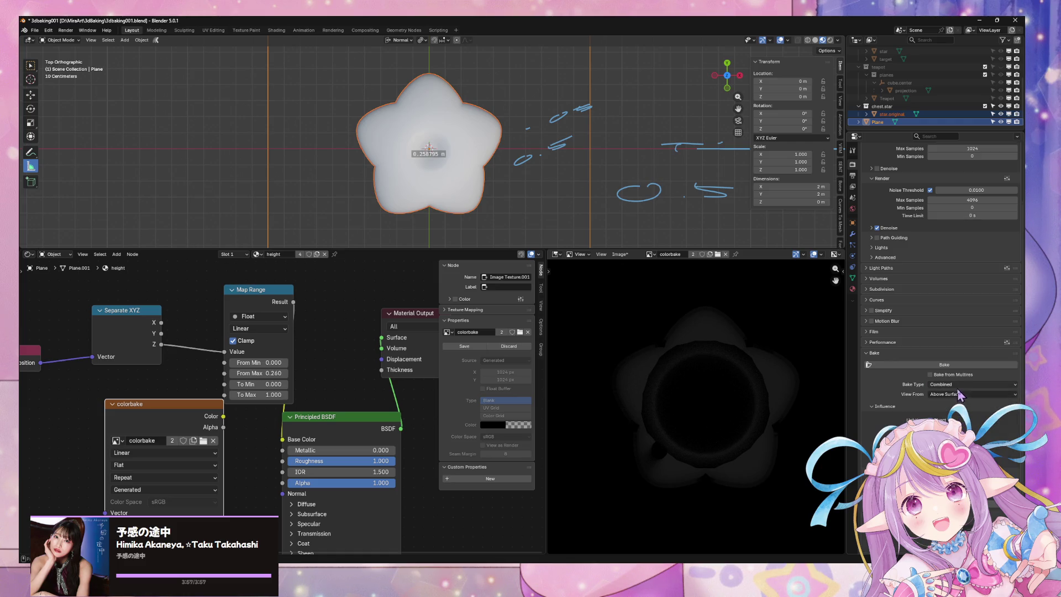
pyautogui.click(958, 384)
pyautogui.click(958, 395)
pyautogui.click(952, 385)
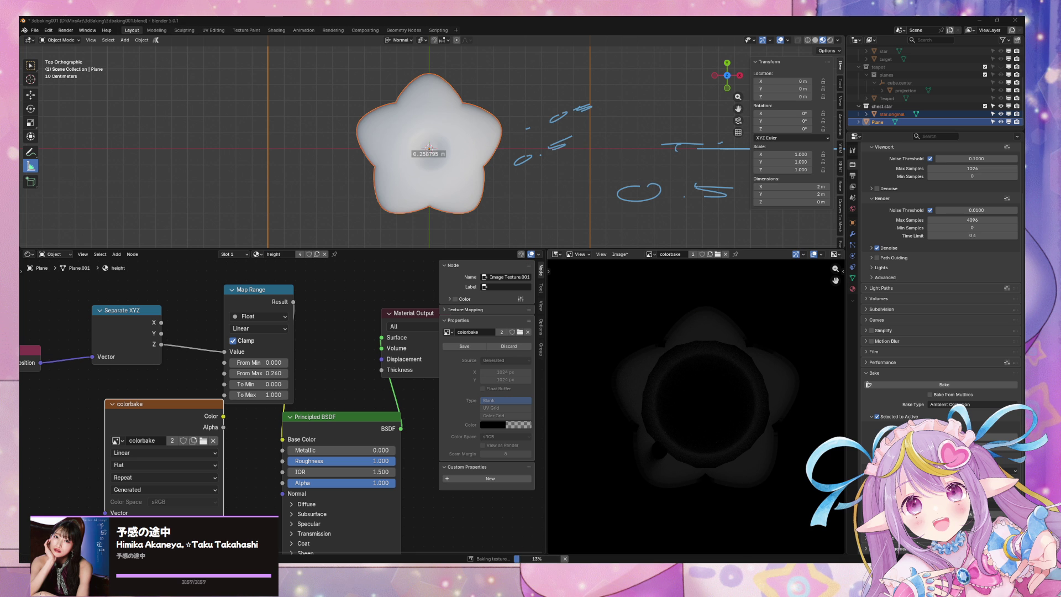
pyautogui.click(682, 561)
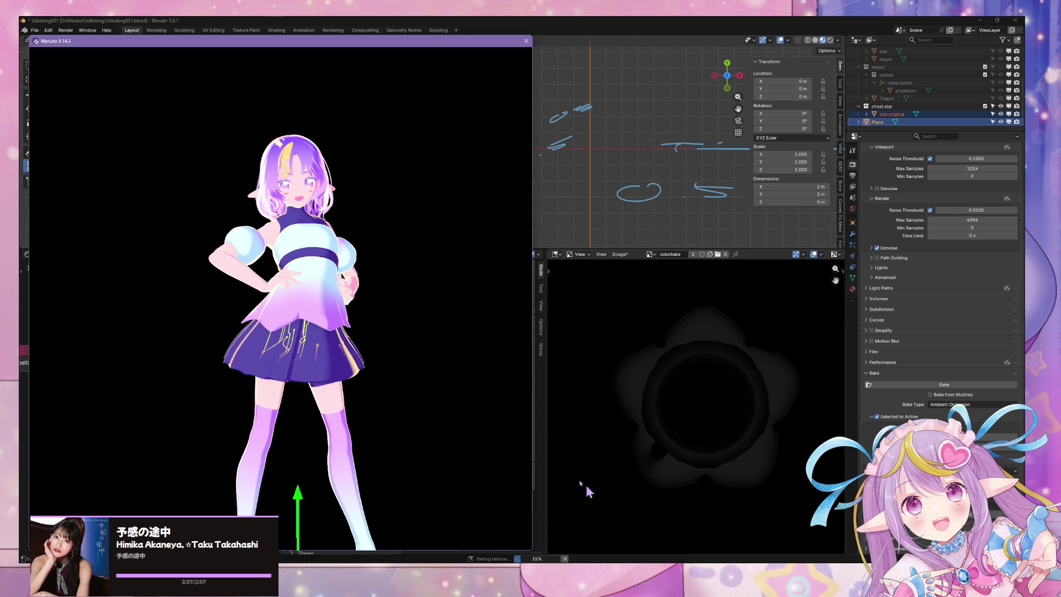
# - Orbit the Warudo camera around the character and pull back to show the full body
pyautogui.moveTo(462, 408)
pyautogui.mouseDown()
pyautogui.moveTo(274, 415)
pyautogui.moveTo(470, 447)
pyautogui.moveTo(450, 432)
pyautogui.moveTo(154, 426)
pyautogui.moveTo(231, 440)
pyautogui.moveTo(199, 438)
pyautogui.moveTo(515, 441)
pyautogui.moveTo(417, 431)
pyautogui.mouseUp()
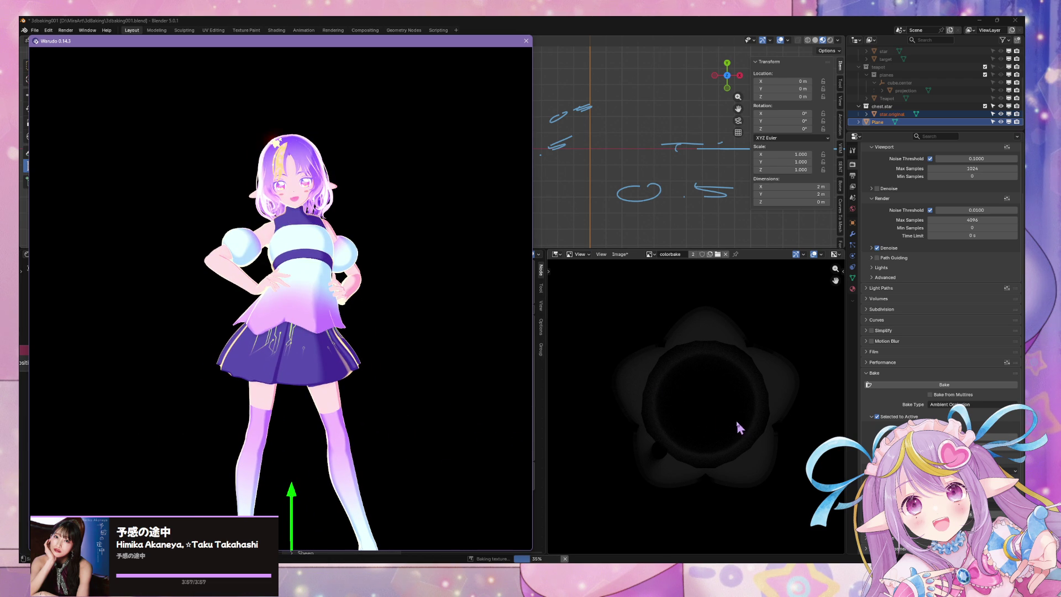
pyautogui.moveTo(457, 403)
pyautogui.mouseDown()
pyautogui.moveTo(387, 388)
pyautogui.moveTo(469, 404)
pyautogui.moveTo(480, 378)
pyautogui.mouseUp()
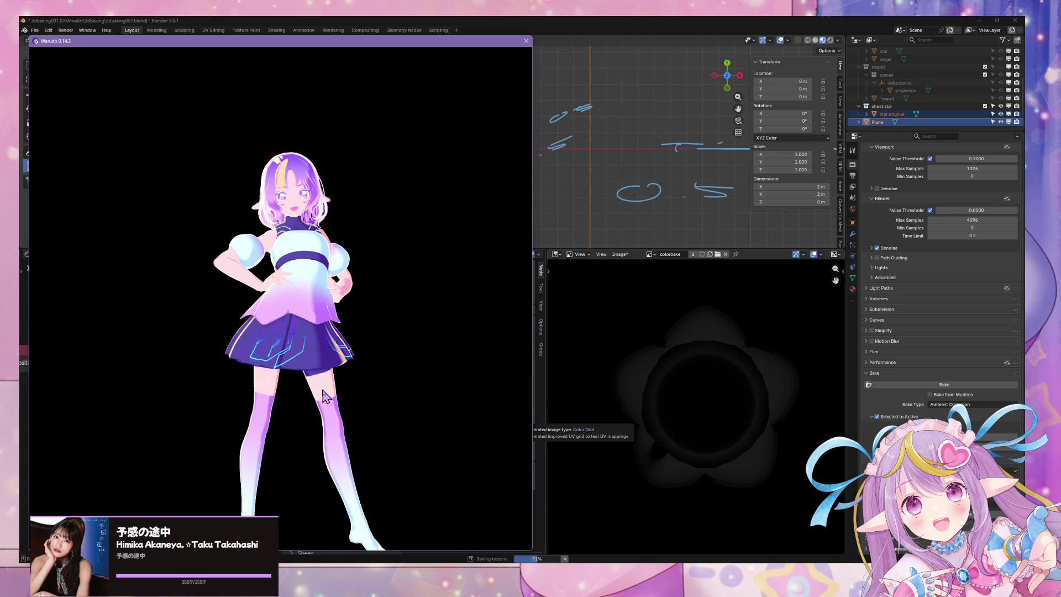
pyautogui.moveTo(336, 399)
pyautogui.mouseDown()
pyautogui.moveTo(351, 385)
pyautogui.moveTo(318, 399)
pyautogui.mouseUp()
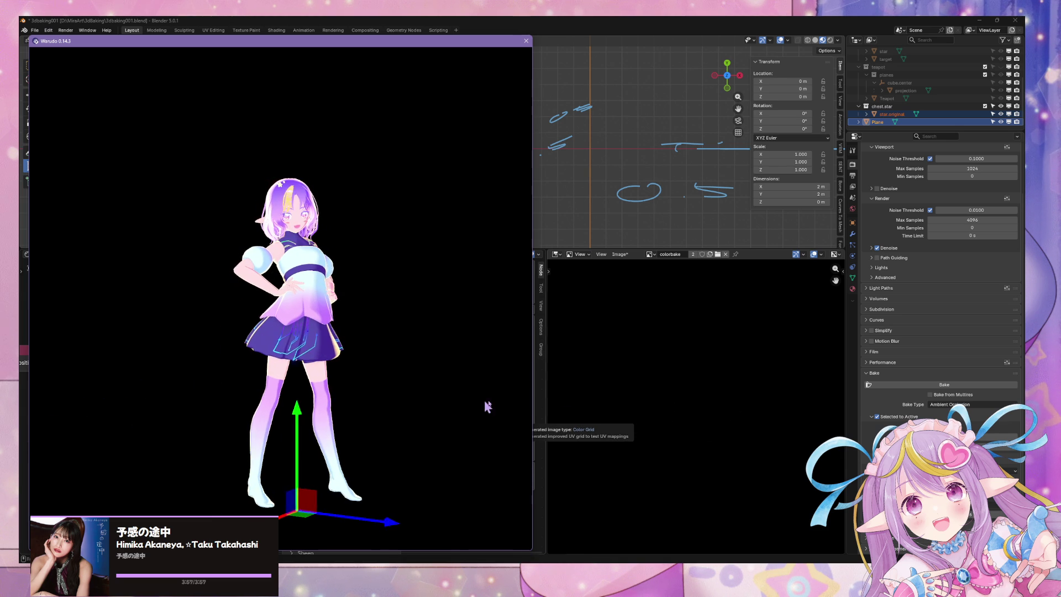
# - Back in Blender, deselect the star, orbit the viewport at an angle, and select the star again
pyautogui.click(586, 223)
pyautogui.click(574, 227)
pyautogui.moveTo(605, 181)
pyautogui.mouseDown(button='middle')
pyautogui.moveTo(599, 168)
pyautogui.moveTo(646, 95)
pyautogui.moveTo(607, 57)
pyautogui.moveTo(617, 47)
pyautogui.moveTo(625, 89)
pyautogui.moveTo(498, 150)
pyautogui.moveTo(534, 160)
pyautogui.moveTo(486, 154)
pyautogui.moveTo(507, 114)
pyautogui.moveTo(568, 125)
pyautogui.moveTo(558, 95)
pyautogui.moveTo(559, 132)
pyautogui.mouseUp(button='middle')
pyautogui.click(486, 146)
pyautogui.scroll(3, 498, 152)
# - Assign the yellow material to the star
pyautogui.click(853, 289)
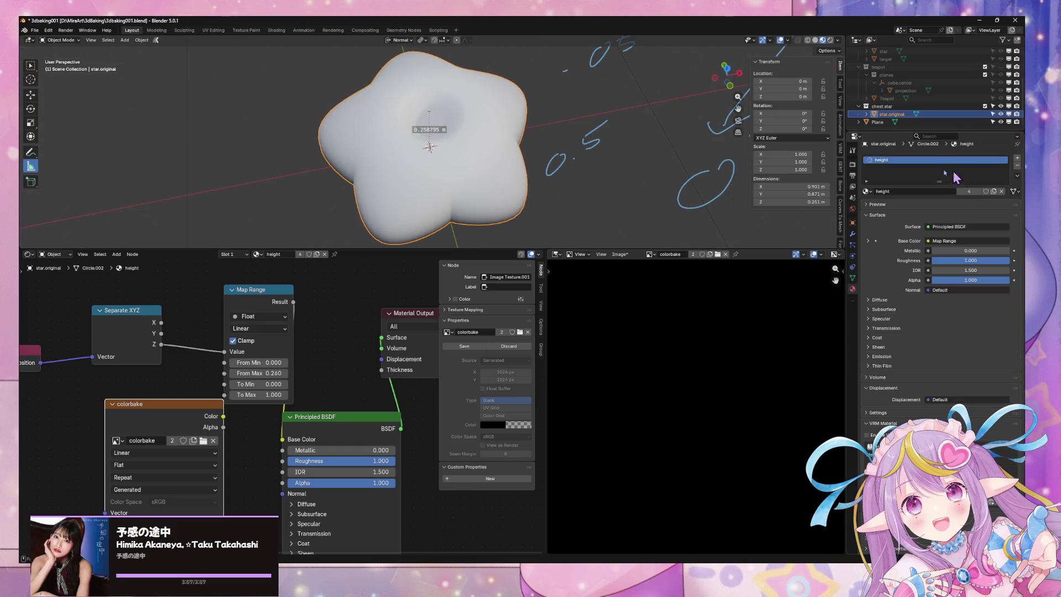
pyautogui.click(866, 191)
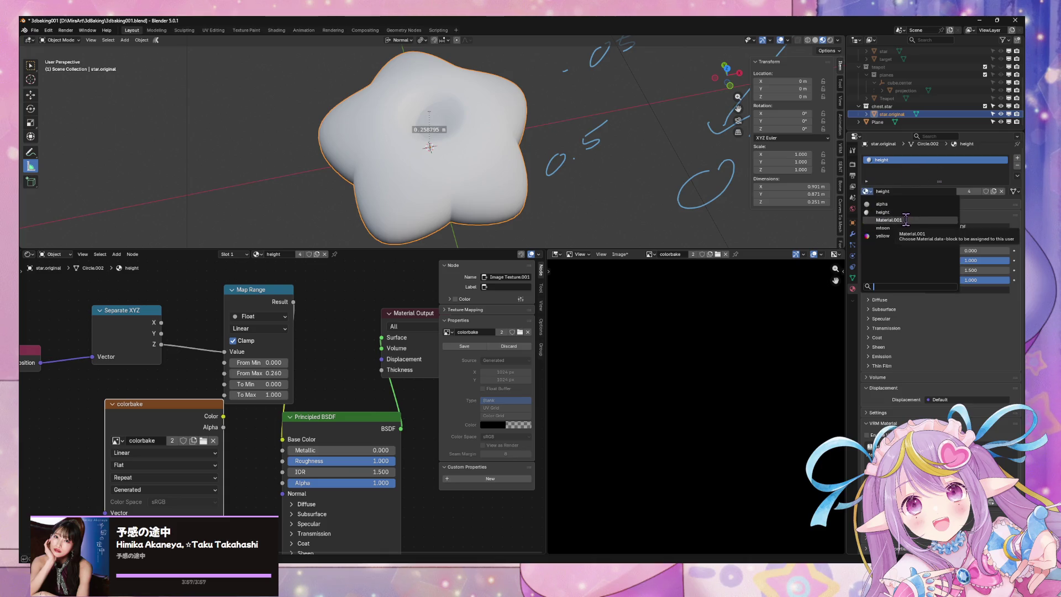
pyautogui.click(883, 236)
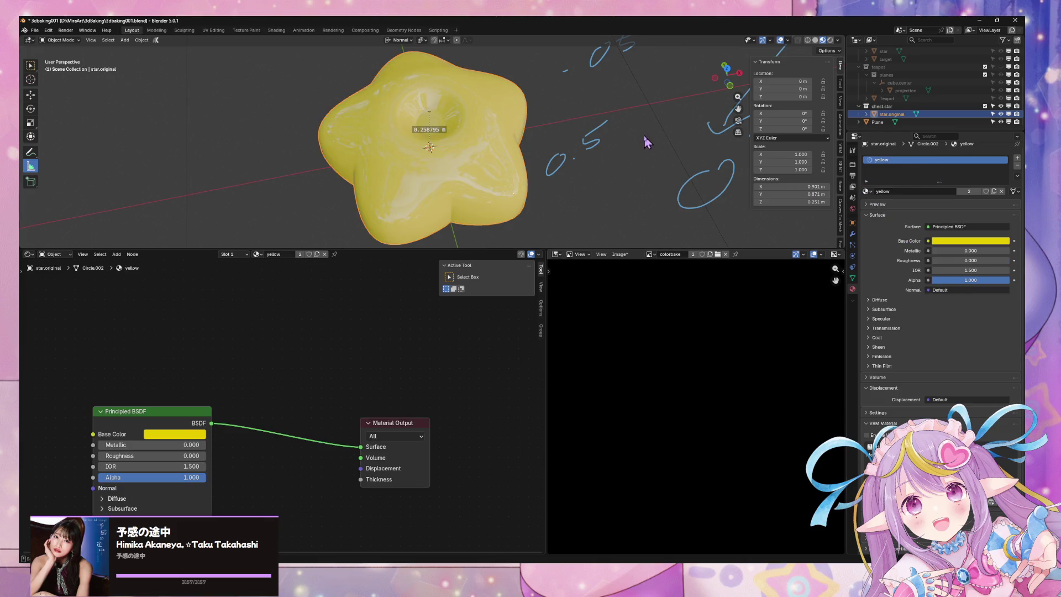
pyautogui.moveTo(654, 145); pyautogui.dragTo(629, 141, button='middle')
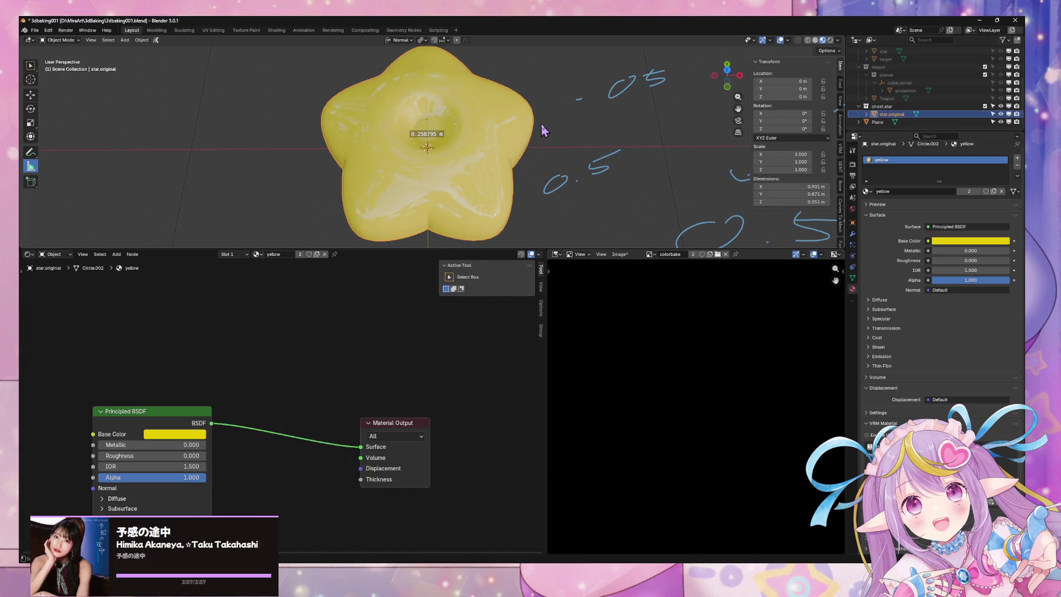
# - With the Plane active, bake another map type onto the colorbake image and fit the result in view
pyautogui.keyDown('shift'); pyautogui.click(669, 131); pyautogui.keyUp('shift')
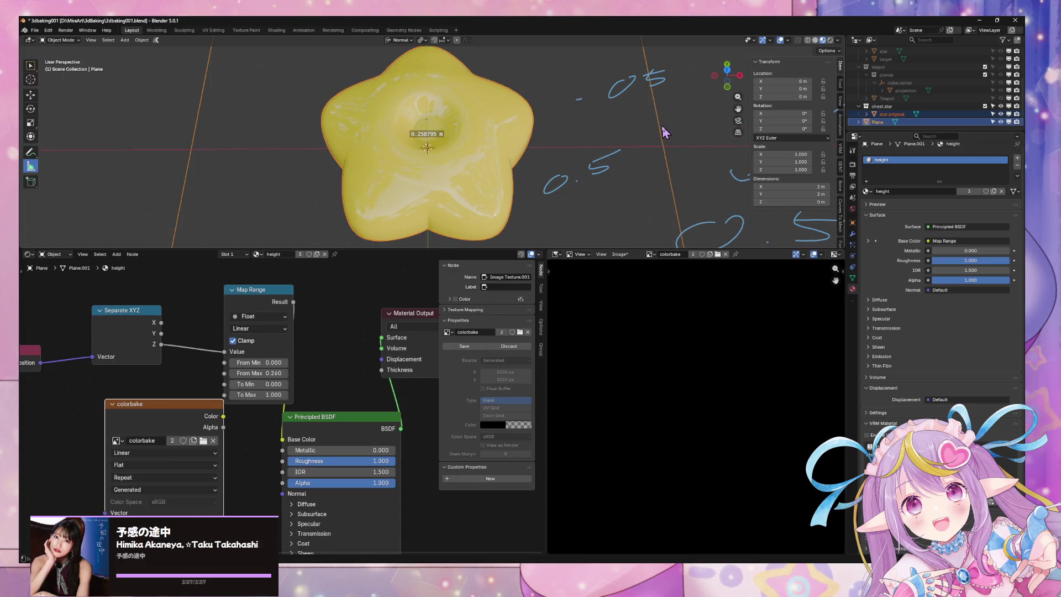
pyautogui.click(854, 235)
pyautogui.click(852, 165)
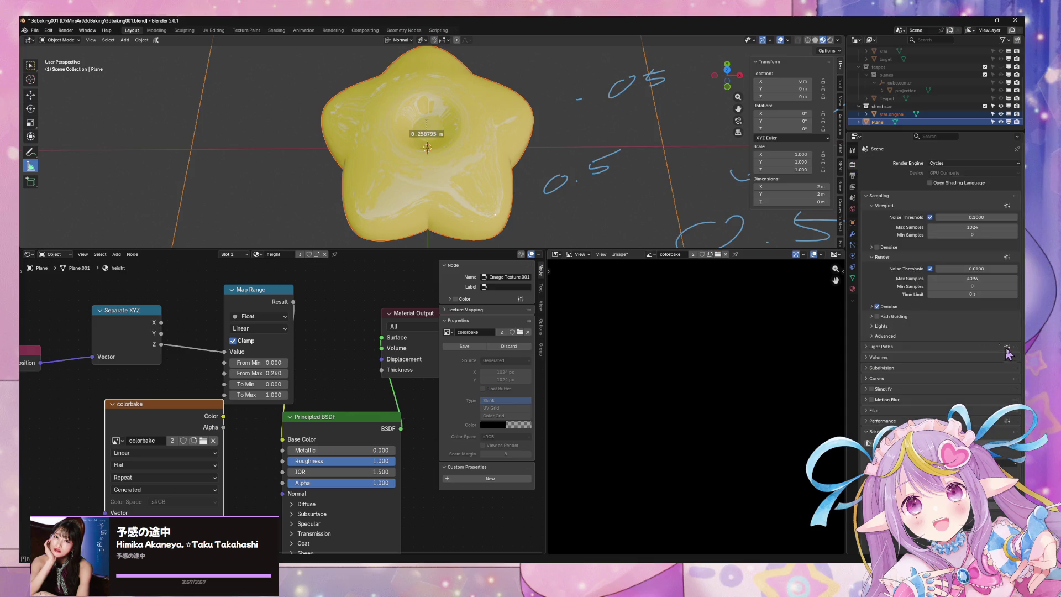
pyautogui.click(975, 464)
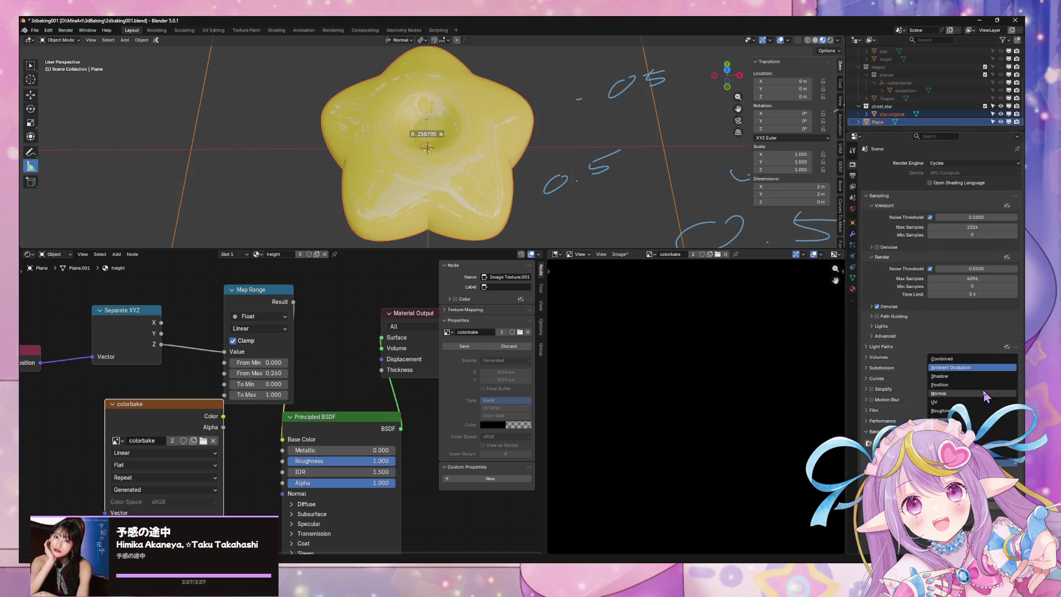
pyautogui.click(976, 420)
pyautogui.click(940, 443)
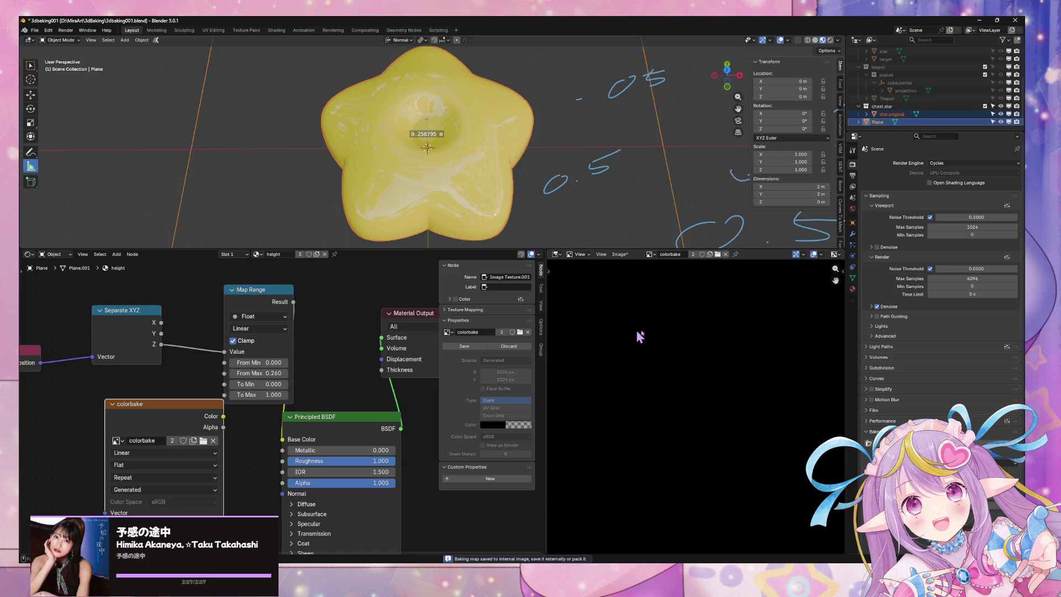
pyautogui.press('Home')
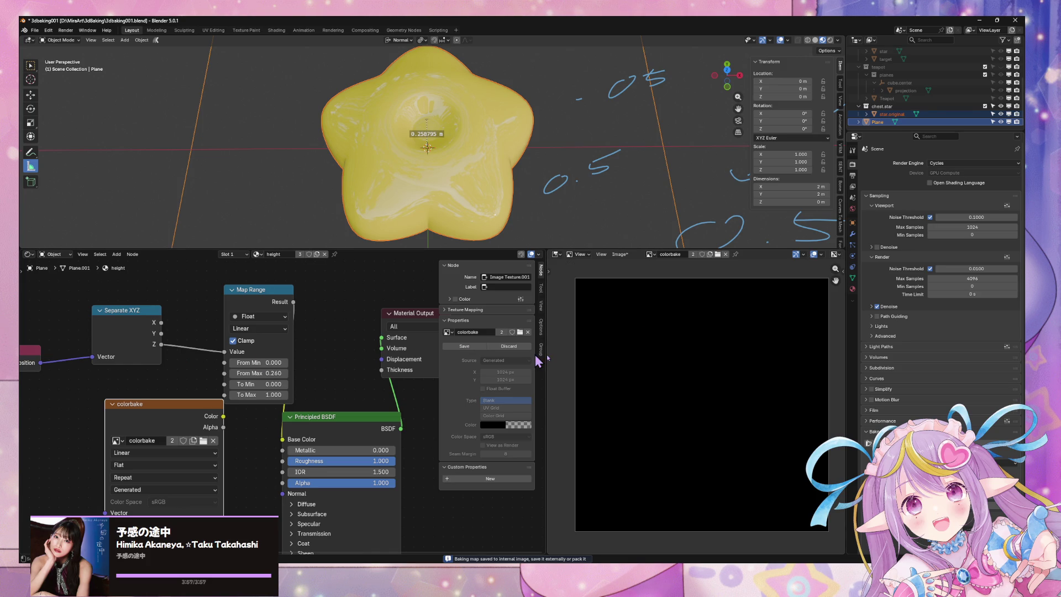
pyautogui.hotkey('alt', 'a')
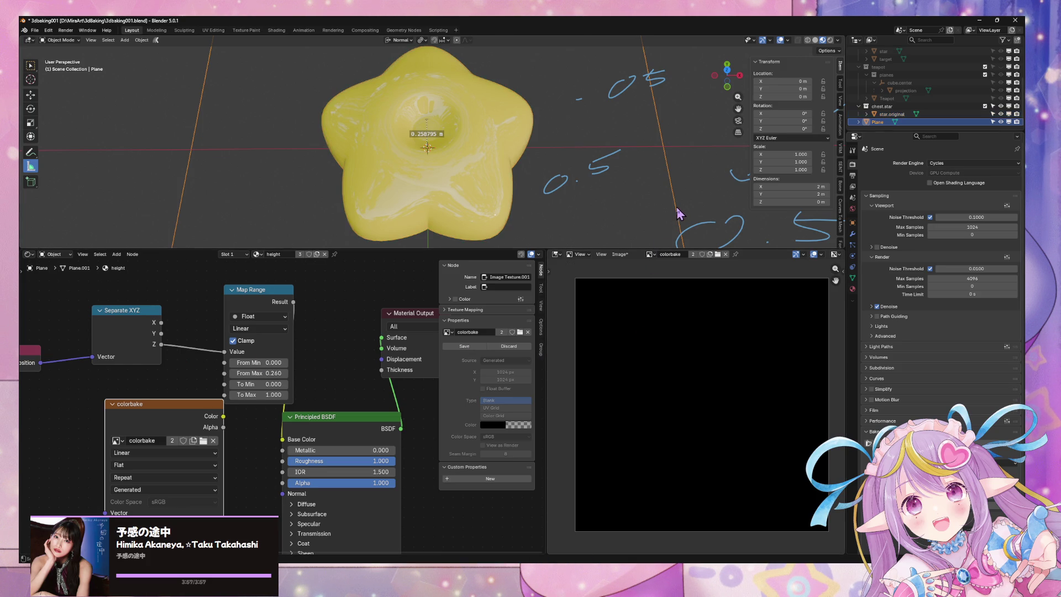
# - Check the plane's overlay, modifier and object settings, then show its height material
pyautogui.click(853, 288)
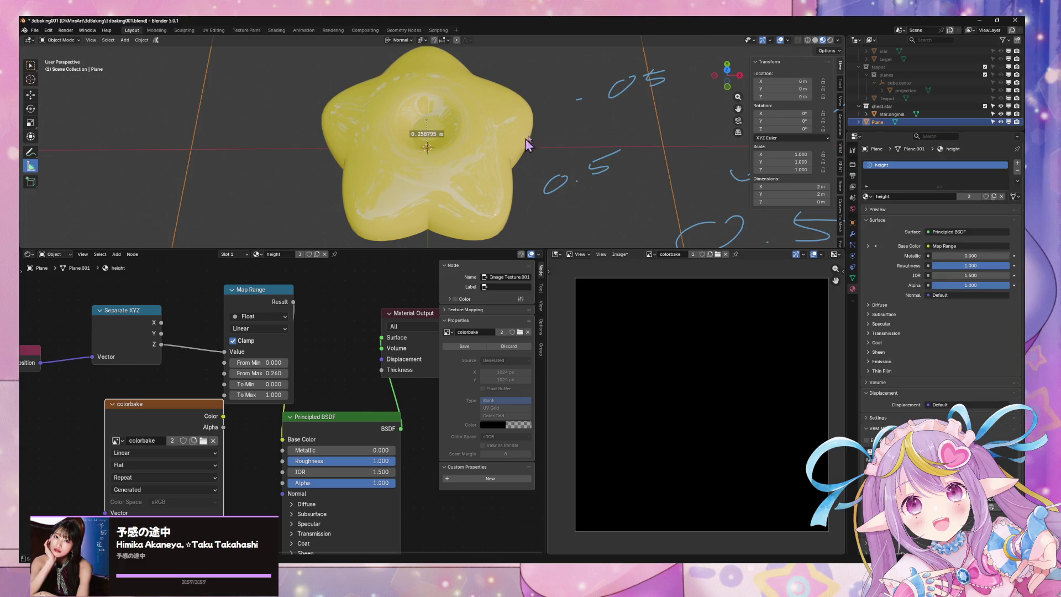
pyautogui.click(789, 42)
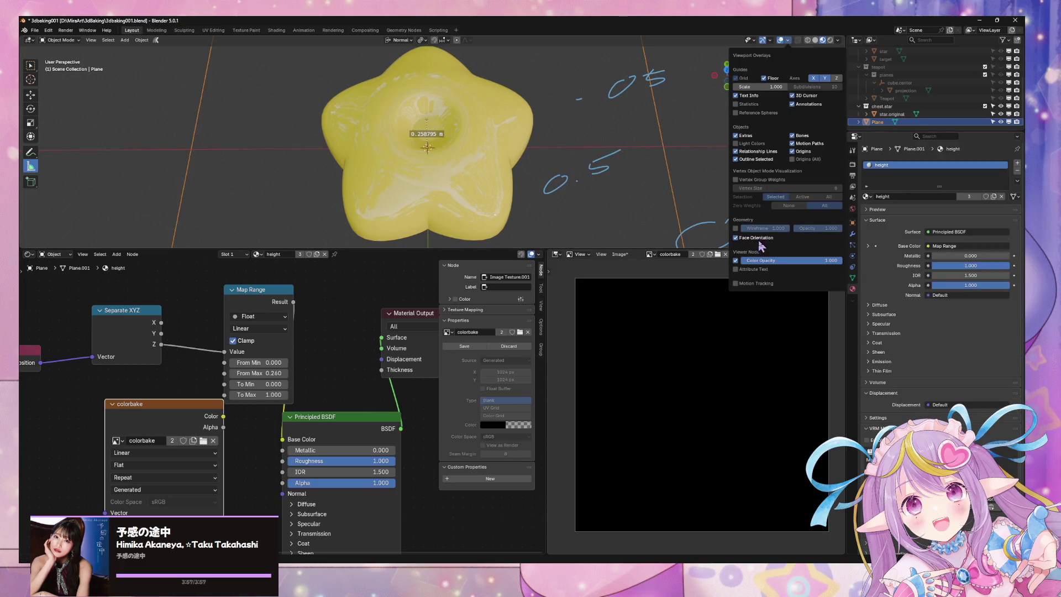
pyautogui.click(790, 41)
pyautogui.click(853, 233)
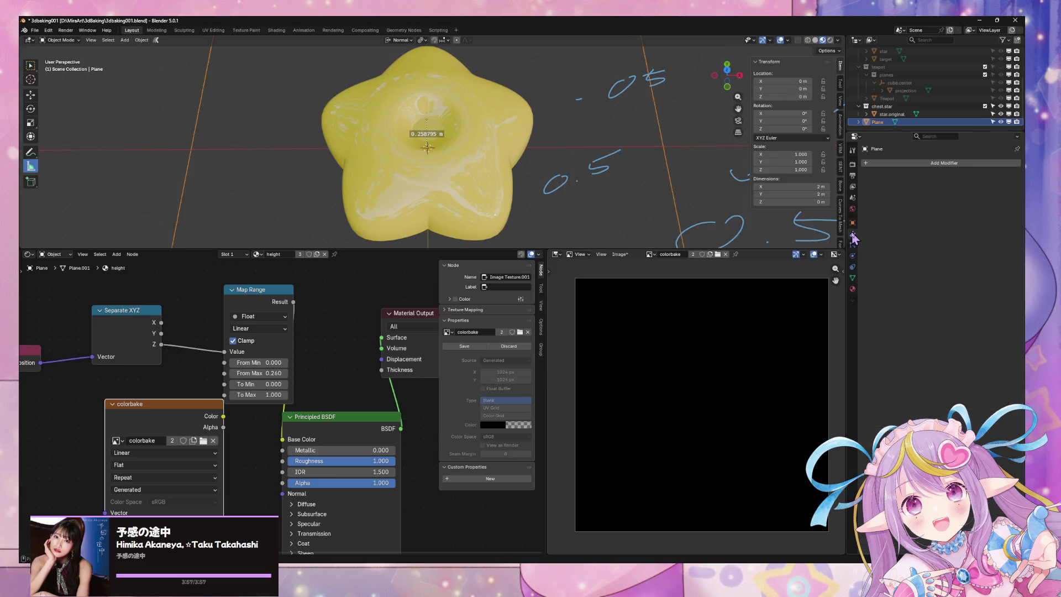
pyautogui.click(853, 223)
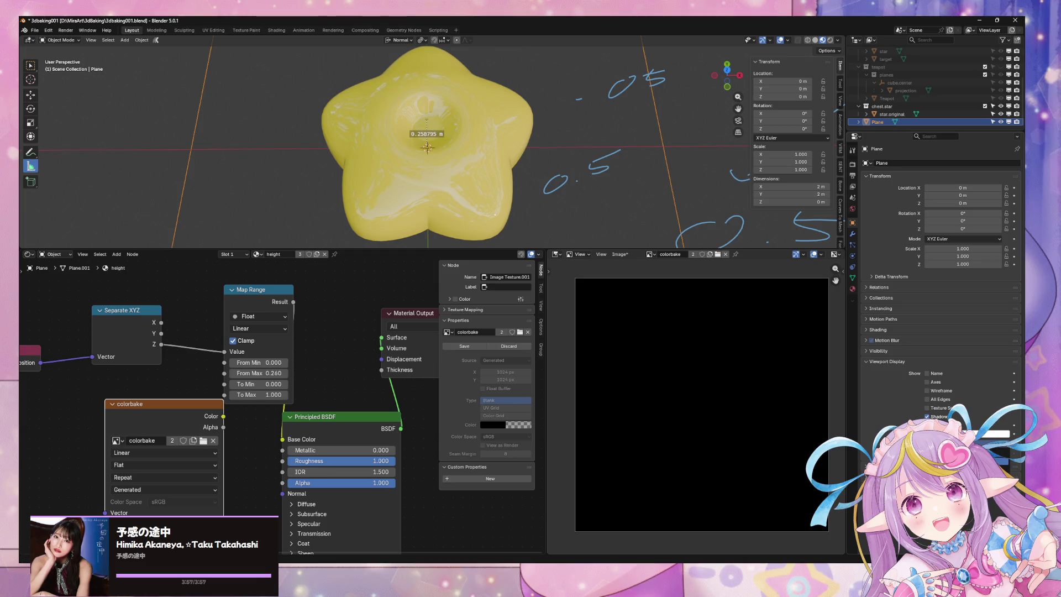
pyautogui.moveTo(658, 177)
pyautogui.mouseDown(button='middle')
pyautogui.moveTo(677, 117)
pyautogui.moveTo(652, 142)
pyautogui.mouseUp(button='middle')
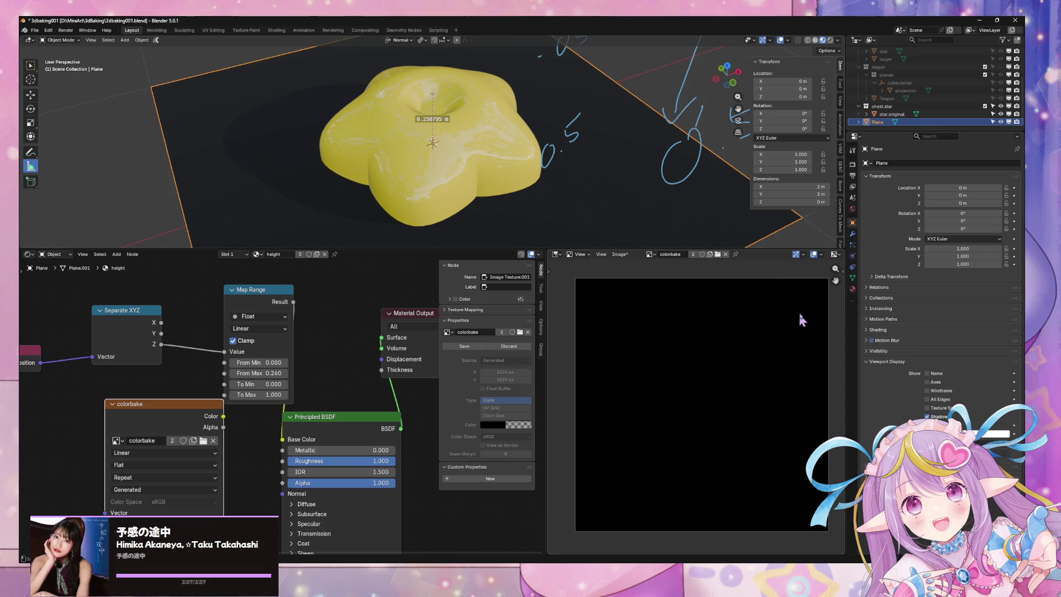
pyautogui.click(853, 289)
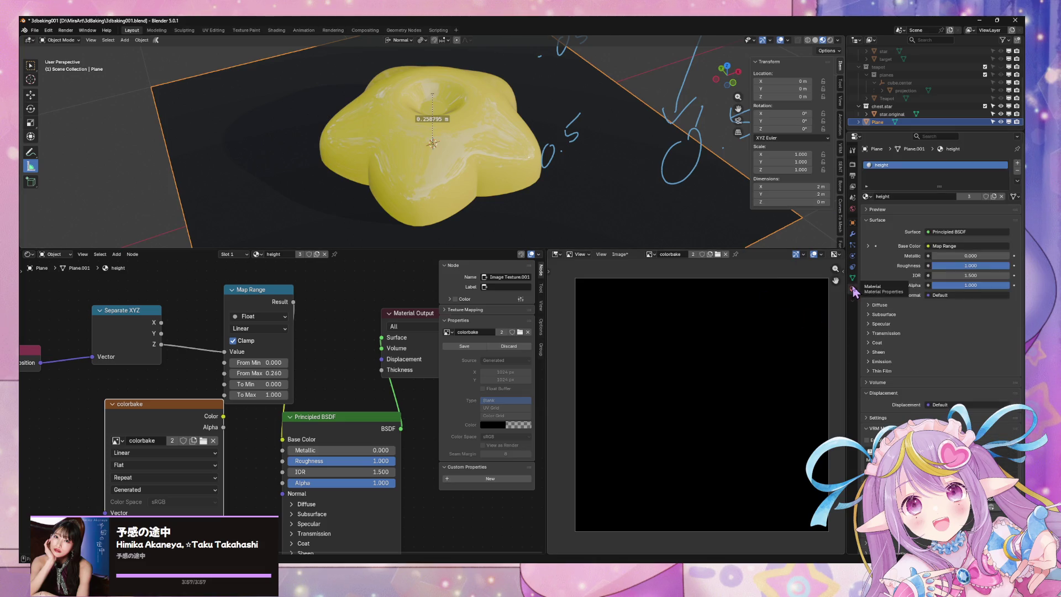
# - Make the height material single-user for the plane and rename it 'bake'
pyautogui.click(994, 196)
pyautogui.doubleClick(900, 165)
pyautogui.write('bake')
pyautogui.press('Return')
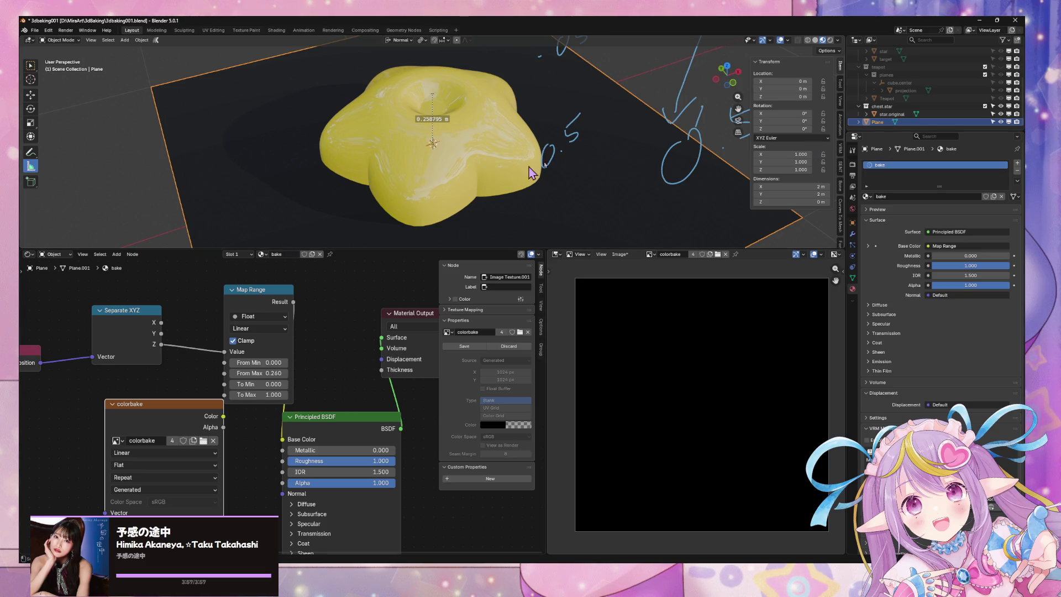
# - Select the star with the plane active and set the bake material's Alpha to 0
pyautogui.click(533, 146)
pyautogui.keyDown('shift'); pyautogui.click(630, 169); pyautogui.keyUp('shift')
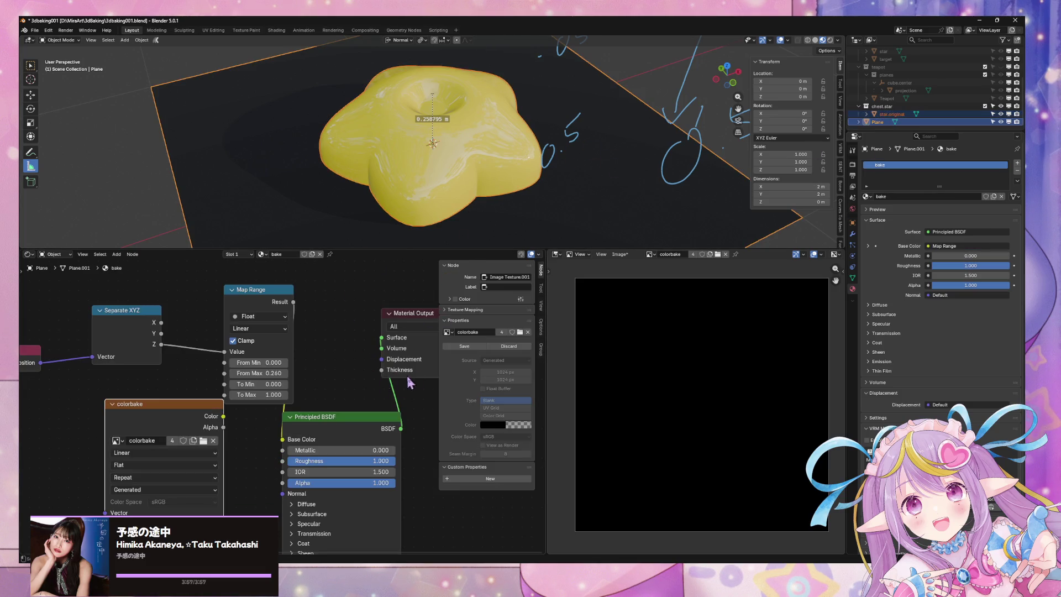
pyautogui.moveTo(386, 483)
pyautogui.mouseDown()
pyautogui.moveTo(287, 484)
pyautogui.moveTo(188, 454)
pyautogui.mouseUp()
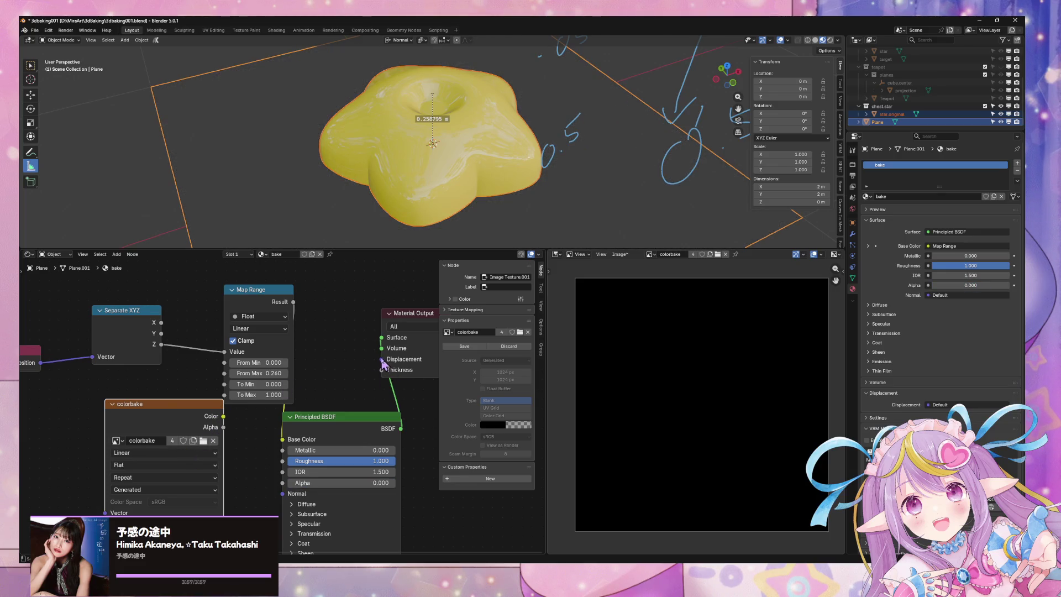
# - Rearrange the Material Output and Principled BSDF nodes, keeping target All, and expand Emission
pyautogui.moveTo(412, 317); pyautogui.dragTo(478, 394)
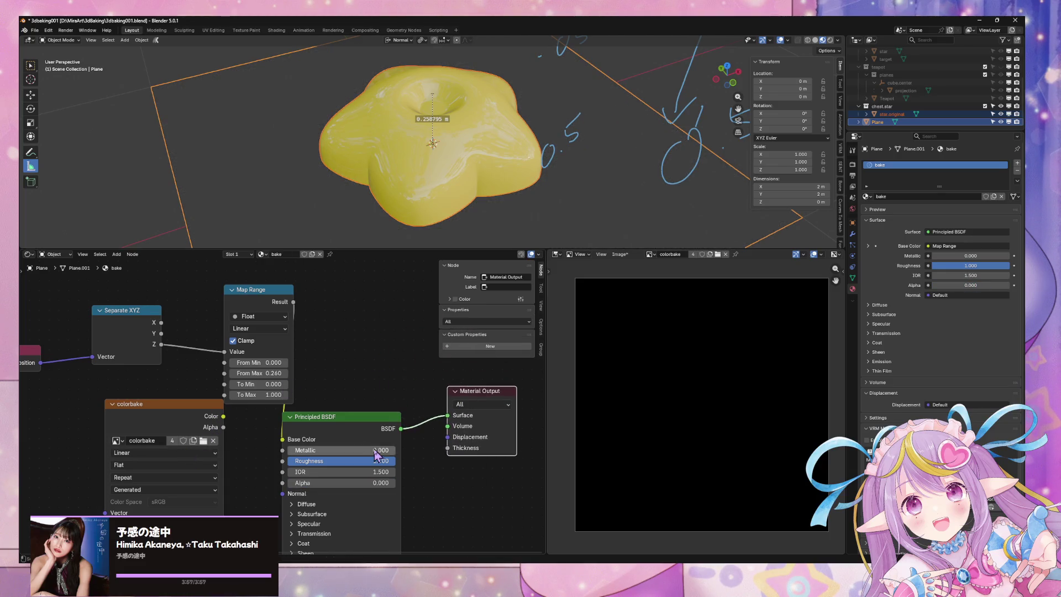
pyautogui.click(436, 427)
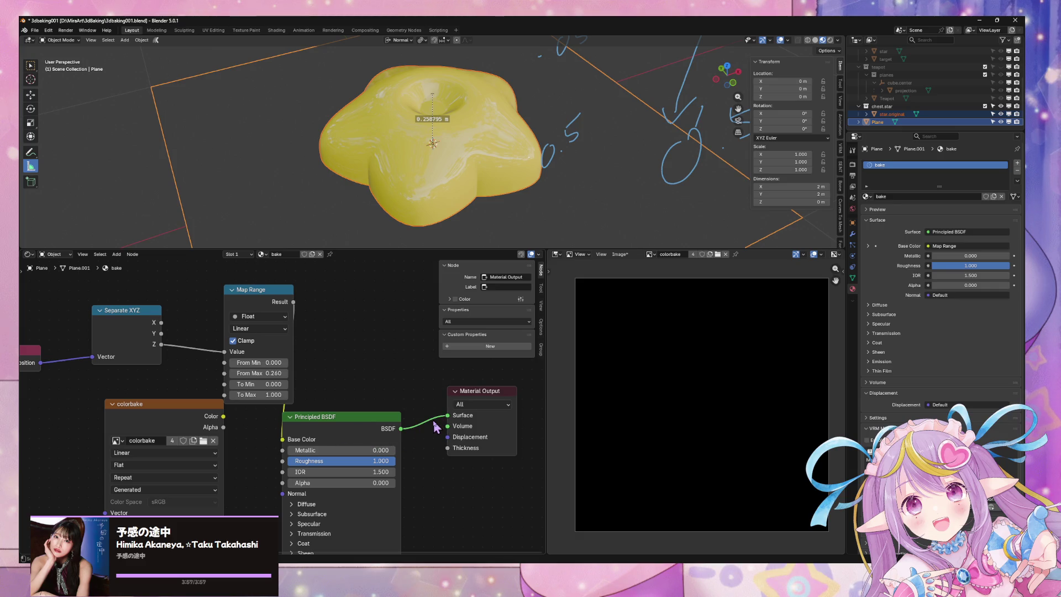
pyautogui.click(499, 405)
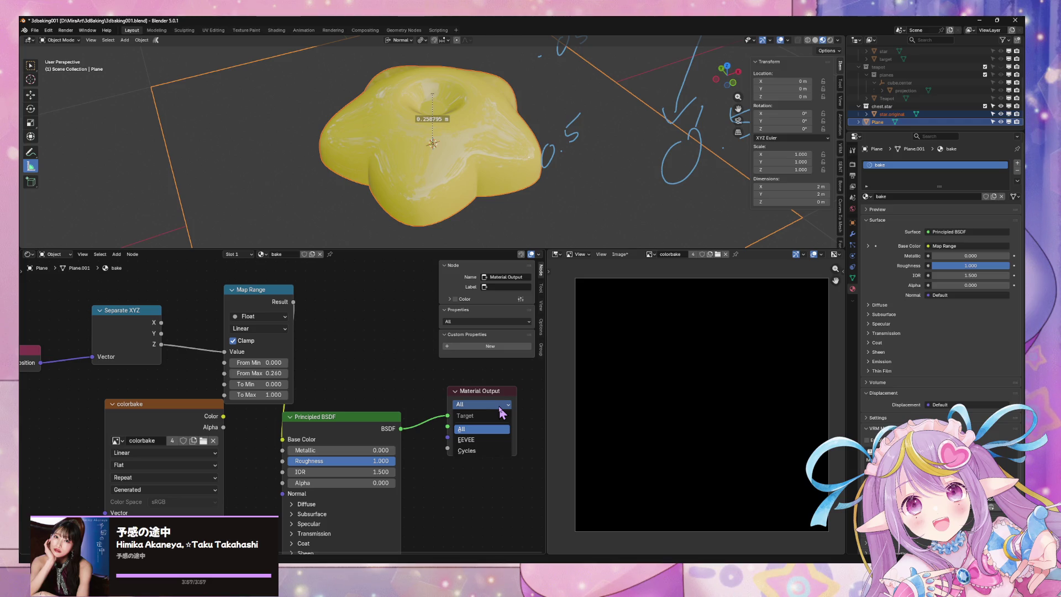
pyautogui.moveTo(490, 485)
pyautogui.mouseDown(button='middle')
pyautogui.moveTo(469, 463)
pyautogui.moveTo(459, 470)
pyautogui.mouseUp(button='middle')
pyautogui.moveTo(348, 416); pyautogui.dragTo(353, 356)
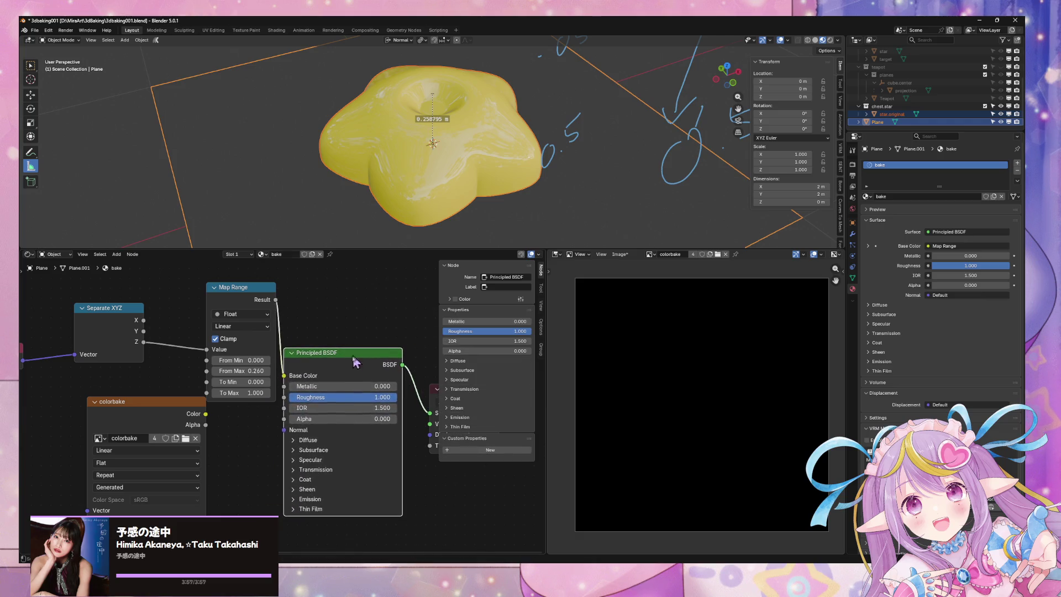
pyautogui.click(297, 500)
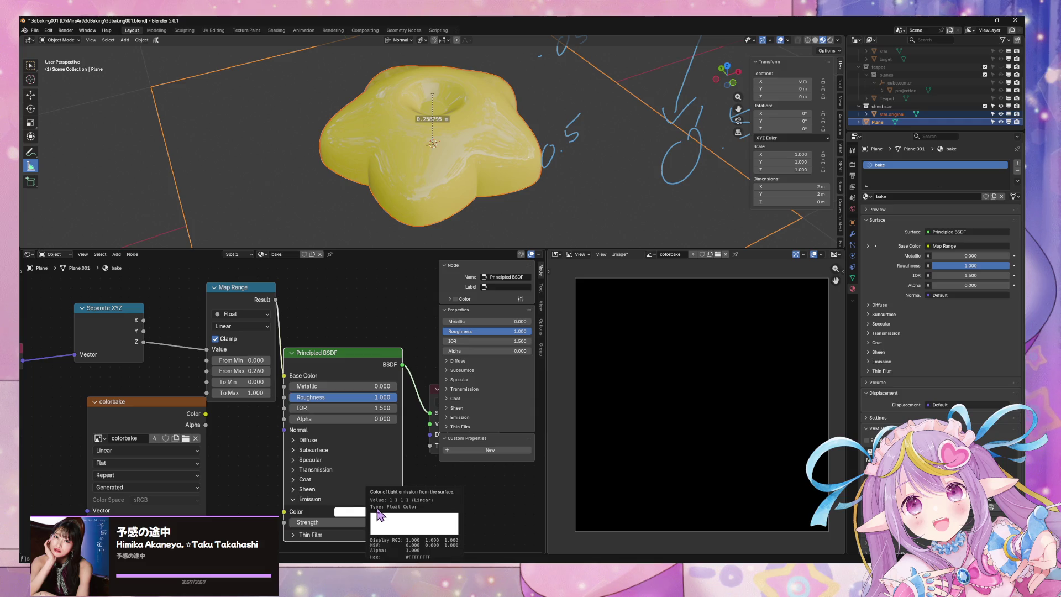
pyautogui.click(446, 177)
# - Set the star's emission strength to 1 and copy the yellow base colour into Emission Color
pyautogui.press('Home')
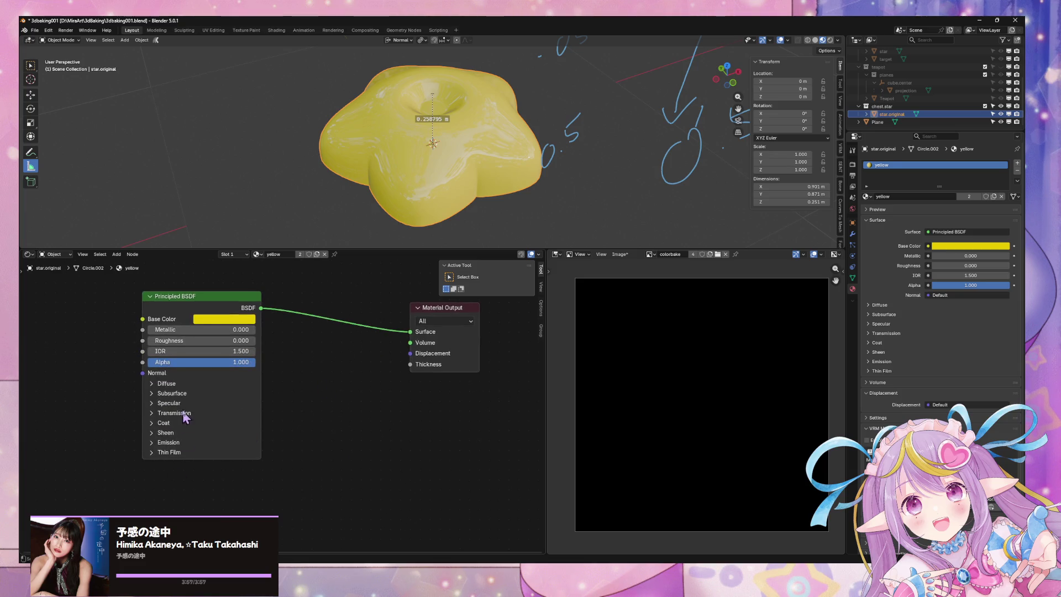
pyautogui.click(165, 444)
pyautogui.moveTo(166, 465); pyautogui.dragTo(255, 465)
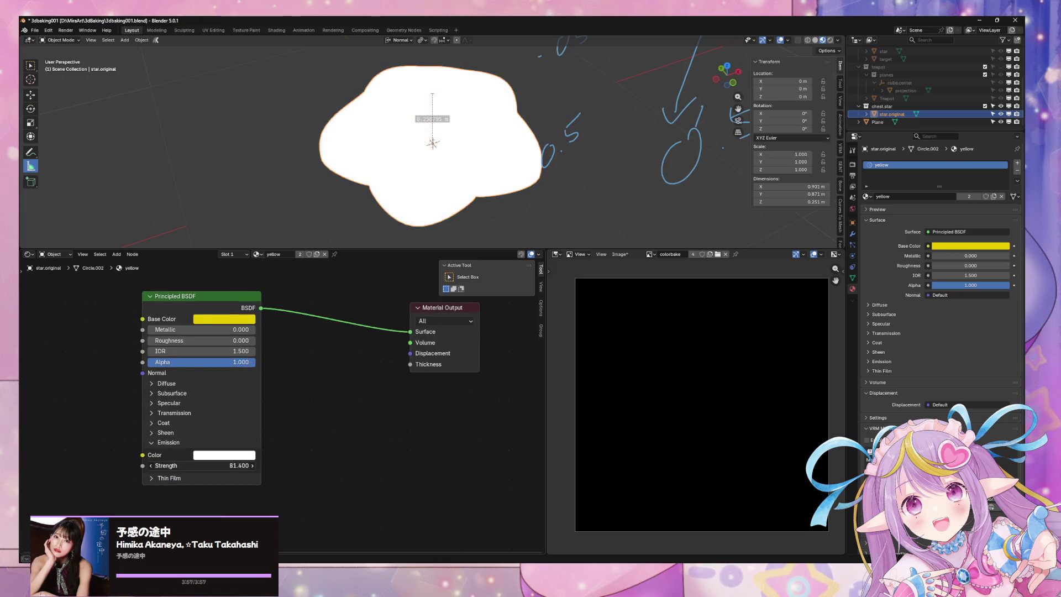
pyautogui.click(224, 455)
pyautogui.click(237, 466)
pyautogui.write('1')
pyautogui.press('Return')
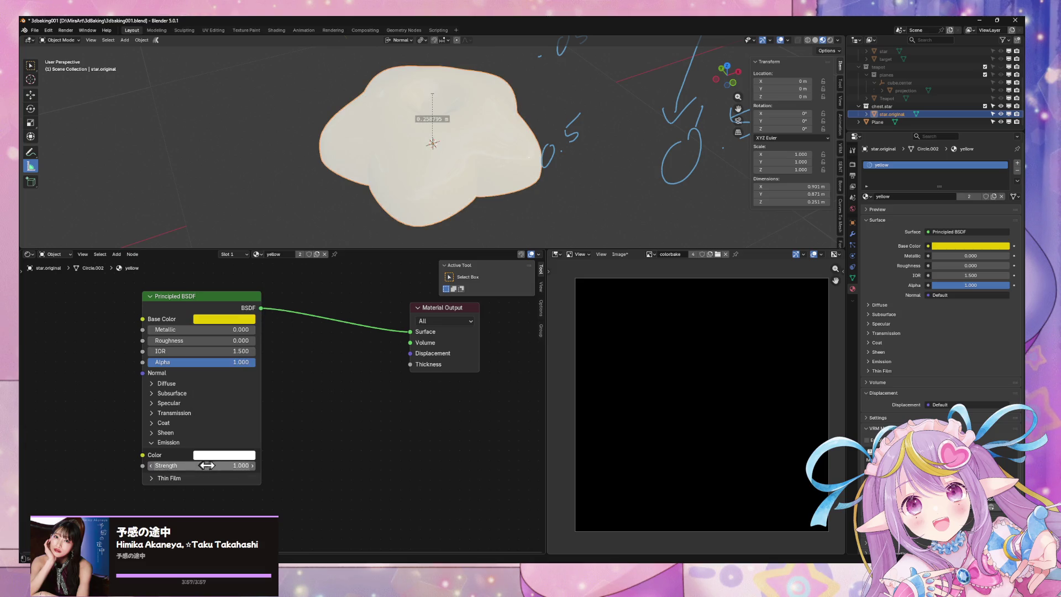
pyautogui.click(237, 455)
pyautogui.click(281, 440)
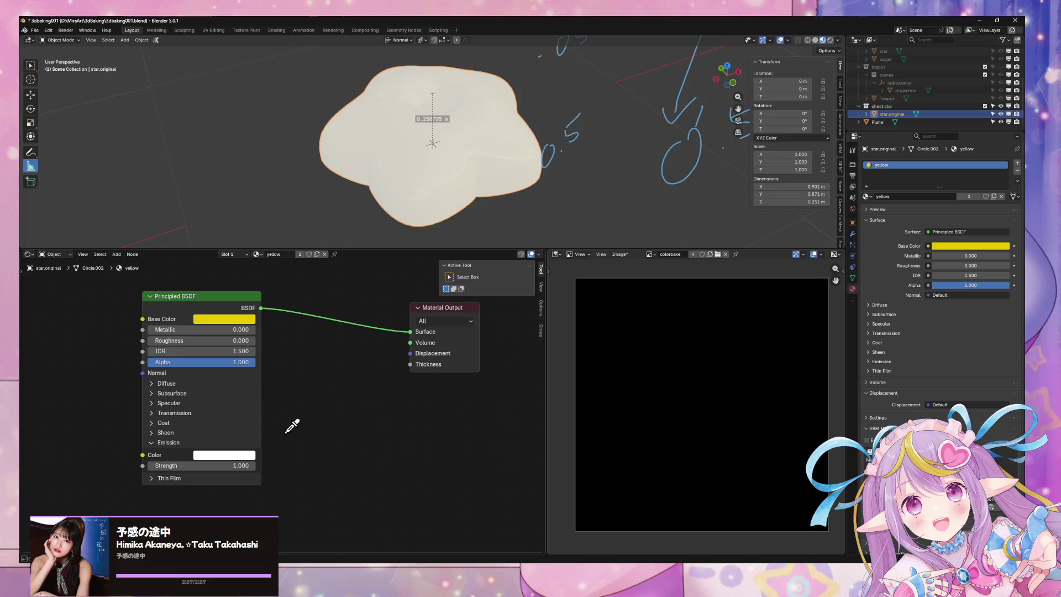
pyautogui.click(224, 320)
# - Brighten the star's yellow base colour to full value and set Roughness to 1
pyautogui.moveTo(498, 190); pyautogui.dragTo(427, 261, button='middle')
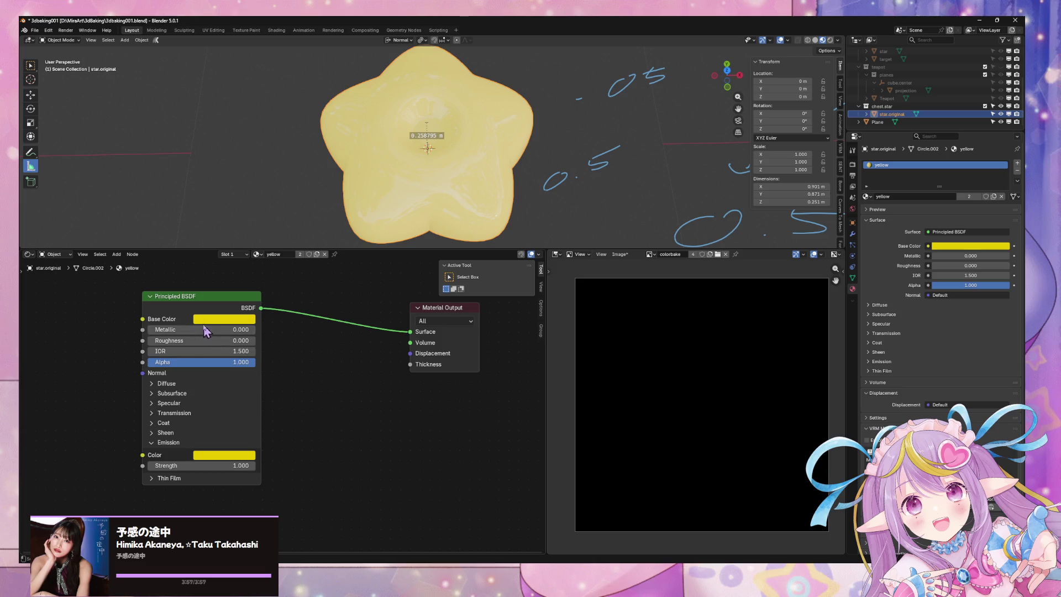
pyautogui.click(230, 321)
pyautogui.click(284, 151)
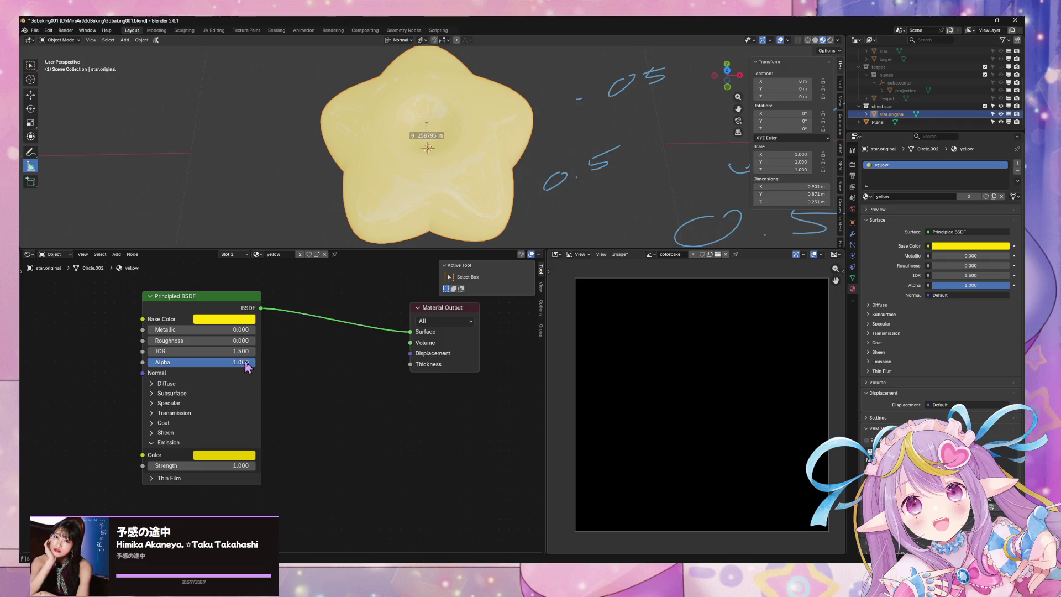
pyautogui.moveTo(243, 340); pyautogui.dragTo(310, 340)
# - Orbit around the star, measure a distance across it, and show the View sidebar settings
pyautogui.moveTo(342, 208); pyautogui.dragTo(333, 246, button='middle')
pyautogui.moveTo(735, 67)
pyautogui.mouseDown()
pyautogui.moveTo(582, 133)
pyautogui.moveTo(547, 112)
pyautogui.mouseUp()
pyautogui.moveTo(480, 125); pyautogui.dragTo(479, 128)
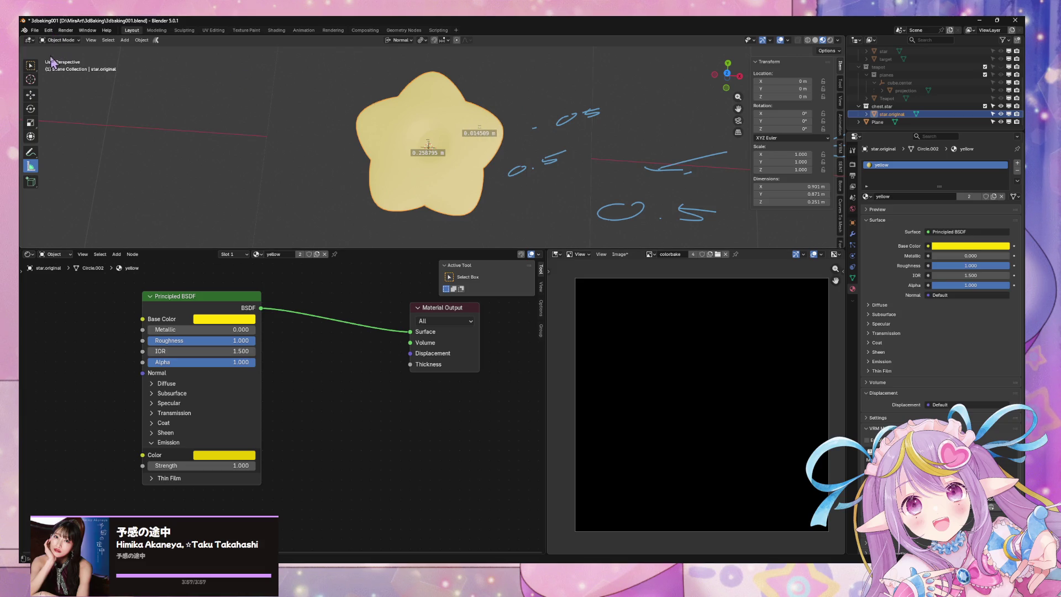
pyautogui.click(841, 102)
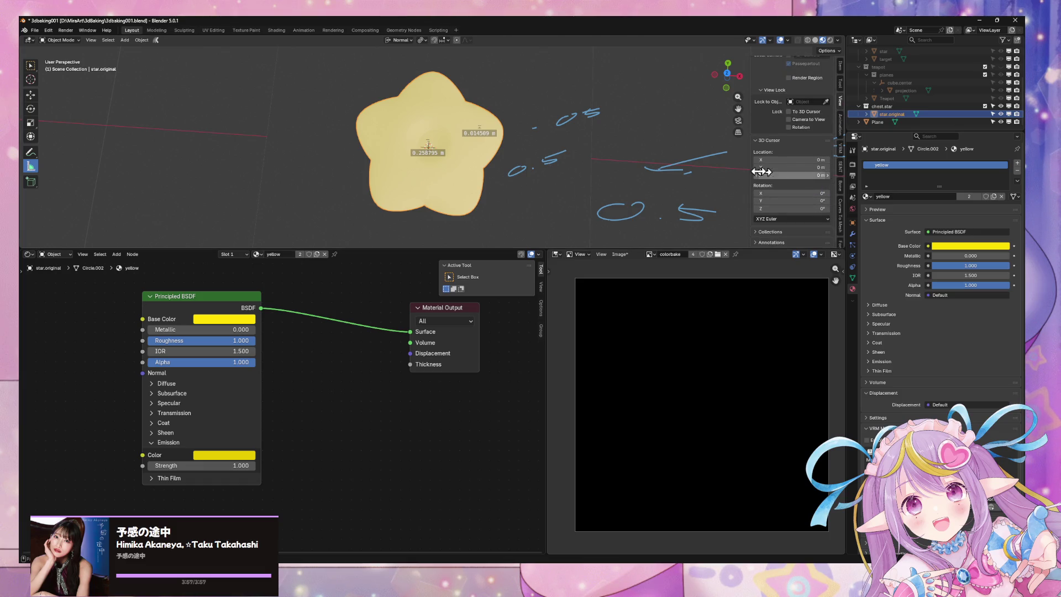